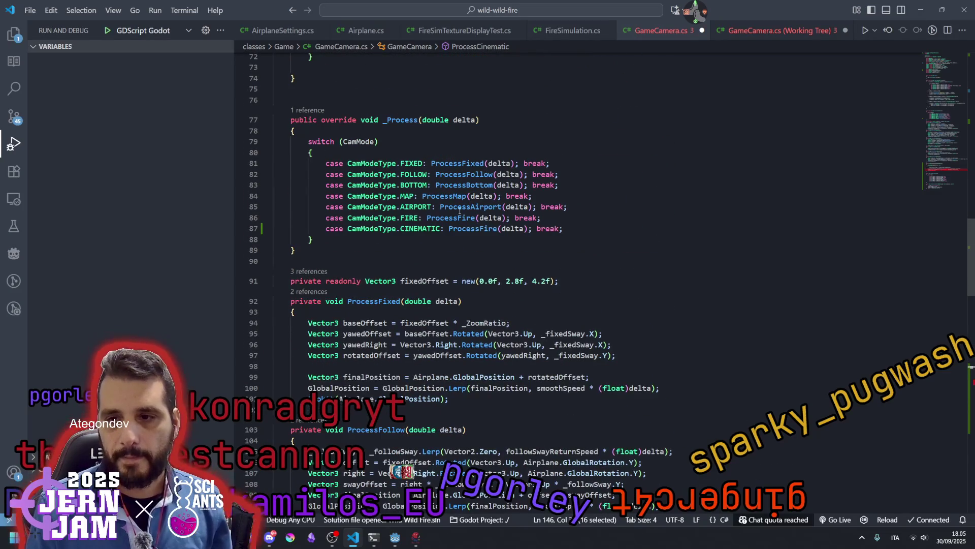
Change the CINEMATIC case's ProcessFire(delta) call on line 87 to ProcessCinematic(delta).
{"action": "left_click", "coordinate": [476, 229]}
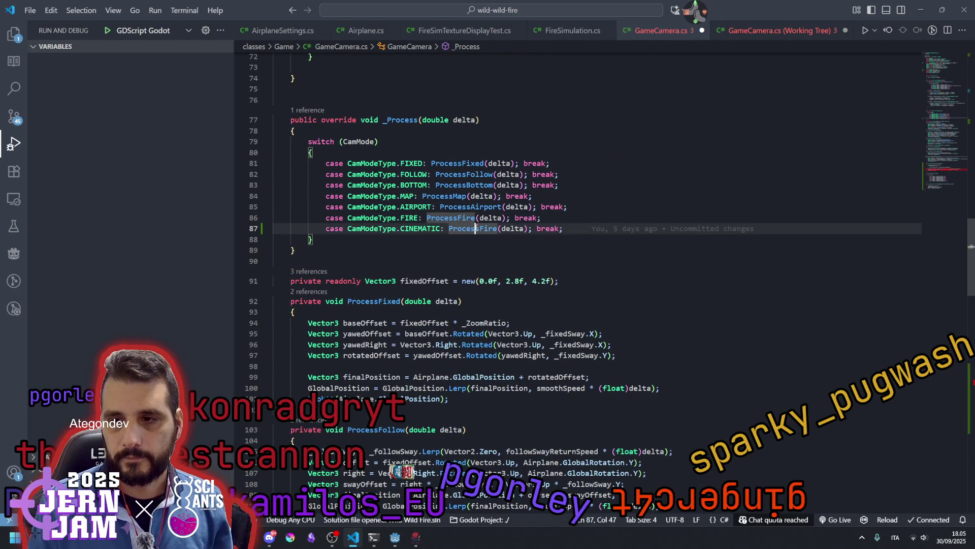
{"action": "double_click", "coordinate": [476, 229]}
{"action": "type", "text": "ProcessCinematic"}
{"action": "left_click", "coordinate": [571, 207]}
Scroll down to the ProcessCinematic method and place the cursor inside it.
{"action": "scroll", "coordinate": [558, 216], "scroll_direction": "down", "scroll_amount": 2}
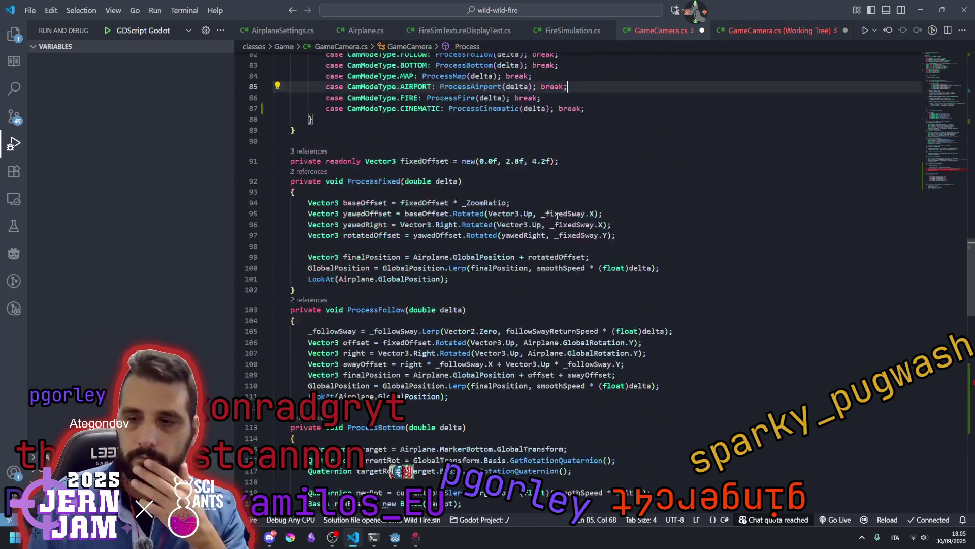
{"action": "scroll", "coordinate": [557, 216], "scroll_direction": "down", "scroll_amount": 20}
{"action": "scroll", "coordinate": [505, 203], "scroll_direction": "down", "scroll_amount": 3}
{"action": "scroll", "coordinate": [505, 205], "scroll_direction": "up", "scroll_amount": 3}
{"action": "scroll", "coordinate": [786, 210], "scroll_direction": "up", "scroll_amount": 1}
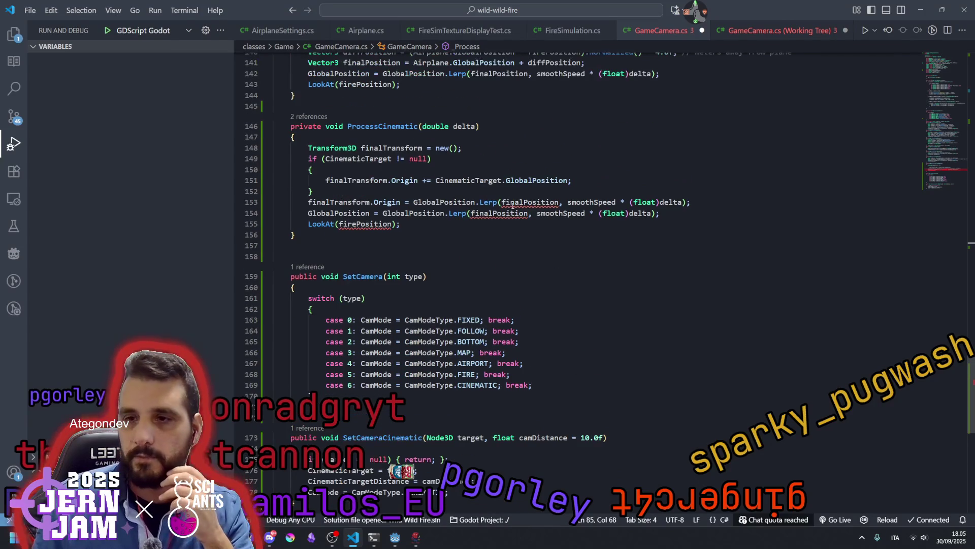
{"action": "left_click", "coordinate": [384, 137]}
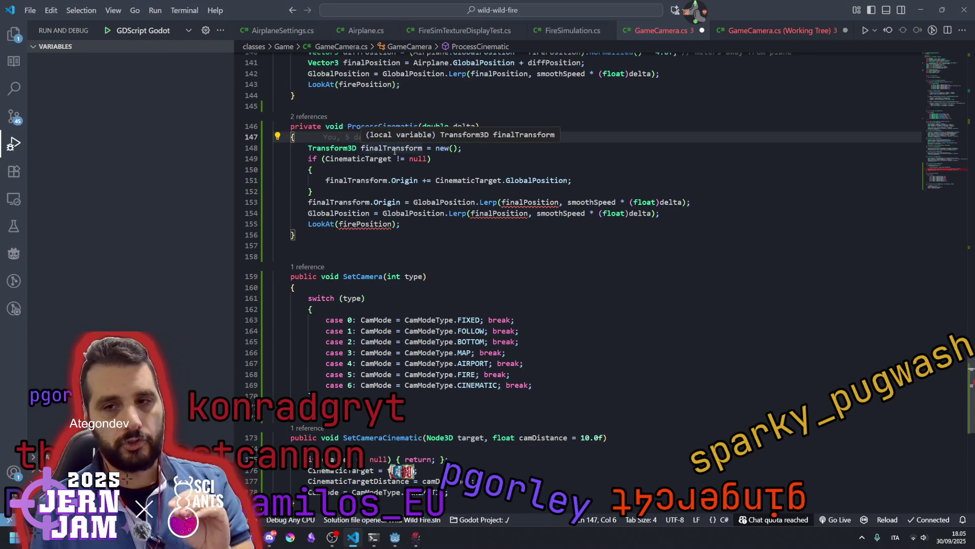
Add a finalTransform.LookingAt(); line after the origin line 151 inside the CinematicTarget check.
{"action": "double_click", "coordinate": [390, 149]}
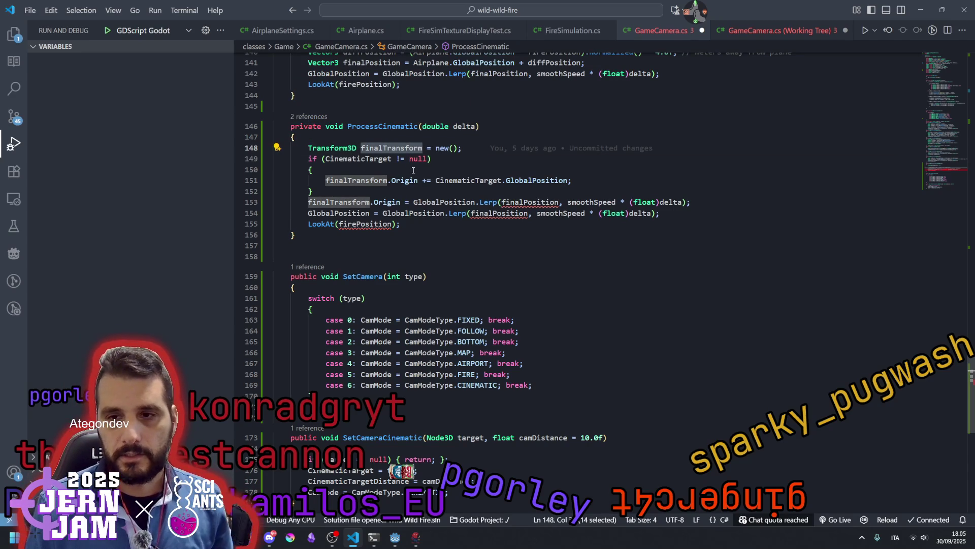
{"action": "left_click", "coordinate": [390, 178]}
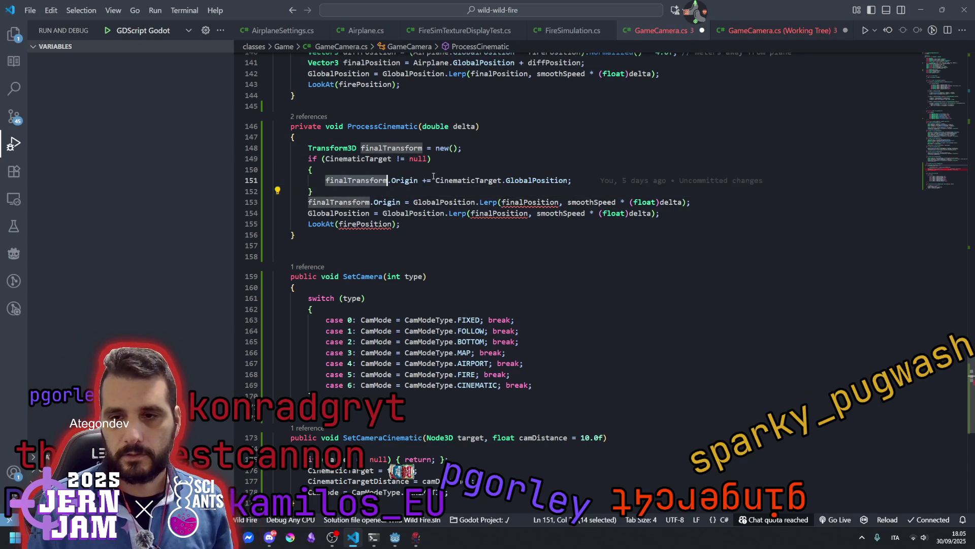
{"action": "key", "text": "End"}
{"action": "key", "text": "Return"}
{"action": "type", "text": "finalTransform"}
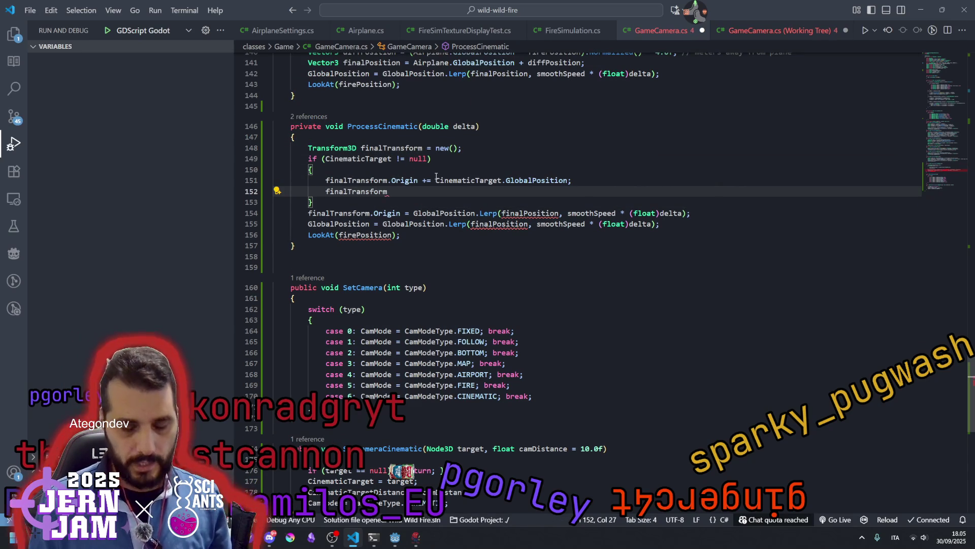
{"action": "type", "text": ".lo"}
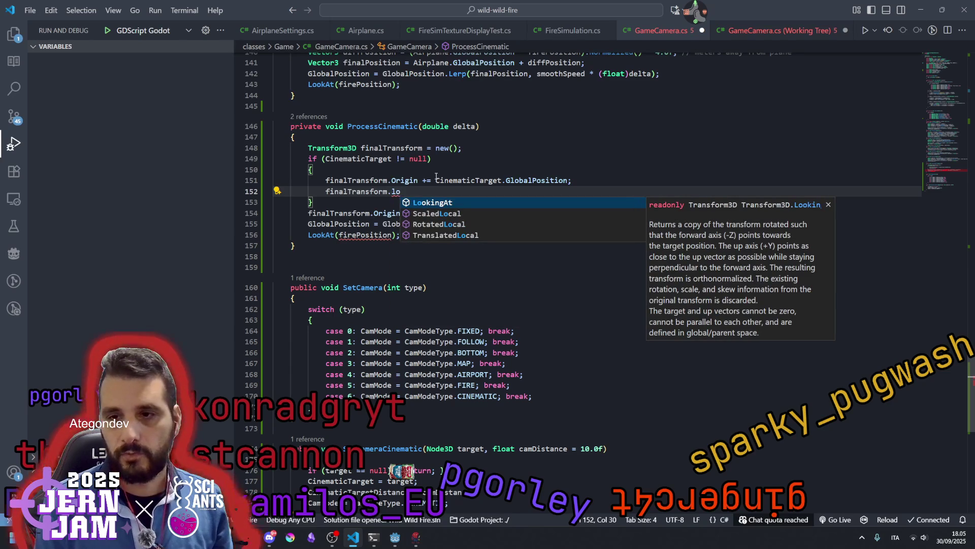
{"action": "key", "text": "Tab"}
{"action": "type", "text": "("}
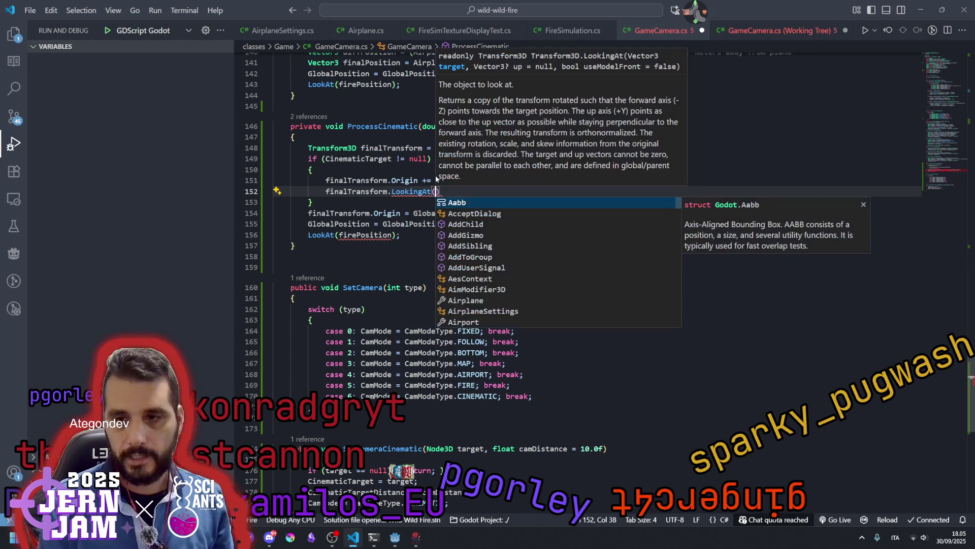
{"action": "type", "text": ");"}
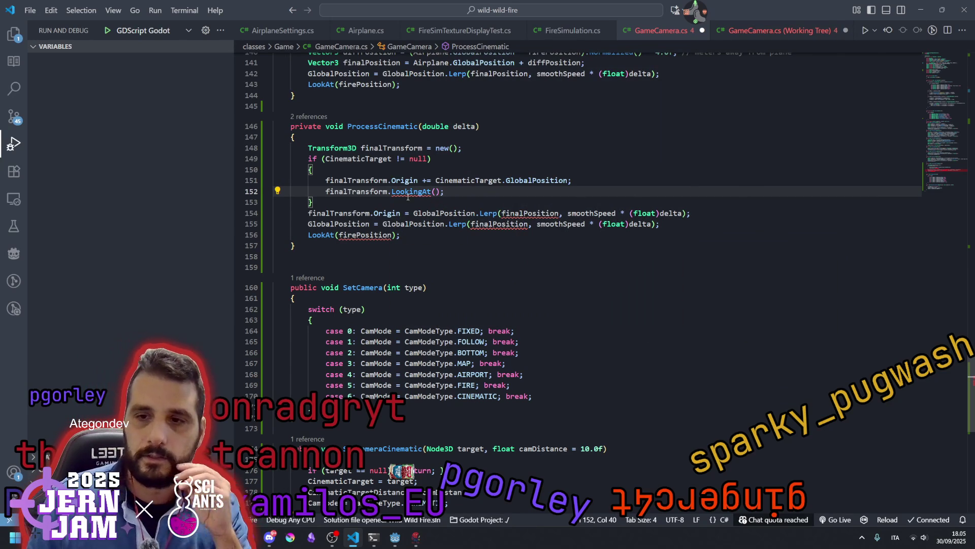
{"action": "mouse_move", "coordinate": [410, 193]}
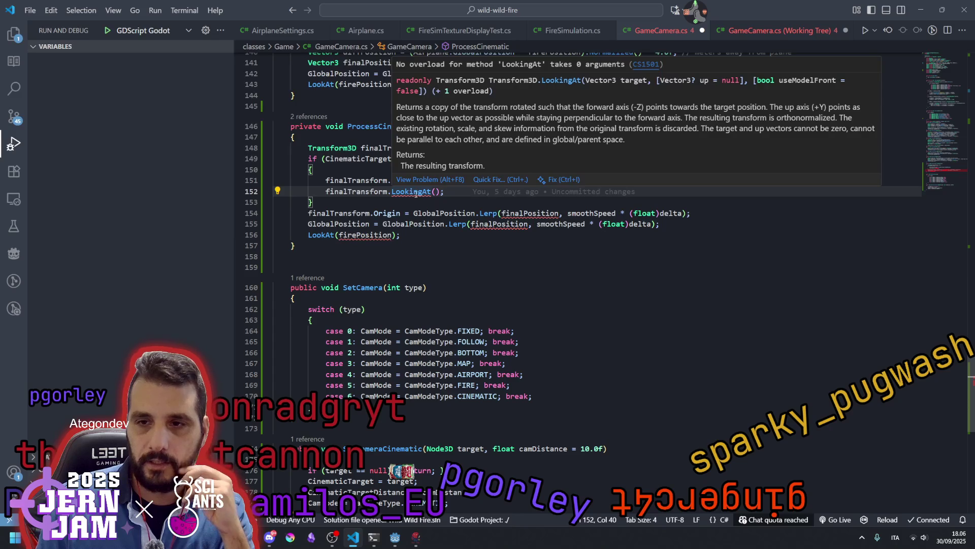
Copy CinematicTarget.GlobalPosition from line 151 into the LookingAt() parentheses.
{"action": "double_click", "coordinate": [457, 180]}
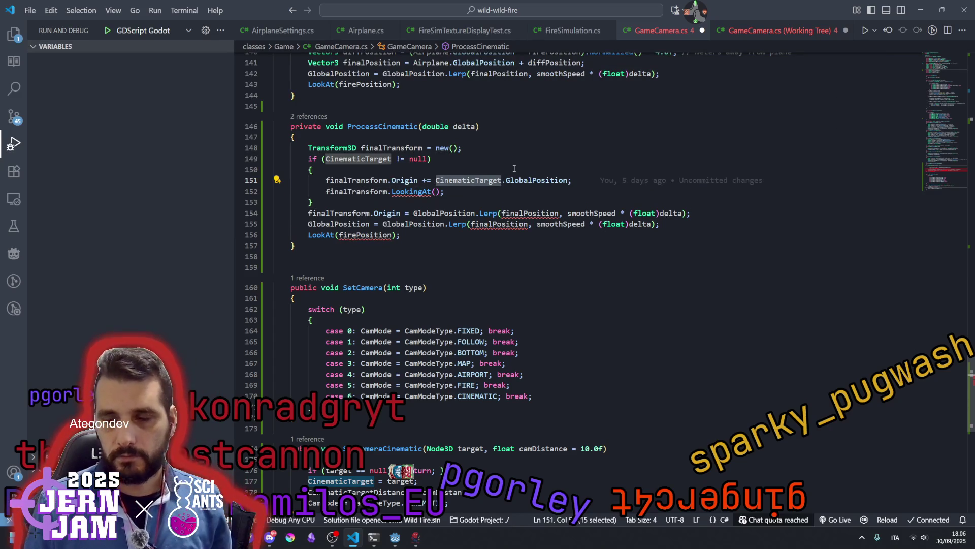
{"action": "left_click", "coordinate": [568, 181], "text": "shift"}
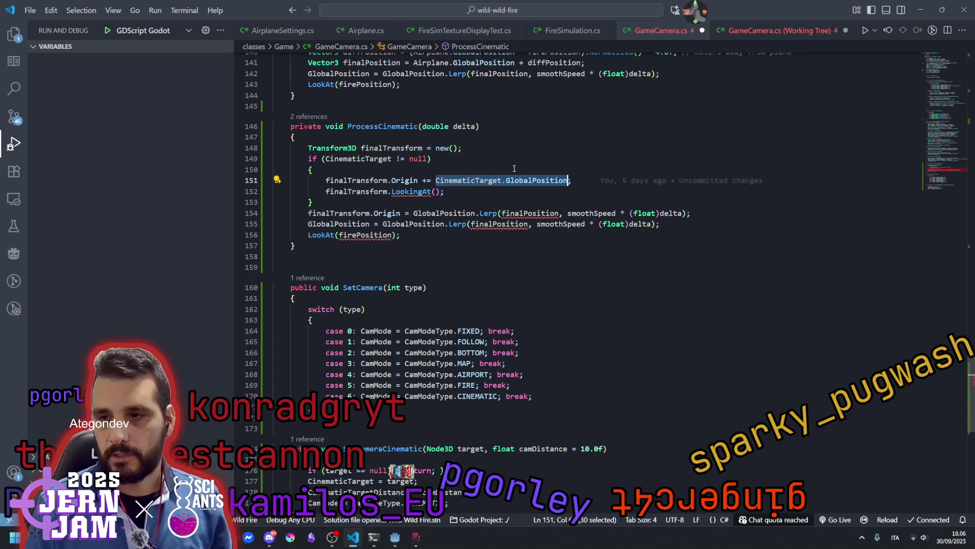
{"action": "key", "text": "ctrl+c"}
{"action": "left_click", "coordinate": [433, 191]}
{"action": "key", "text": "ctrl+v"}
{"action": "key", "text": "Up"}
{"action": "key", "text": "End"}
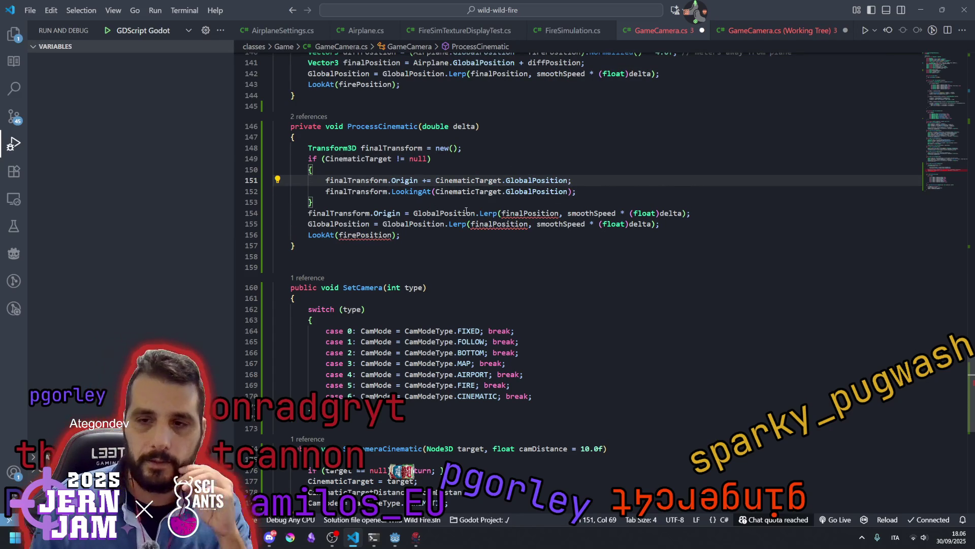
{"action": "mouse_move", "coordinate": [470, 212]}
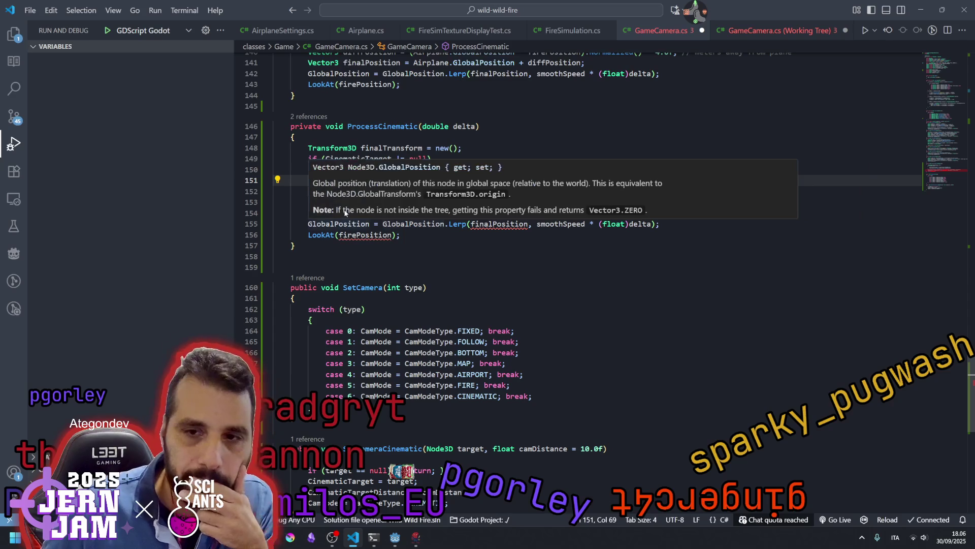
{"action": "left_click", "coordinate": [401, 247]}
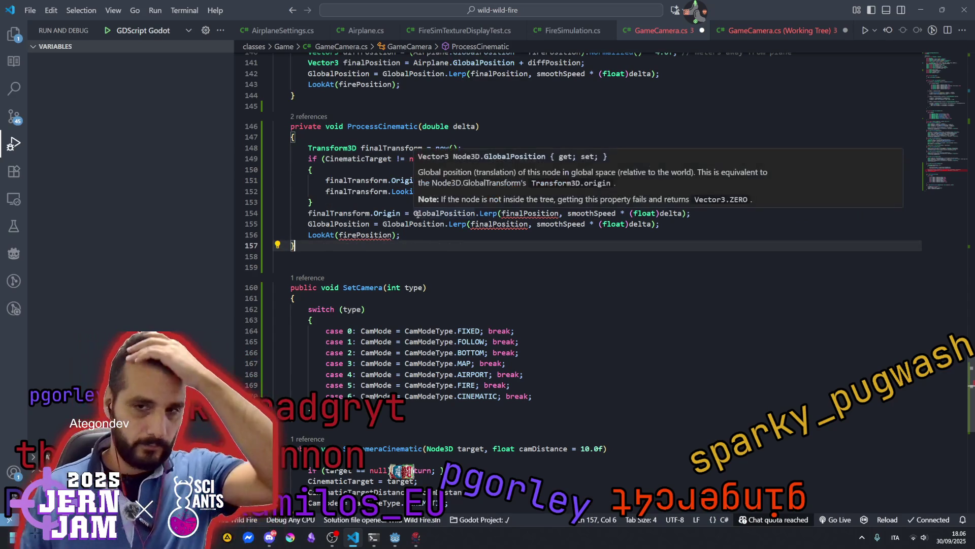
Insert a blank line between the declaration and the if statement.
{"action": "left_click", "coordinate": [308, 159]}
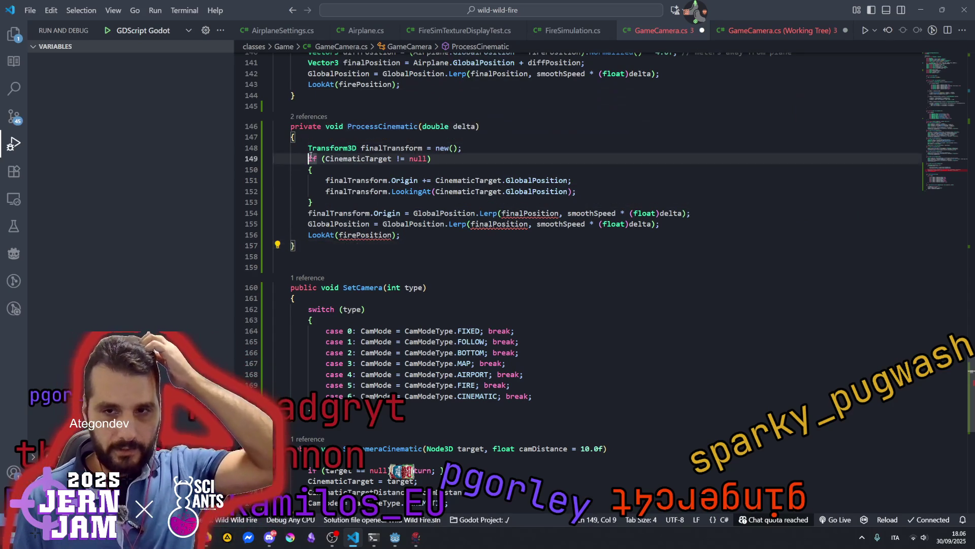
{"action": "key", "text": "Return"}
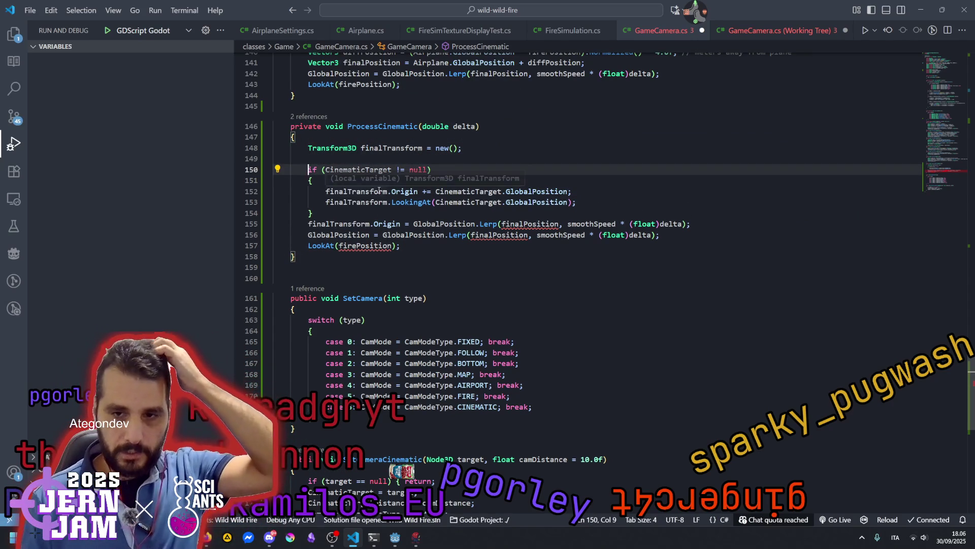
{"action": "mouse_move", "coordinate": [364, 234]}
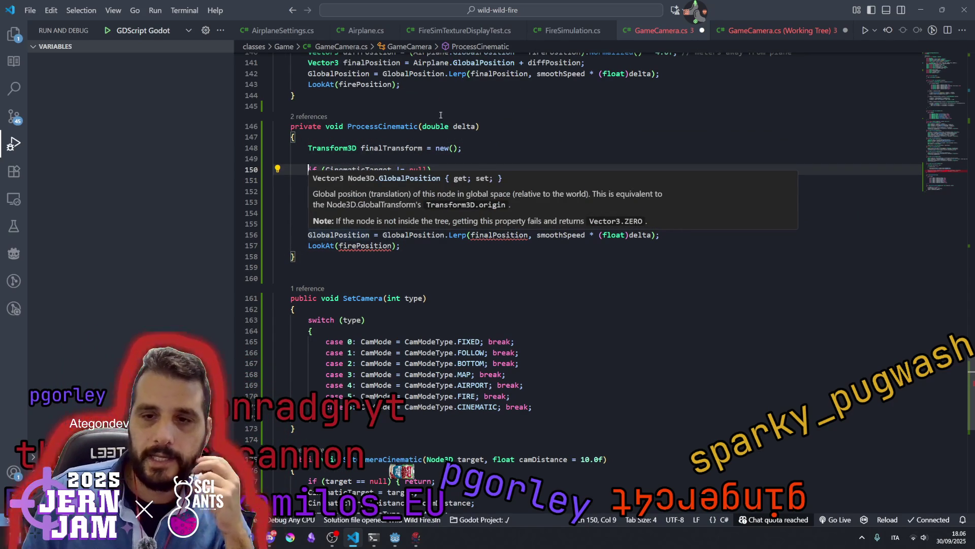
{"action": "left_click", "coordinate": [381, 267]}
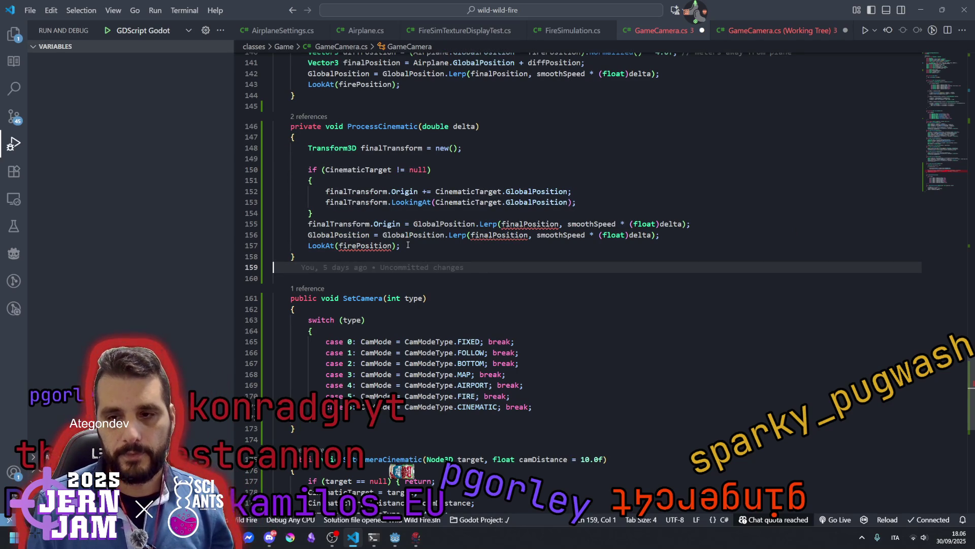
Try retargeting line 156 to Transform and finalTransform, then undo those edits.
{"action": "left_click", "coordinate": [360, 235]}
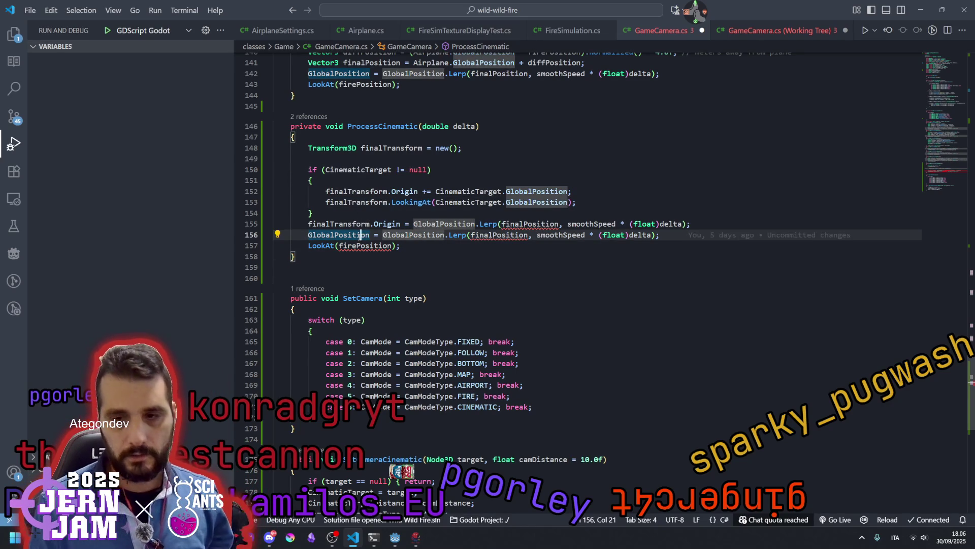
{"action": "scroll", "coordinate": [361, 239], "scroll_direction": "up", "scroll_amount": 1}
{"action": "double_click", "coordinate": [349, 260]}
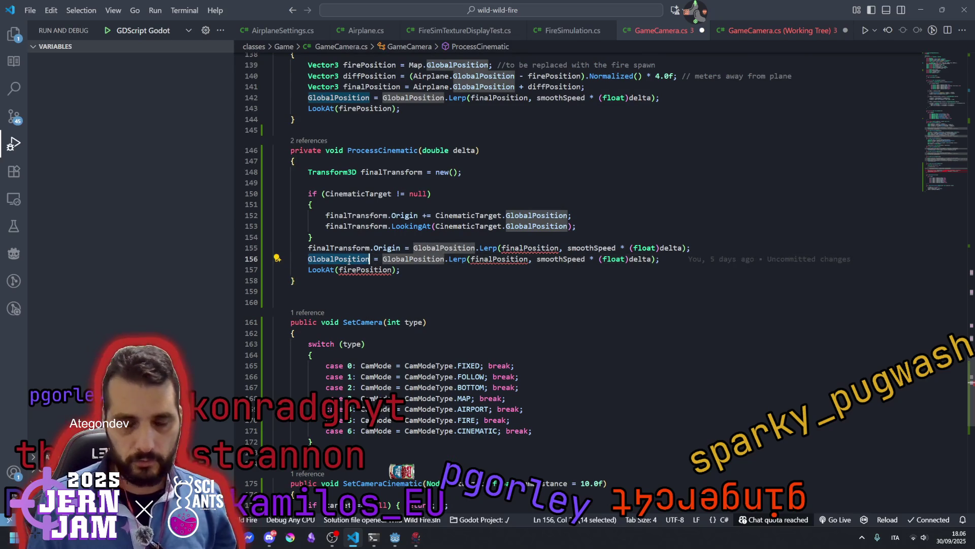
{"action": "type", "text": "Tra"}
{"action": "key", "text": "Tab"}
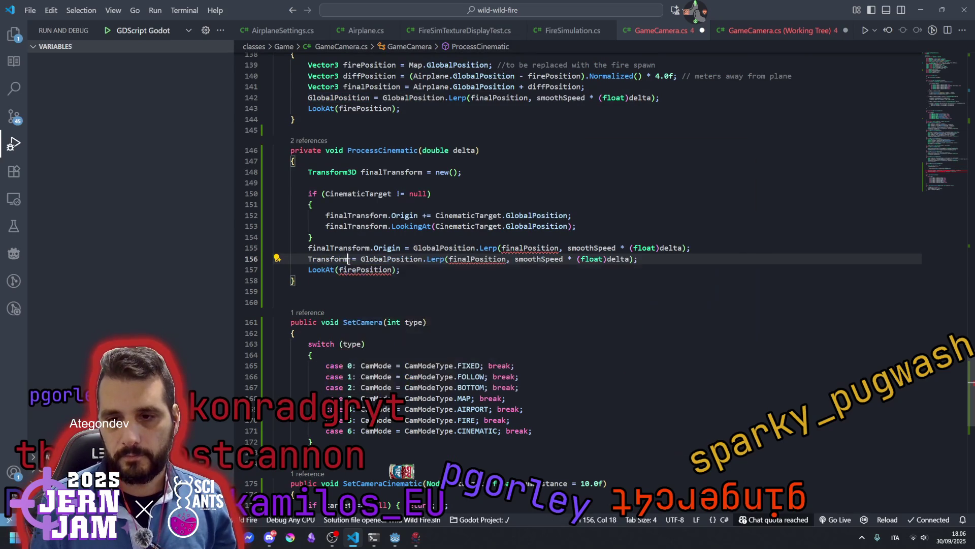
{"action": "double_click", "coordinate": [355, 217]}
{"action": "left_click", "coordinate": [396, 259]}
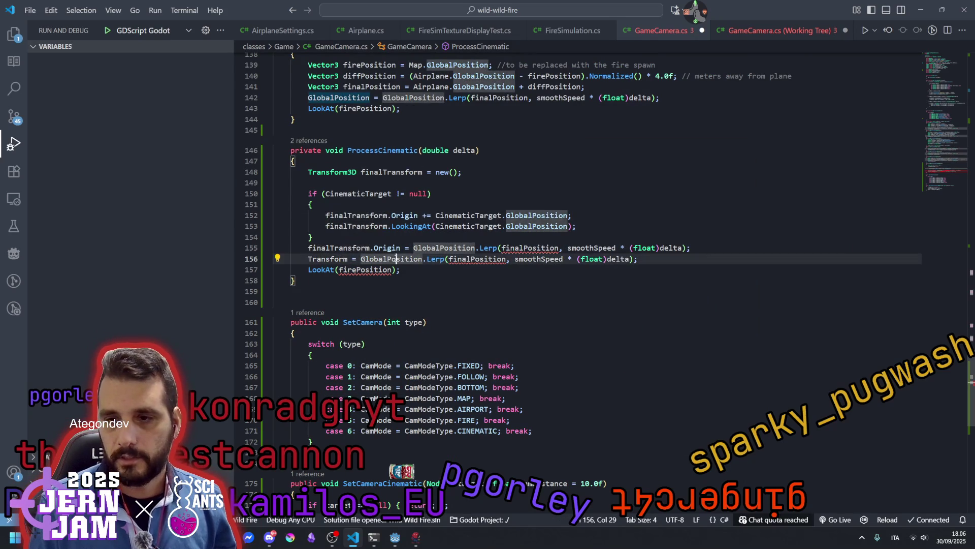
{"action": "double_click", "coordinate": [396, 259]}
{"action": "key", "text": "ctrl+v"}
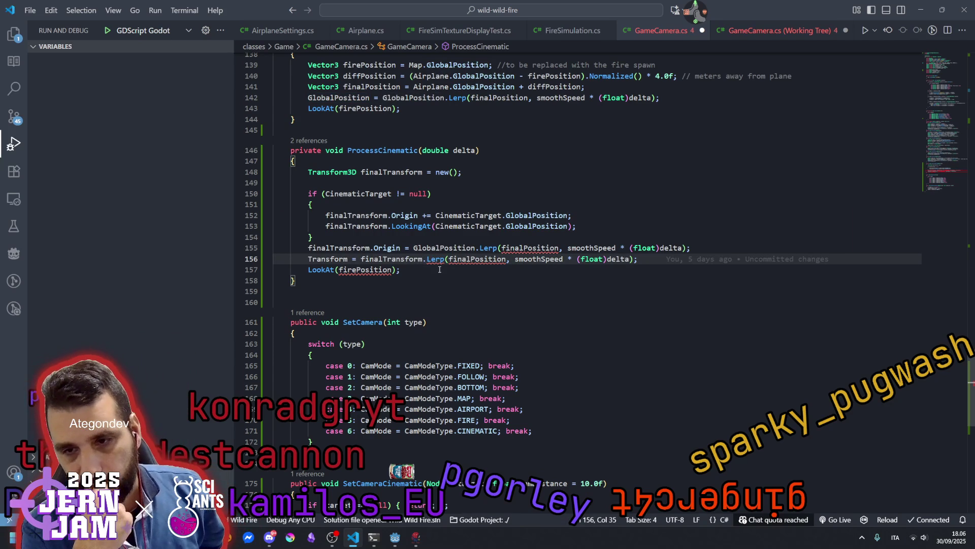
{"action": "key", "text": "ctrl+z"}
{"action": "key", "text": "ctrl+z"}
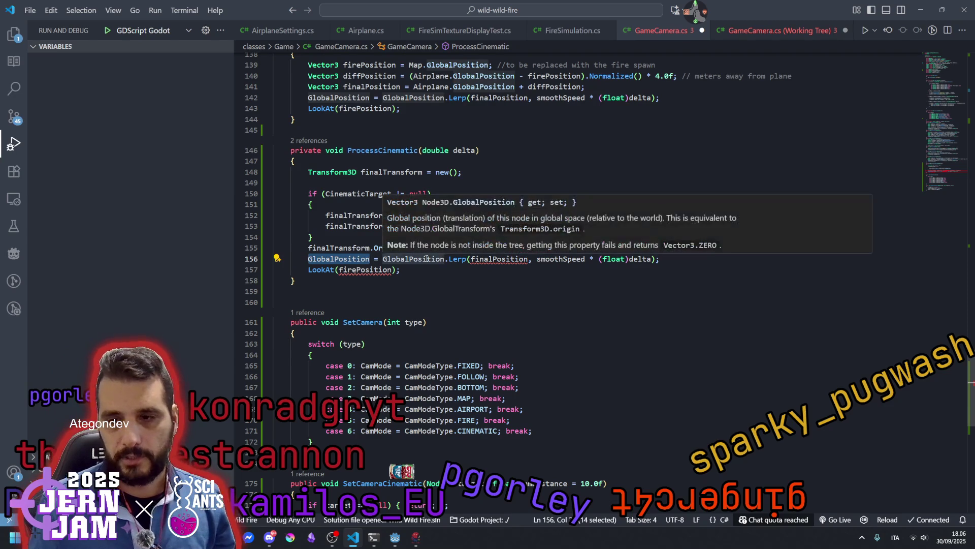
Replace the undefined finalPosition in the Lerp on line 156 with finalTransform.Origin.
{"action": "double_click", "coordinate": [424, 259]}
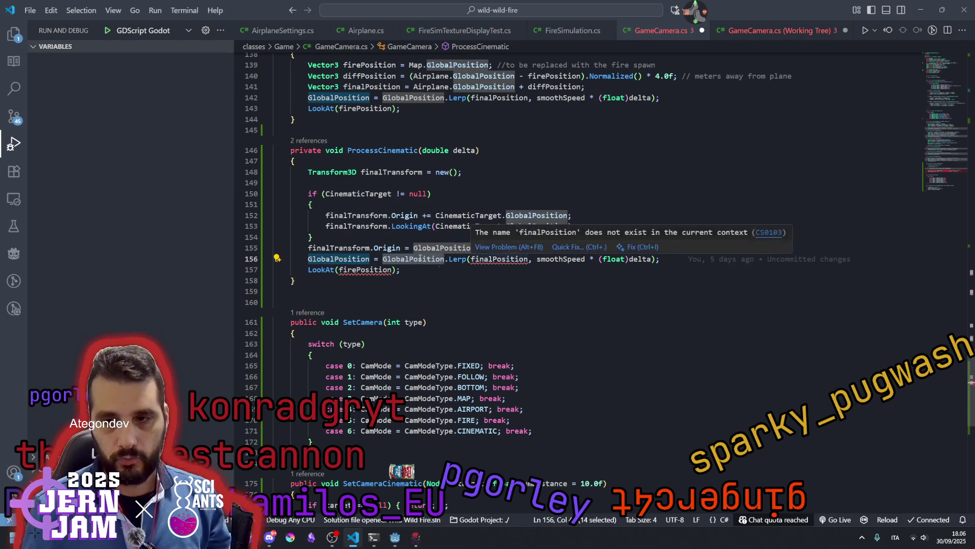
{"action": "double_click", "coordinate": [356, 247]}
{"action": "key", "text": "ctrl+shift+Right"}
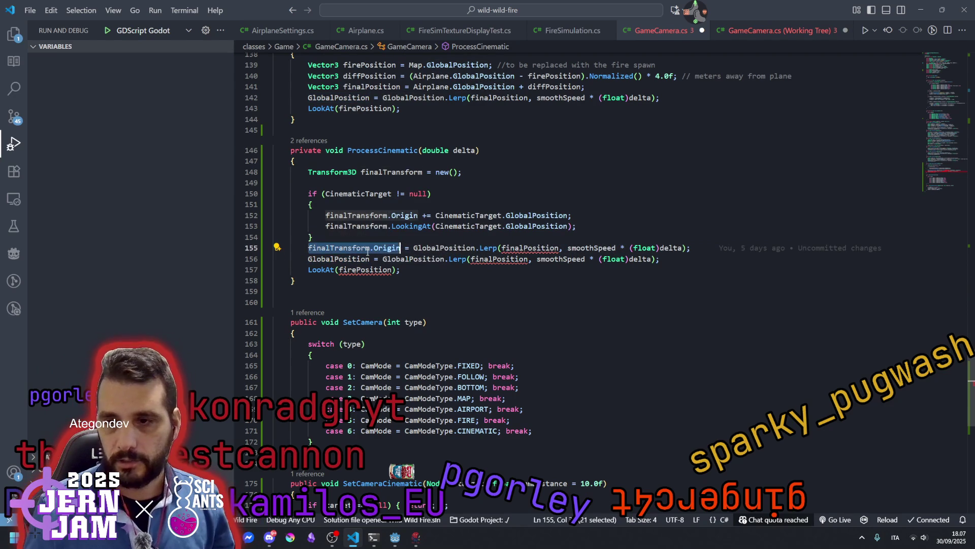
{"action": "double_click", "coordinate": [494, 259]}
{"action": "key", "text": "ctrl+v"}
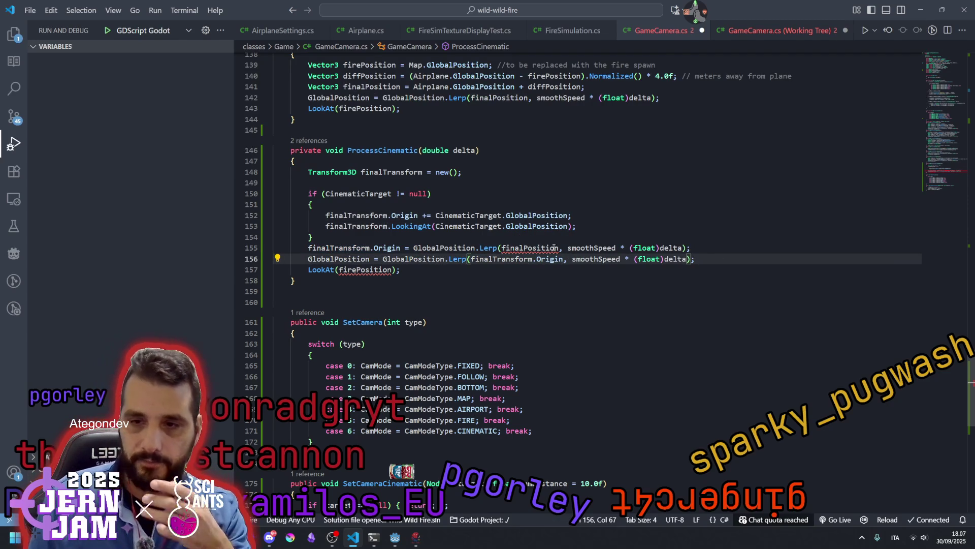
Move the origin Lerp line up with Alt+Up.
{"action": "mouse_move", "coordinate": [428, 247]}
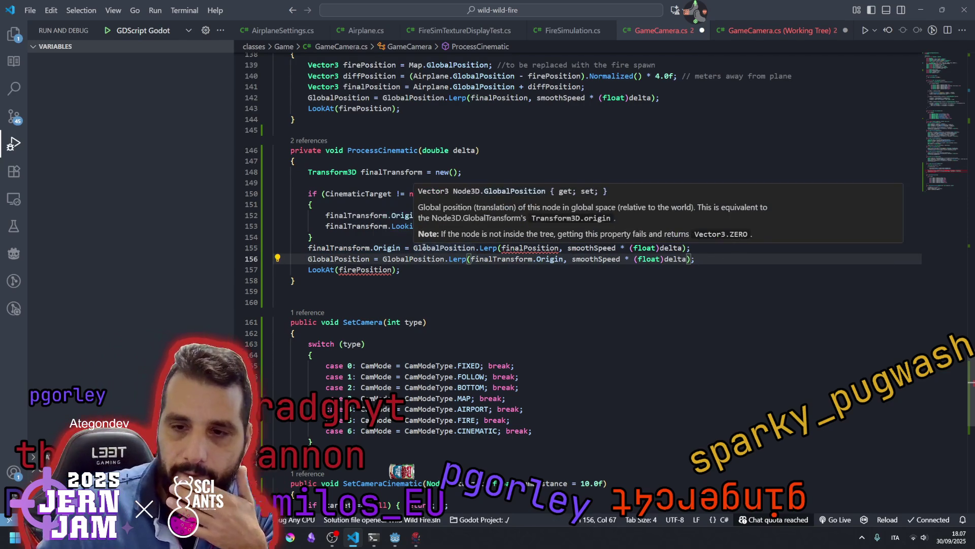
{"action": "left_click", "coordinate": [408, 248]}
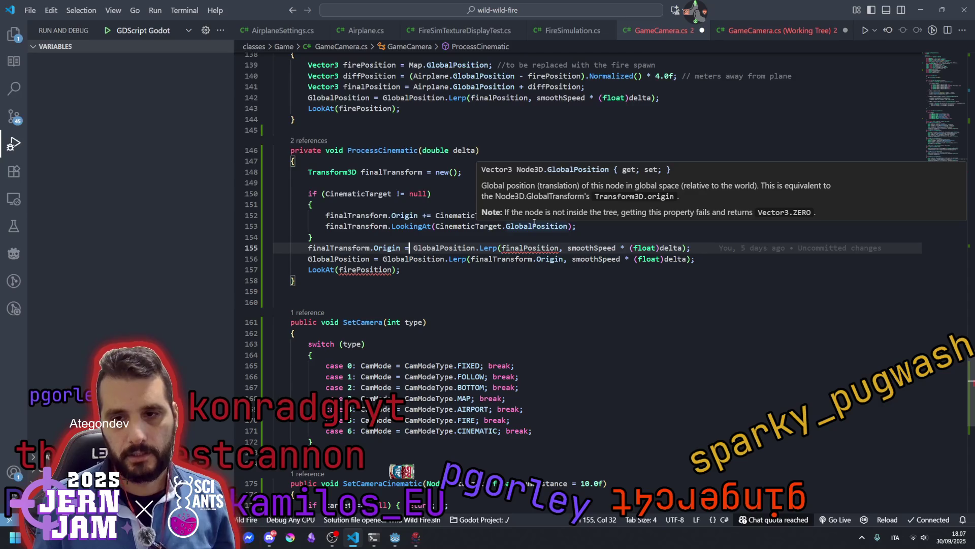
{"action": "key", "text": "alt+Up"}
{"action": "key", "text": "alt+Up"}
{"action": "key", "text": "alt+Up"}
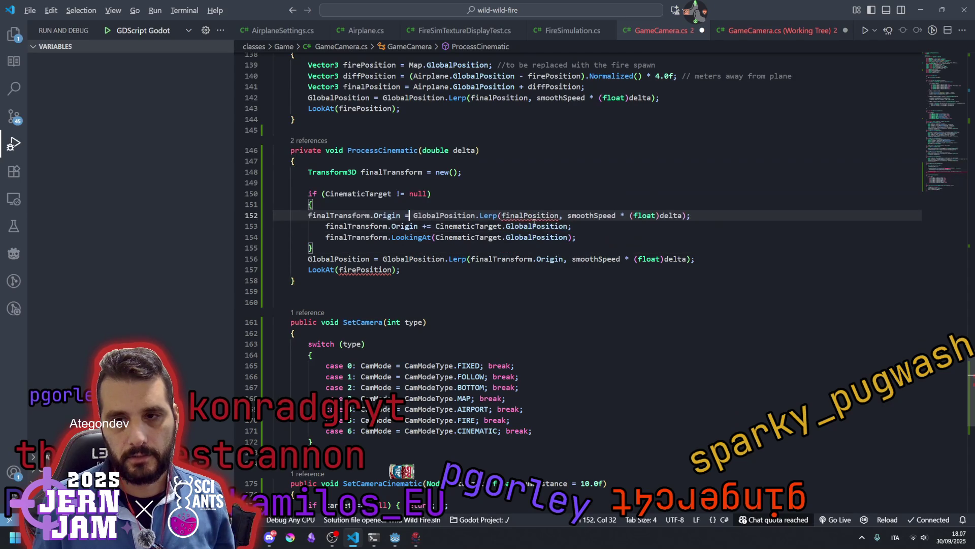
Move the origin line below the declaration and strip its Lerp expression, leaving '= ;'.
{"action": "key", "text": "alt+Up"}
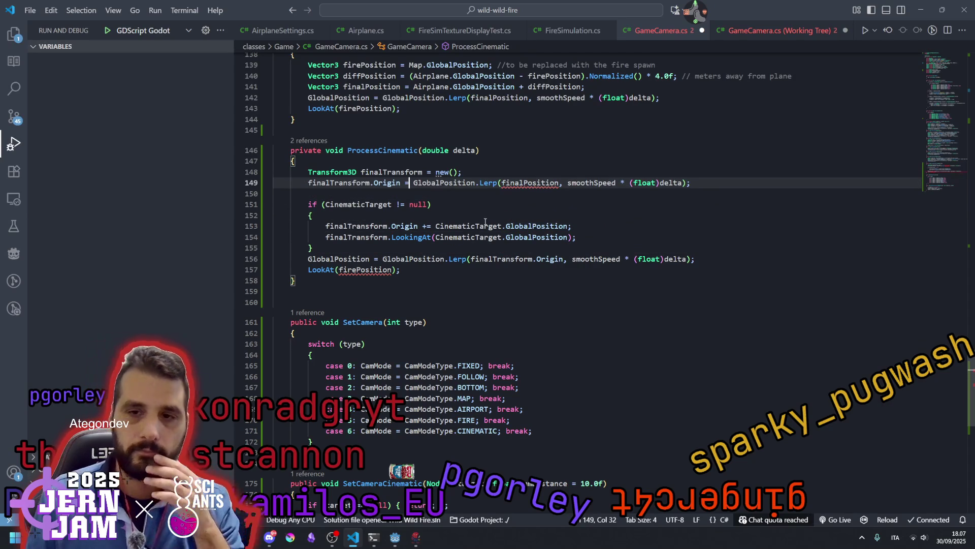
{"action": "key", "text": "shift+End"}
{"action": "key", "text": "Delete"}
{"action": "type", "text": ";"}
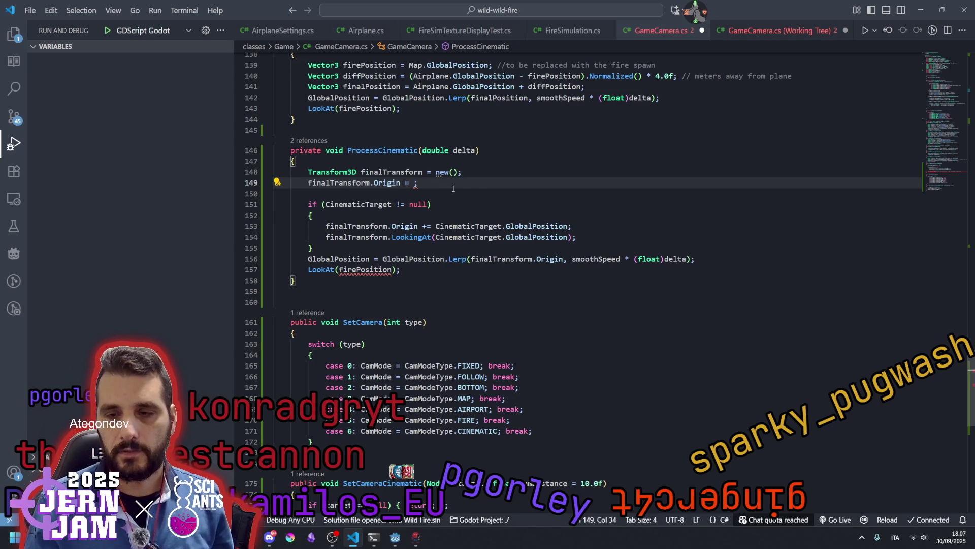
Add a blank line after the Transform3D declaration on line 148.
{"action": "scroll", "coordinate": [454, 188], "scroll_direction": "up", "scroll_amount": 1}
{"action": "left_click", "coordinate": [471, 197]}
{"action": "key", "text": "Return"}
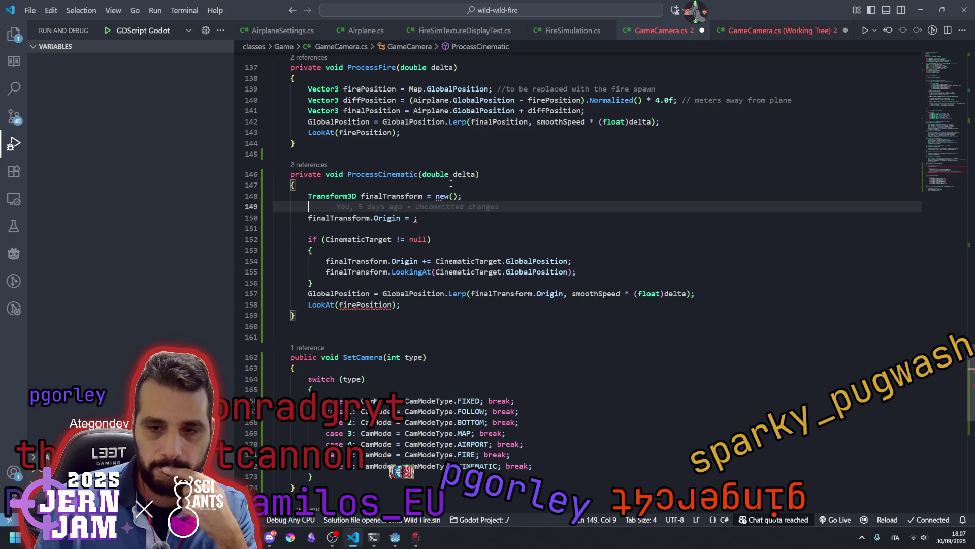
Scroll up to line 91 and highlight every use of fixedOffset.
{"action": "scroll", "coordinate": [451, 183], "scroll_direction": "up", "scroll_amount": 13}
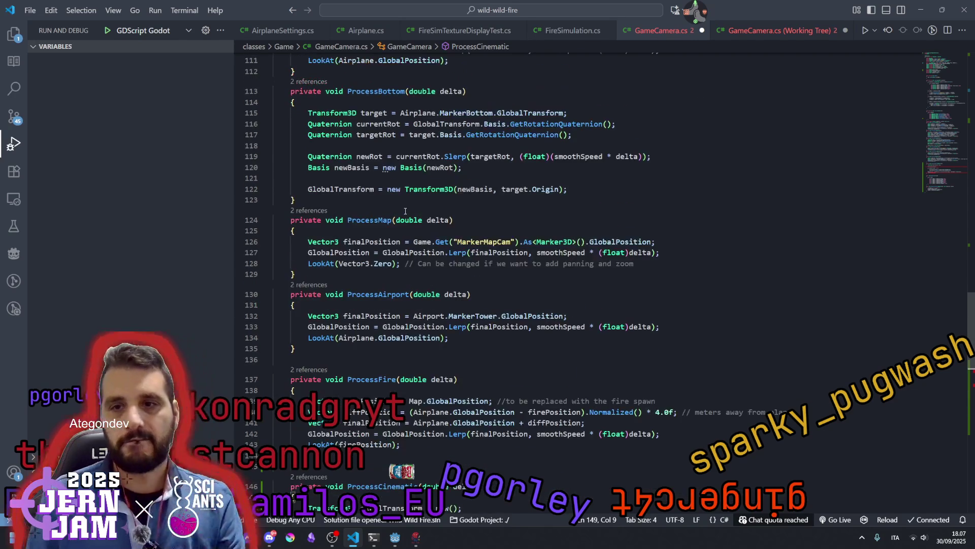
{"action": "scroll", "coordinate": [406, 210], "scroll_direction": "up", "scroll_amount": 2}
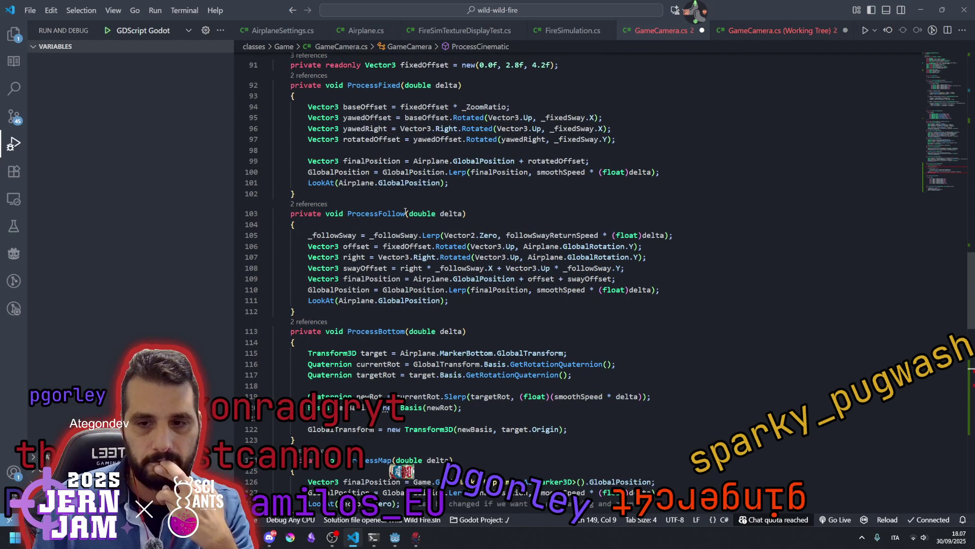
{"action": "scroll", "coordinate": [406, 211], "scroll_direction": "up", "scroll_amount": 1}
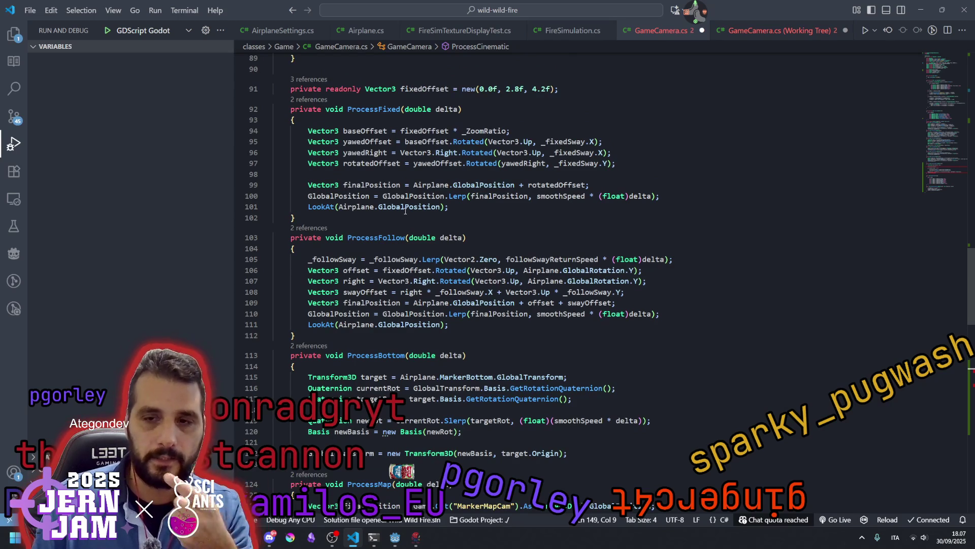
{"action": "scroll", "coordinate": [392, 209], "scroll_direction": "up", "scroll_amount": 3}
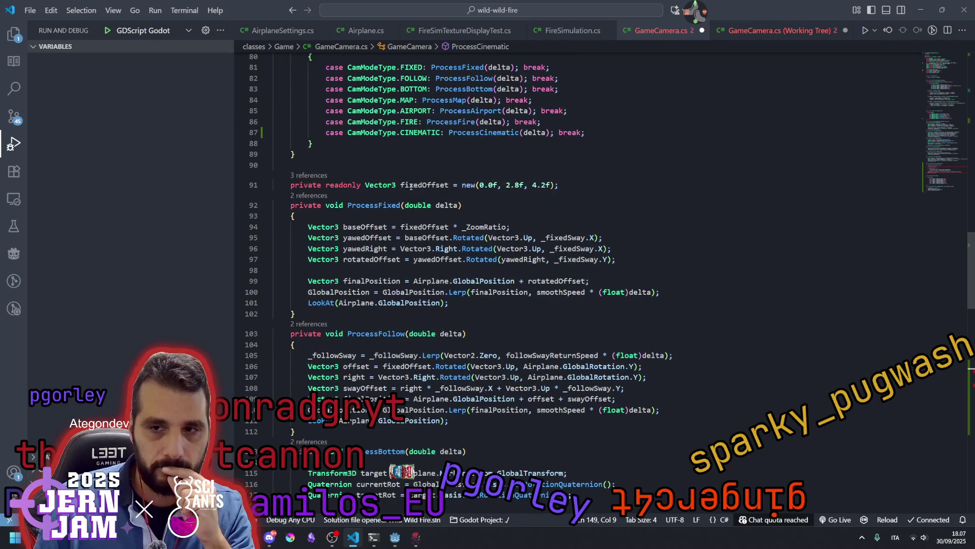
{"action": "double_click", "coordinate": [411, 187]}
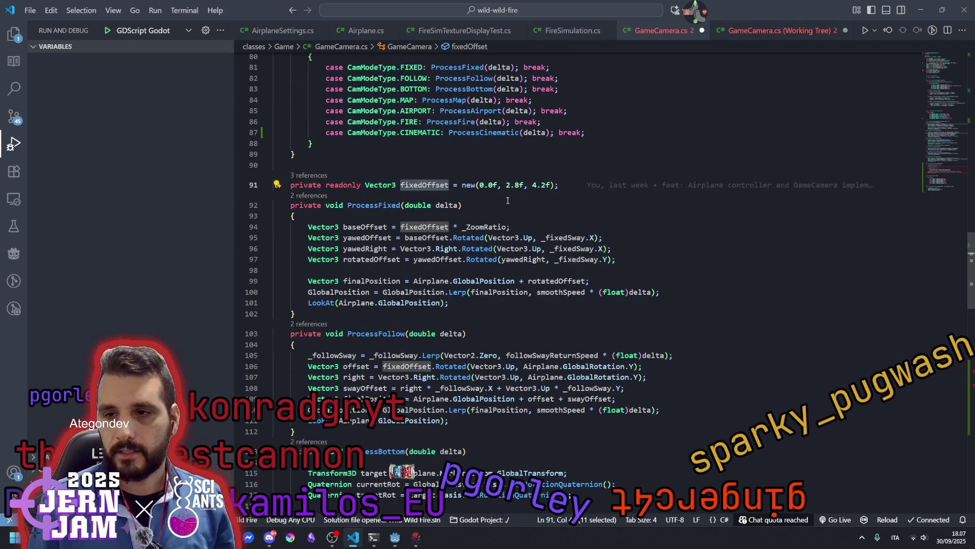
{"action": "scroll", "coordinate": [504, 202], "scroll_direction": "down", "scroll_amount": 19}
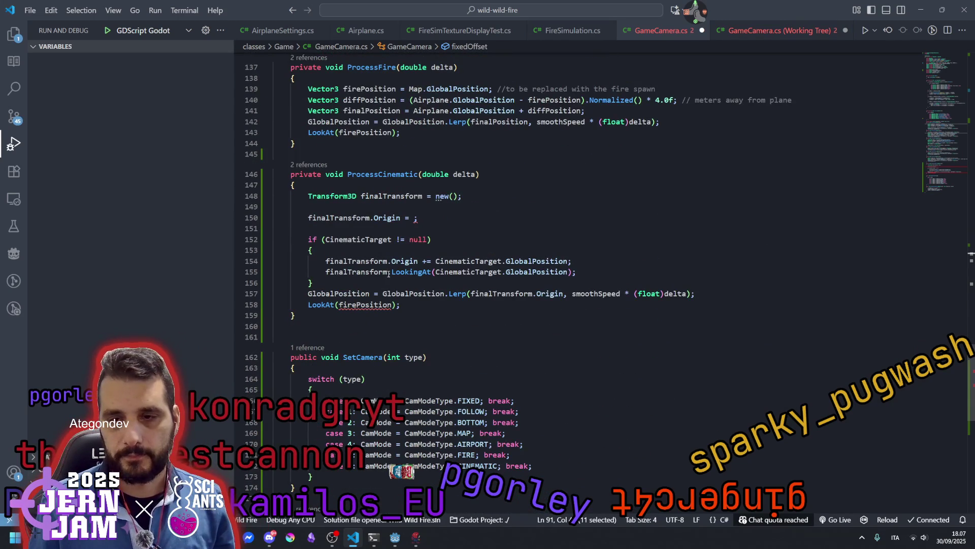
{"action": "scroll", "coordinate": [389, 274], "scroll_direction": "down", "scroll_amount": 3}
{"action": "scroll", "coordinate": [382, 266], "scroll_direction": "down", "scroll_amount": 6}
{"action": "scroll", "coordinate": [381, 265], "scroll_direction": "up", "scroll_amount": 5}
{"action": "scroll", "coordinate": [381, 266], "scroll_direction": "up", "scroll_amount": 5}
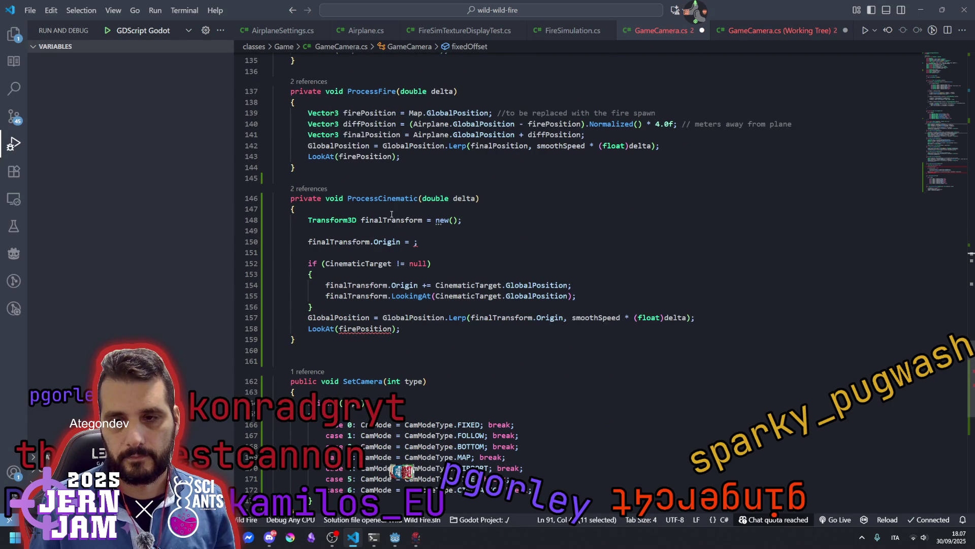
Set finalTransform.Origin on line 150 to fixedOffset.Normalized() * CinematicTargetDistance.
{"action": "left_click", "coordinate": [391, 220]}
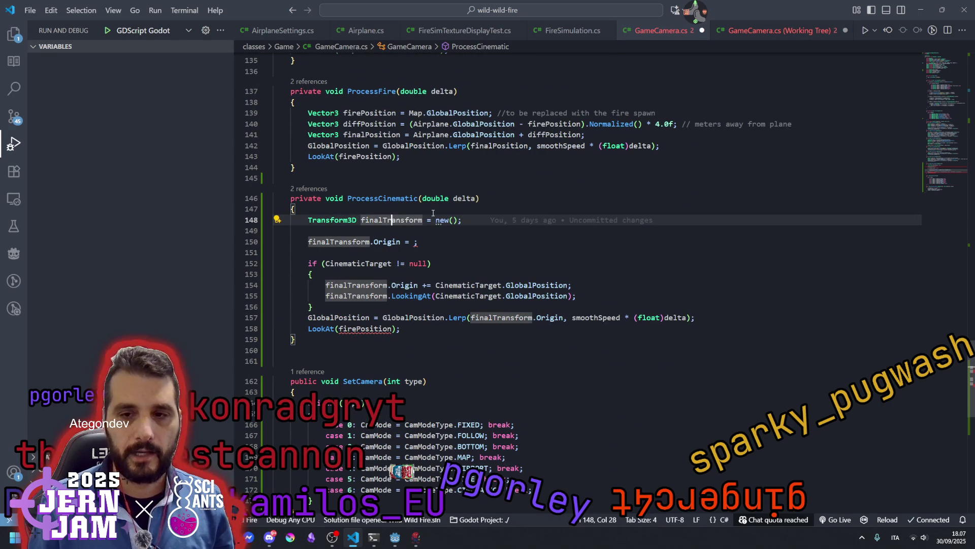
{"action": "left_click", "coordinate": [414, 242]}
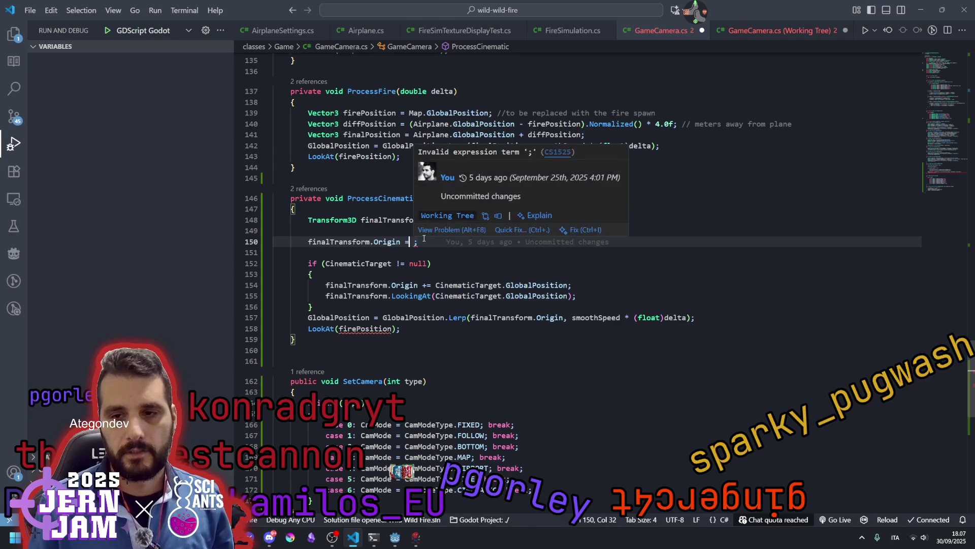
{"action": "type", "text": "fixedOffset"}
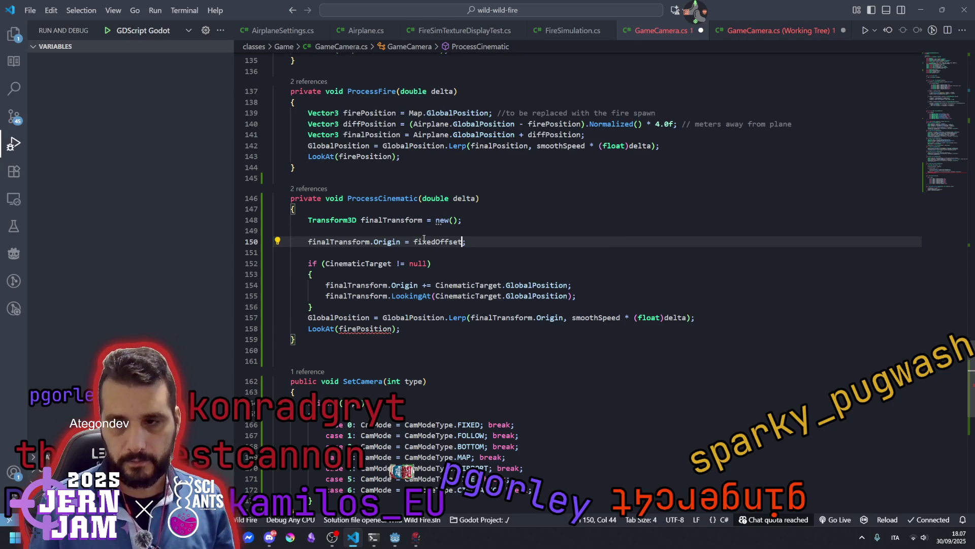
{"action": "type", "text": ".Norm"}
{"action": "key", "text": "Tab"}
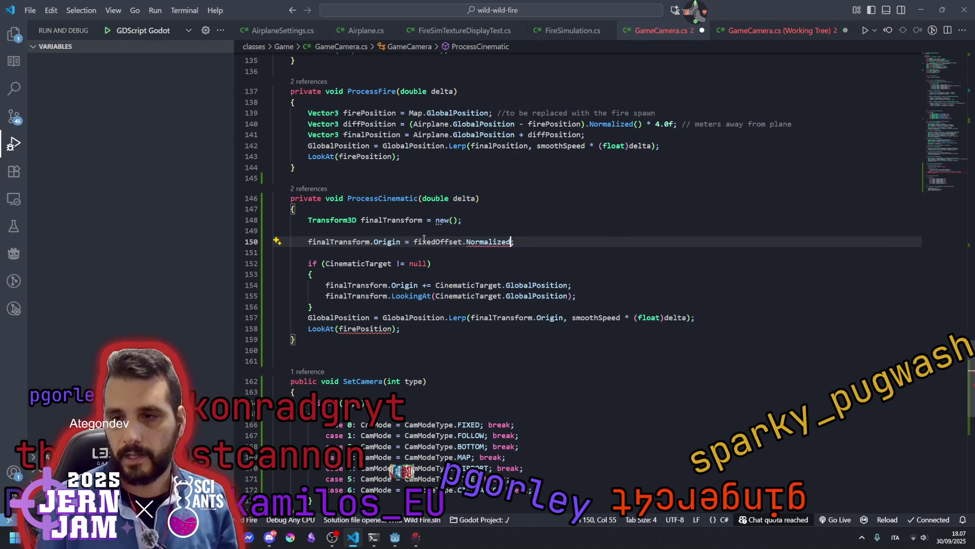
{"action": "type", "text": "("}
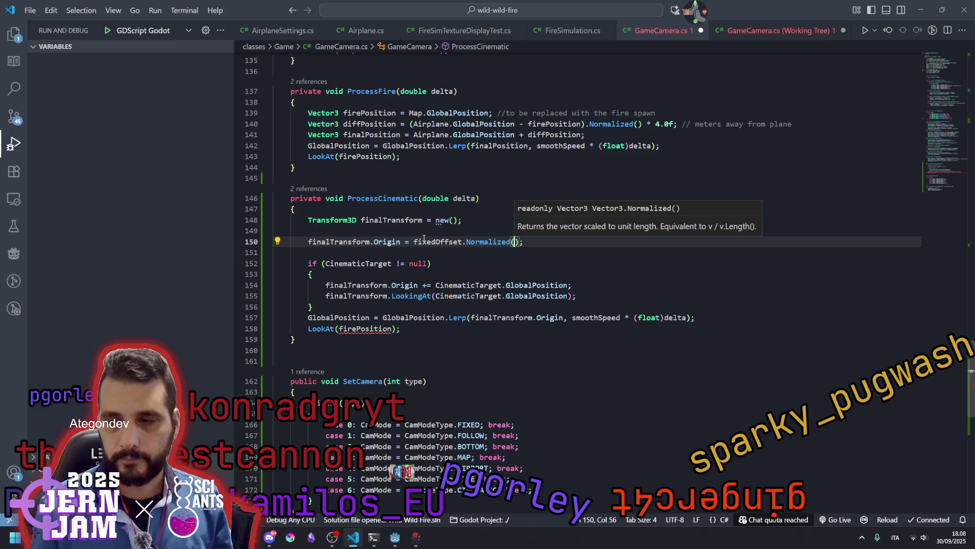
{"action": "type", "text": ") * "}
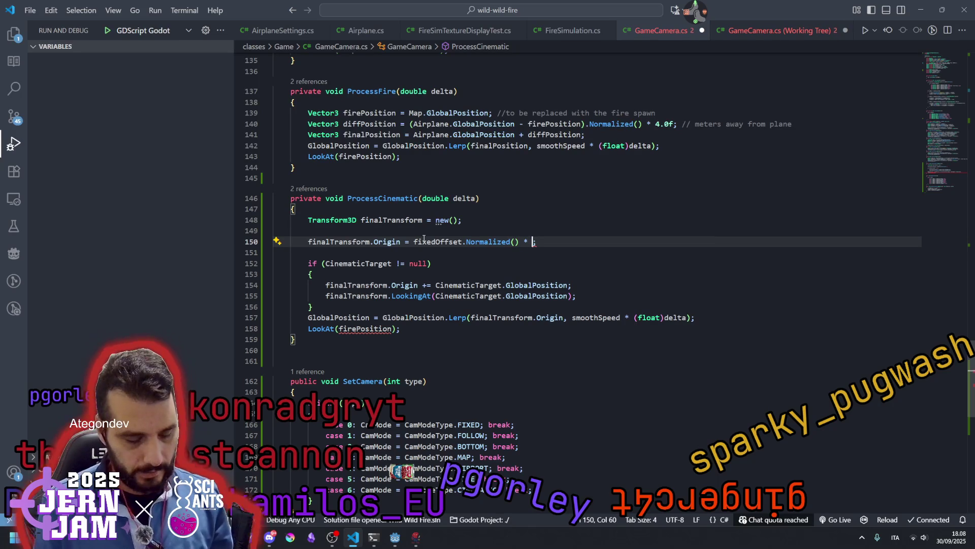
{"action": "type", "text": "Cin"}
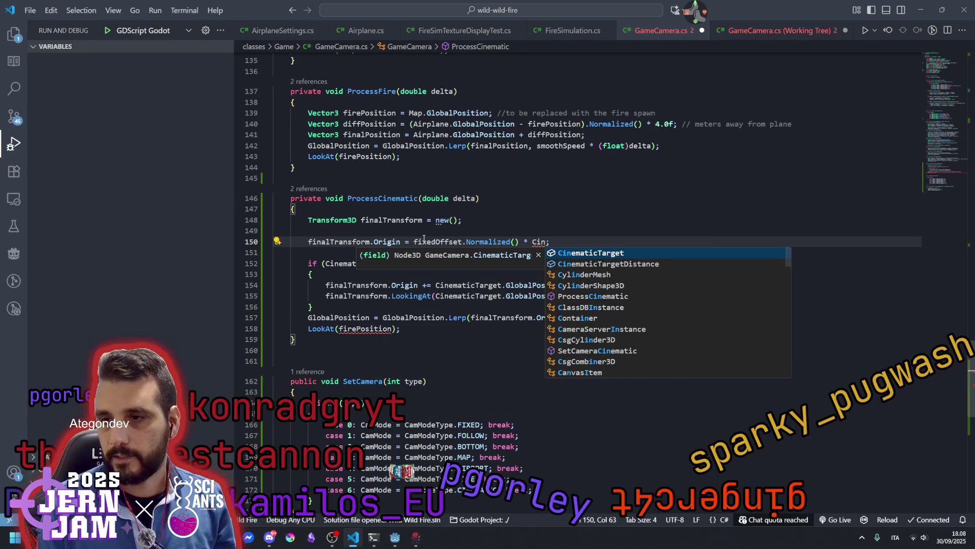
{"action": "key", "text": "Down"}
{"action": "key", "text": "Tab"}
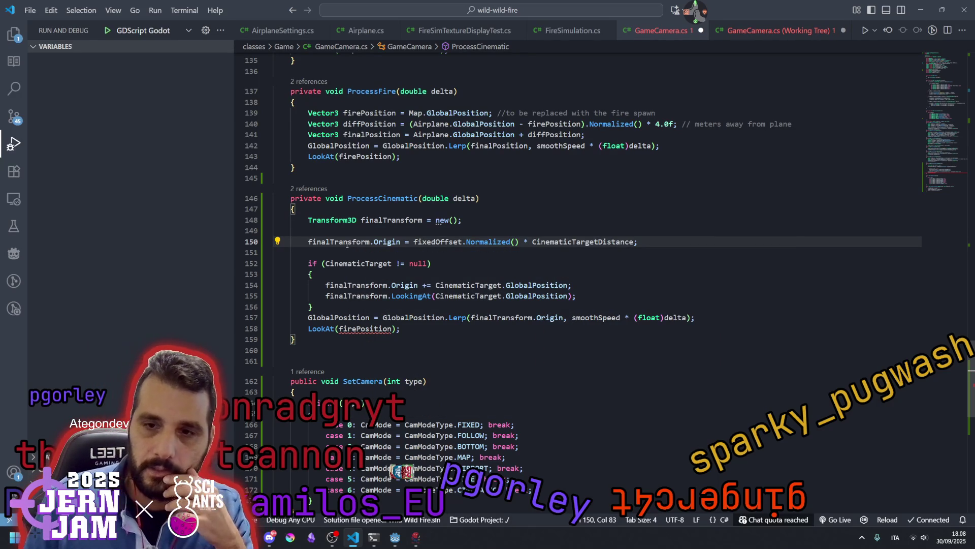
{"action": "double_click", "coordinate": [345, 242]}
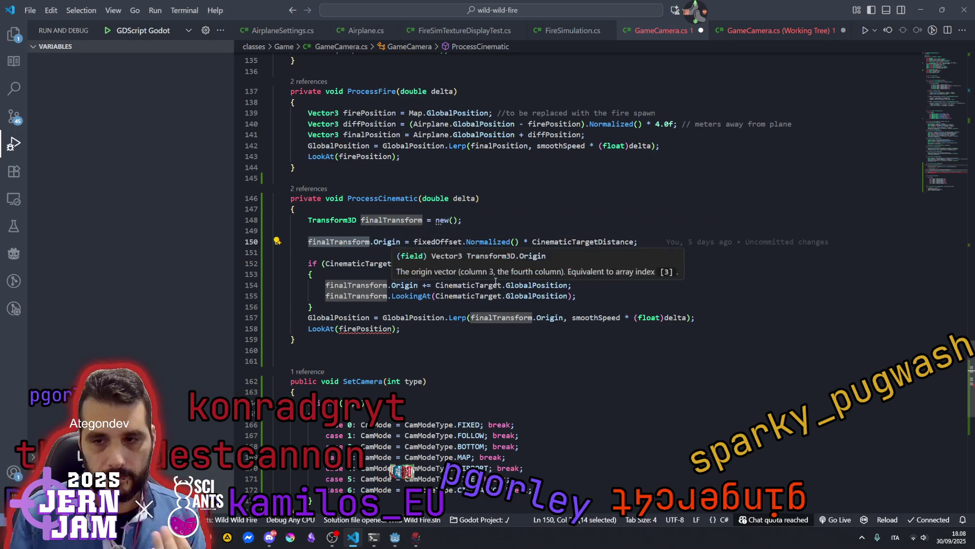
{"action": "double_click", "coordinate": [524, 285]}
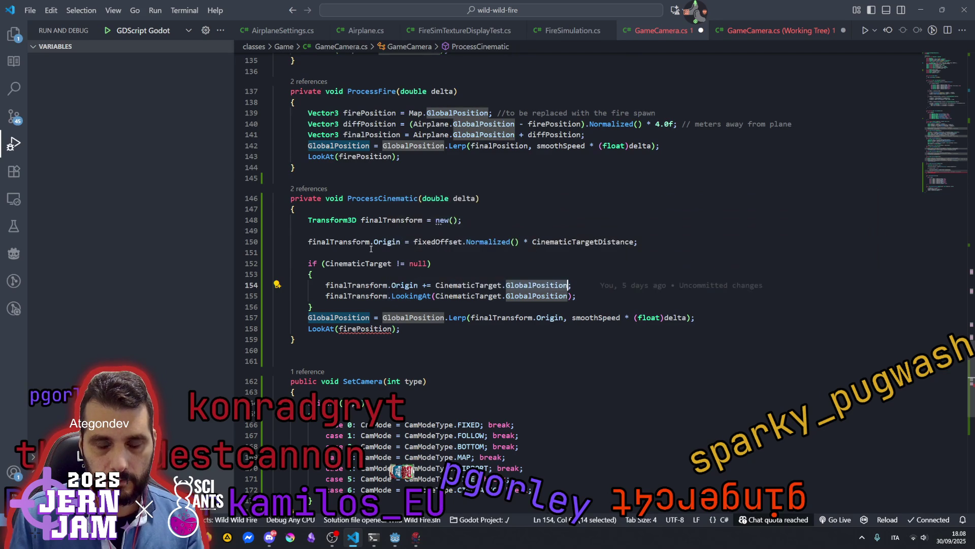
Duplicate the origin line and make line 151 assign the copied LookingAt call.
{"action": "key", "text": "Down"}
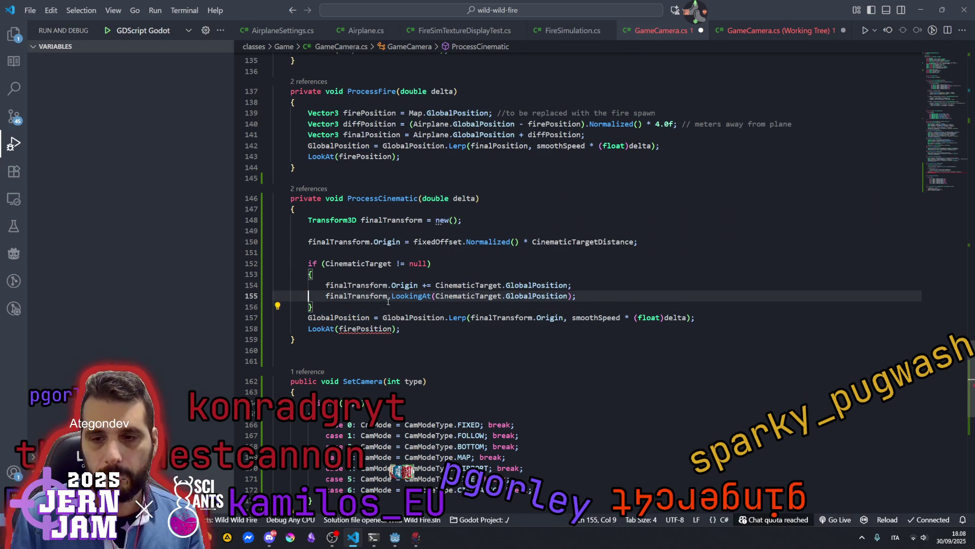
{"action": "key", "text": "Right"}
{"action": "key", "text": "ctrl+shift+Left"}
{"action": "key", "text": "ctrl+shift+Left"}
{"action": "key", "text": "ctrl+shift+Left"}
{"action": "key", "text": "ctrl+c"}
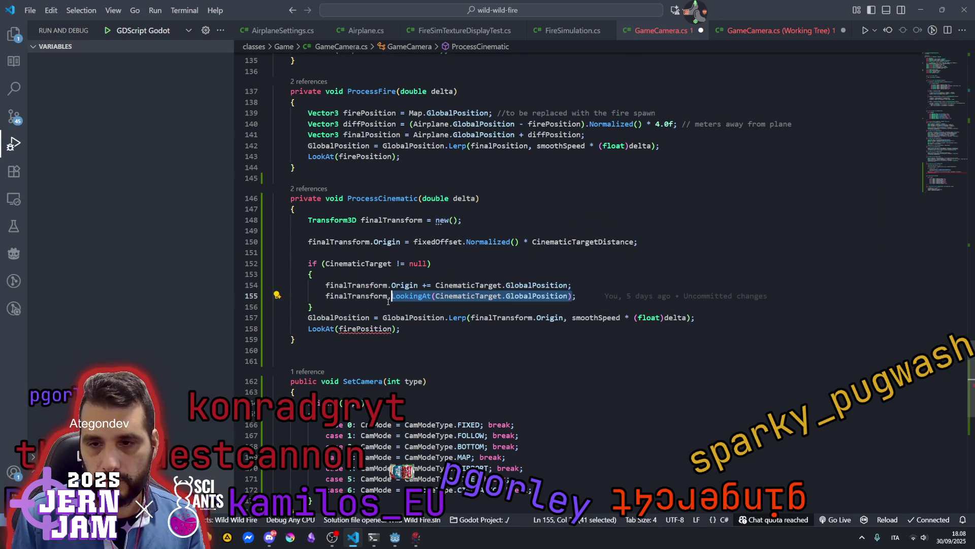
{"action": "left_click", "coordinate": [396, 242]}
{"action": "key", "text": "shift+alt+Down"}
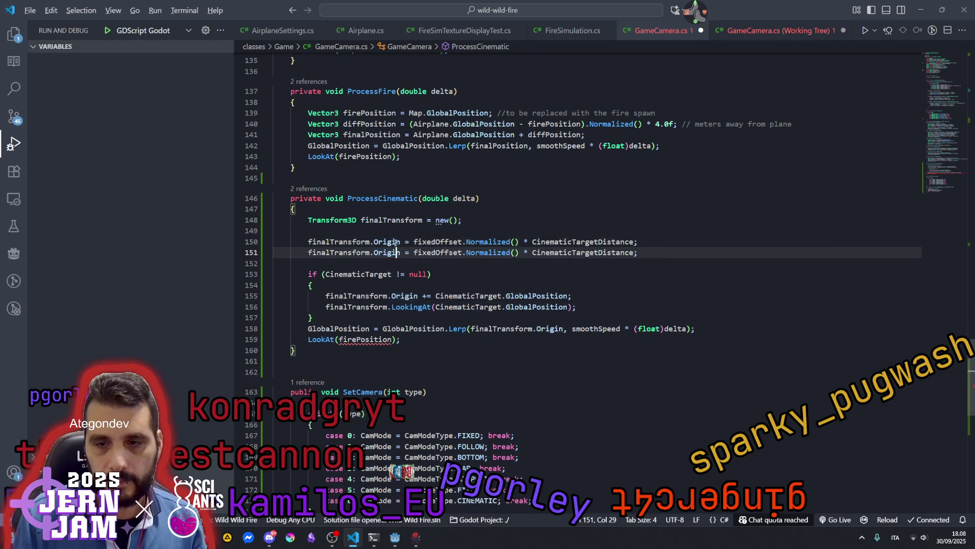
{"action": "key", "text": "ctrl+Left"}
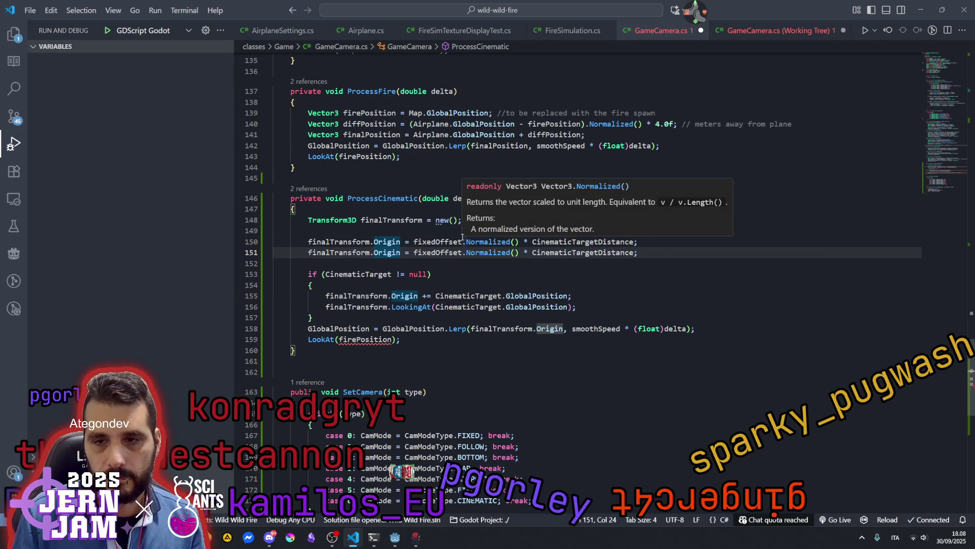
{"action": "key", "text": "ctrl+Delete"}
{"action": "key", "text": "BackSpace"}
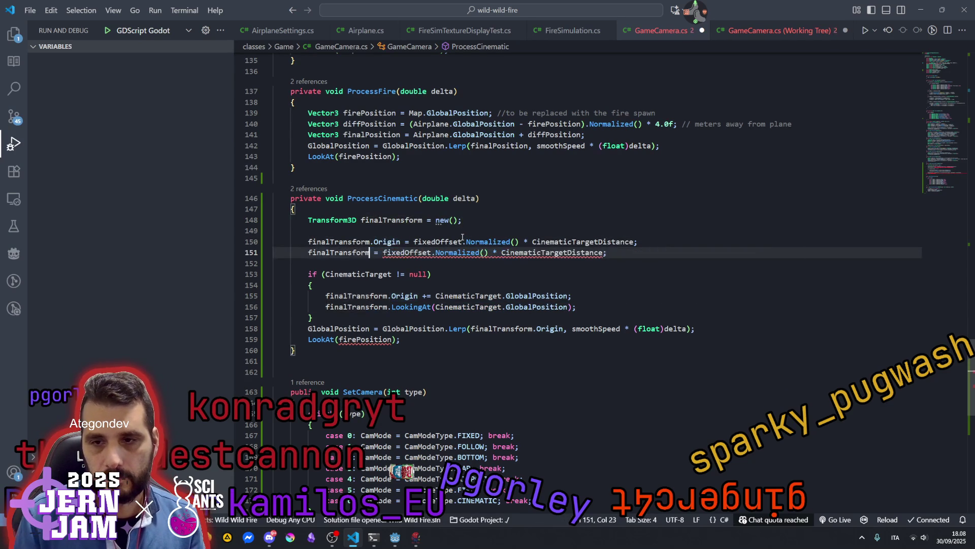
{"action": "key", "text": "Right"}
{"action": "key", "text": "Right"}
{"action": "key", "text": "Right"}
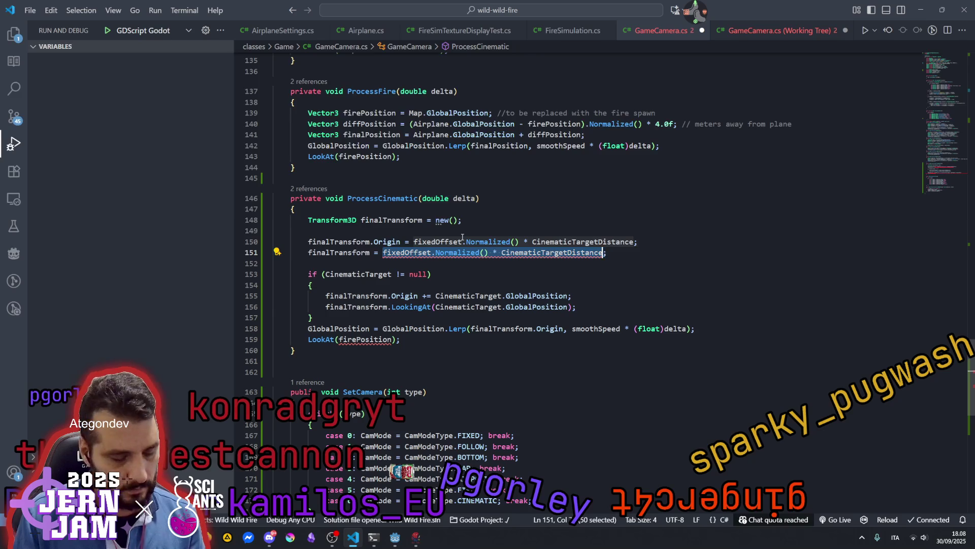
{"action": "key", "text": "ctrl+v"}
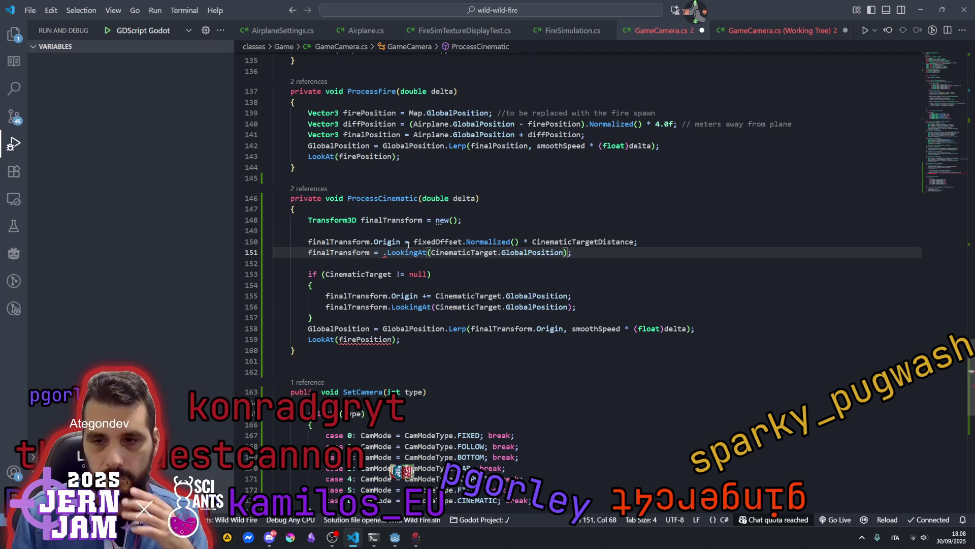
Make line 151 read finalTransform = finalTransform.LookingAt(...).
{"action": "double_click", "coordinate": [341, 253]}
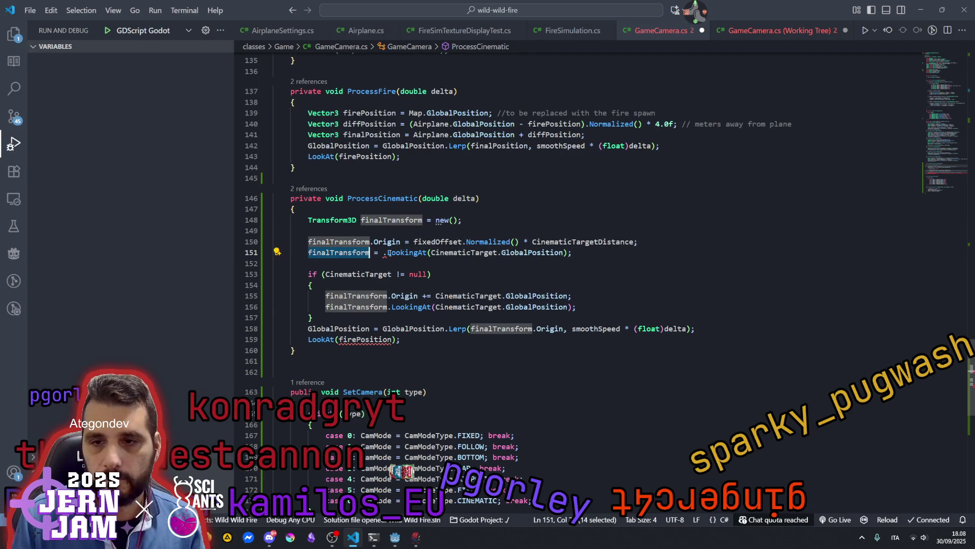
{"action": "key", "text": "ctrl+c"}
{"action": "left_click", "coordinate": [384, 253]}
{"action": "key", "text": "ctrl+v"}
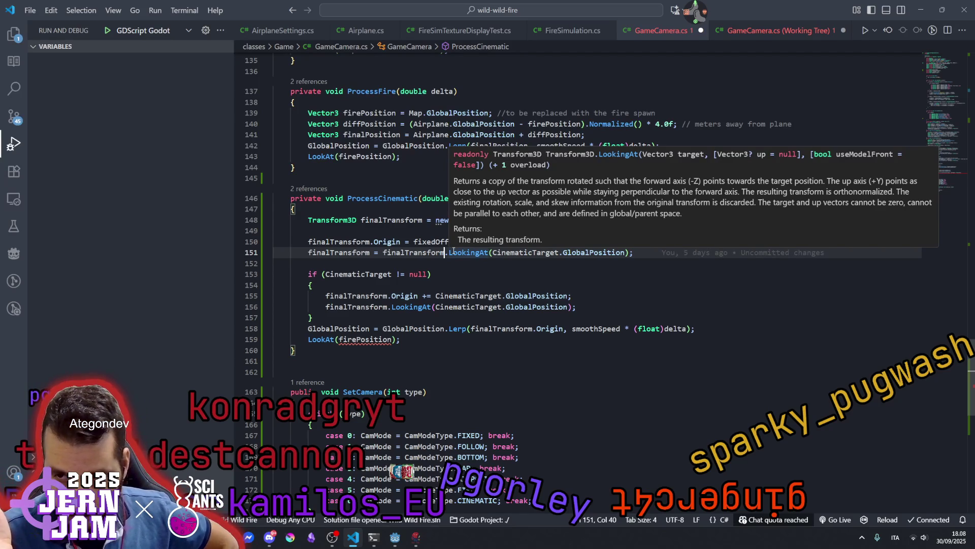
Prefix line 156's LookingAt call with 'finalTransform ='.
{"action": "double_click", "coordinate": [355, 307]}
{"action": "key", "text": "Left"}
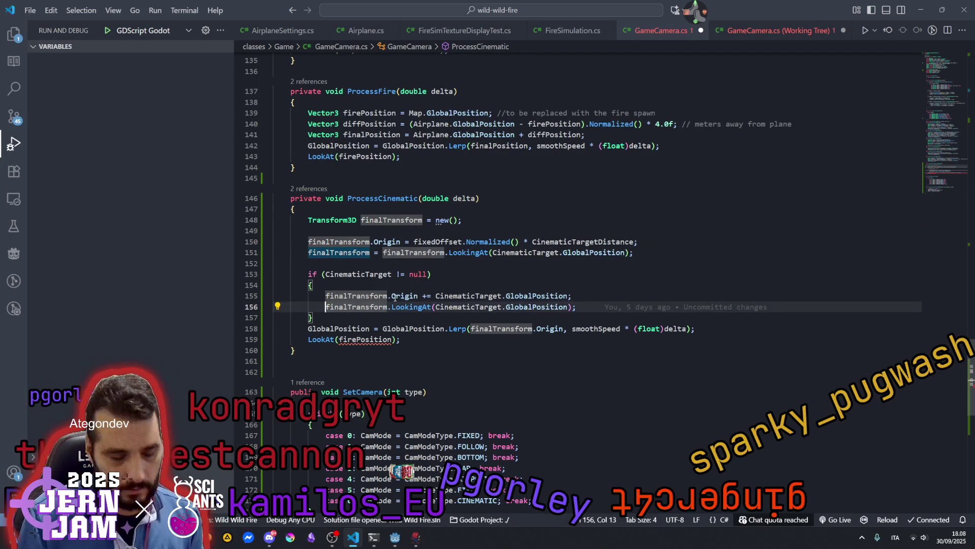
{"action": "type", "text": "finalTransform ="}
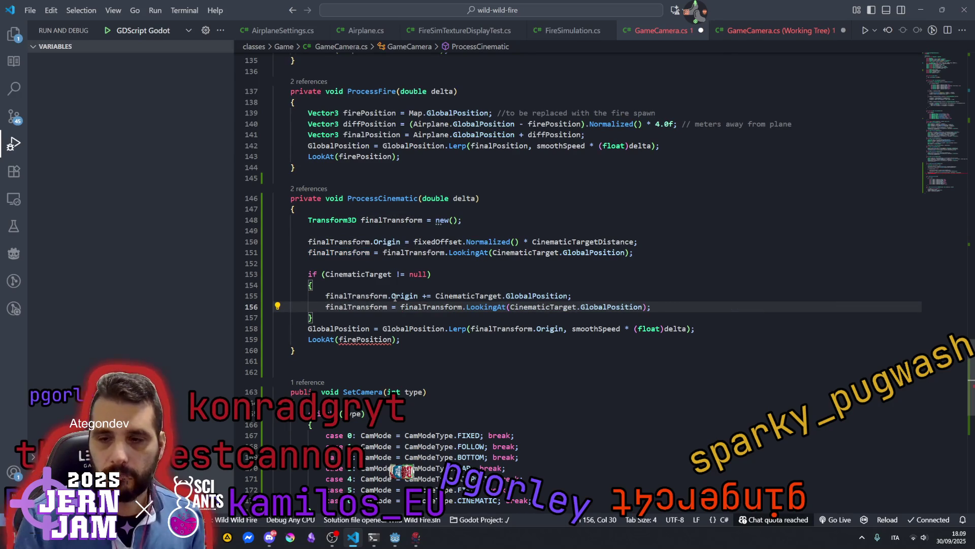
{"action": "double_click", "coordinate": [373, 307]}
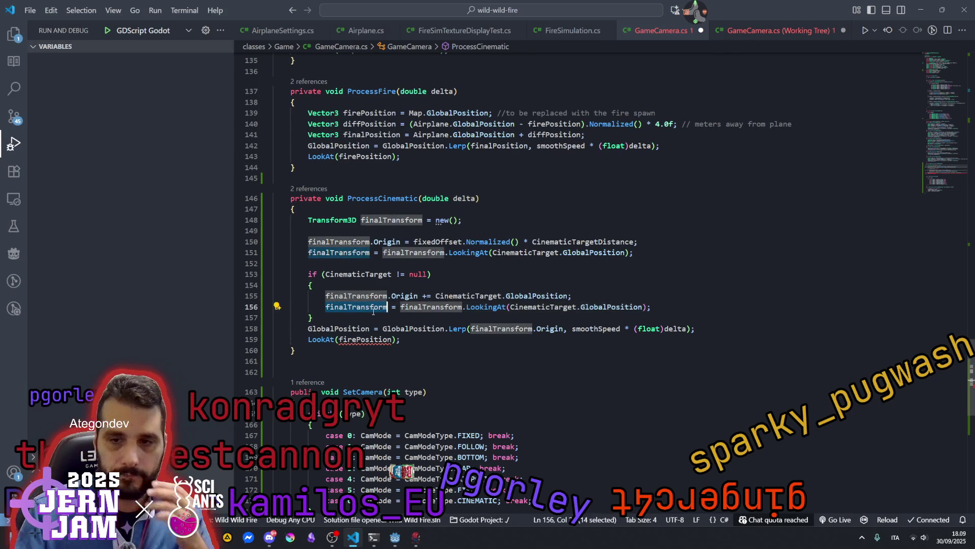
{"action": "left_click", "coordinate": [493, 307]}
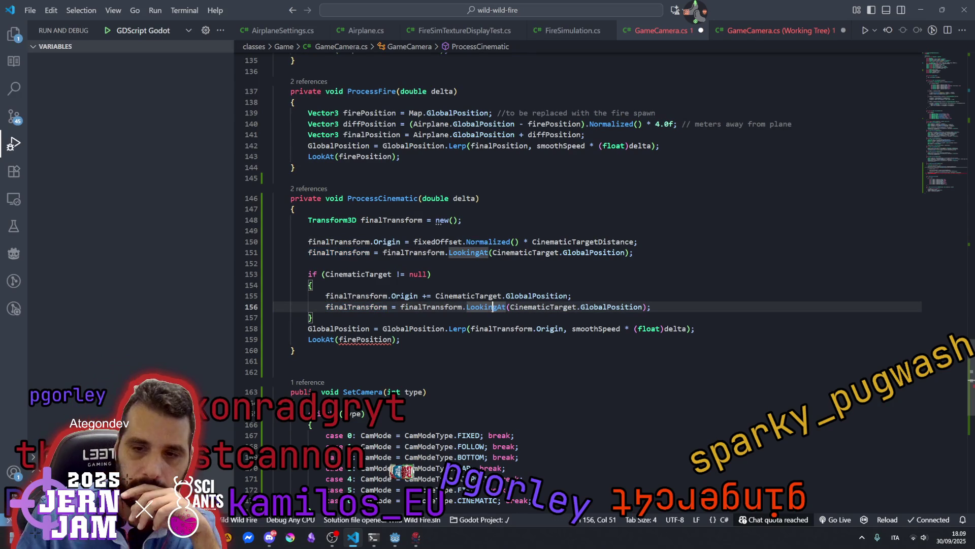
Delete the LookAt(firePosition); statement.
{"action": "left_click", "coordinate": [424, 339]}
{"action": "key", "text": "shift+Home"}
{"action": "key", "text": "BackSpace"}
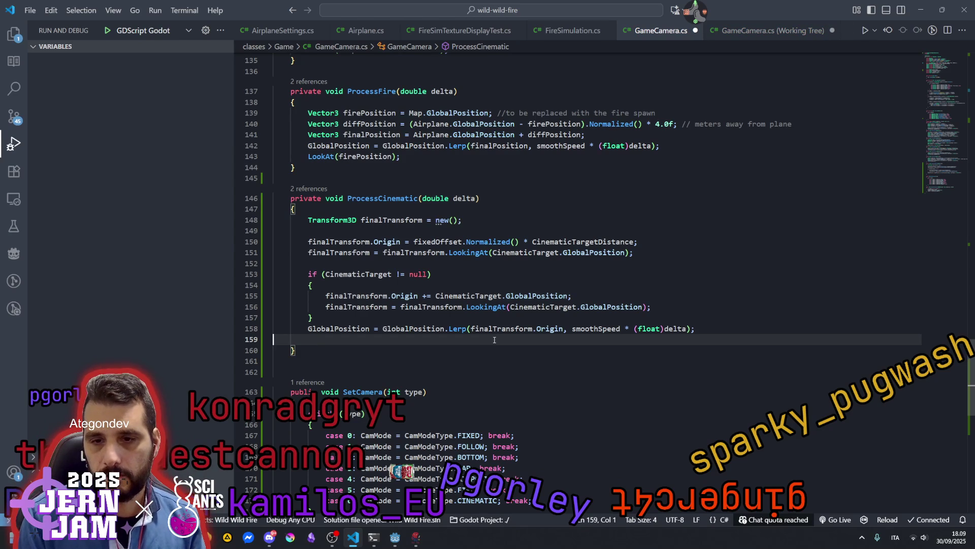
Delete blank line 159 and type cinematicRotation on a new line above ProcessCinematic.
{"action": "key", "text": "BackSpace"}
{"action": "left_click", "coordinate": [494, 209]}
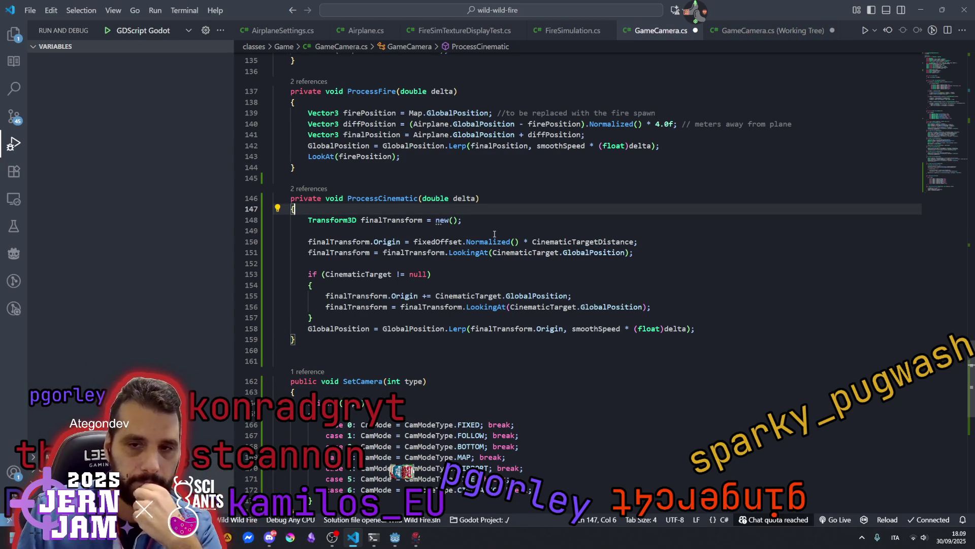
{"action": "left_click", "coordinate": [450, 182]}
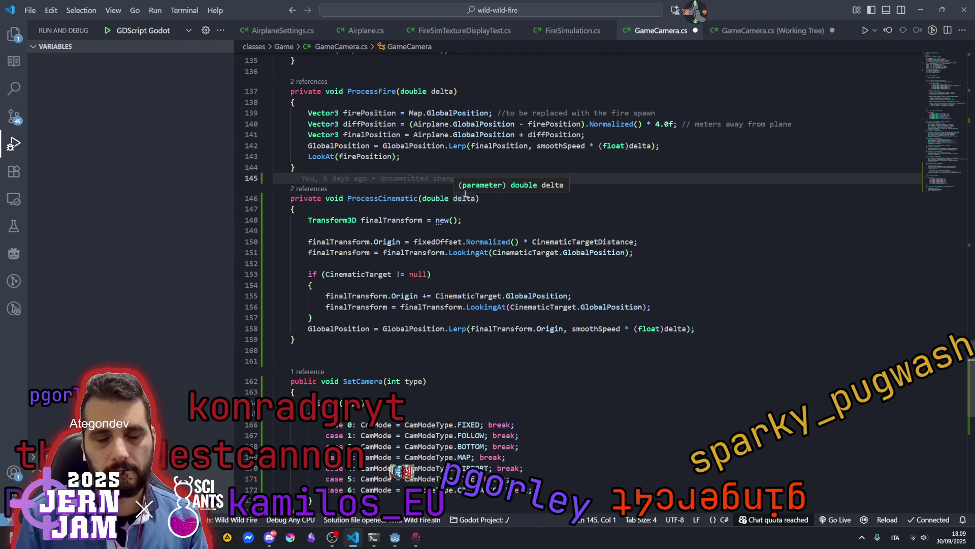
{"action": "key", "text": "Return"}
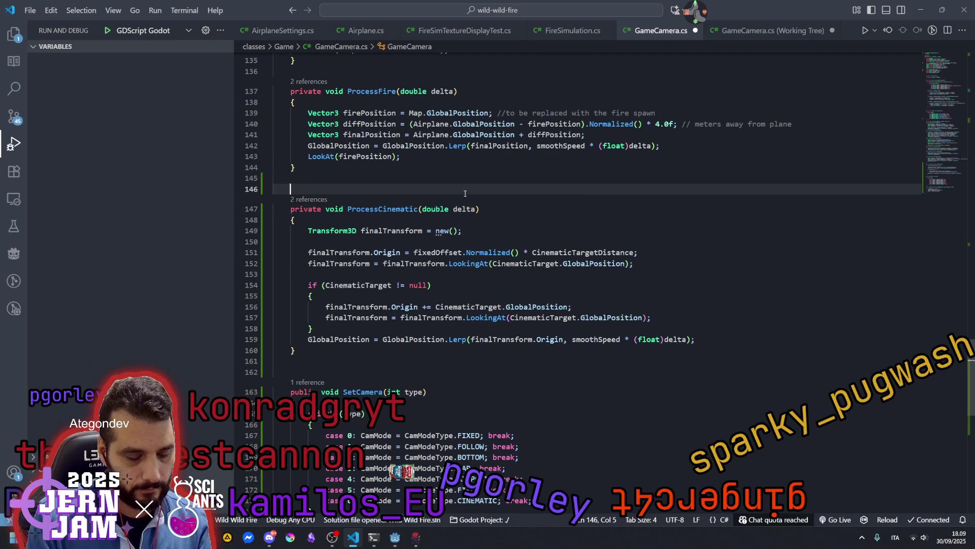
{"action": "type", "text": "cinematicRotation"}
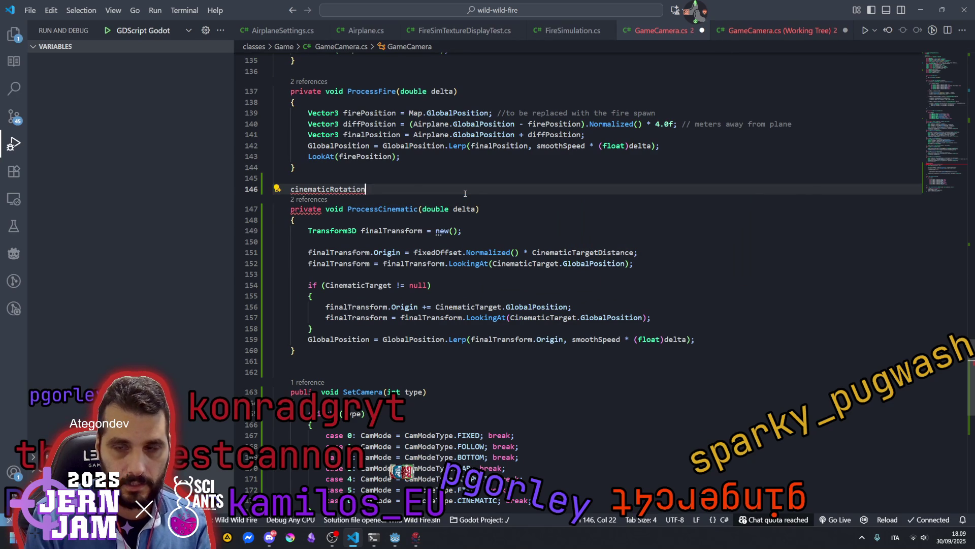
{"action": "scroll", "coordinate": [457, 196], "scroll_direction": "up", "scroll_amount": 5}
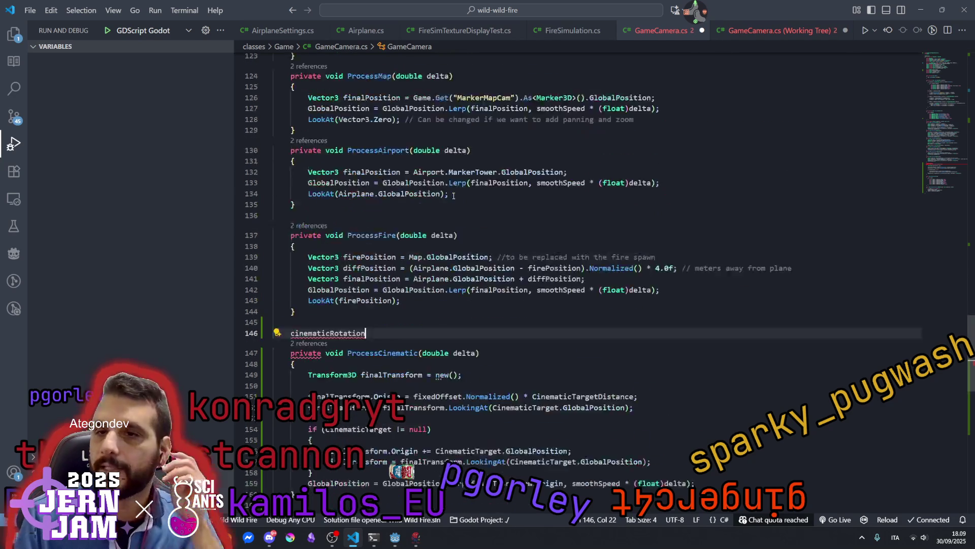
{"action": "scroll", "coordinate": [443, 198], "scroll_direction": "up", "scroll_amount": 2}
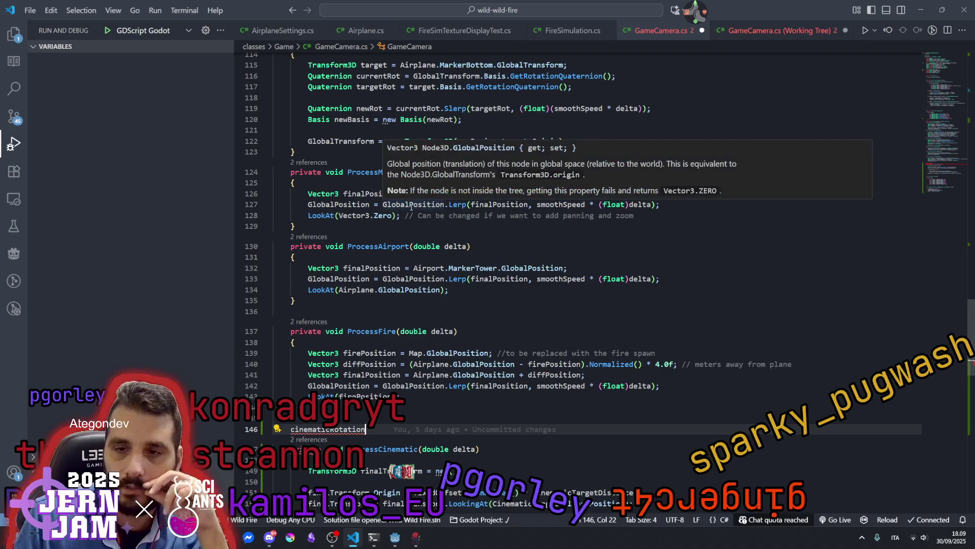
{"action": "scroll", "coordinate": [422, 230], "scroll_direction": "up", "scroll_amount": 3}
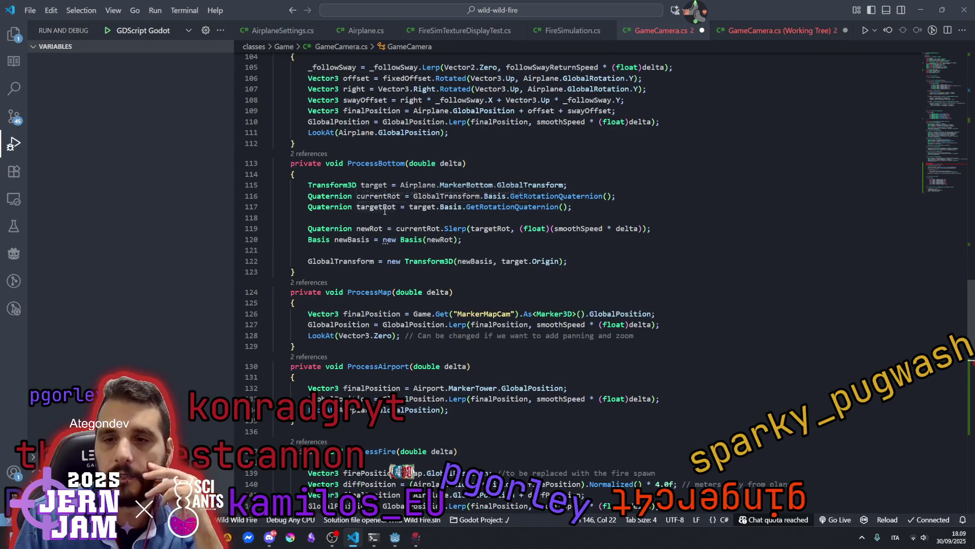
{"action": "scroll", "coordinate": [386, 214], "scroll_direction": "up", "scroll_amount": 5}
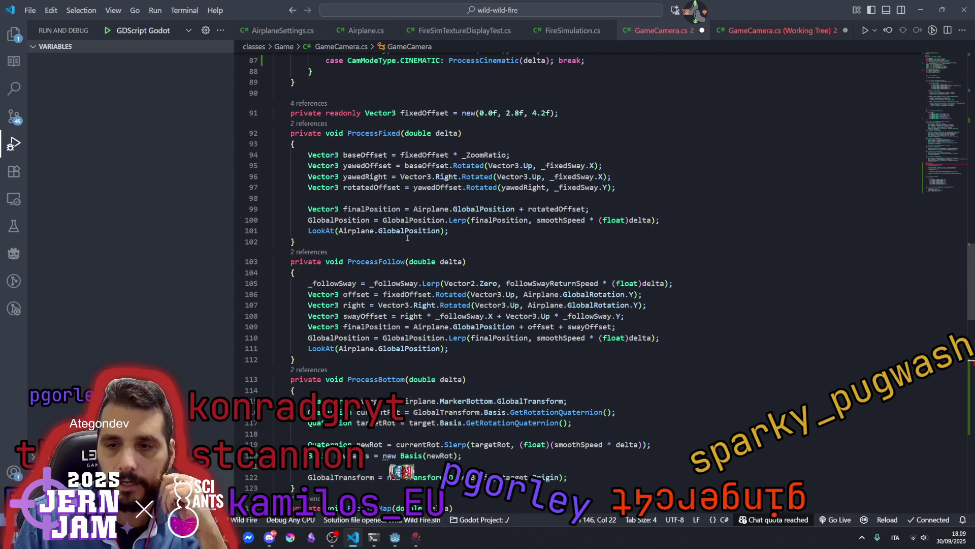
{"action": "double_click", "coordinate": [358, 167]}
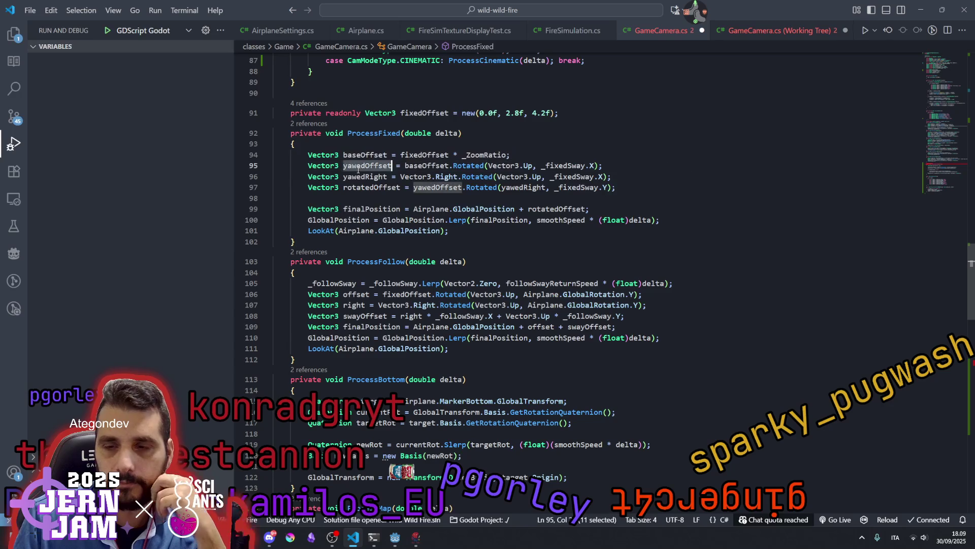
{"action": "mouse_move", "coordinate": [426, 181]}
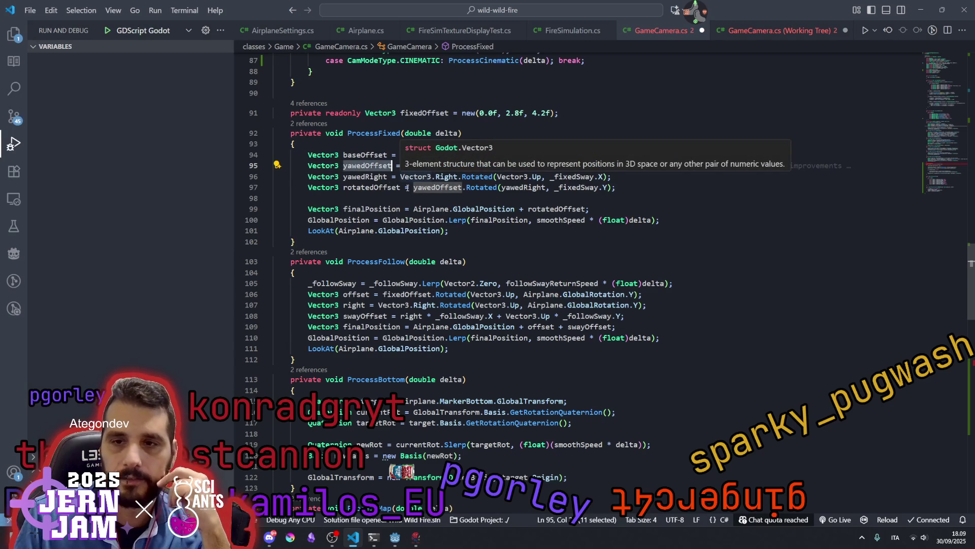
{"action": "left_click", "coordinate": [581, 200]}
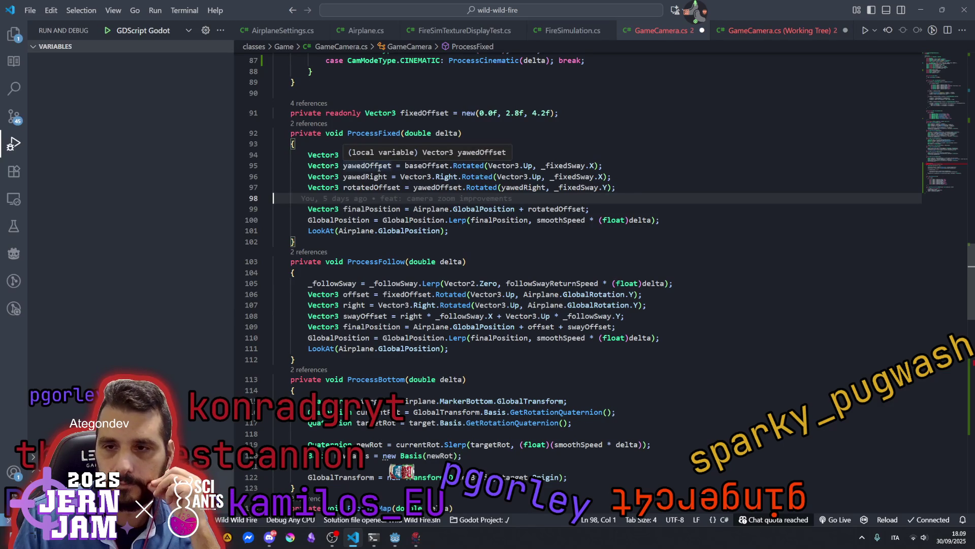
{"action": "double_click", "coordinate": [427, 165]}
{"action": "double_click", "coordinate": [356, 155]}
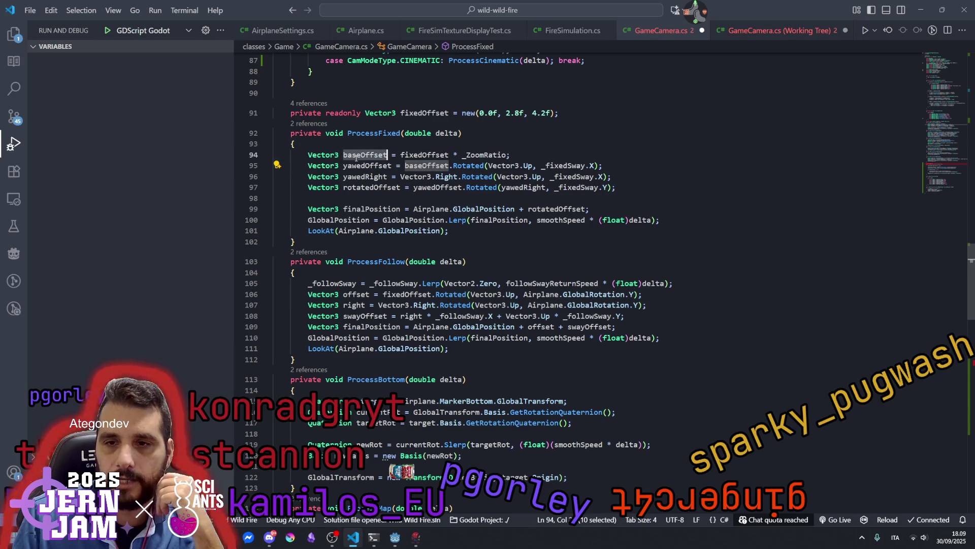
{"action": "double_click", "coordinate": [371, 166]}
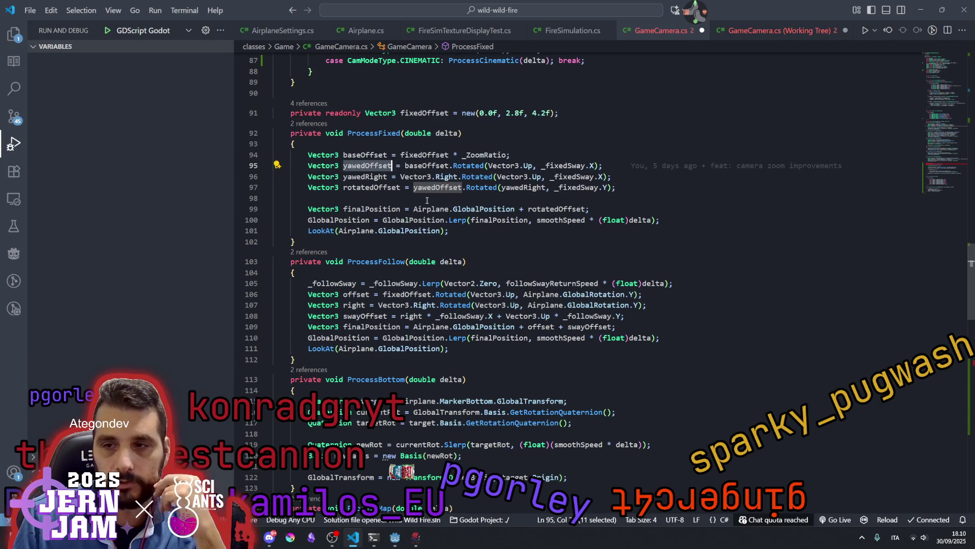
{"action": "left_click", "coordinate": [518, 165]}
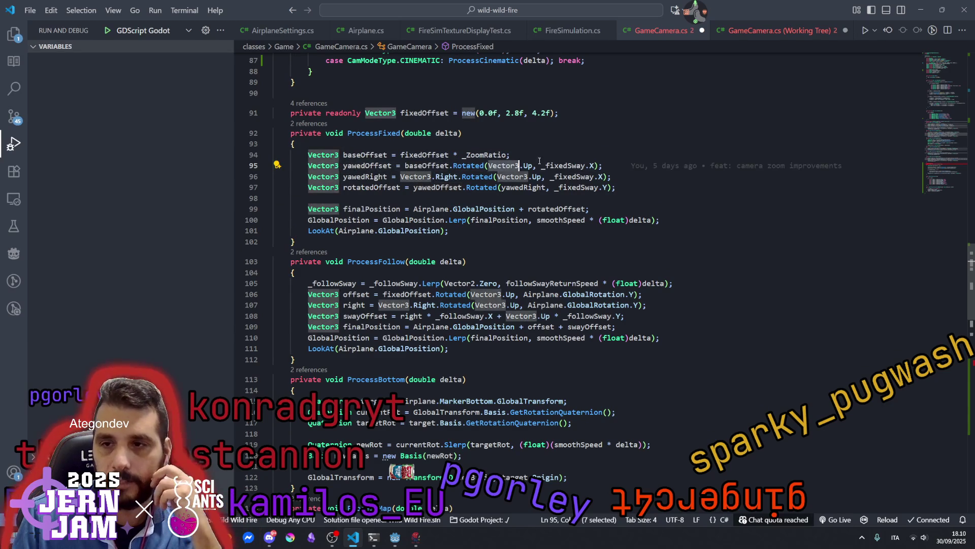
{"action": "double_click", "coordinate": [565, 165]}
{"action": "left_click_drag", "start_coordinate": [595, 166], "coordinate": [541, 170]}
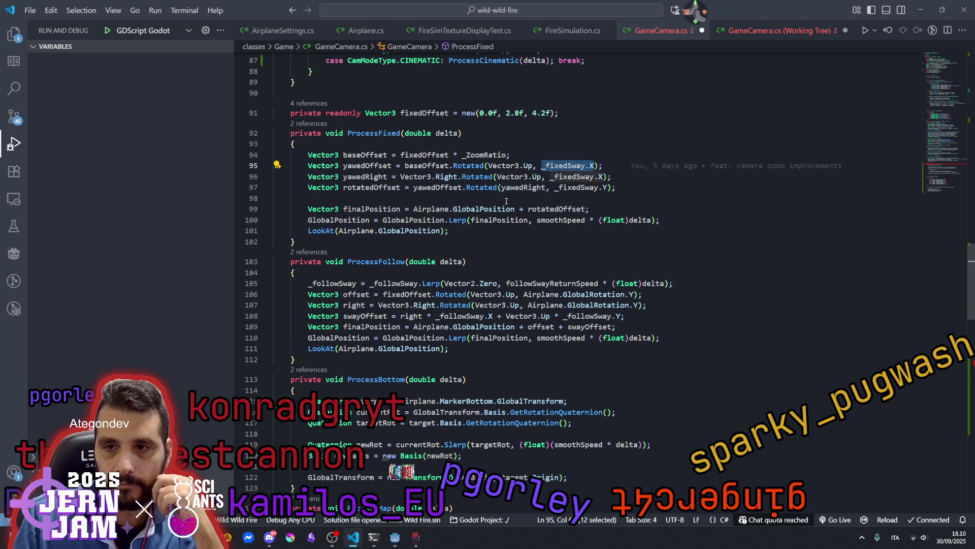
{"action": "left_click", "coordinate": [492, 208]}
{"action": "scroll", "coordinate": [575, 196], "scroll_direction": "down", "scroll_amount": 20}
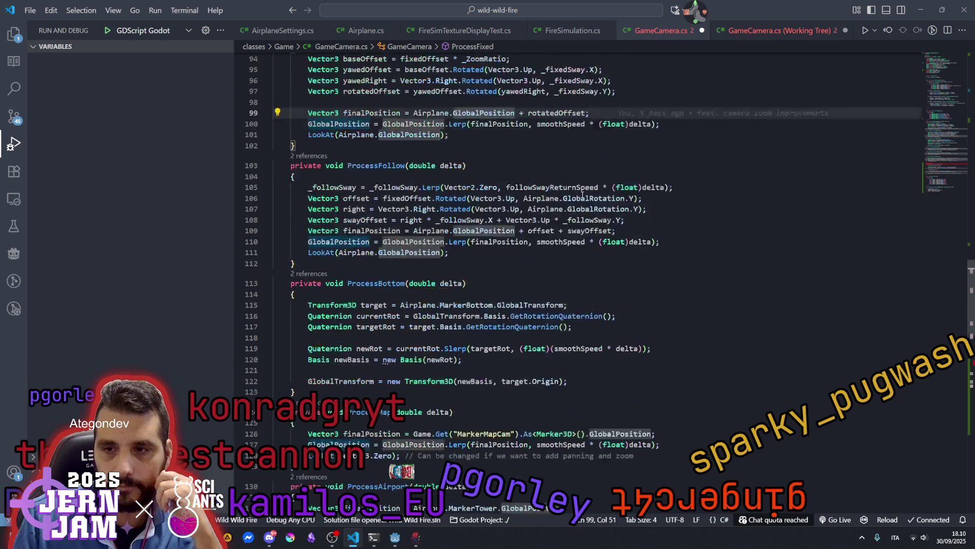
{"action": "scroll", "coordinate": [504, 227], "scroll_direction": "up", "scroll_amount": 5}
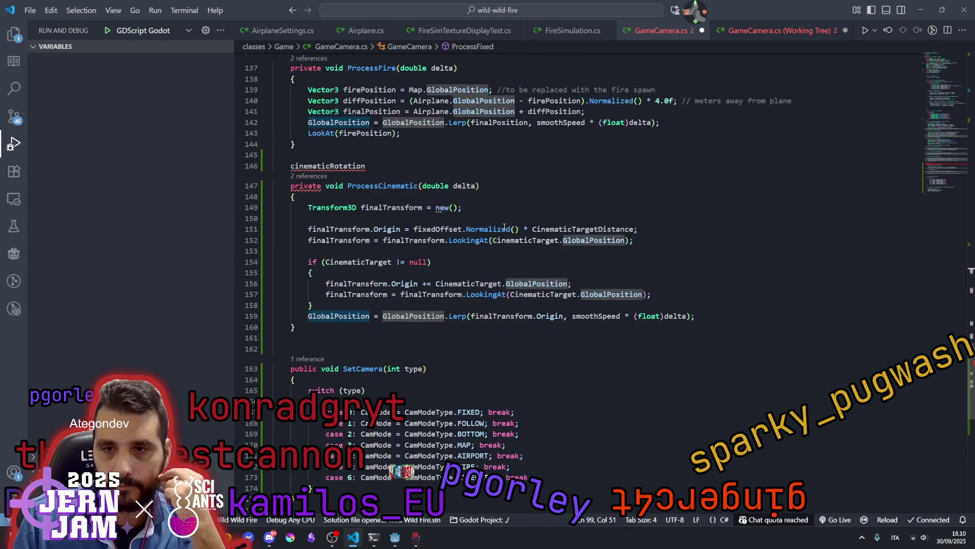
Turn line 146 into private float _cinematicRotation = 0.0f;.
{"action": "left_click", "coordinate": [397, 172]}
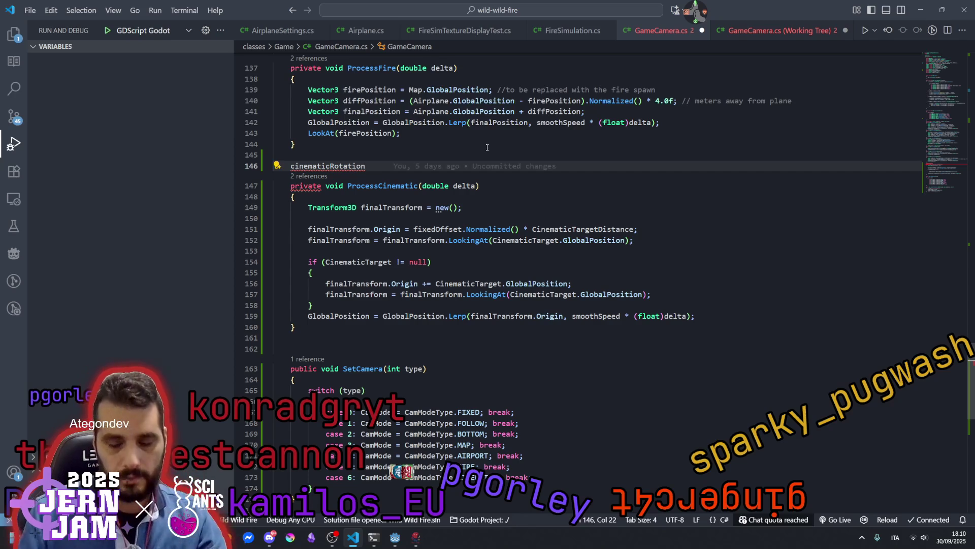
{"action": "key", "text": "Home"}
{"action": "type", "text": "private _"}
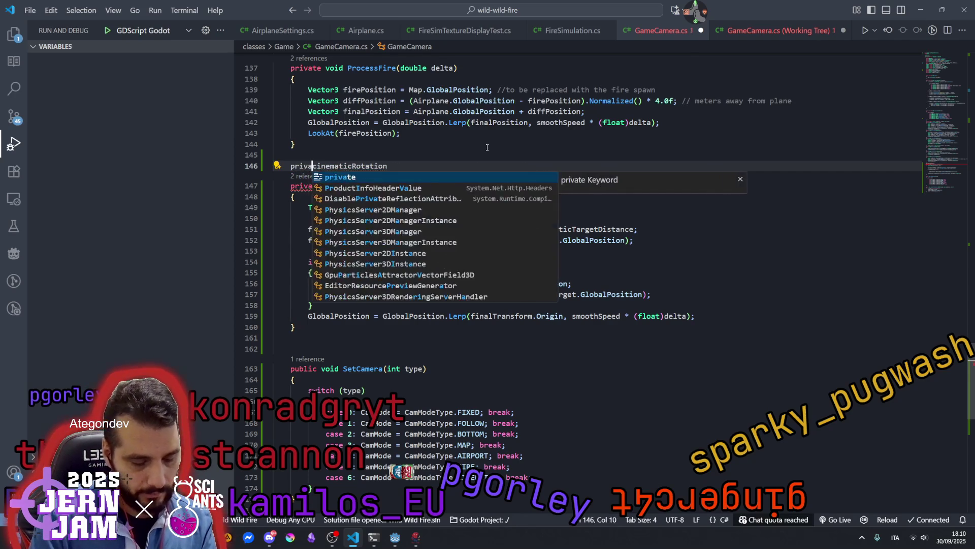
{"action": "key", "text": "End"}
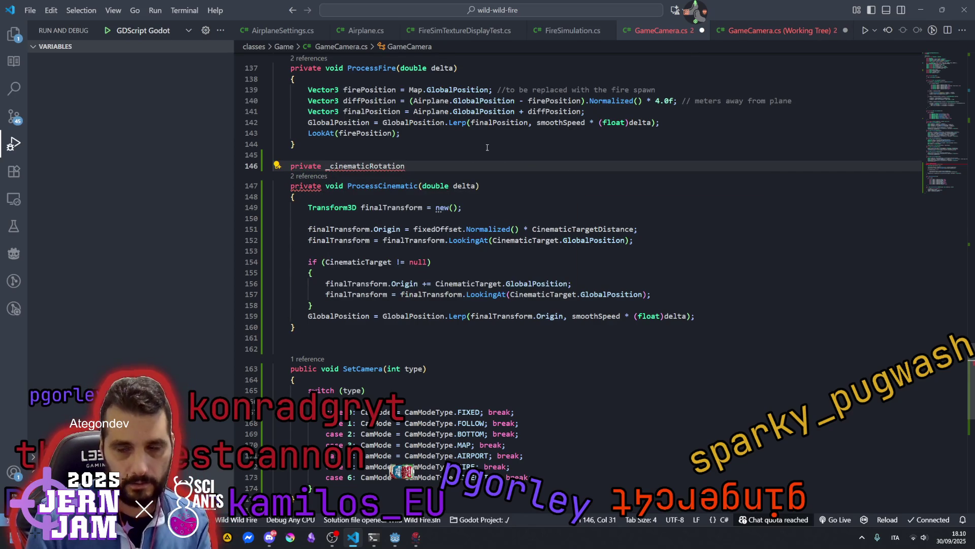
{"action": "type", "text": "float"}
{"action": "key", "text": "End"}
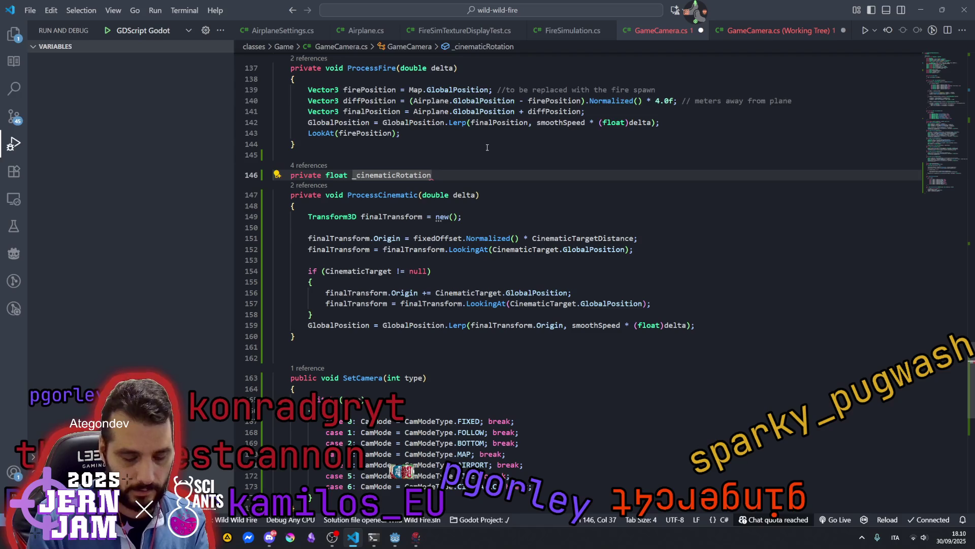
{"action": "type", "text": "; = 0.0"}
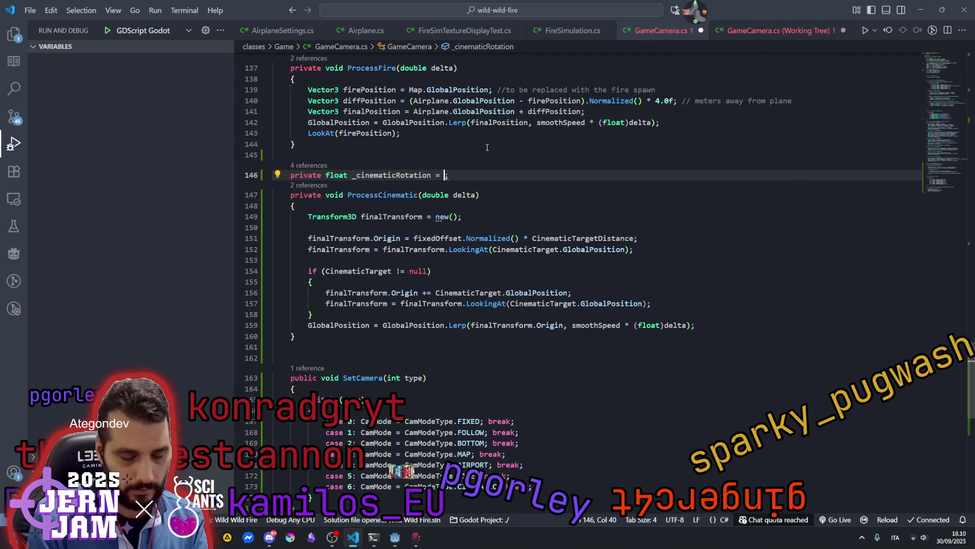
{"action": "type", "text": "f"}
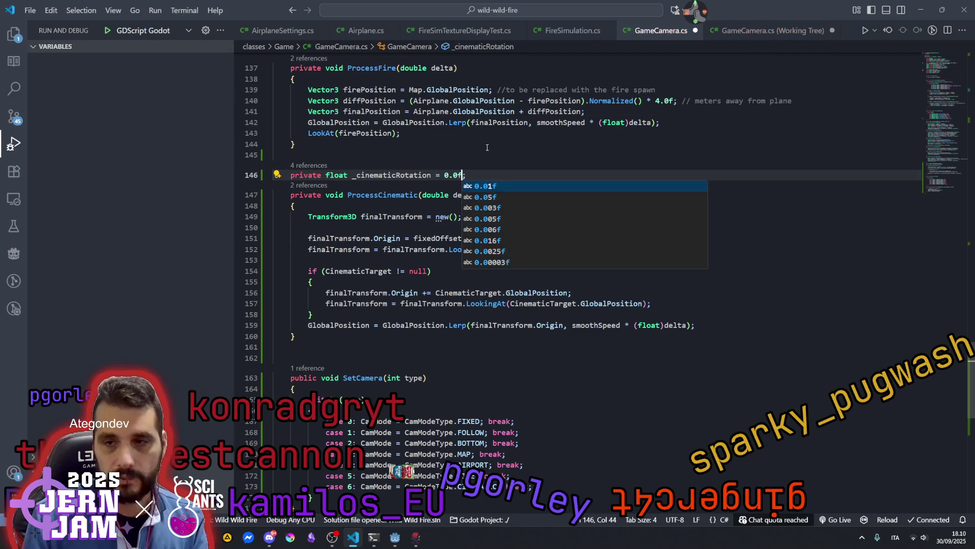
{"action": "left_click", "coordinate": [487, 144]}
Select and copy the _cinematicRotation field name.
{"action": "scroll", "coordinate": [458, 224], "scroll_direction": "up", "scroll_amount": 9}
{"action": "scroll", "coordinate": [456, 229], "scroll_direction": "up", "scroll_amount": 5}
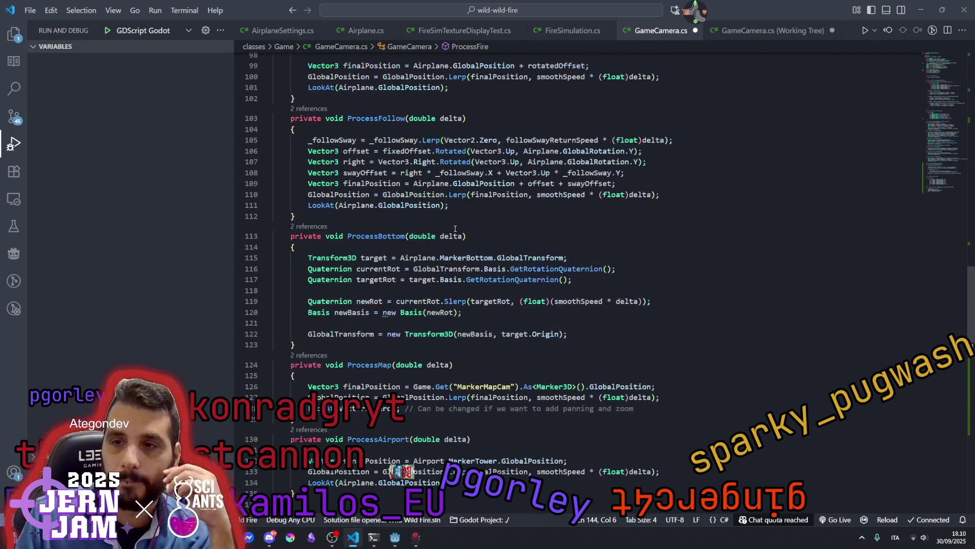
{"action": "scroll", "coordinate": [442, 249], "scroll_direction": "up", "scroll_amount": 3}
{"action": "scroll", "coordinate": [438, 258], "scroll_direction": "down", "scroll_amount": 3}
{"action": "scroll", "coordinate": [438, 258], "scroll_direction": "down", "scroll_amount": 13}
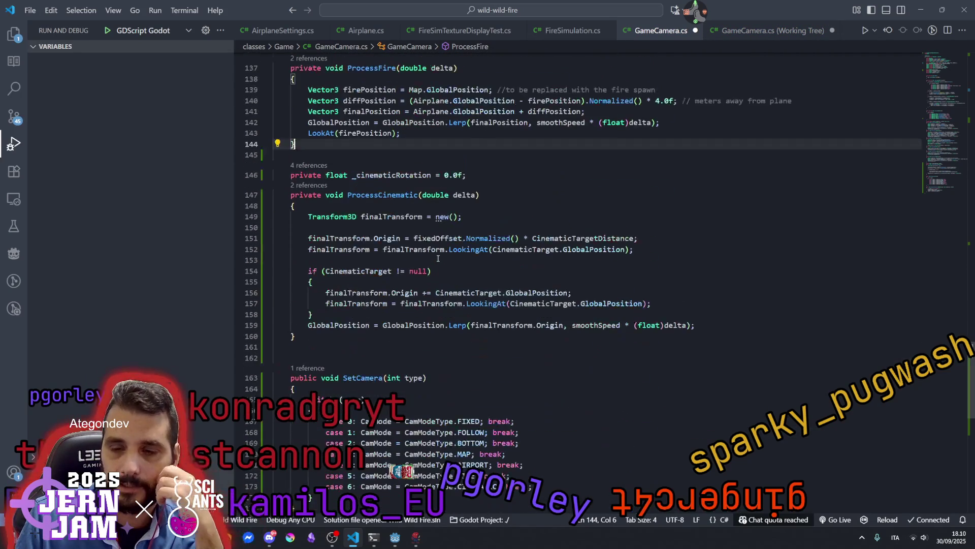
{"action": "left_click", "coordinate": [396, 175]}
{"action": "double_click", "coordinate": [395, 175]}
{"action": "key", "text": "ctrl+c"}
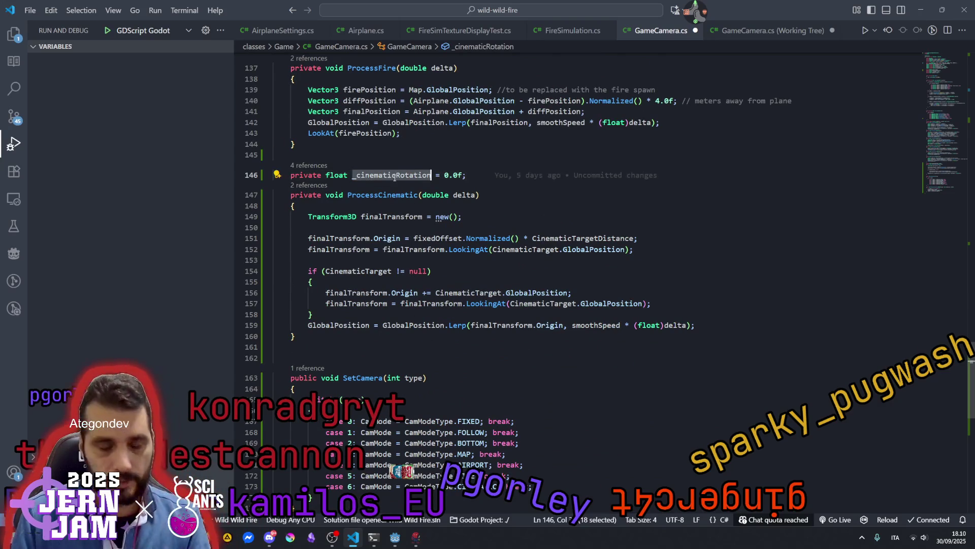
Start ProcessCinematic with a new line _cinematicRotation += (float)delta.
{"action": "left_click", "coordinate": [501, 207]}
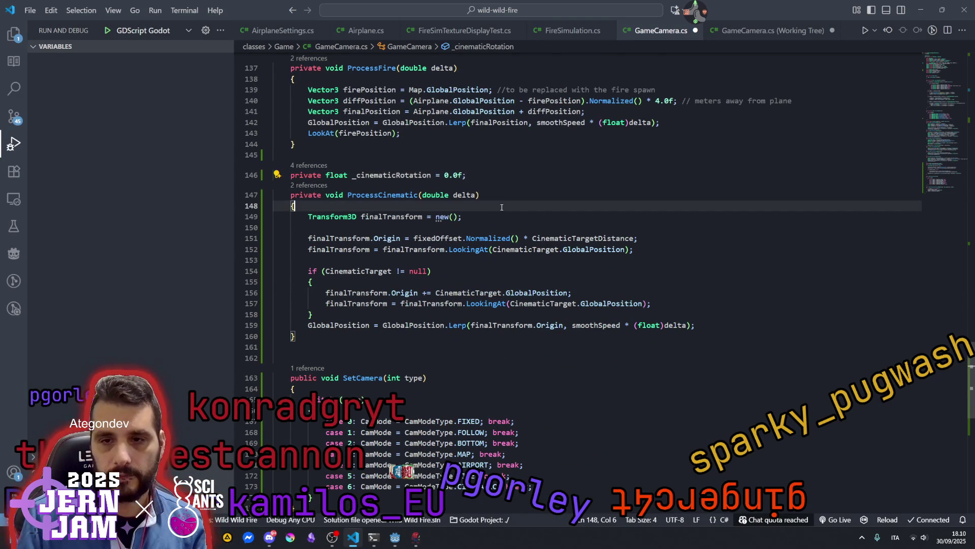
{"action": "key", "text": "Return"}
{"action": "key", "text": "ctrl+v"}
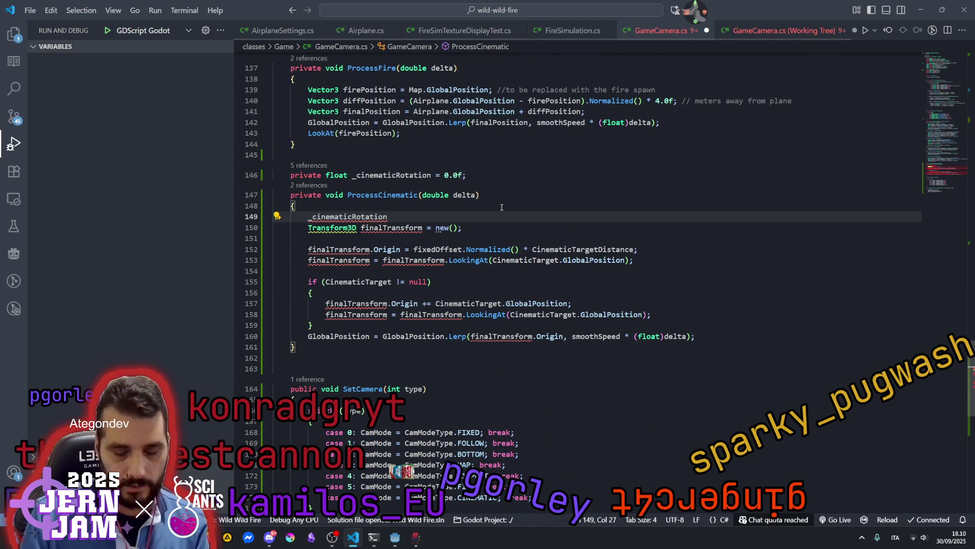
{"action": "type", "text": " += del"}
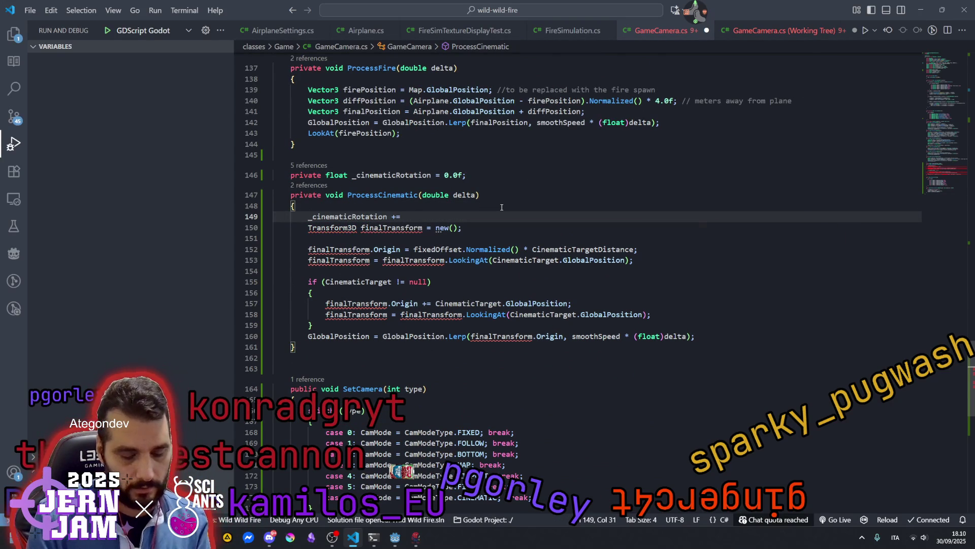
{"action": "key", "text": "Down"}
{"action": "key", "text": "Return"}
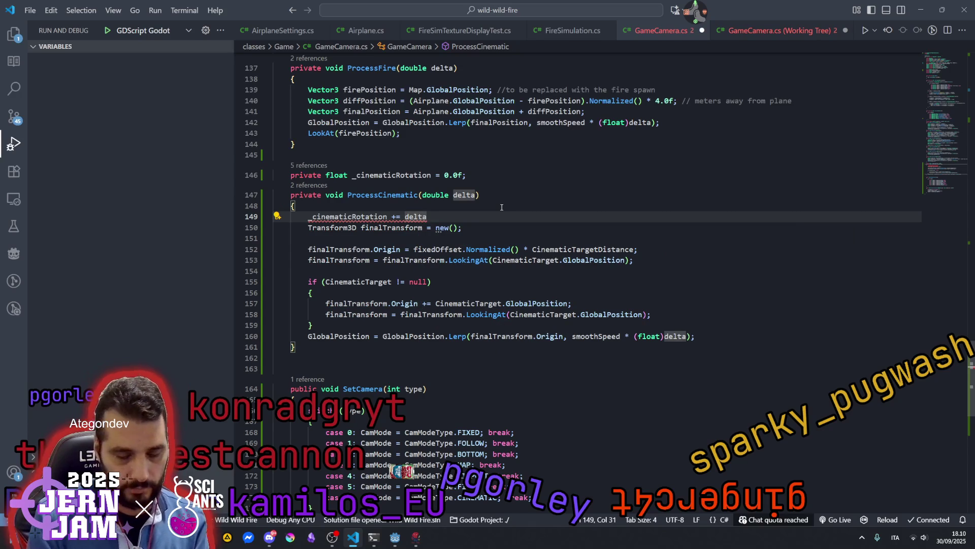
{"action": "type", "text": "()"}
{"action": "key", "text": "Left"}
{"action": "type", "text": "float"}
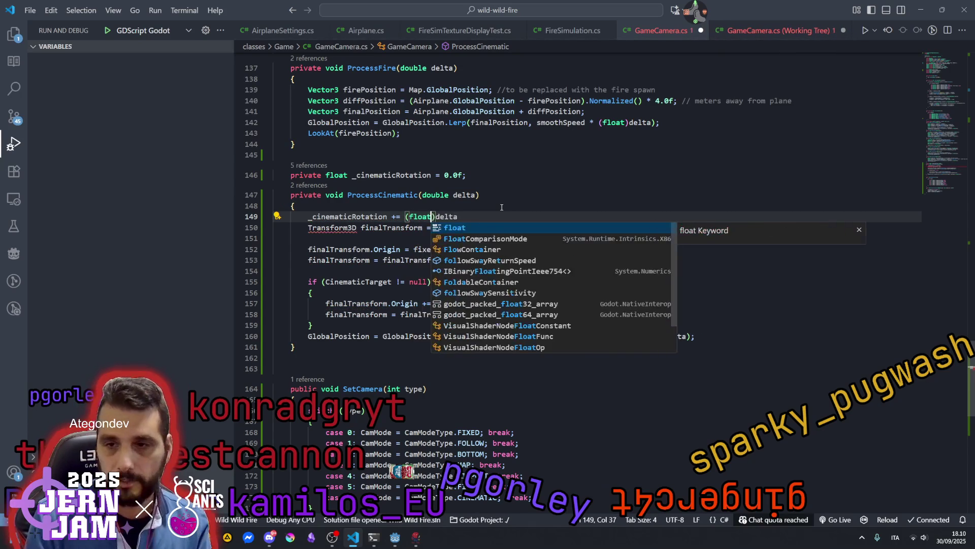
{"action": "key", "text": "End"}
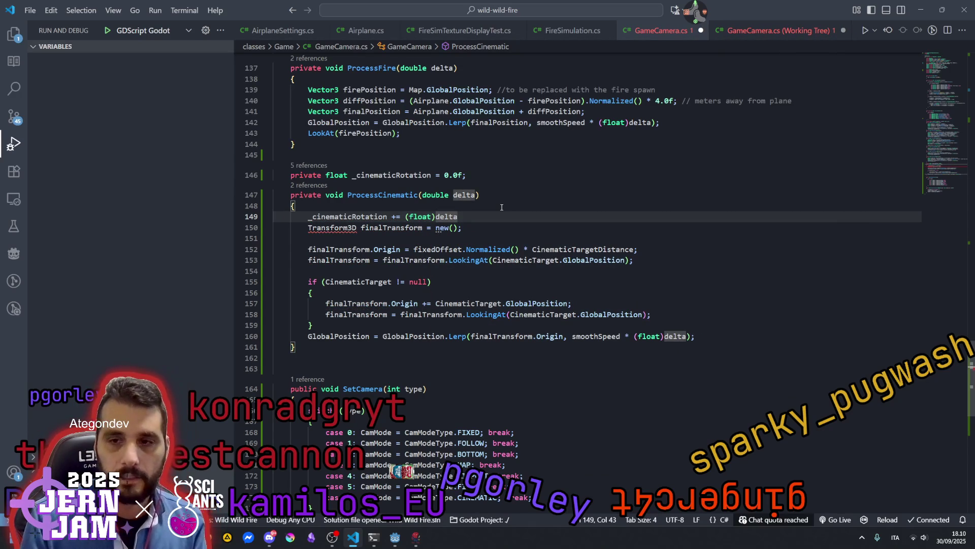
Finish the line with * CinematicRotationRate;.
{"action": "type", "text": "* "}
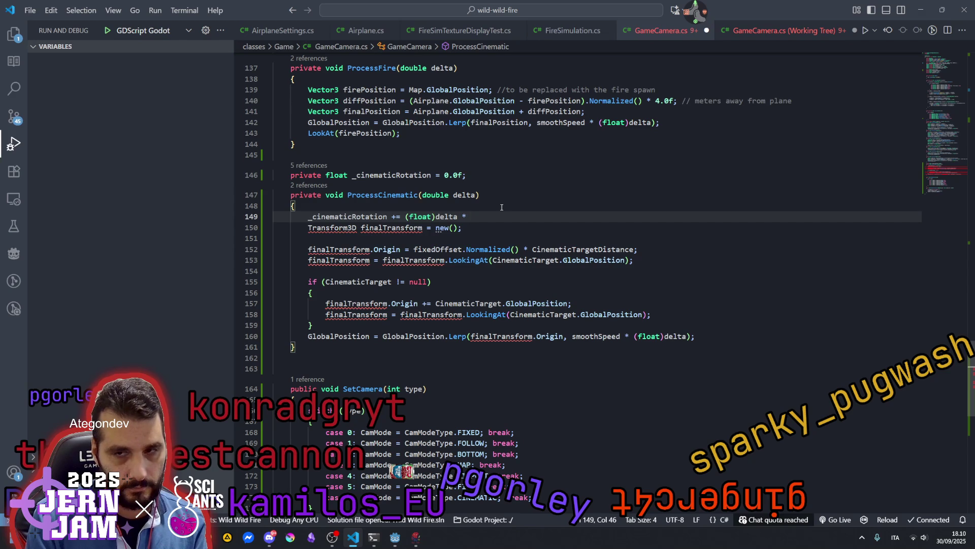
{"action": "type", "text": "Cinemat"}
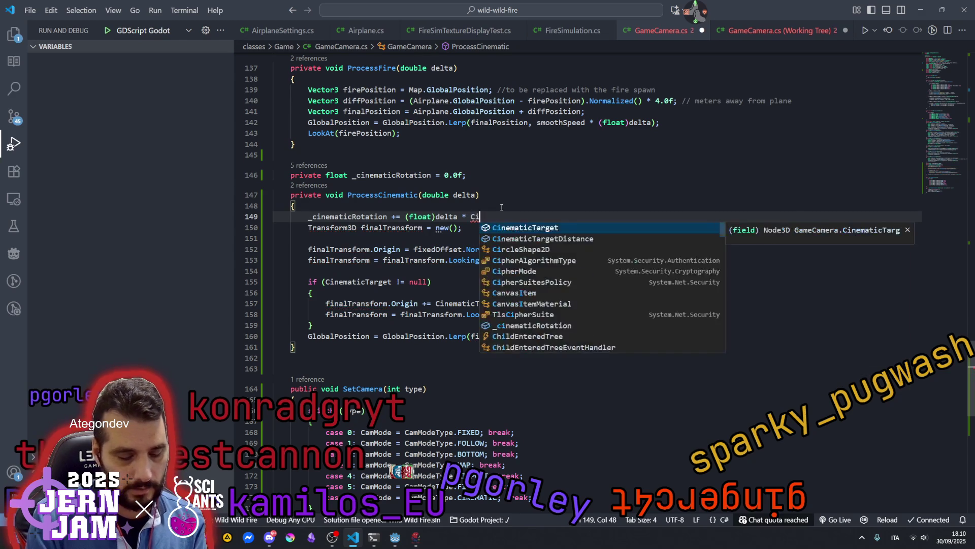
{"action": "type", "text": "i"}
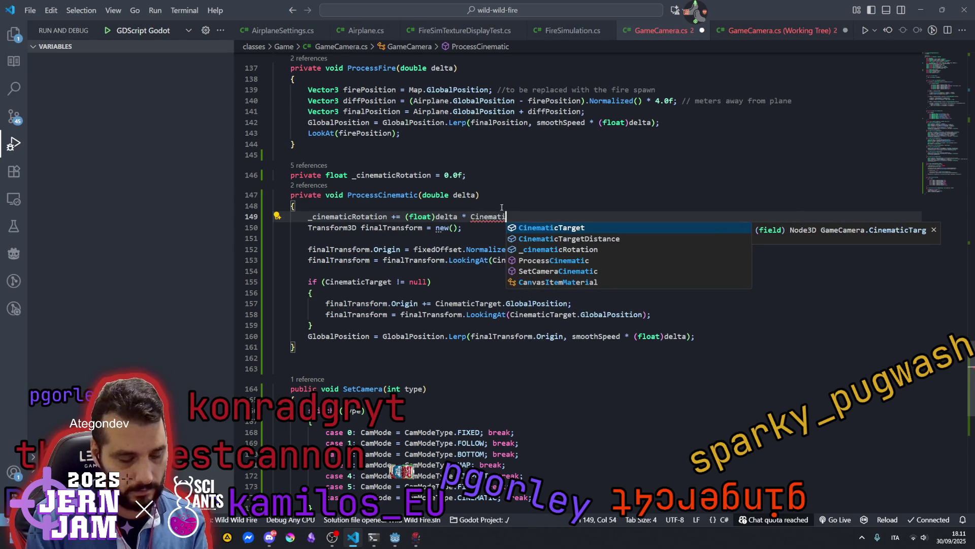
{"action": "key", "text": "Tab"}
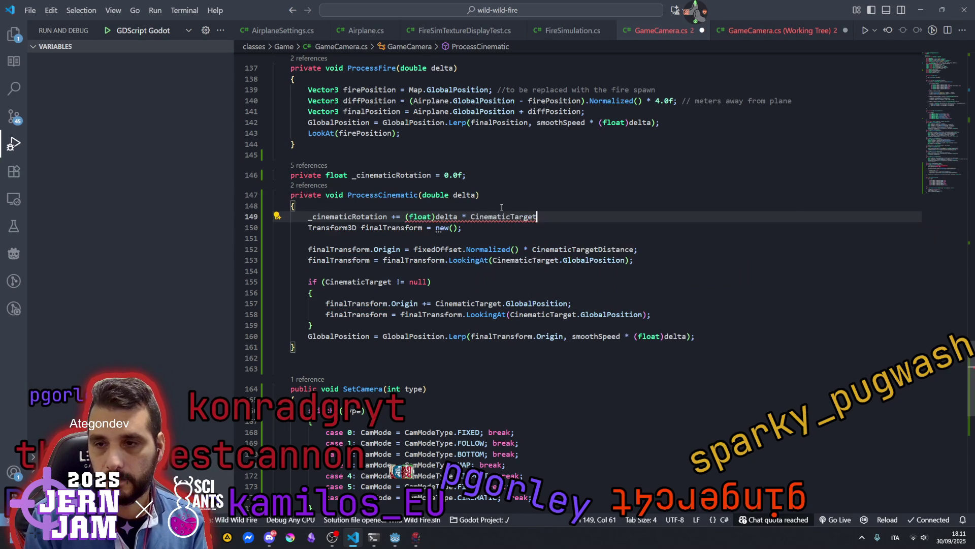
{"action": "key", "text": "shift+Left"}
{"action": "key", "text": "shift+Left"}
{"action": "key", "text": "shift+Left"}
{"action": "type", "text": "RotationR"}
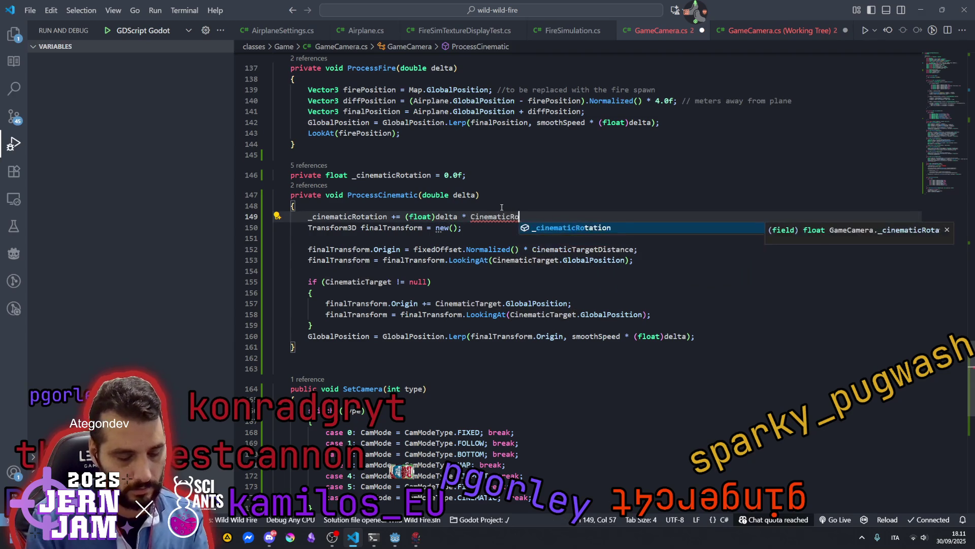
{"action": "type", "text": "ate;"}
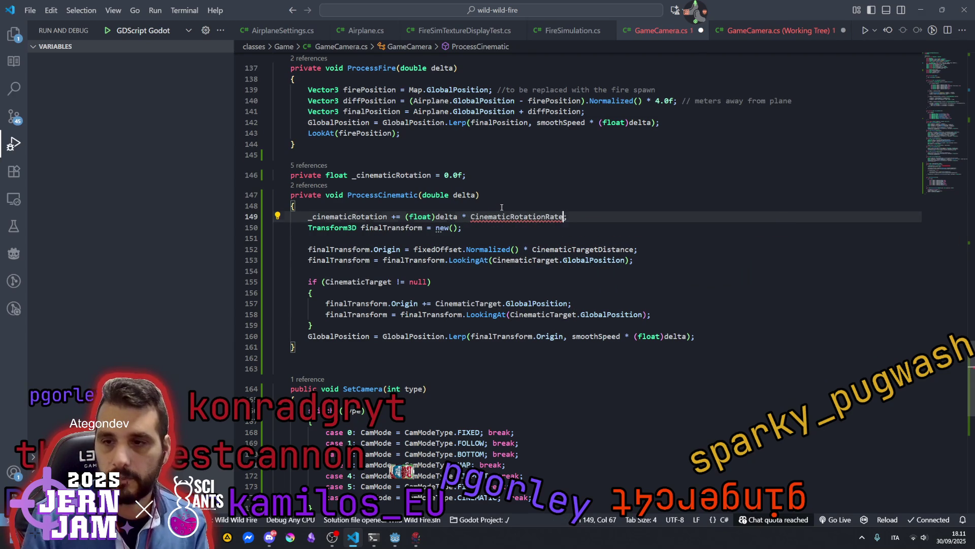
{"action": "key", "text": "Up"}
{"action": "key", "text": "Up"}
{"action": "scroll", "coordinate": [930, 171], "scroll_direction": "up", "scroll_amount": 15}
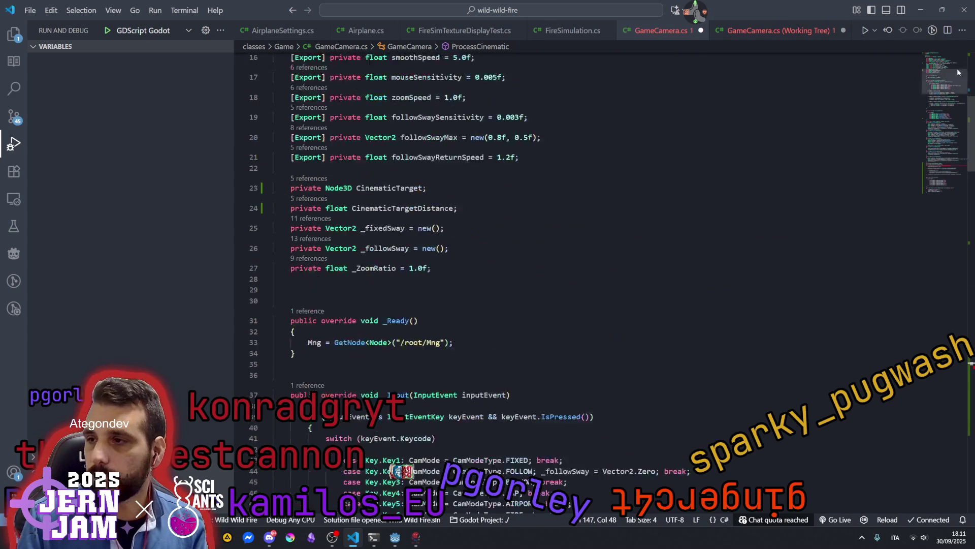
Duplicate the followSwayReturnSpeed field line and rename the copy to cinematicRotationRate (1.2f).
{"action": "left_click", "coordinate": [414, 247]}
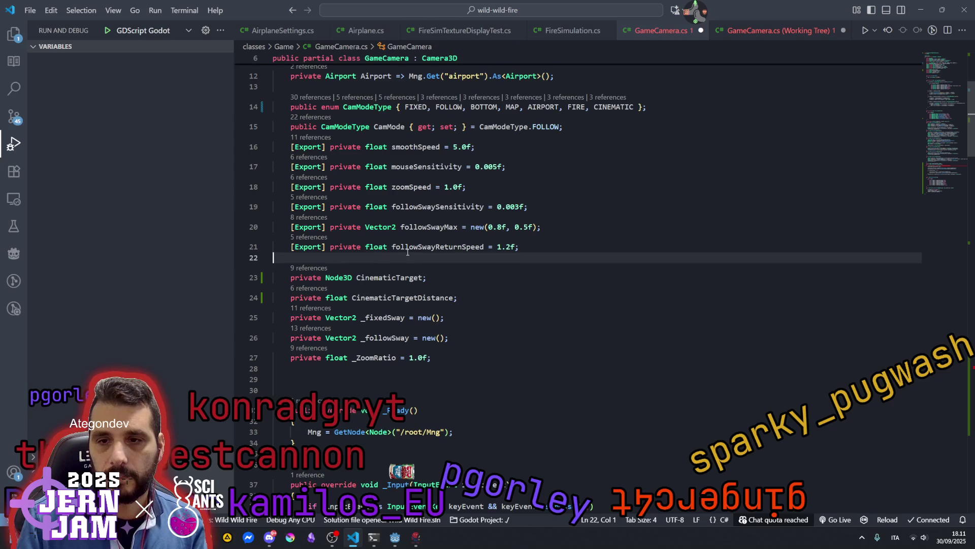
{"action": "key", "text": "End"}
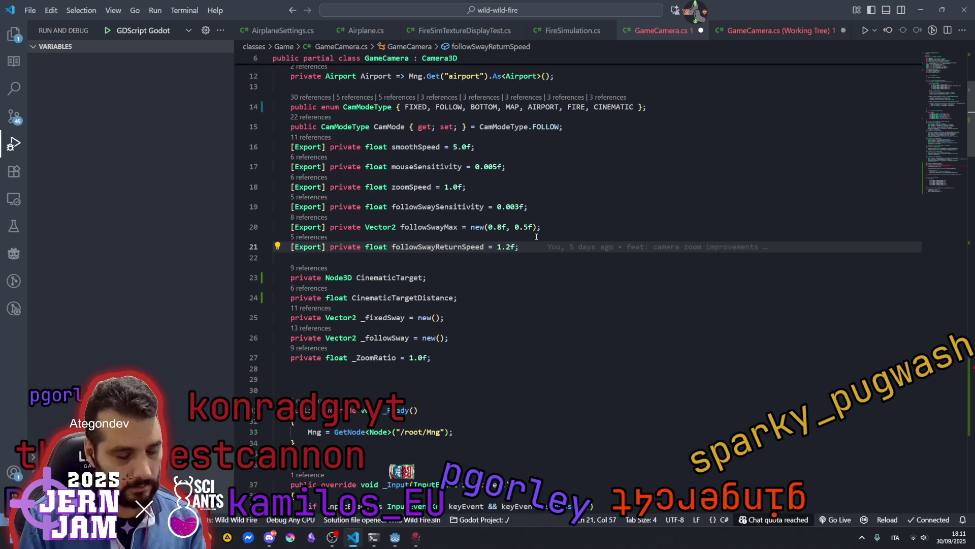
{"action": "key", "text": "shift+alt+Down"}
{"action": "double_click", "coordinate": [438, 267]}
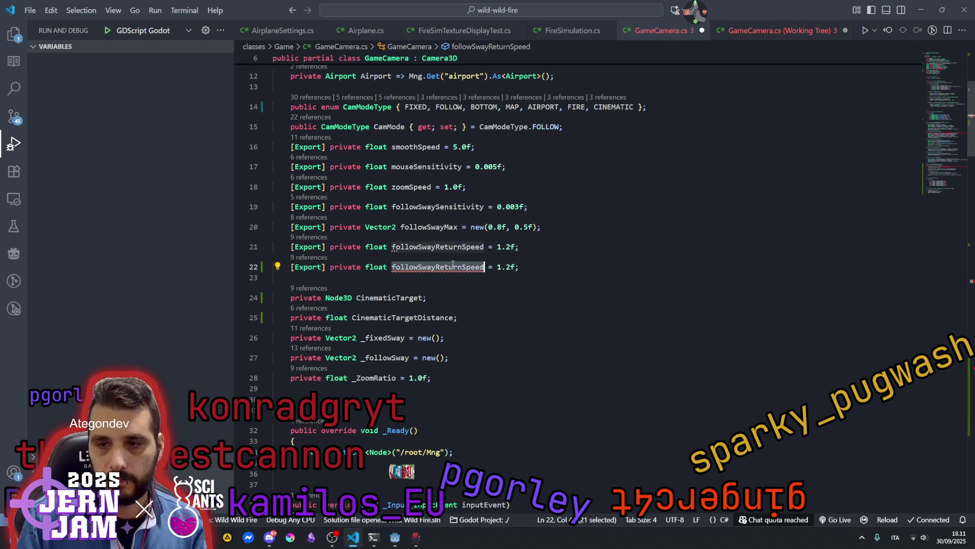
{"action": "type", "text": "CinematicRotationRate"}
{"action": "double_click", "coordinate": [440, 266]}
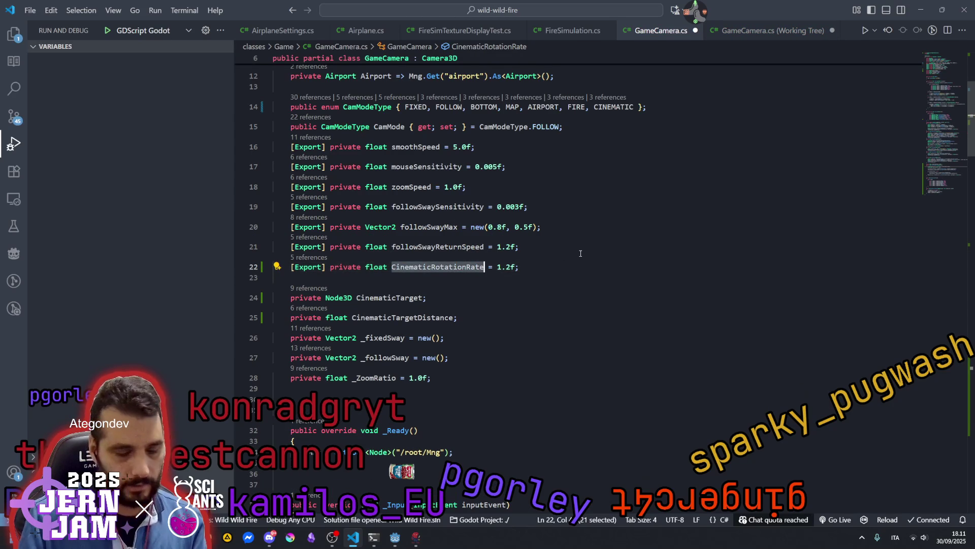
{"action": "key", "text": "F2"}
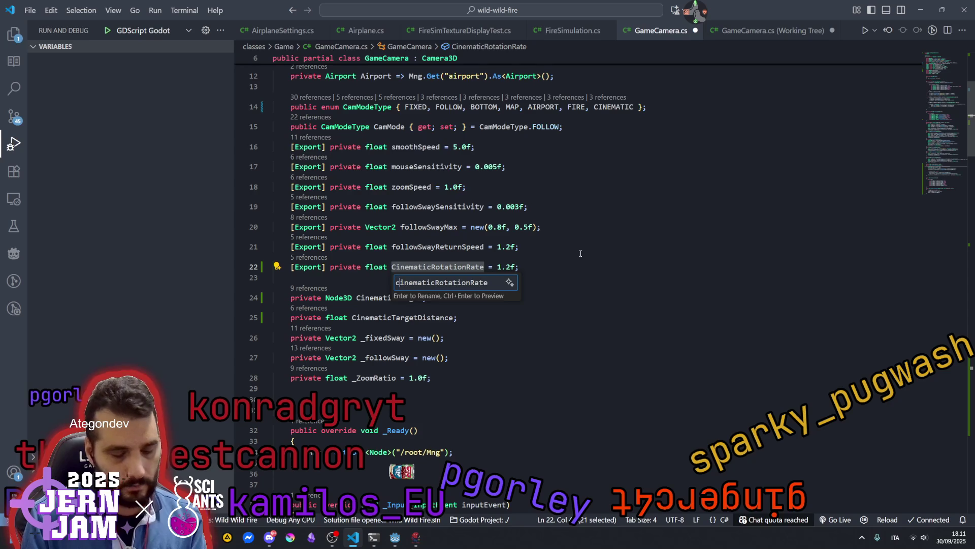
{"action": "key", "text": "Escape"}
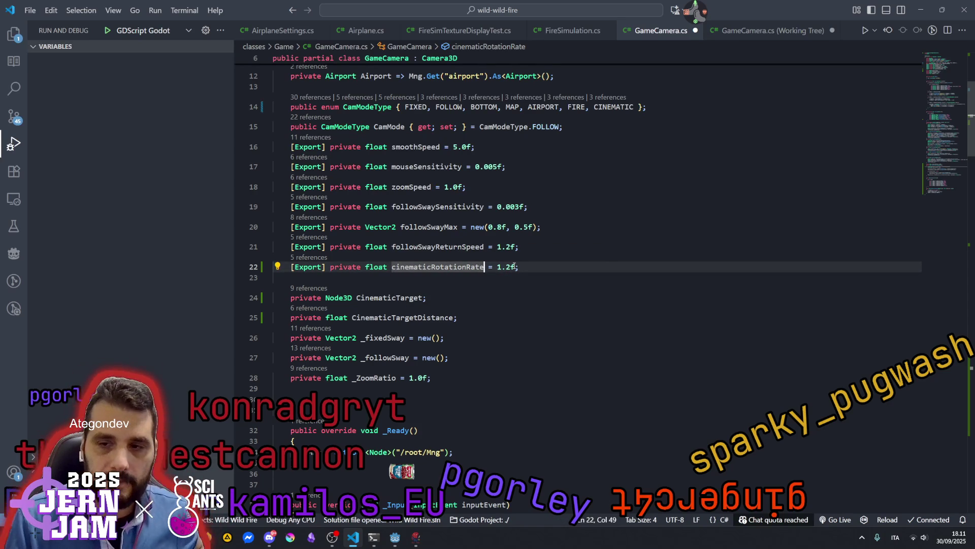
{"action": "left_click", "coordinate": [935, 172]}
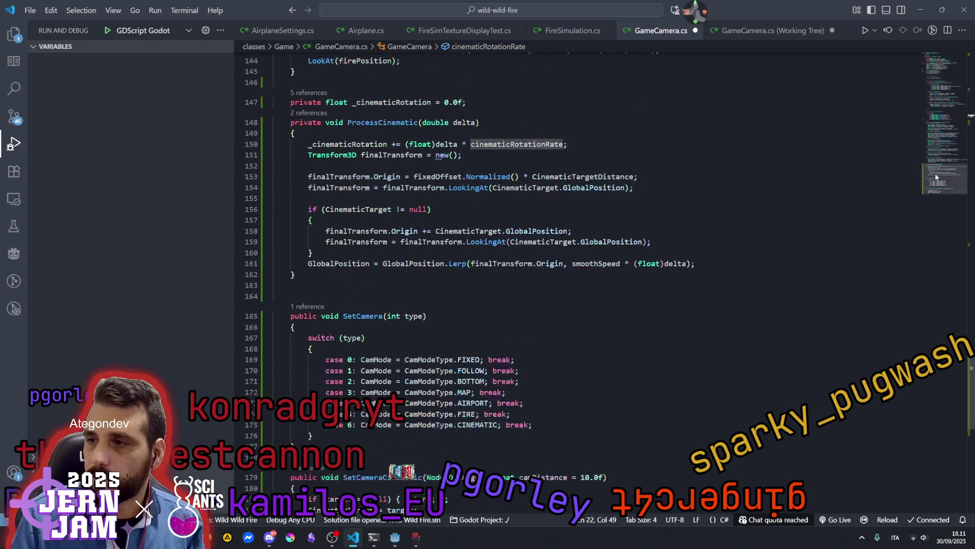
Review where _cinematicRotation is used around ProcessCinematic.
{"action": "double_click", "coordinate": [350, 157]}
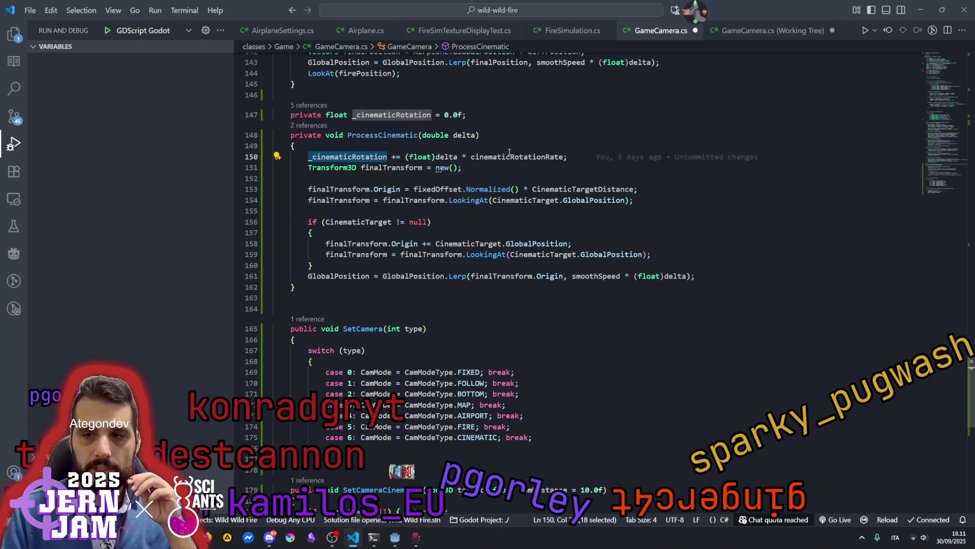
{"action": "double_click", "coordinate": [399, 135]}
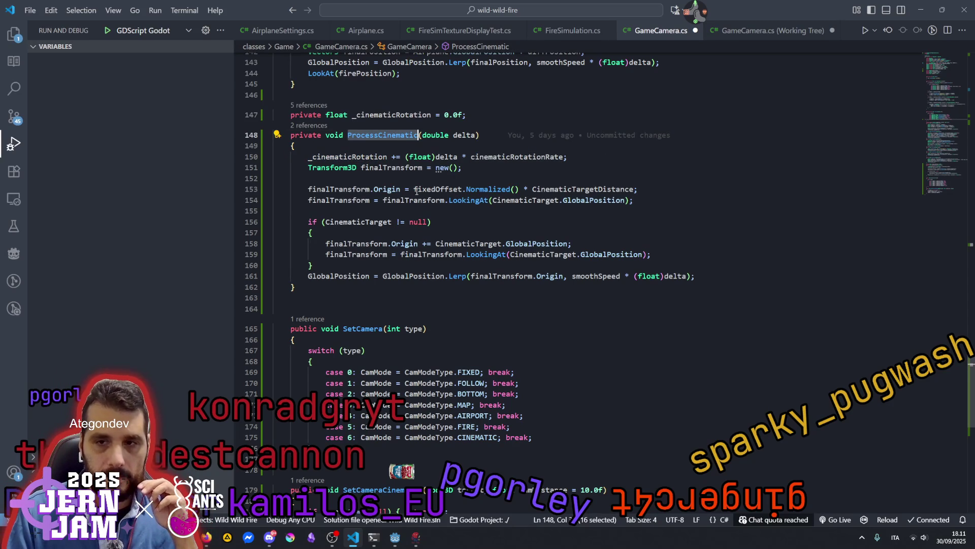
{"action": "double_click", "coordinate": [364, 159]}
{"action": "key", "text": "ctrl+c"}
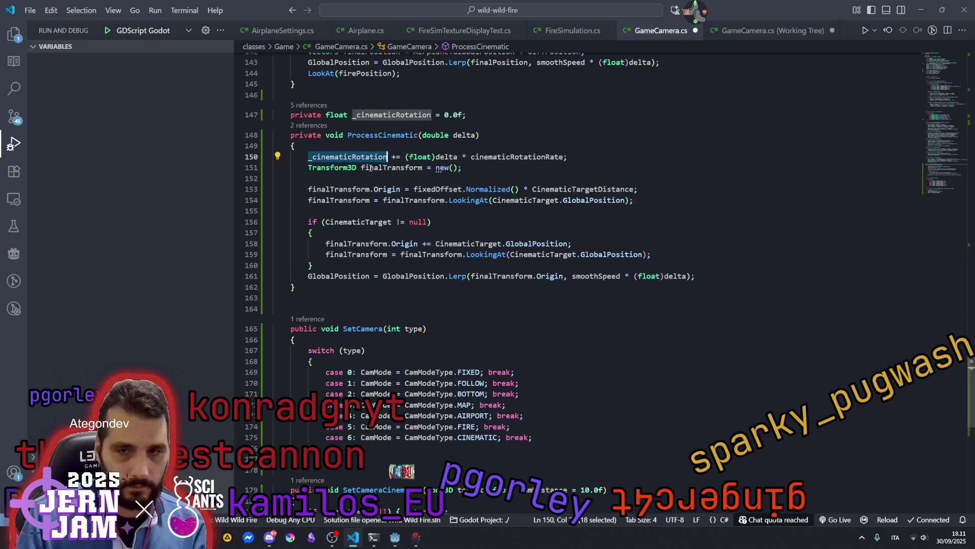
{"action": "scroll", "coordinate": [454, 293], "scroll_direction": "down", "scroll_amount": 5}
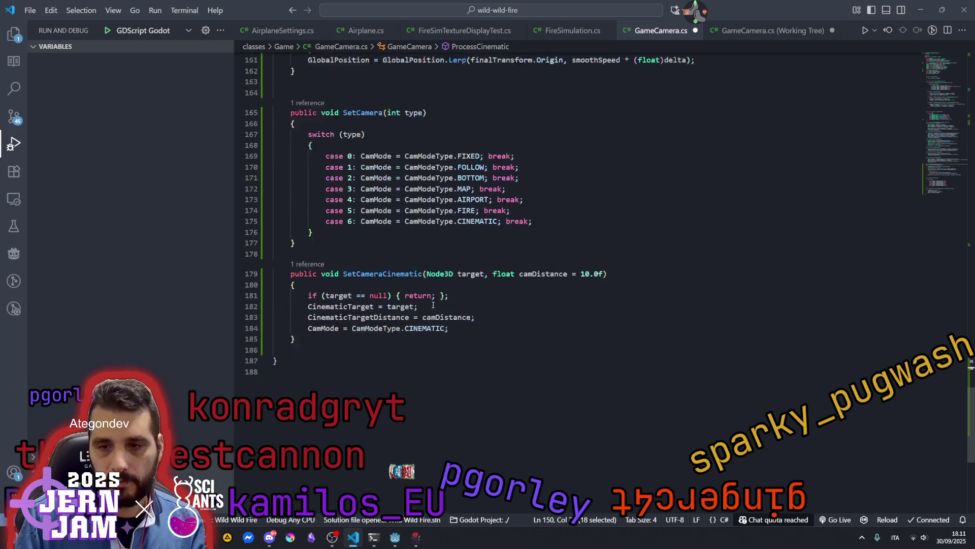
Add `_cinematicRotation = 0.0f;` right after SetCameraCinematic's null check.
{"action": "left_click", "coordinate": [396, 249]}
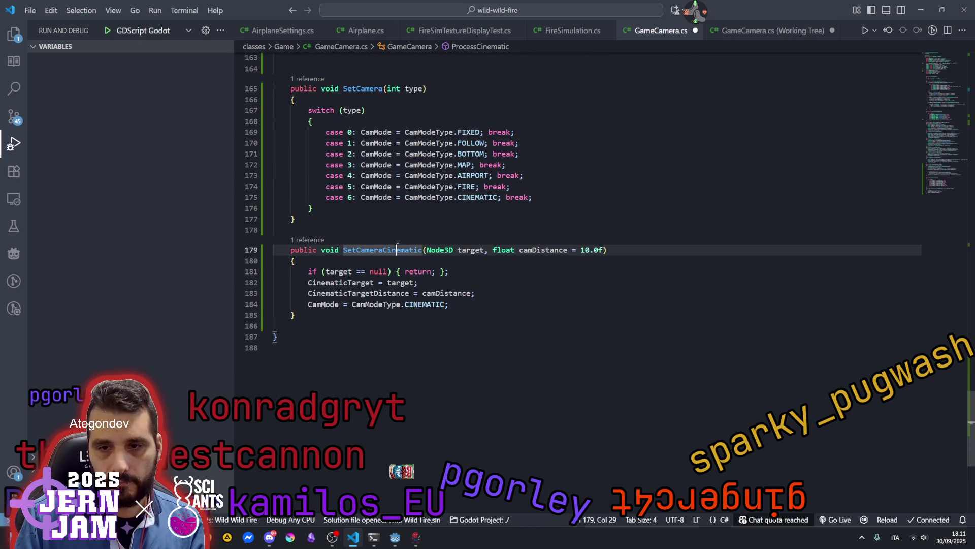
{"action": "left_click", "coordinate": [463, 268]}
{"action": "key", "text": "Return"}
{"action": "key", "text": "ctrl+v"}
{"action": "type", "text": "= 0.0f;"}
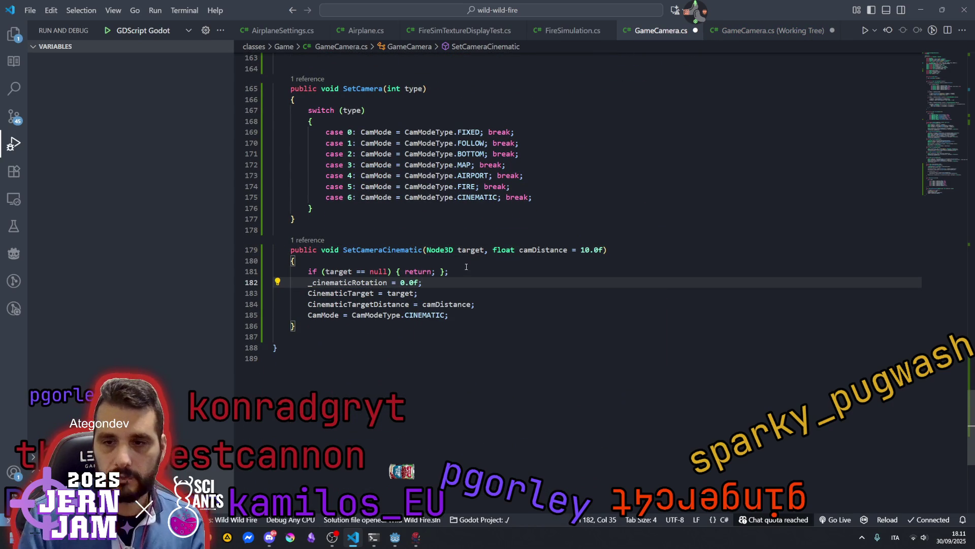
{"action": "left_click", "coordinate": [466, 266]}
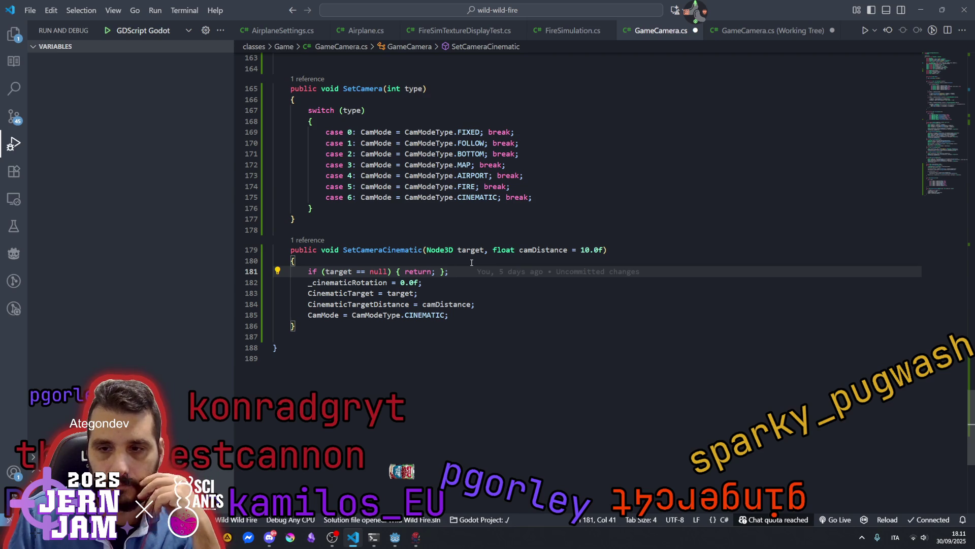
{"action": "scroll", "coordinate": [469, 257], "scroll_direction": "up", "scroll_amount": 9}
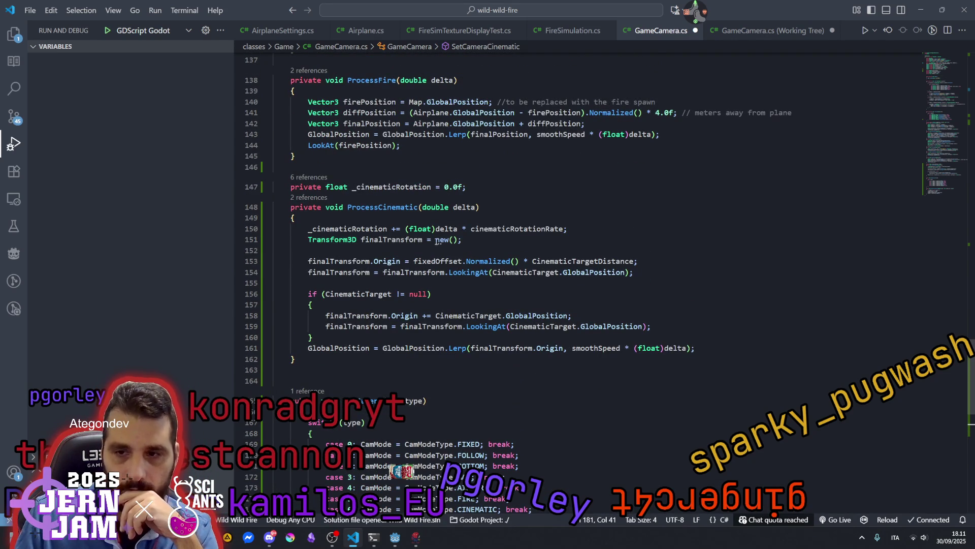
{"action": "mouse_move", "coordinate": [438, 242]}
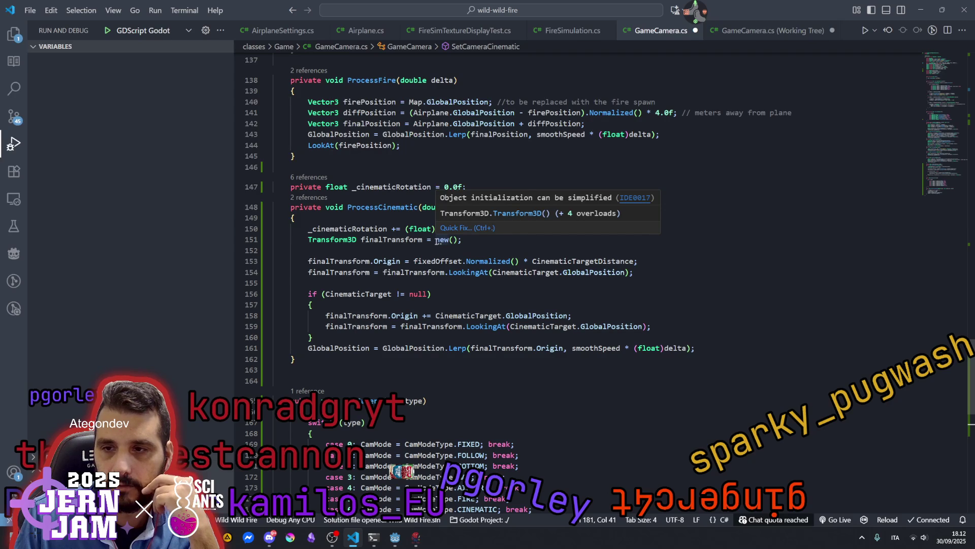
{"action": "left_click", "coordinate": [452, 229]}
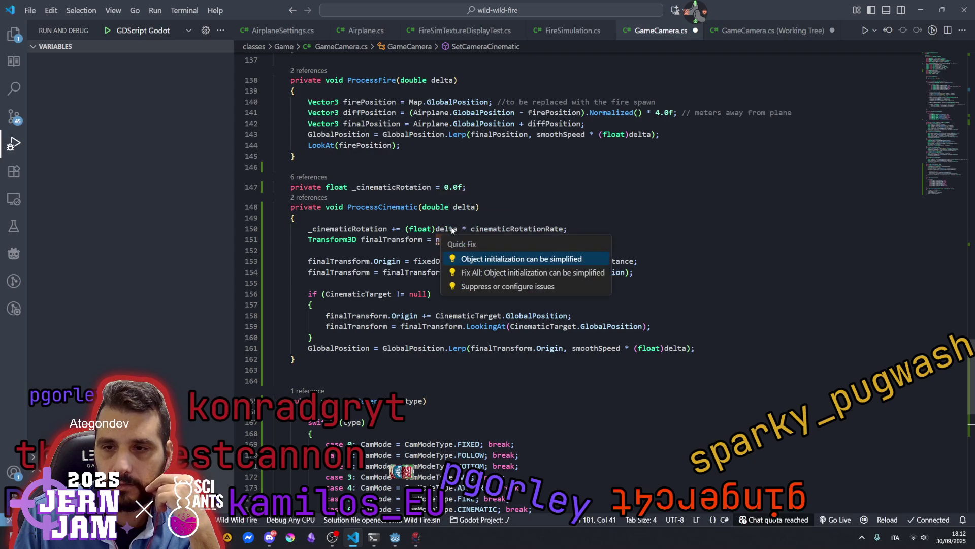
{"action": "left_click", "coordinate": [499, 259]}
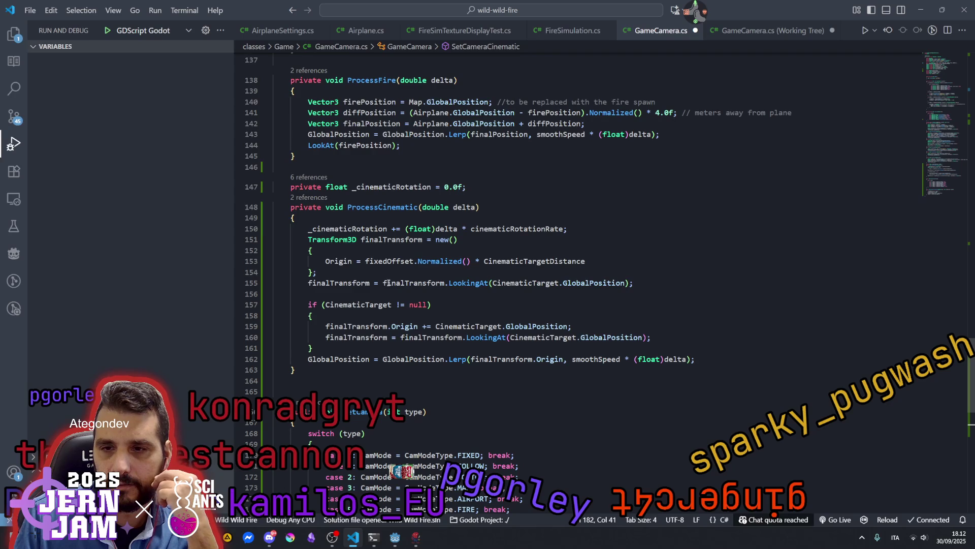
{"action": "left_click", "coordinate": [555, 229]}
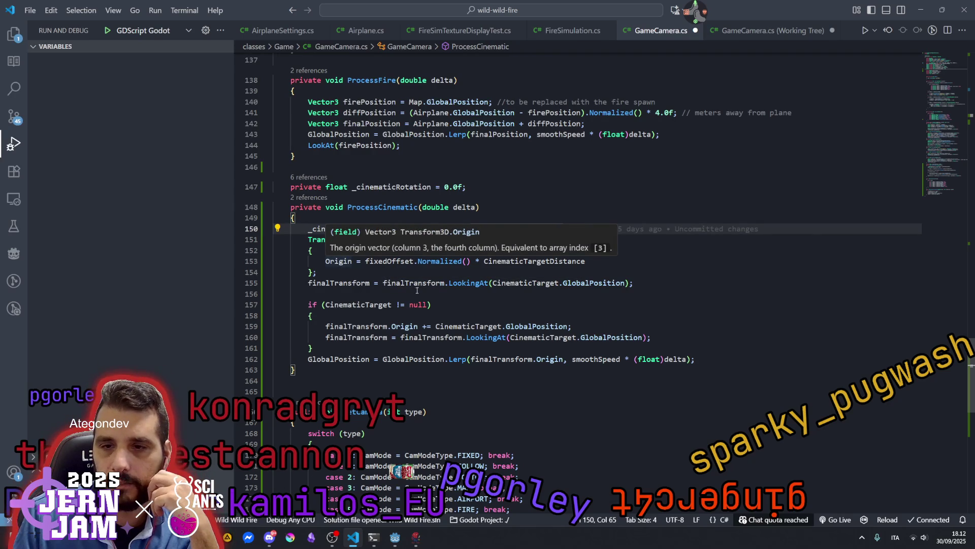
{"action": "key", "text": "Down"}
{"action": "key", "text": "Down"}
{"action": "key", "text": "Down"}
{"action": "key", "text": "Up"}
{"action": "key", "text": "Up"}
{"action": "key", "text": "Up"}
{"action": "left_click", "coordinate": [358, 266]}
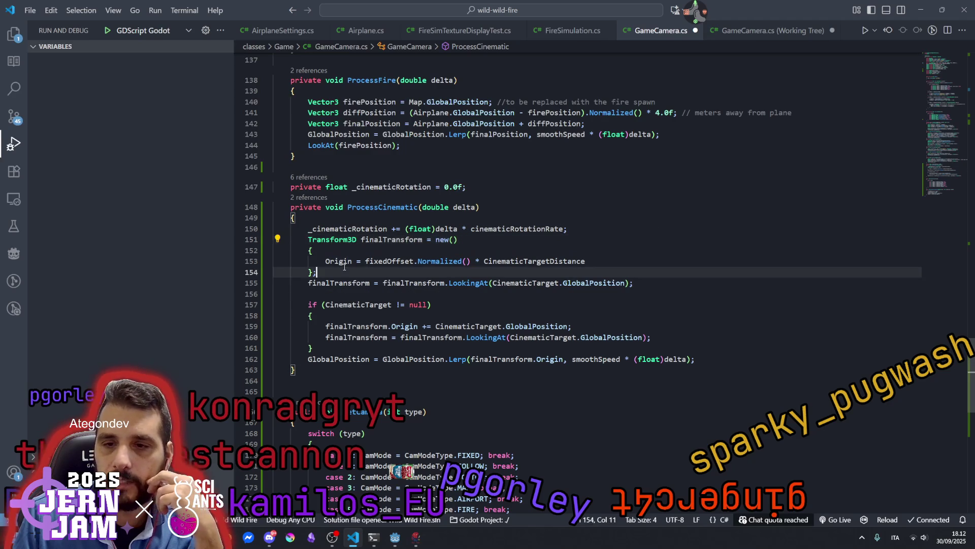
{"action": "key", "text": "Up"}
{"action": "key", "text": "Right"}
{"action": "key", "text": "Right"}
{"action": "key", "text": "Right"}
{"action": "key", "text": "ctrl+z"}
{"action": "key", "text": "ctrl+z"}
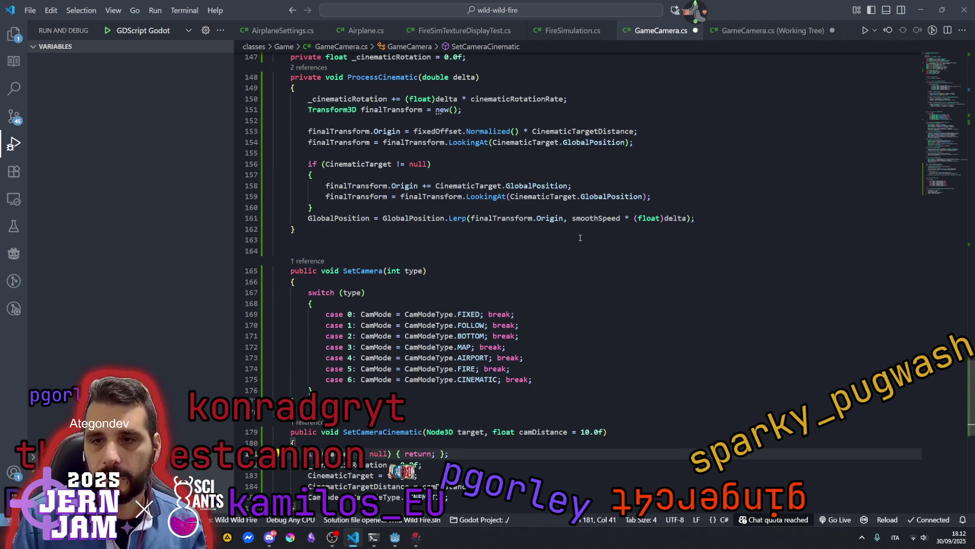
{"action": "scroll", "coordinate": [460, 205], "scroll_direction": "up", "scroll_amount": 1}
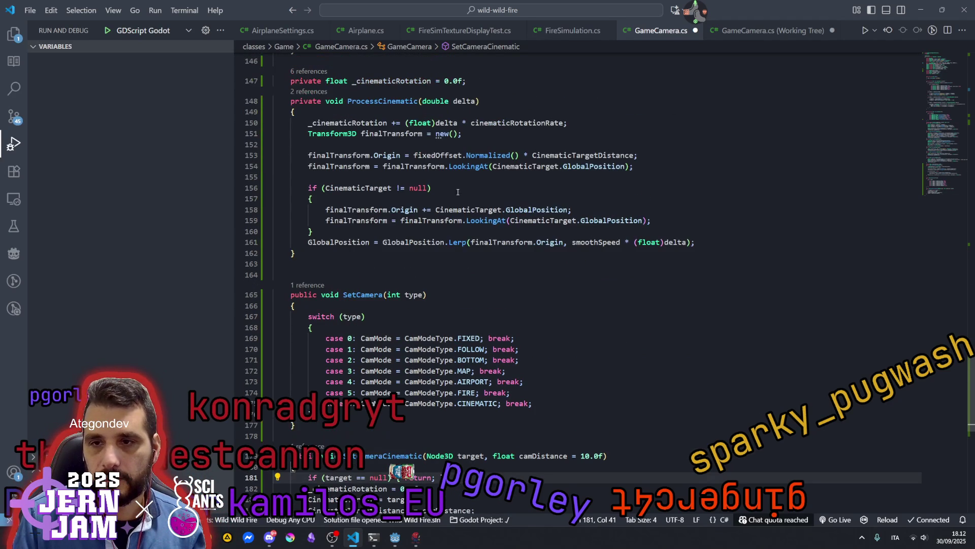
Inspect the fixedOffset usage in ProcessCinematic's body.
{"action": "left_click", "coordinate": [401, 155]}
{"action": "key", "text": "Up"}
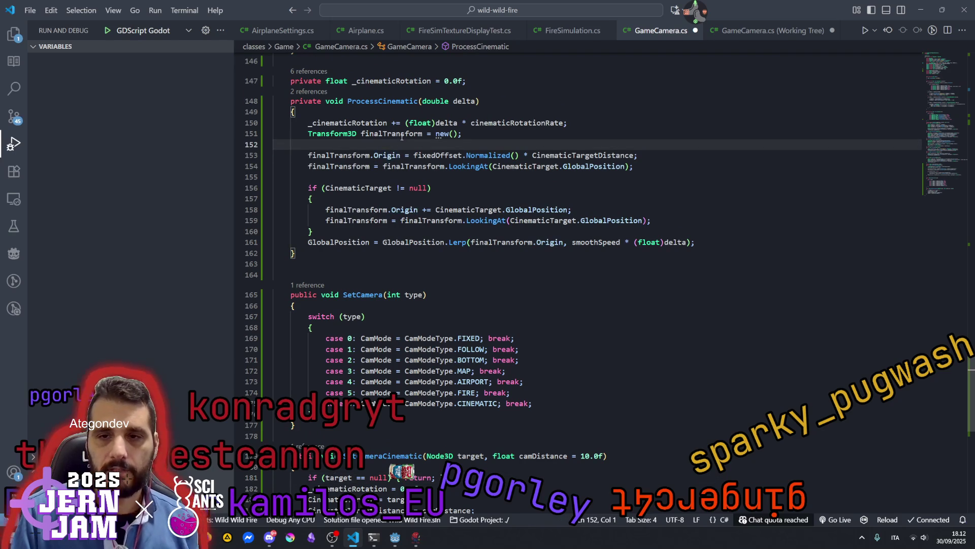
{"action": "double_click", "coordinate": [441, 156]}
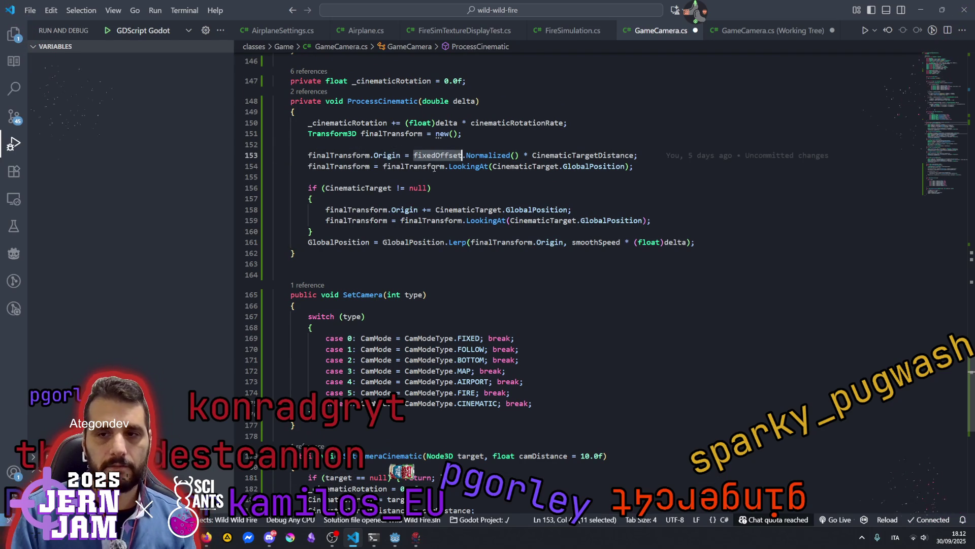
{"action": "left_click", "coordinate": [462, 196]}
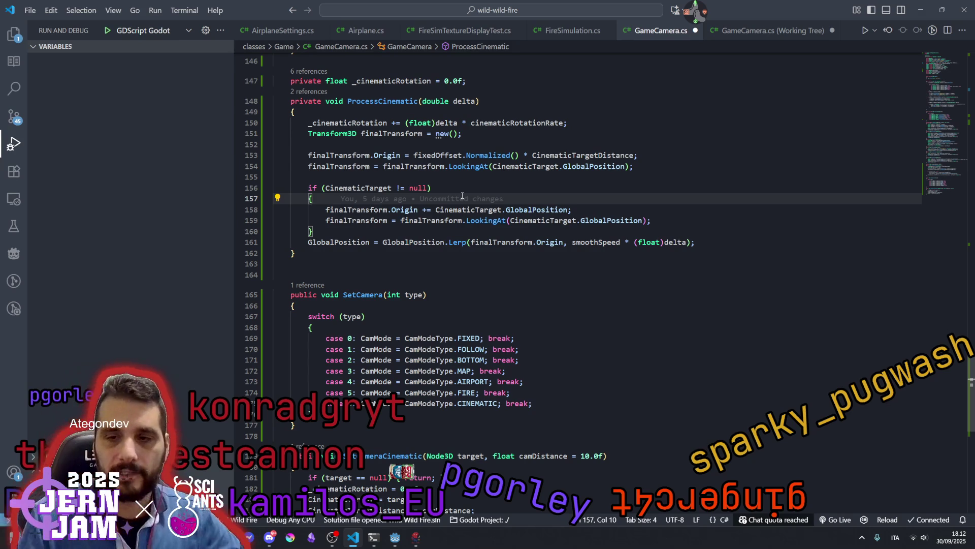
{"action": "scroll", "coordinate": [430, 236], "scroll_direction": "up", "scroll_amount": 2}
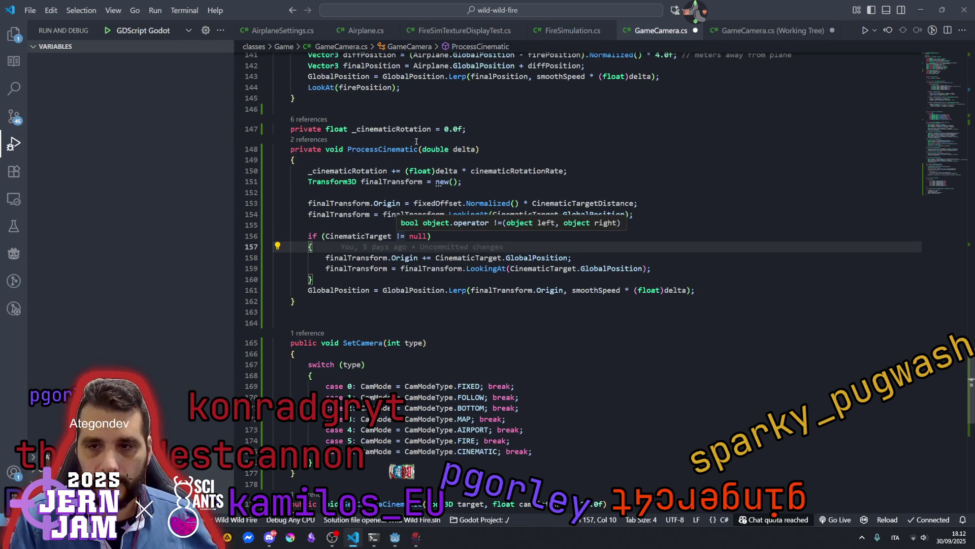
{"action": "scroll", "coordinate": [405, 281], "scroll_direction": "down", "scroll_amount": 4}
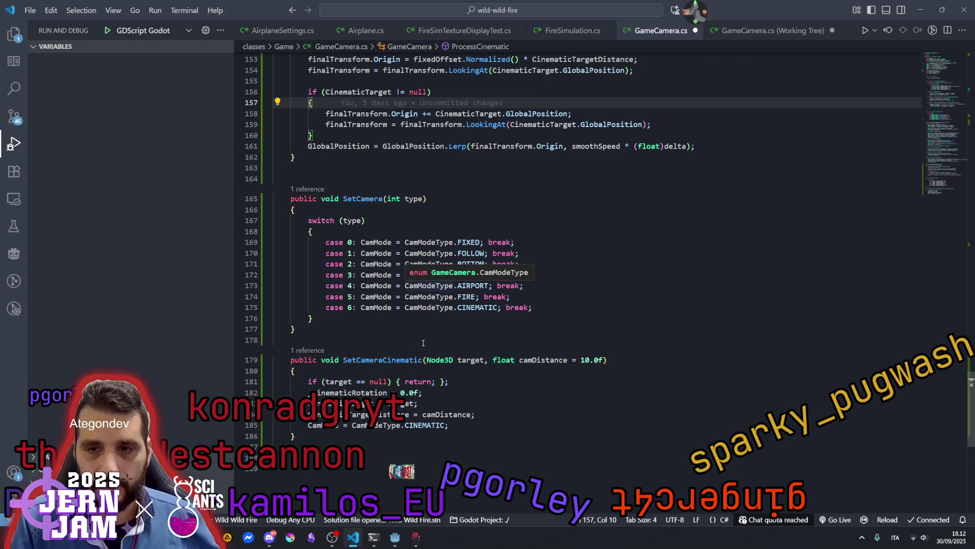
{"action": "scroll", "coordinate": [414, 343], "scroll_direction": "down", "scroll_amount": 3}
{"action": "scroll", "coordinate": [430, 339], "scroll_direction": "up", "scroll_amount": 10}
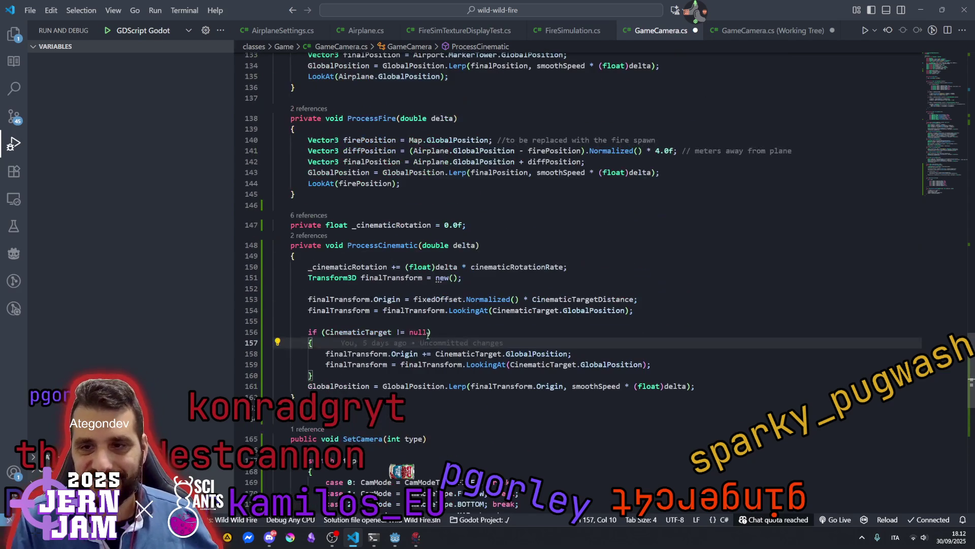
Review the rest of ProcessCinematic and the Marker3D lookup in ProcessMap.
{"action": "left_click", "coordinate": [447, 278]}
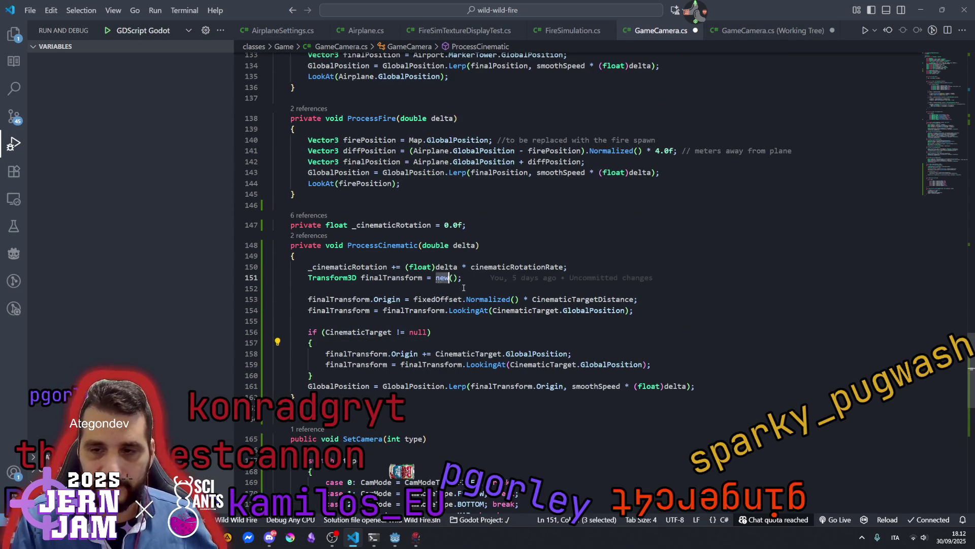
{"action": "scroll", "coordinate": [457, 282], "scroll_direction": "down", "scroll_amount": 2}
{"action": "key", "text": "Down"}
{"action": "key", "text": "Down"}
{"action": "key", "text": "Down"}
{"action": "left_click", "coordinate": [468, 284]}
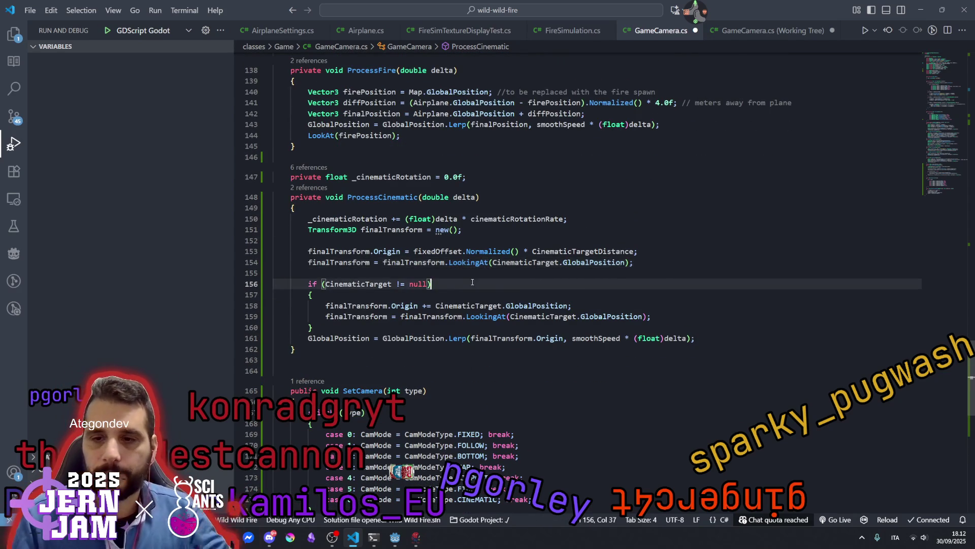
{"action": "scroll", "coordinate": [477, 284], "scroll_direction": "down", "scroll_amount": 2}
{"action": "left_click", "coordinate": [465, 310]}
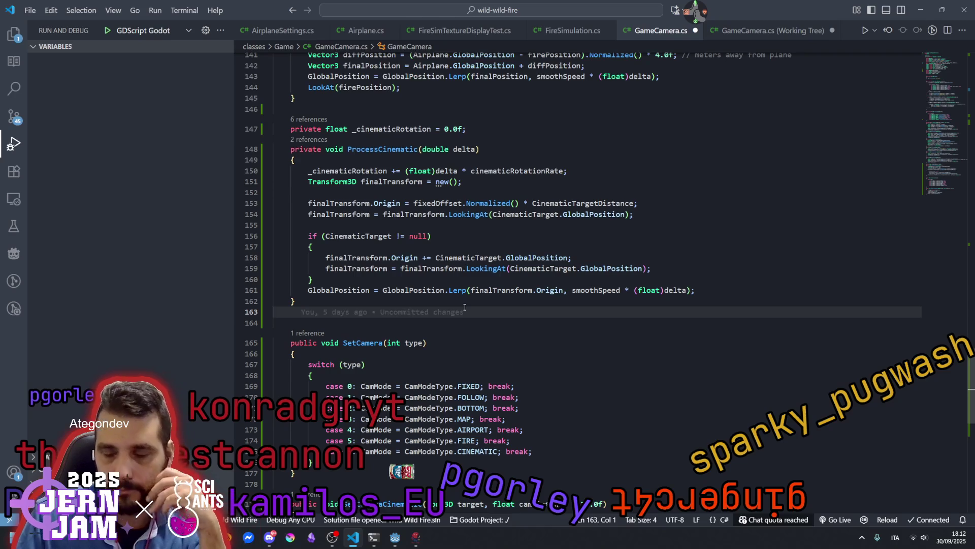
{"action": "scroll", "coordinate": [465, 307], "scroll_direction": "up", "scroll_amount": 9}
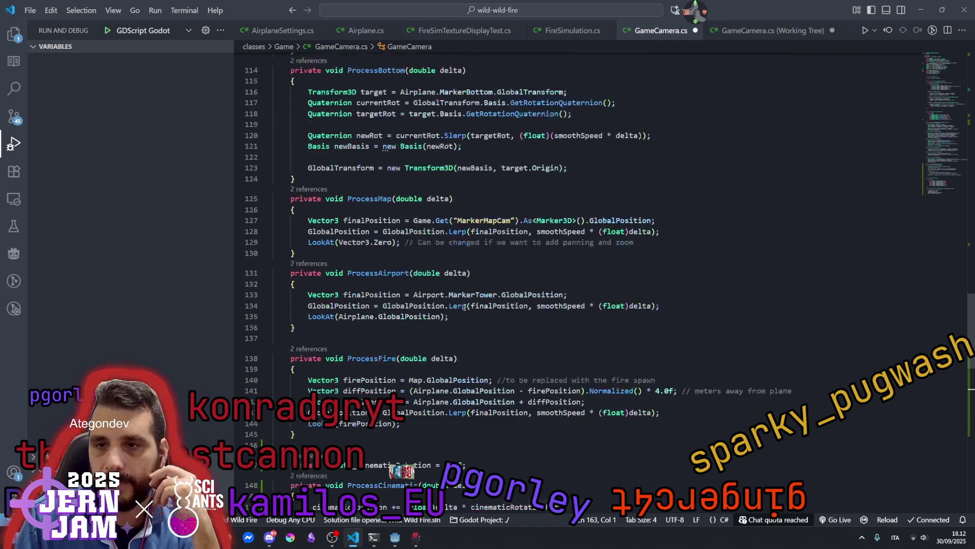
{"action": "left_click_drag", "start_coordinate": [533, 221], "coordinate": [577, 221]}
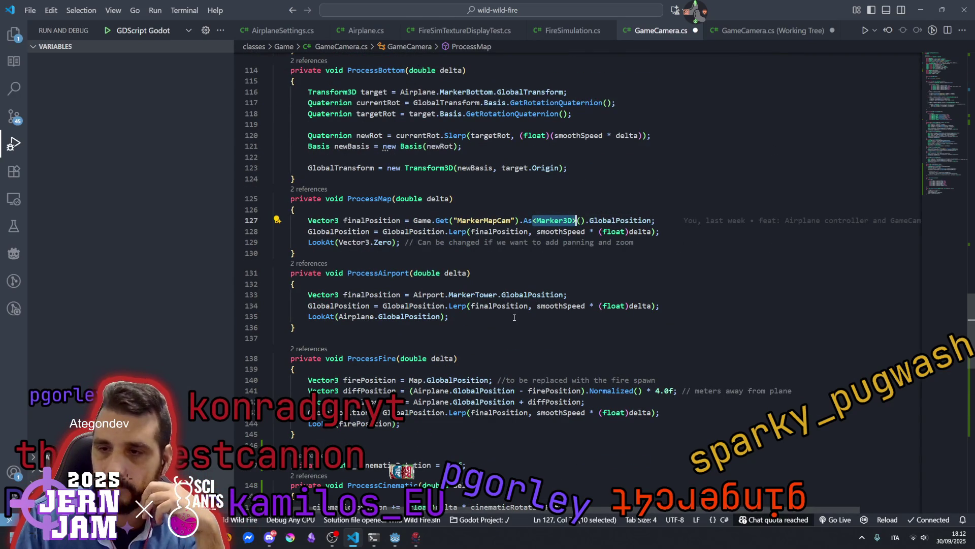
{"action": "scroll", "coordinate": [567, 272], "scroll_direction": "up", "scroll_amount": 3}
{"action": "scroll", "coordinate": [567, 272], "scroll_direction": "up", "scroll_amount": 10}
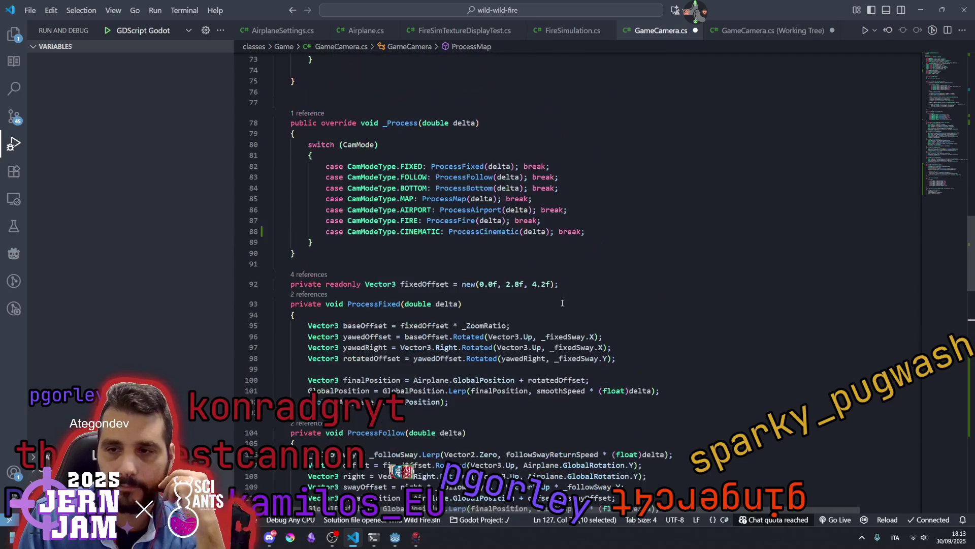
{"action": "scroll", "coordinate": [562, 302], "scroll_direction": "down", "scroll_amount": 20}
Check the _cinematicRotation reset inside SetCameraCinematic.
{"action": "left_click", "coordinate": [493, 294]}
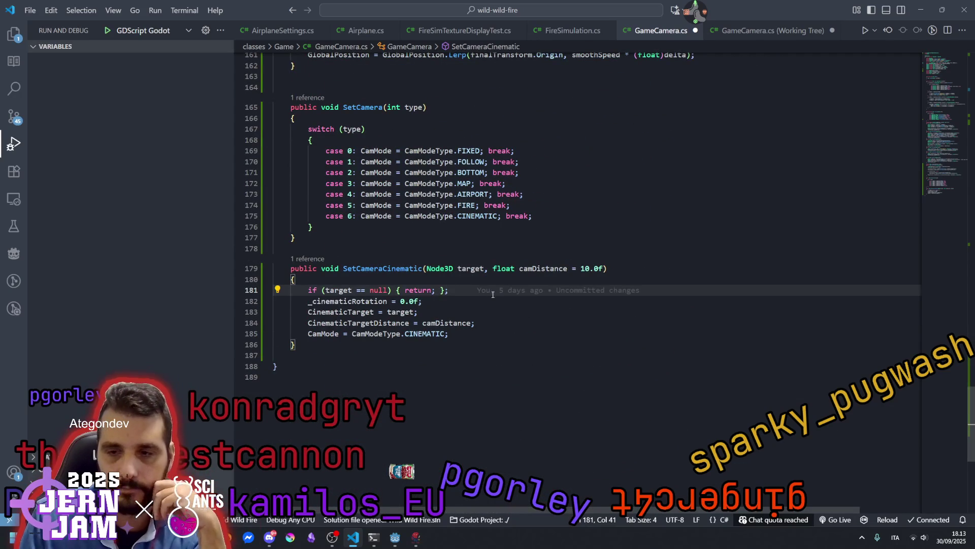
{"action": "mouse_move", "coordinate": [493, 295]}
{"action": "left_click", "coordinate": [414, 311]}
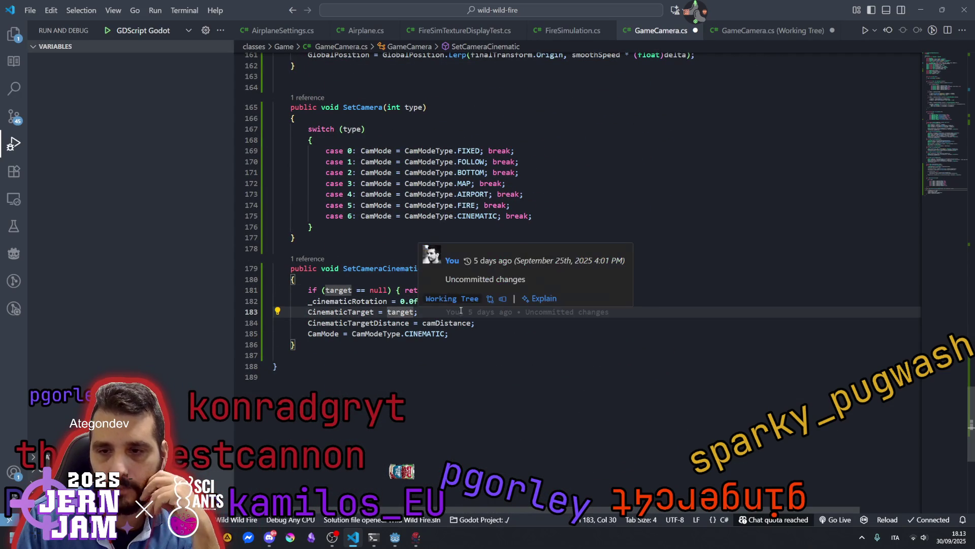
{"action": "left_click", "coordinate": [386, 274]}
{"action": "double_click", "coordinate": [380, 301]}
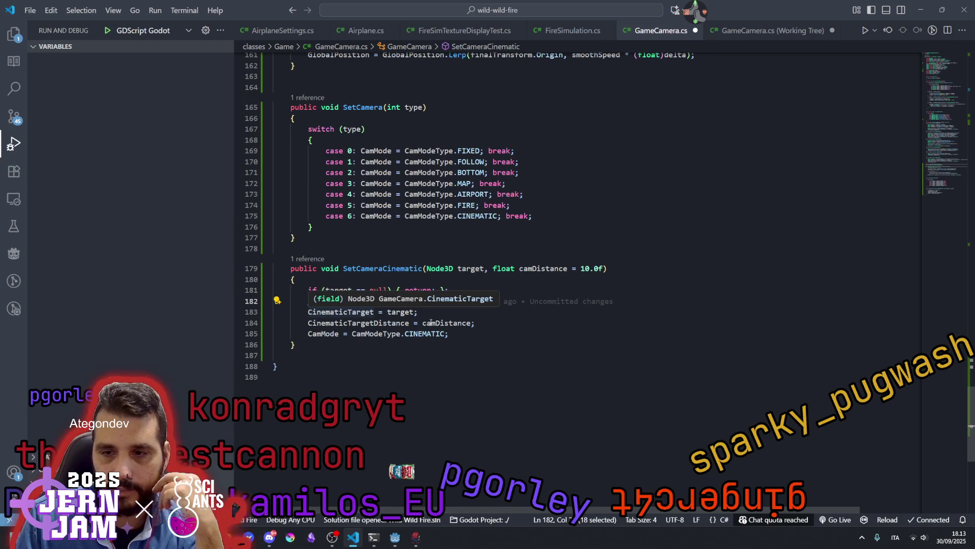
Return to ProcessCinematic and select the origin offset expression on line 153.
{"action": "scroll", "coordinate": [433, 300], "scroll_direction": "up", "scroll_amount": 8}
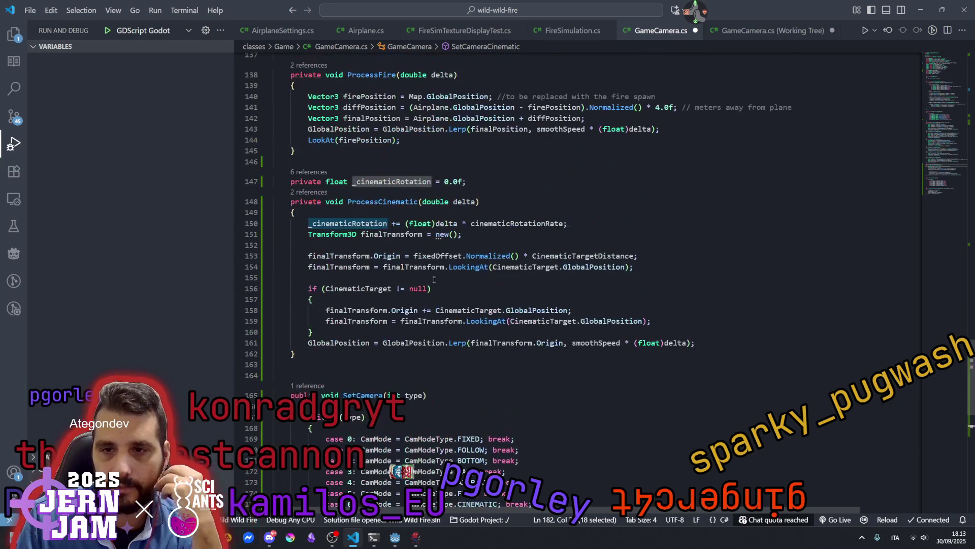
{"action": "double_click", "coordinate": [379, 202]}
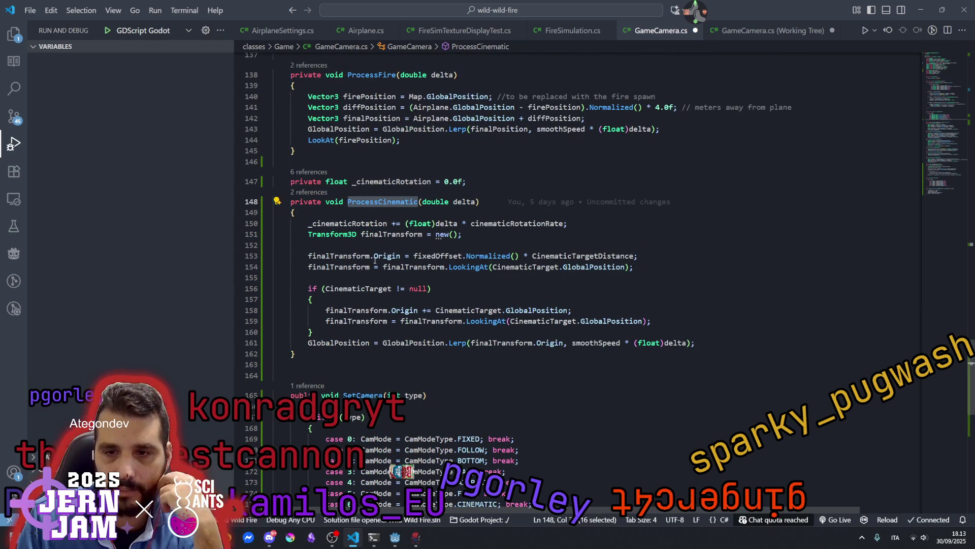
{"action": "double_click", "coordinate": [437, 255]}
{"action": "mouse_move", "coordinate": [486, 252]}
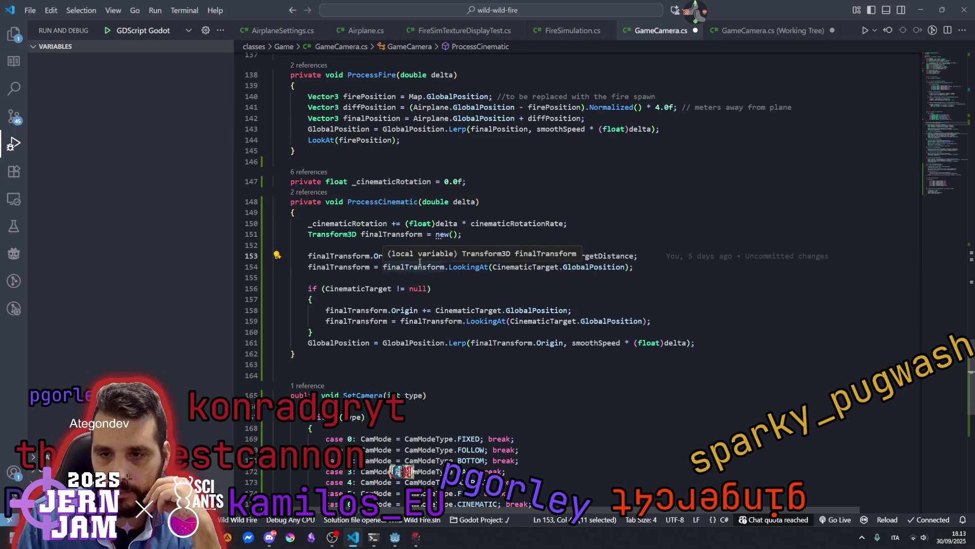
{"action": "left_click", "coordinate": [471, 231]}
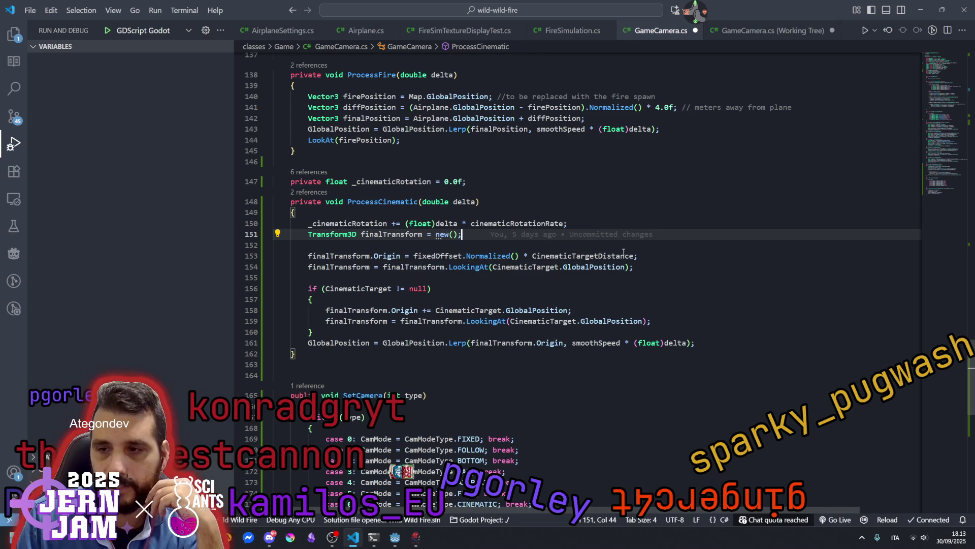
{"action": "left_click_drag", "start_coordinate": [635, 257], "coordinate": [414, 256]}
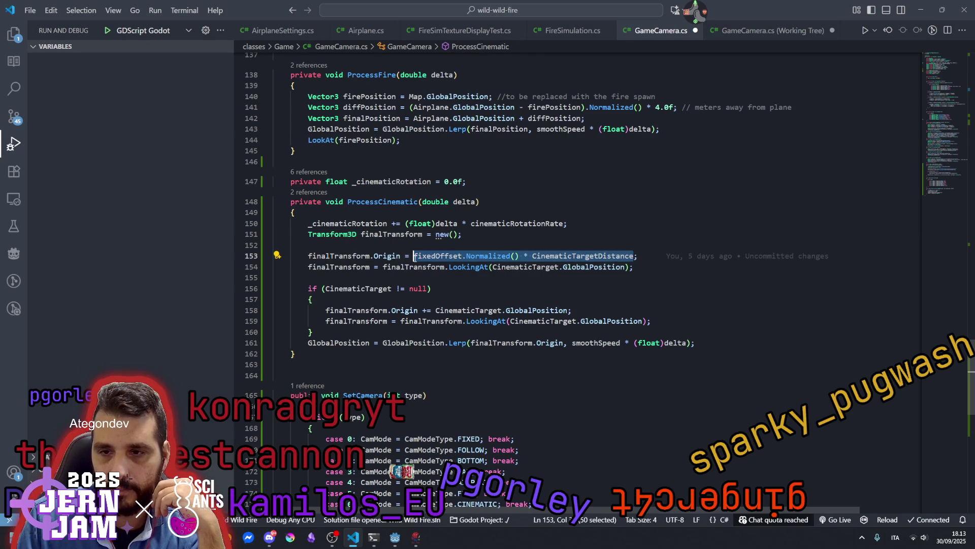
Wrap line 153's offset in parentheses and append .Rotated(Vector.Up, _cinematicRotation).
{"action": "type", "text": "("}
{"action": "key", "text": "Right"}
{"action": "key", "text": "Right"}
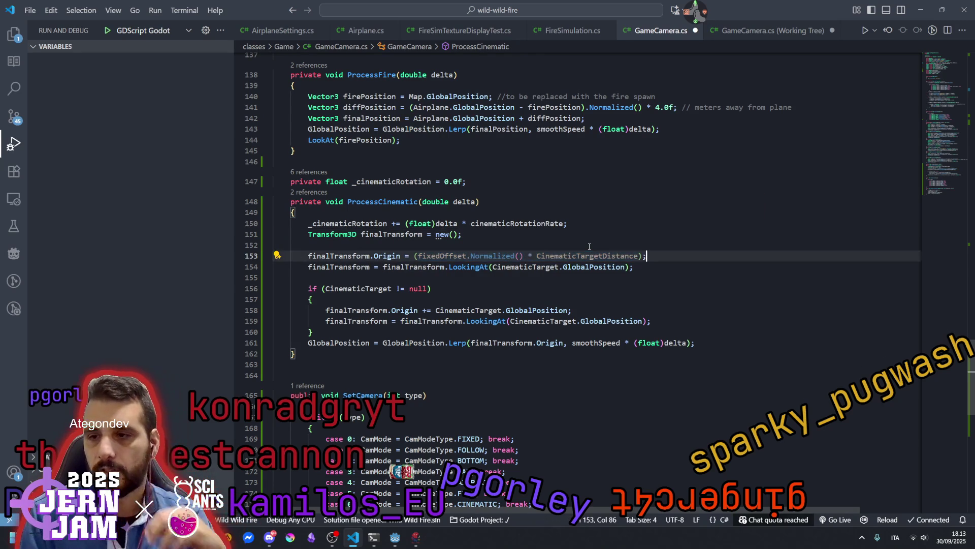
{"action": "type", "text": ".Ro"}
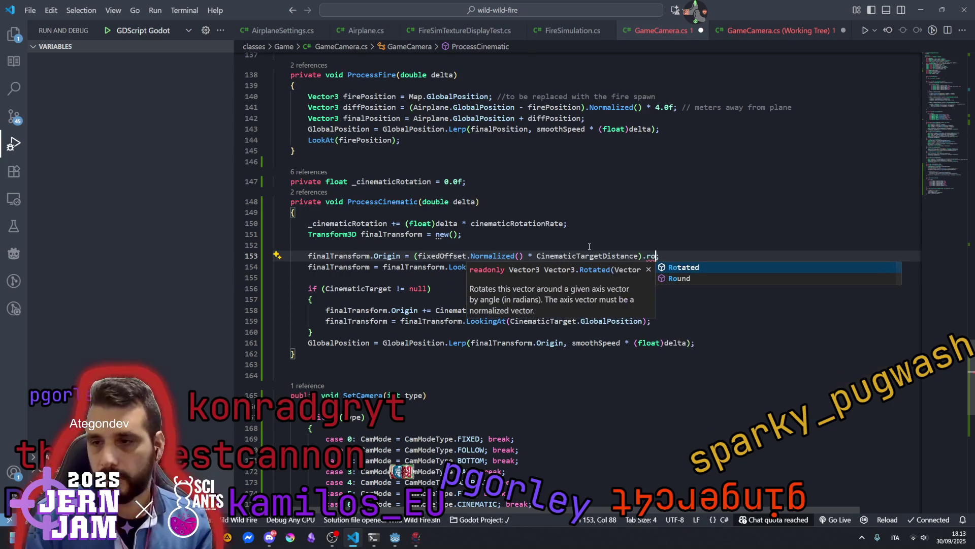
{"action": "key", "text": "Tab"}
{"action": "type", "text": "("}
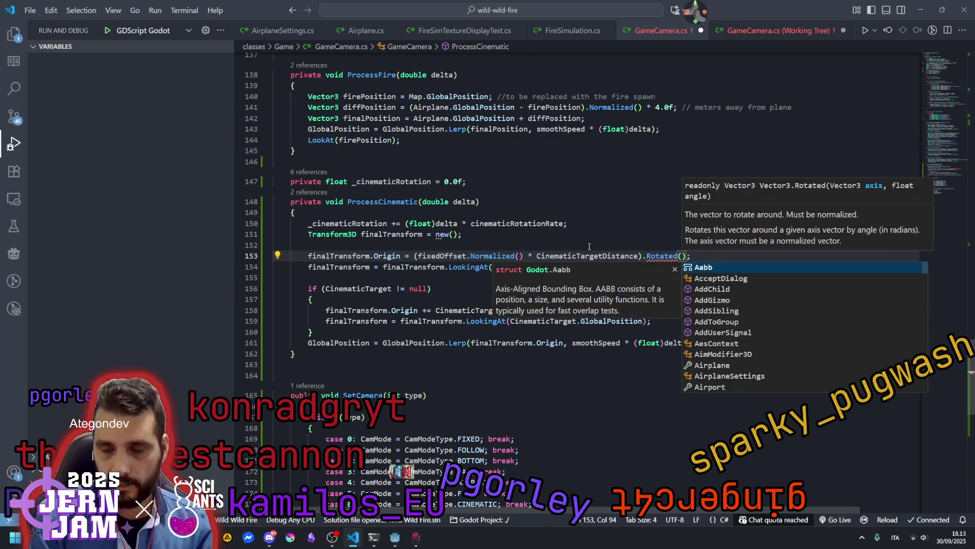
{"action": "type", "text": "Ve"}
{"action": "key", "text": "Tab"}
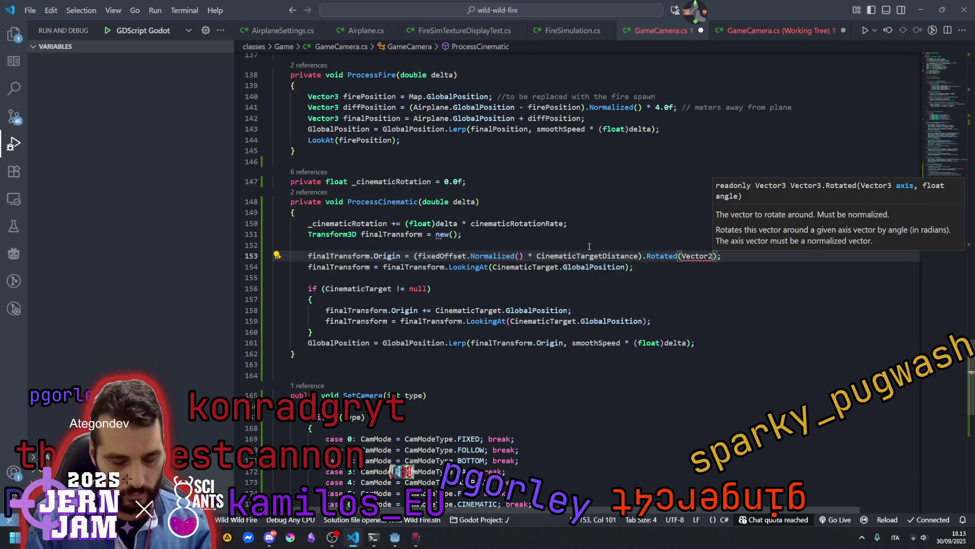
{"action": "type", "text": ".Up,"}
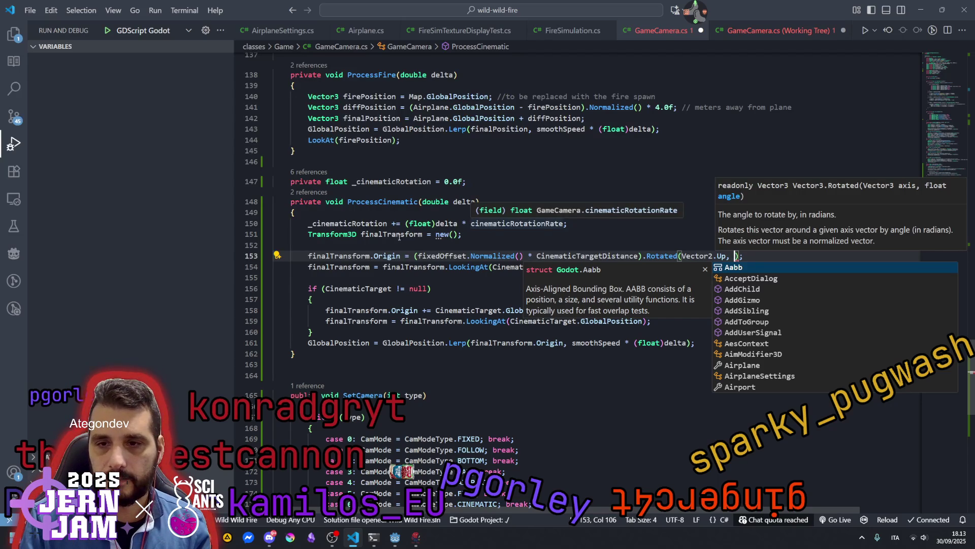
{"action": "key", "text": "Escape"}
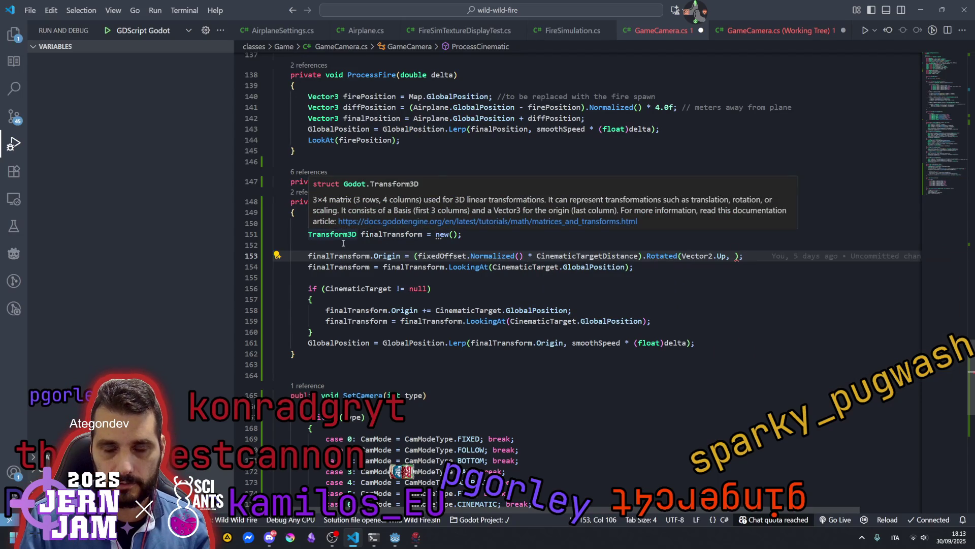
{"action": "double_click", "coordinate": [345, 224]}
{"action": "key", "text": "ctrl+c"}
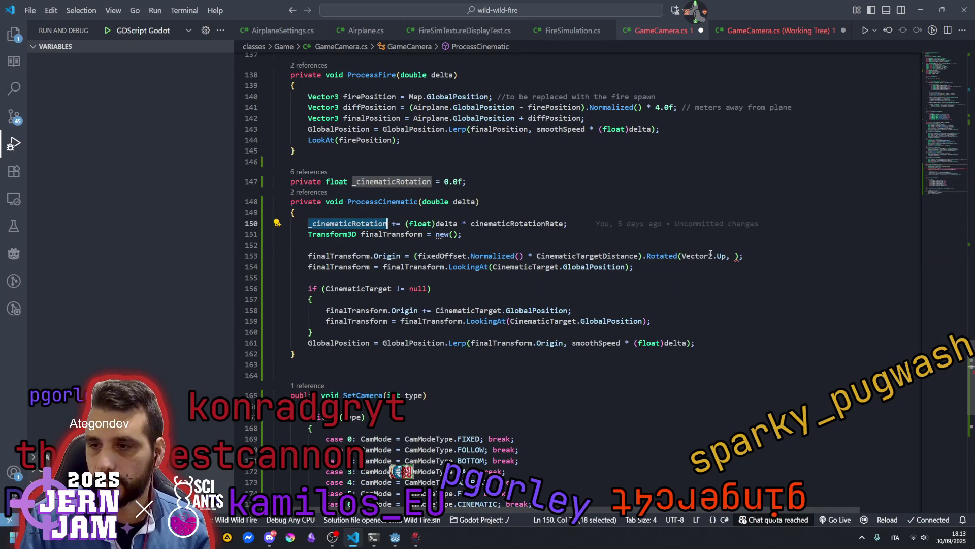
{"action": "left_click", "coordinate": [735, 256]}
{"action": "key", "text": "ctrl+v"}
Correct the rotation axis from Vector2.Up to Vector3.Up.
{"action": "left_click", "coordinate": [700, 288]}
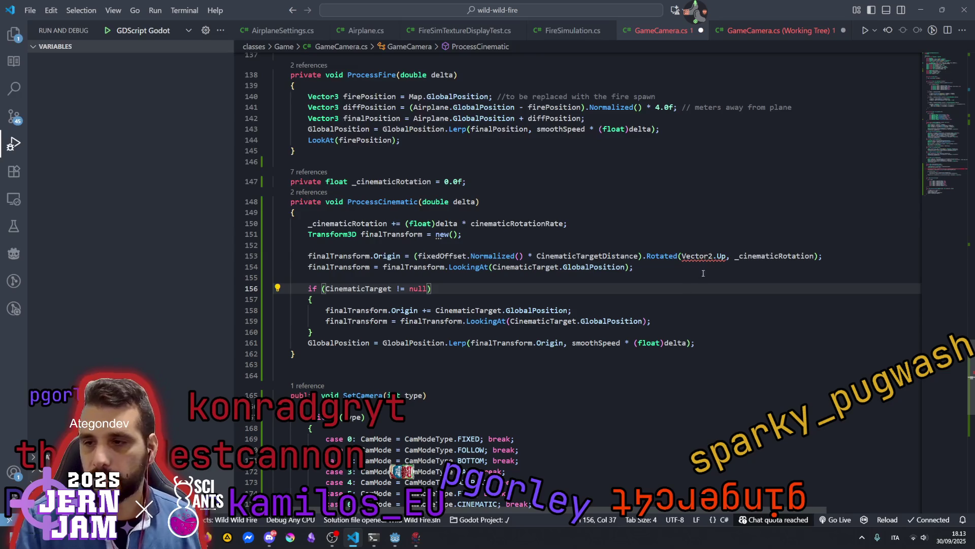
{"action": "mouse_move", "coordinate": [668, 260]}
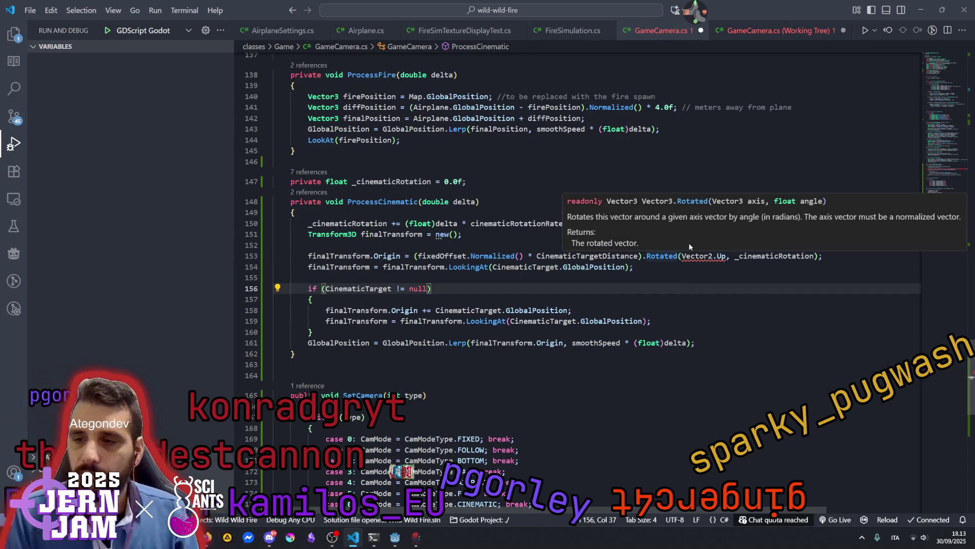
{"action": "left_click", "coordinate": [709, 256]}
{"action": "key", "text": "Delete"}
{"action": "type", "text": "3"}
{"action": "key", "text": "Right"}
{"action": "key", "text": "Right"}
{"action": "key", "text": "Escape"}
{"action": "key", "text": "End"}
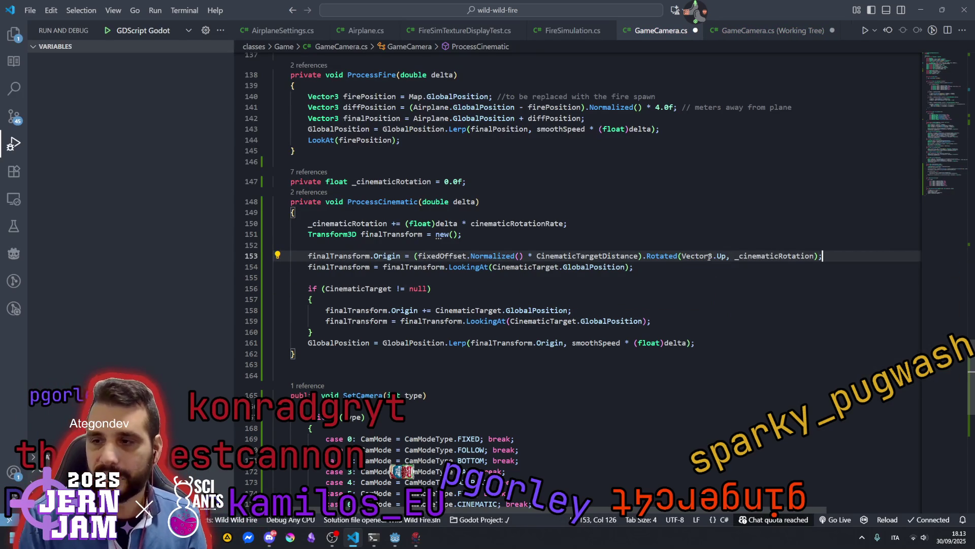
{"action": "key", "text": "Down"}
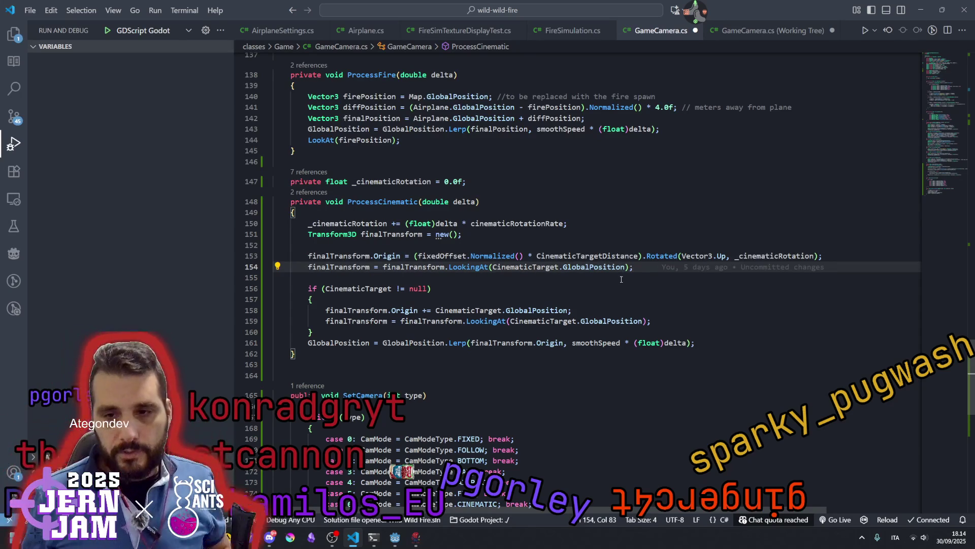
Inspect the finalTransform, CinematicTarget, GlobalPosition and Origin references around line 154.
{"action": "left_click", "coordinate": [421, 263]}
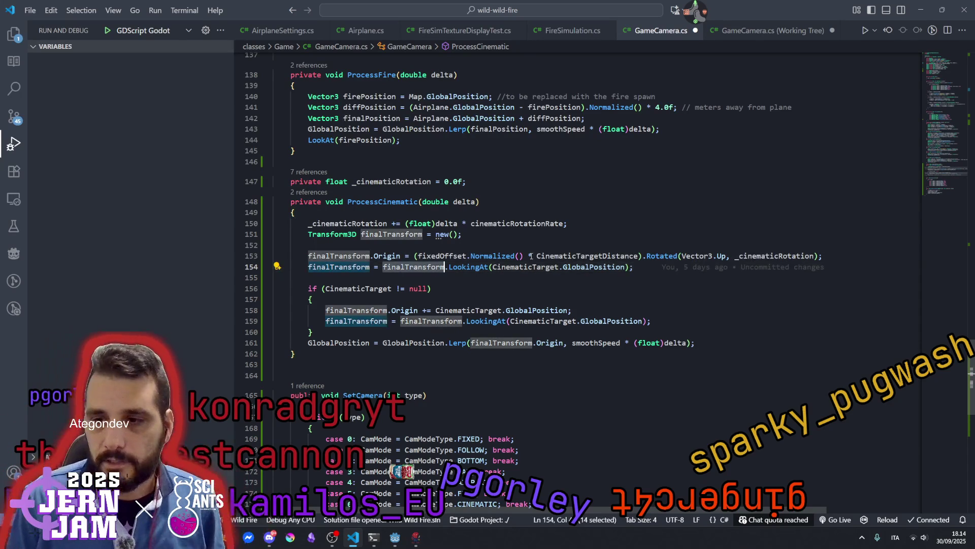
{"action": "double_click", "coordinate": [537, 267]}
{"action": "double_click", "coordinate": [594, 268]}
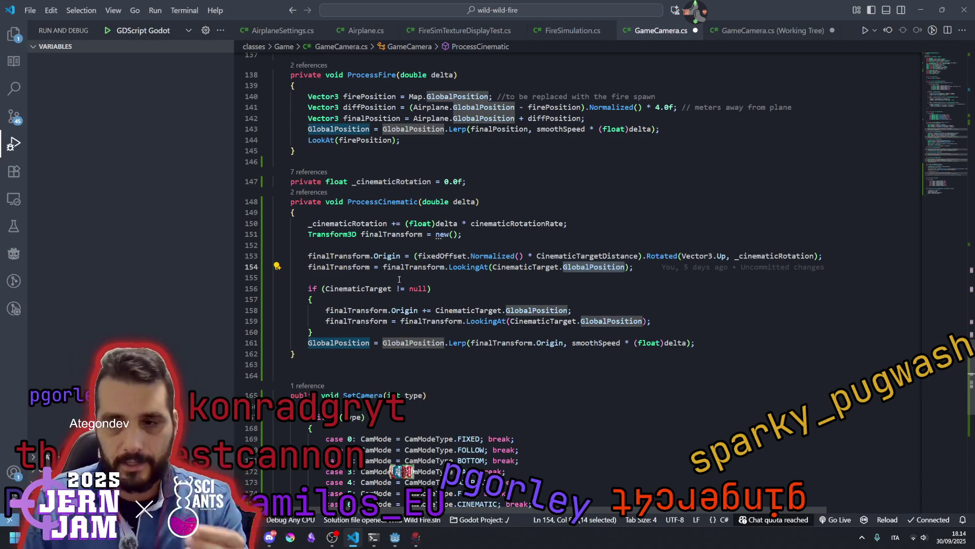
{"action": "double_click", "coordinate": [388, 256]}
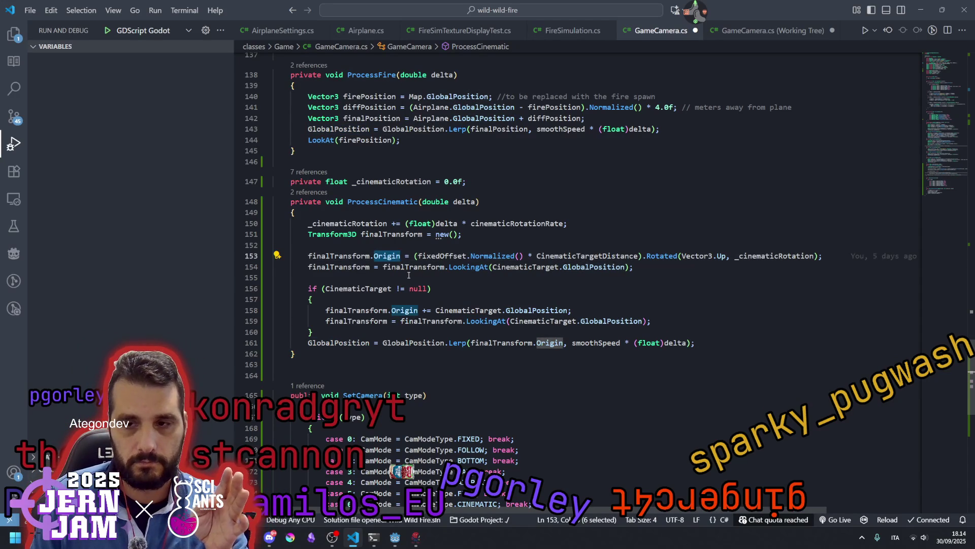
{"action": "mouse_move", "coordinate": [437, 275]}
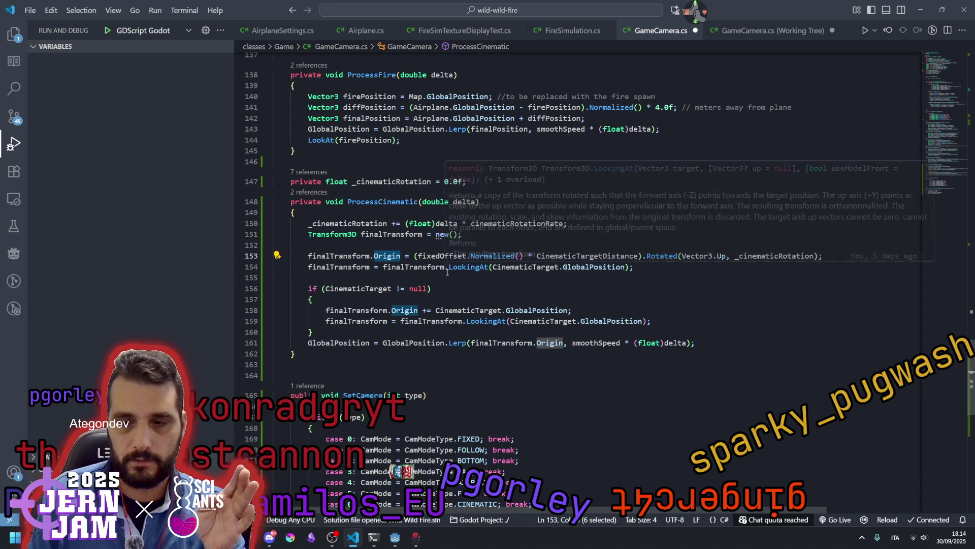
{"action": "left_click", "coordinate": [361, 288]}
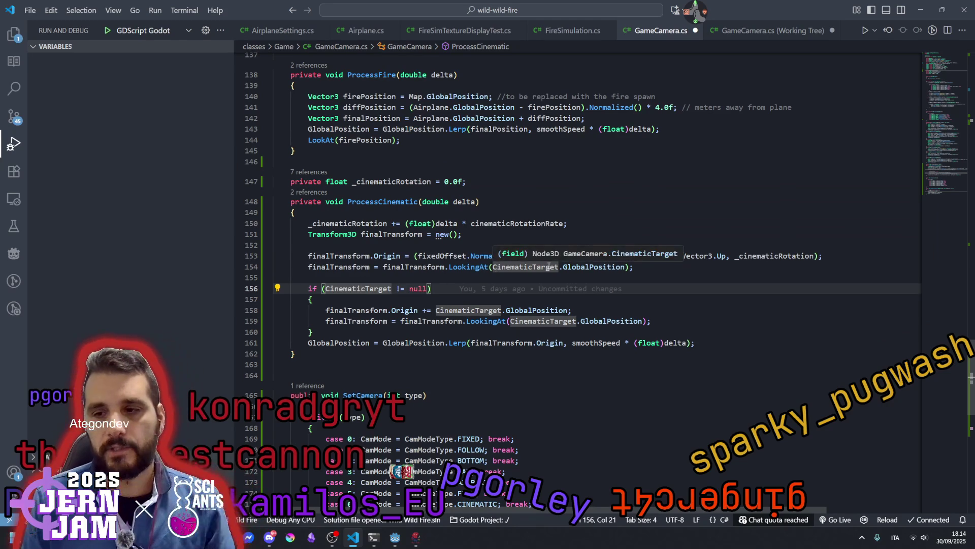
Replace CinematicTarget.GlobalPosition in the LookingAt call with Vector3.Zero.
{"action": "left_click", "coordinate": [626, 266]}
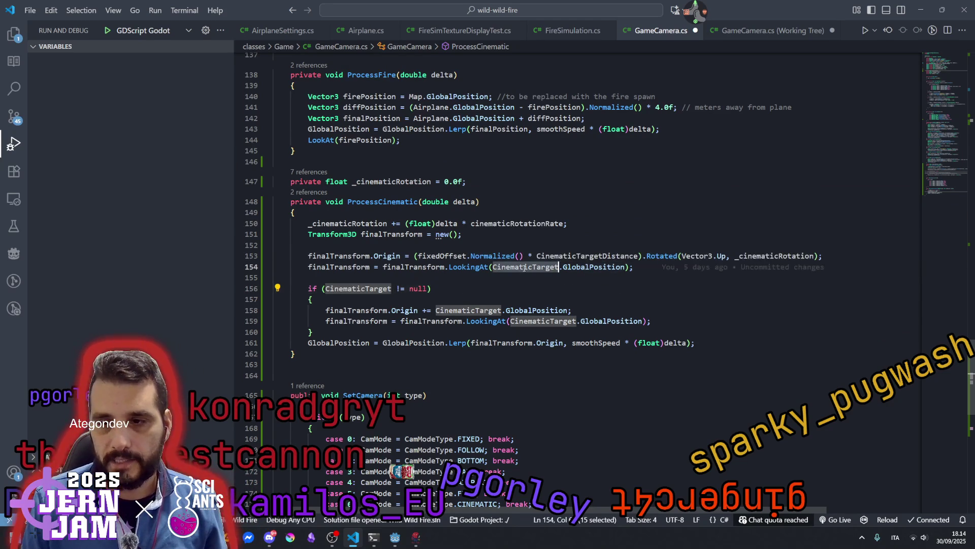
{"action": "key", "text": "shift+alt+Right"}
{"action": "key", "text": "shift+alt+Right"}
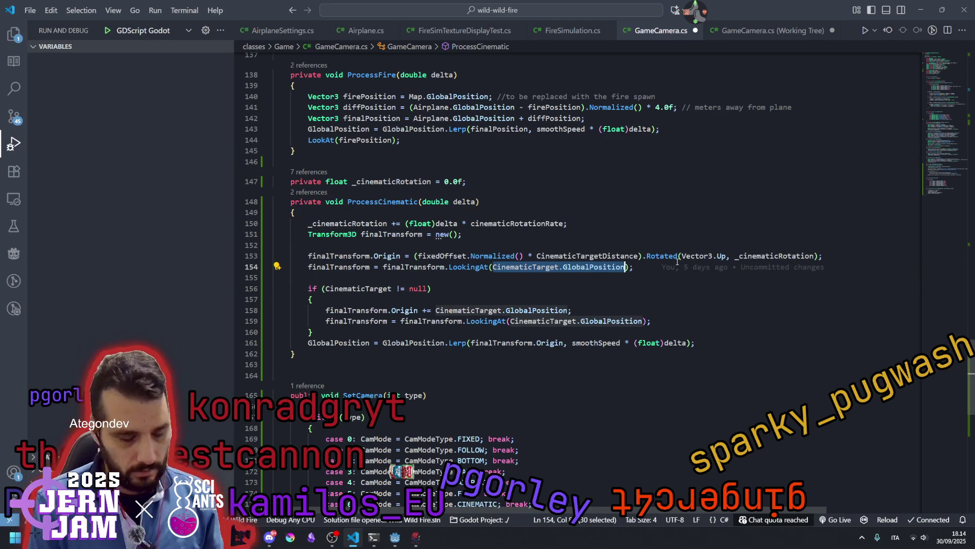
{"action": "type", "text": "Ve"}
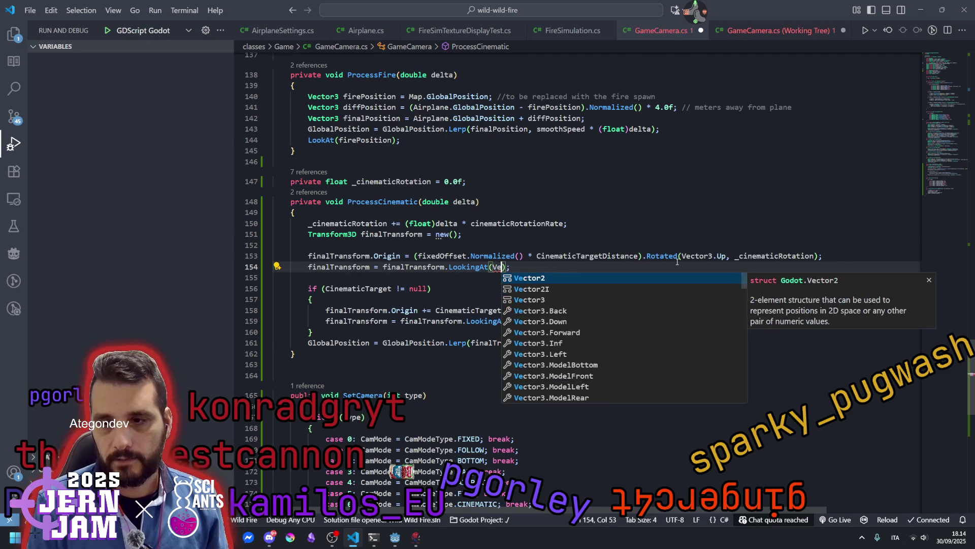
{"action": "type", "text": "ctor3.Zero"}
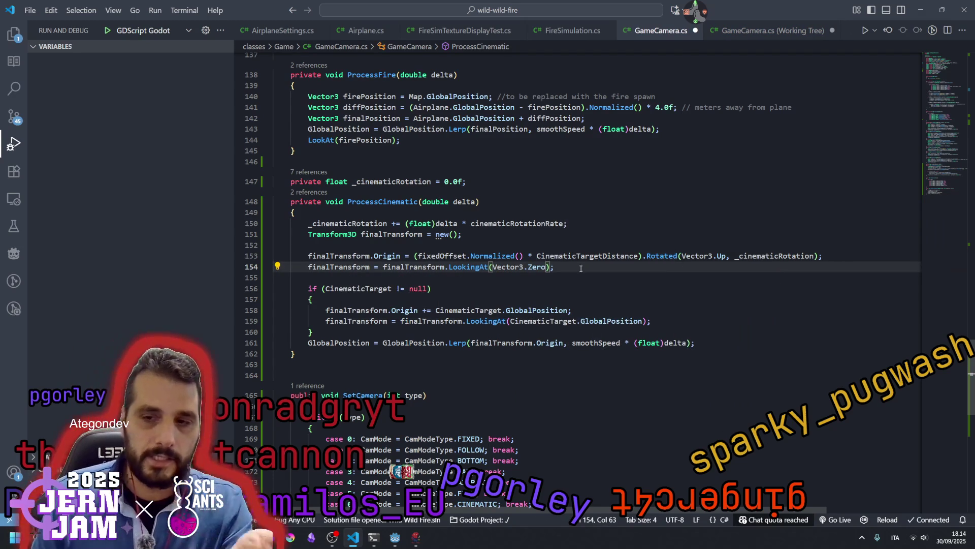
{"action": "left_click", "coordinate": [497, 269]}
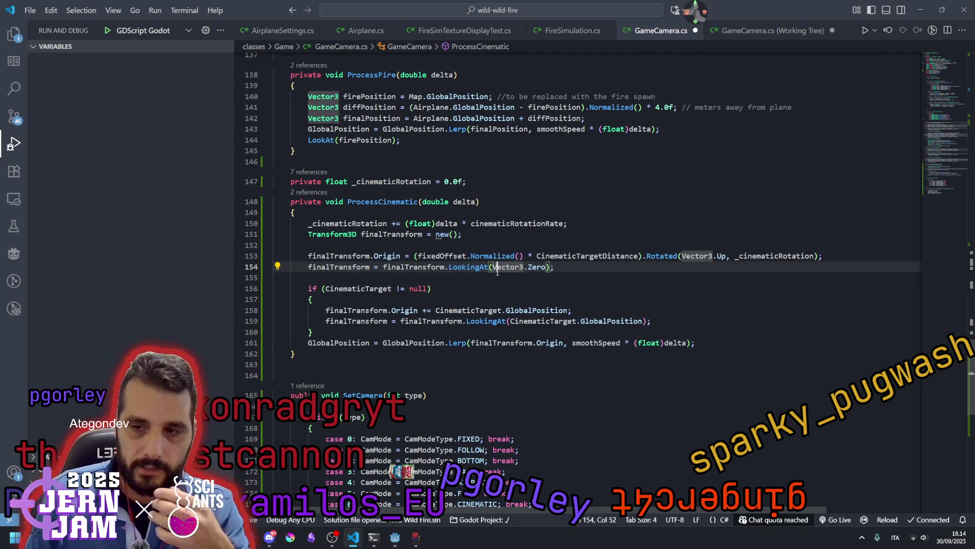
{"action": "left_click", "coordinate": [379, 281]}
{"action": "scroll", "coordinate": [416, 279], "scroll_direction": "down", "scroll_amount": 2}
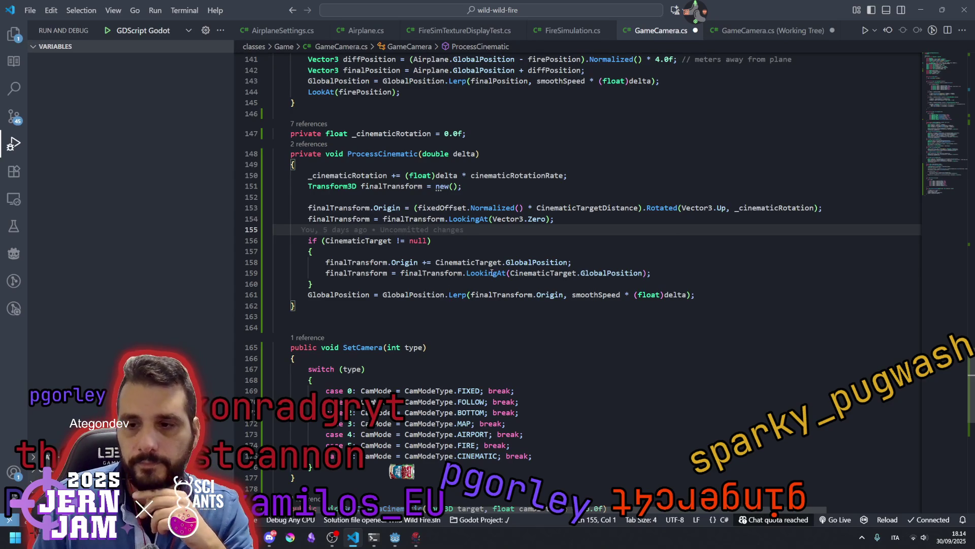
Start line 162 below the position update with `GlobalRotation =`.
{"action": "mouse_move", "coordinate": [492, 273]}
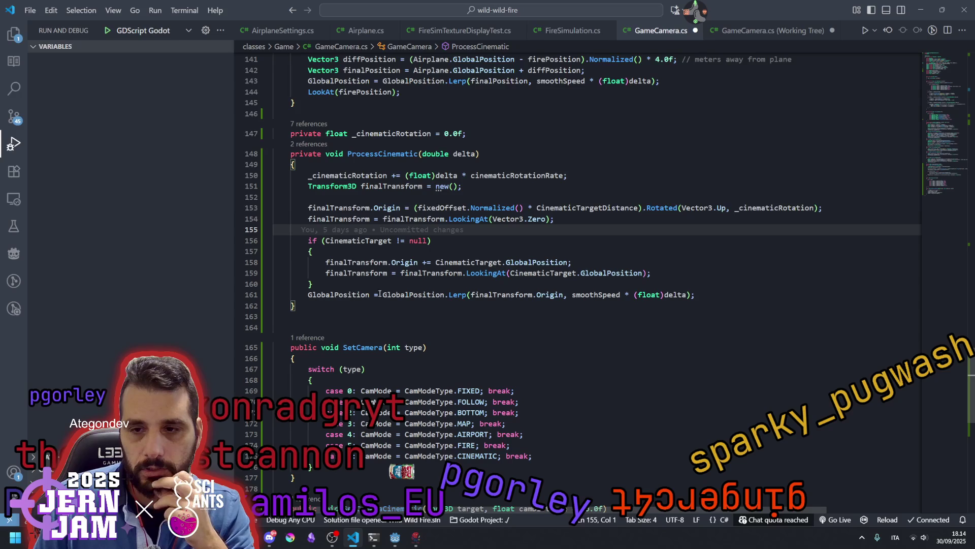
{"action": "double_click", "coordinate": [348, 296]}
{"action": "mouse_move", "coordinate": [487, 296]}
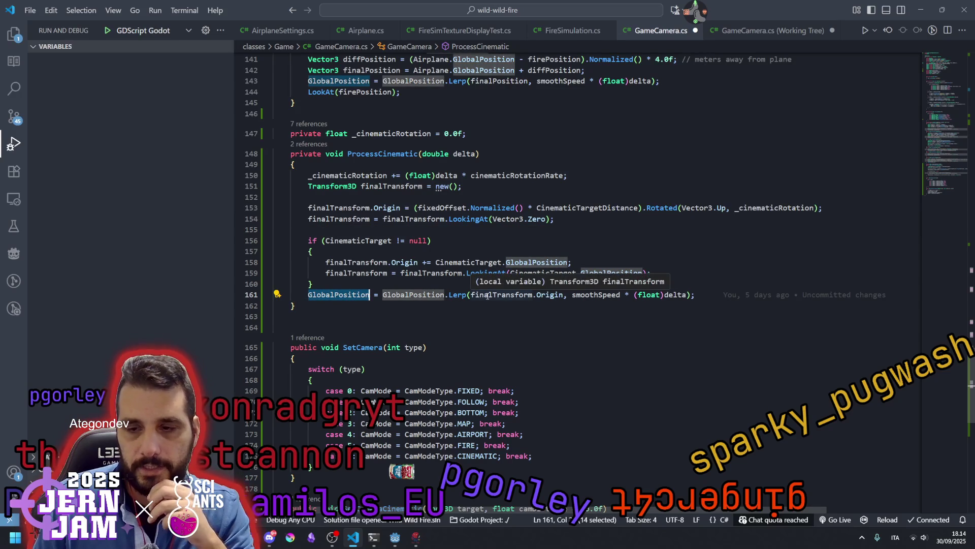
{"action": "left_click", "coordinate": [355, 297]}
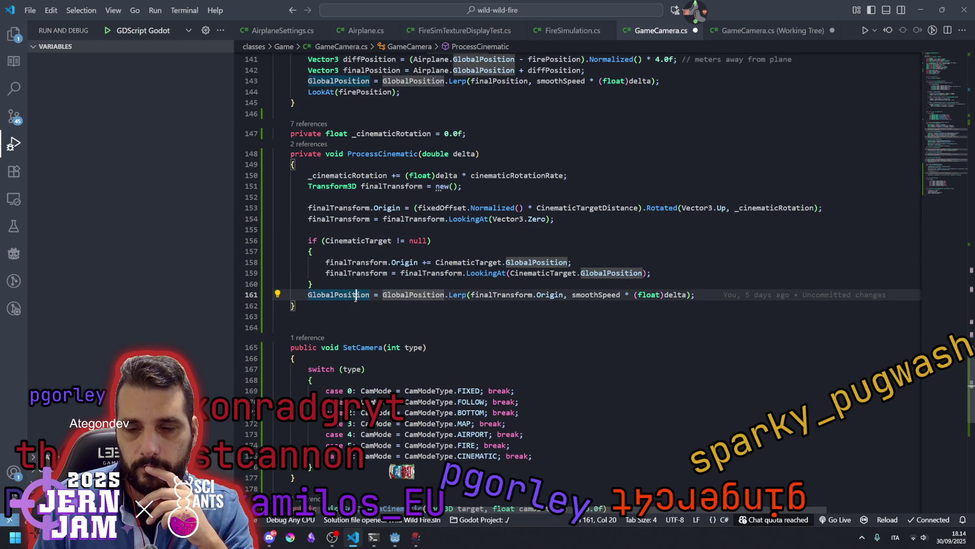
{"action": "mouse_move", "coordinate": [371, 295]}
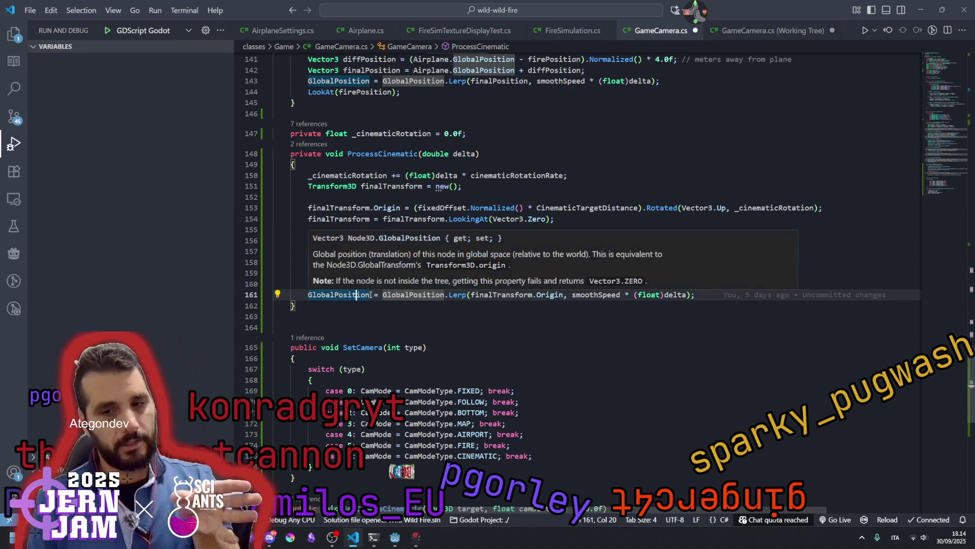
{"action": "key", "text": "ctrl+v"}
{"action": "key", "text": "End"}
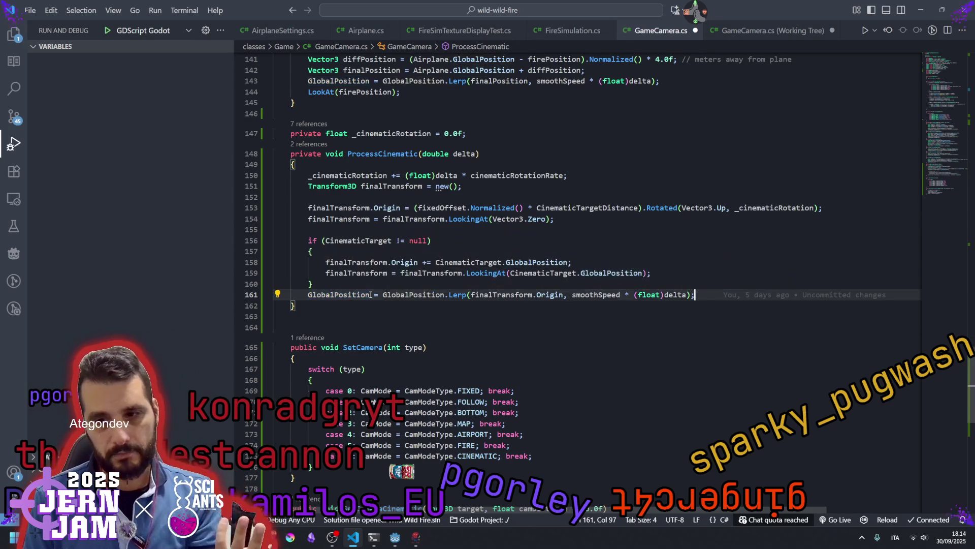
{"action": "key", "text": "Return"}
{"action": "type", "text": "Glo"}
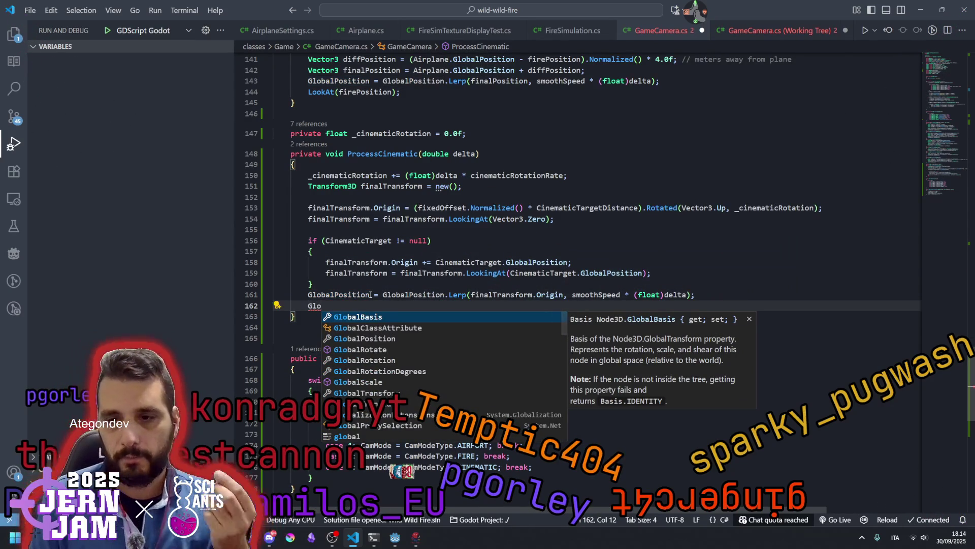
{"action": "type", "text": "b"}
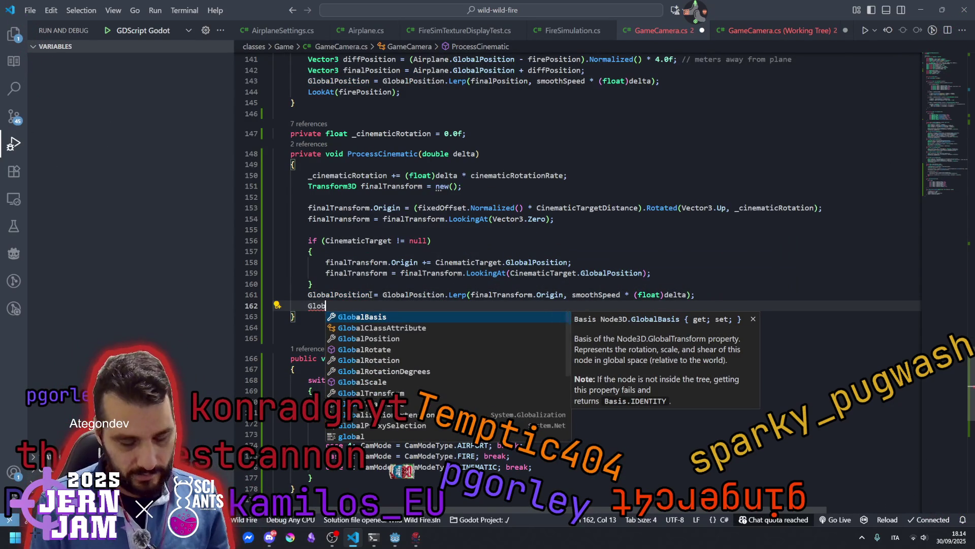
{"action": "type", "text": "al"}
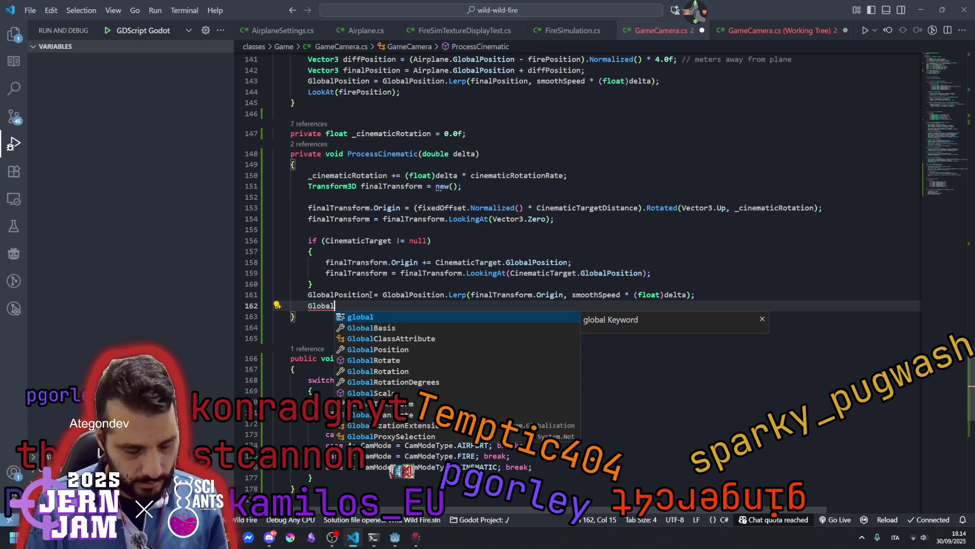
{"action": "type", "text": "R"}
{"action": "key", "text": "Down"}
{"action": "key", "text": "Tab"}
{"action": "type", "text": "="}
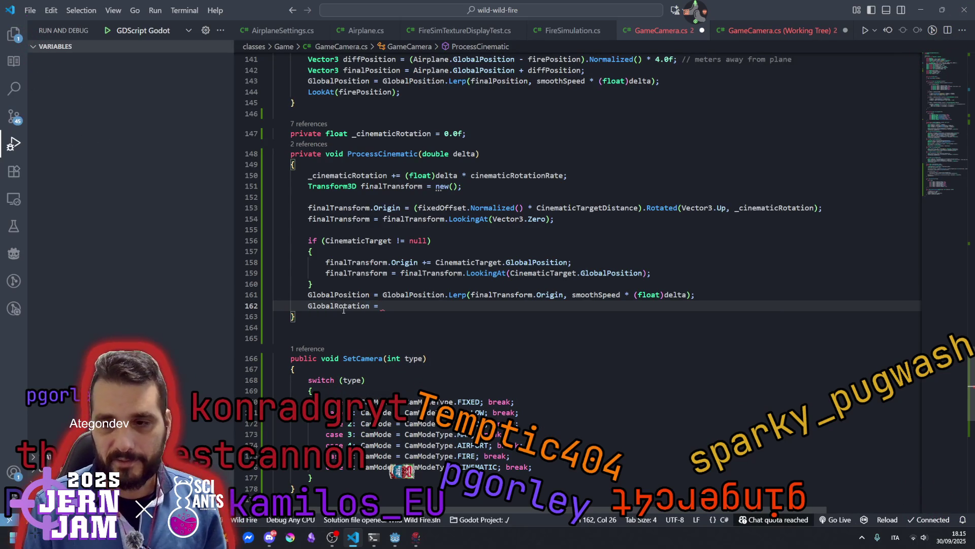
Make the right-hand side GlobalRotation.Lerp( using the copied GlobalRotation name.
{"action": "double_click", "coordinate": [343, 307]}
{"action": "key", "text": "ctrl+c"}
{"action": "left_click", "coordinate": [555, 308]}
{"action": "key", "text": "ctrl+v"}
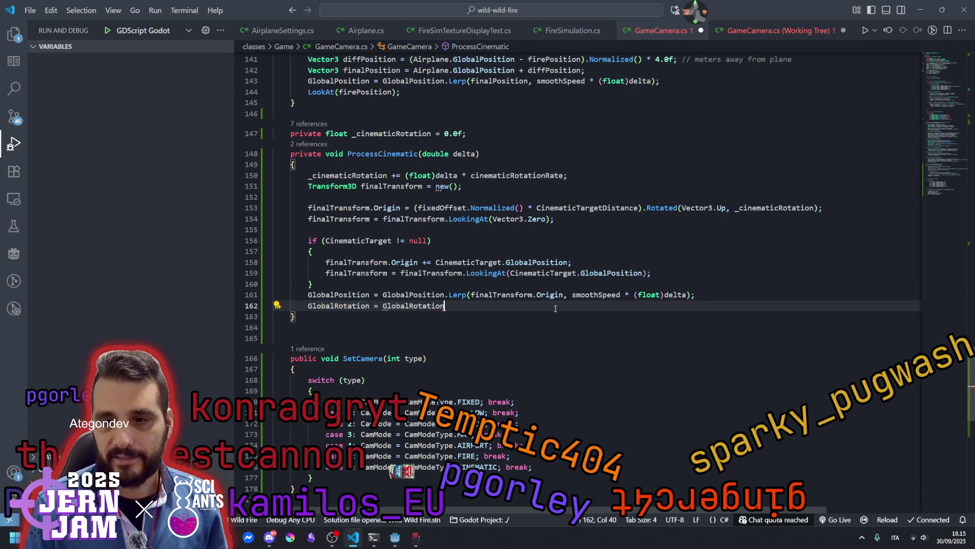
{"action": "type", "text": ".Length"}
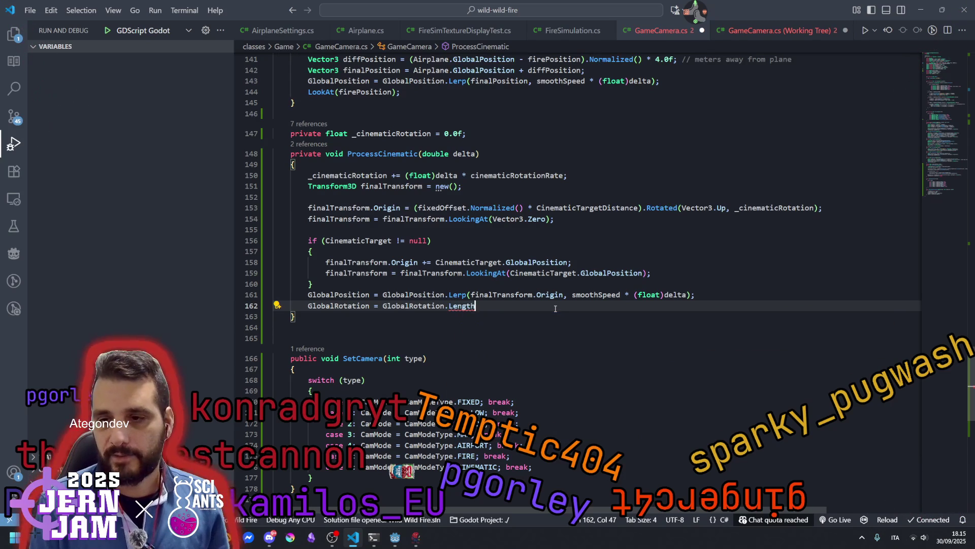
{"action": "key", "text": "BackSpace"}
{"action": "key", "text": "BackSpace"}
{"action": "key", "text": "BackSpace"}
{"action": "key", "text": "BackSpace"}
{"action": "type", "text": "rp"}
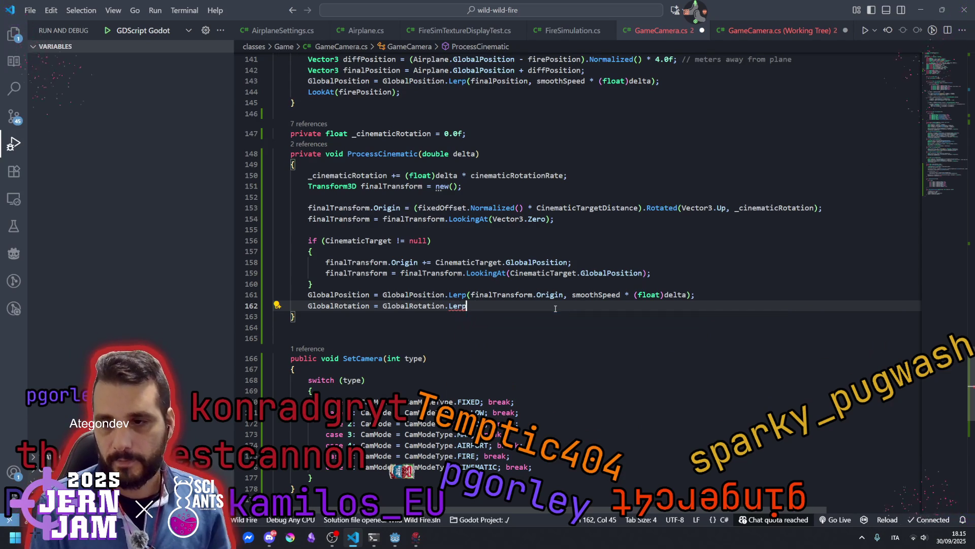
{"action": "type", "text": "("}
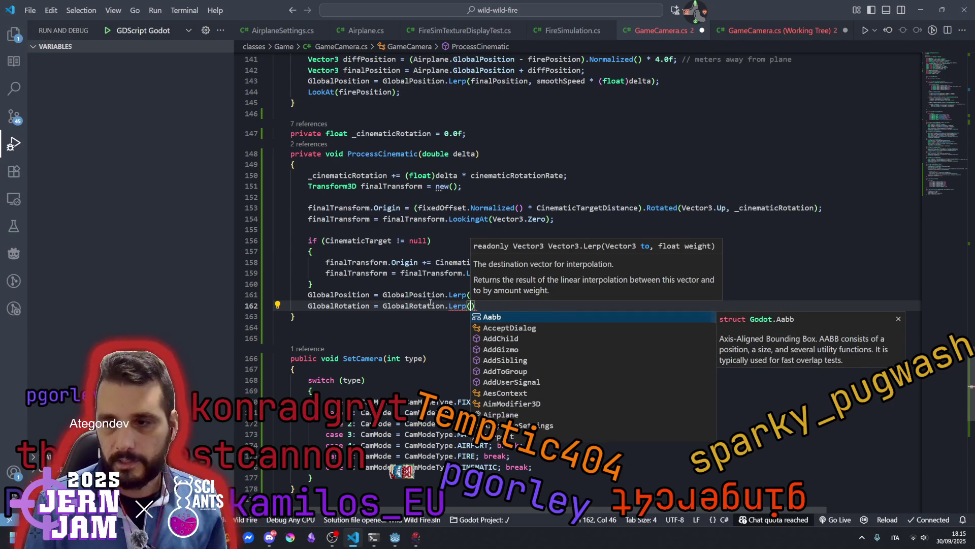
{"action": "key", "text": "Escape"}
Enter finalTransform.Basis as the first Lerp argument.
{"action": "key", "text": "Up"}
{"action": "key", "text": "Down"}
{"action": "type", "text": "finalTransform."}
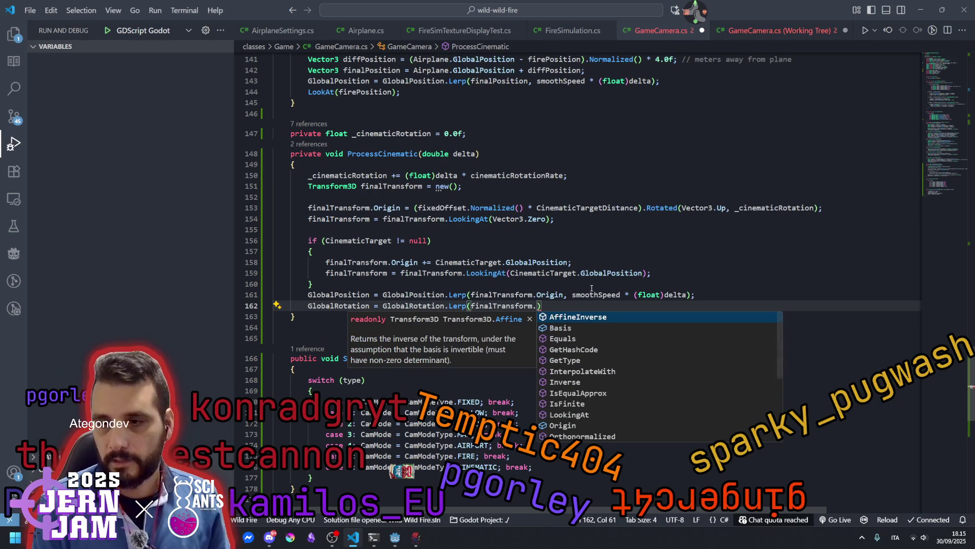
{"action": "type", "text": "r"}
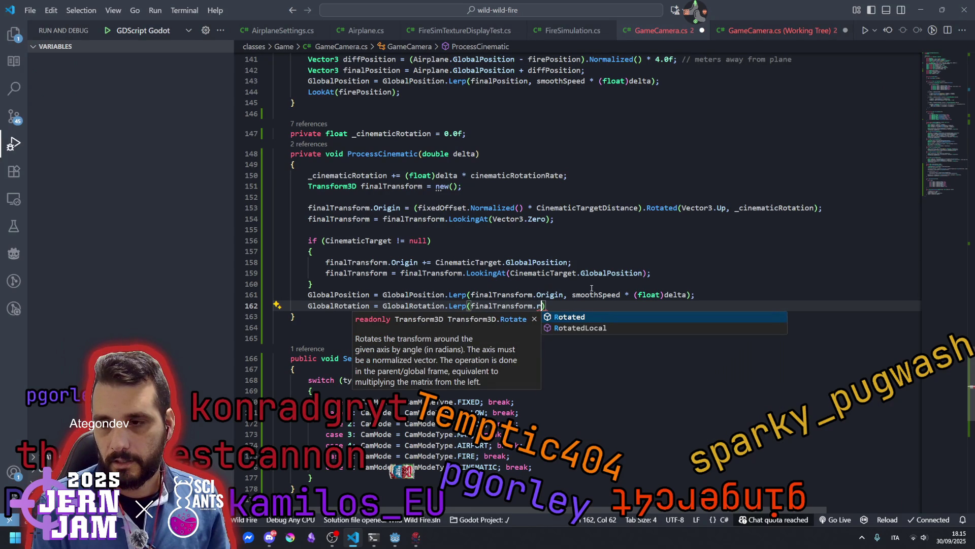
{"action": "key", "text": "BackSpace"}
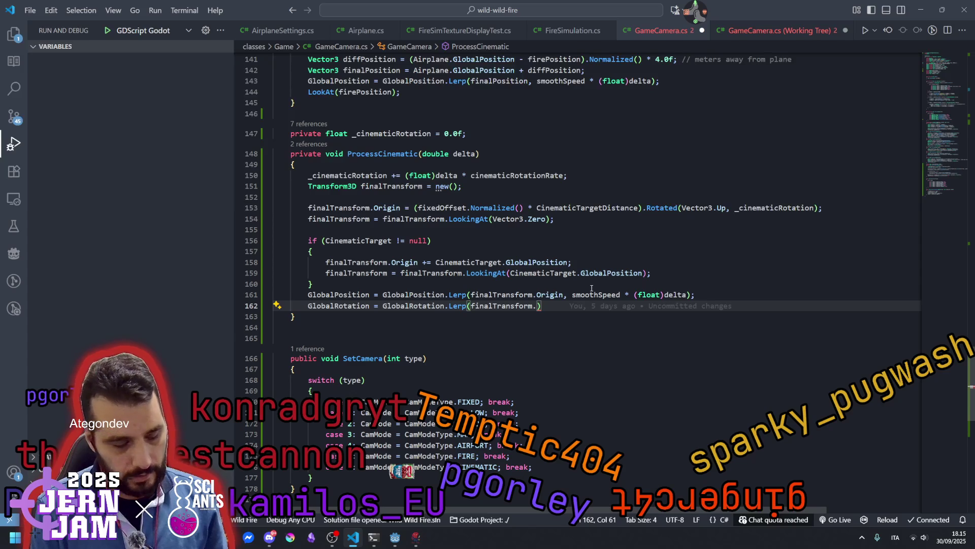
{"action": "type", "text": "get"}
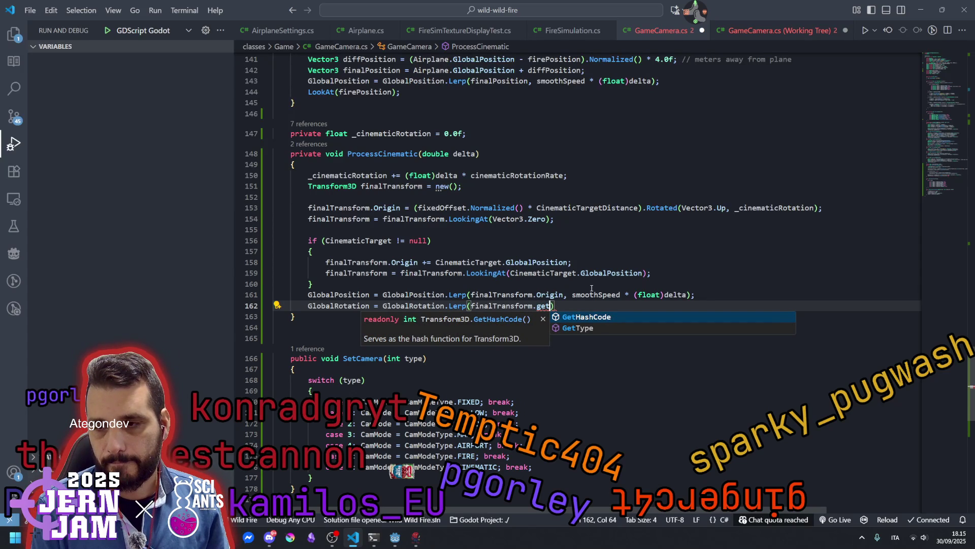
{"action": "key", "text": "BackSpace"}
{"action": "key", "text": "BackSpace"}
{"action": "key", "text": "BackSpace"}
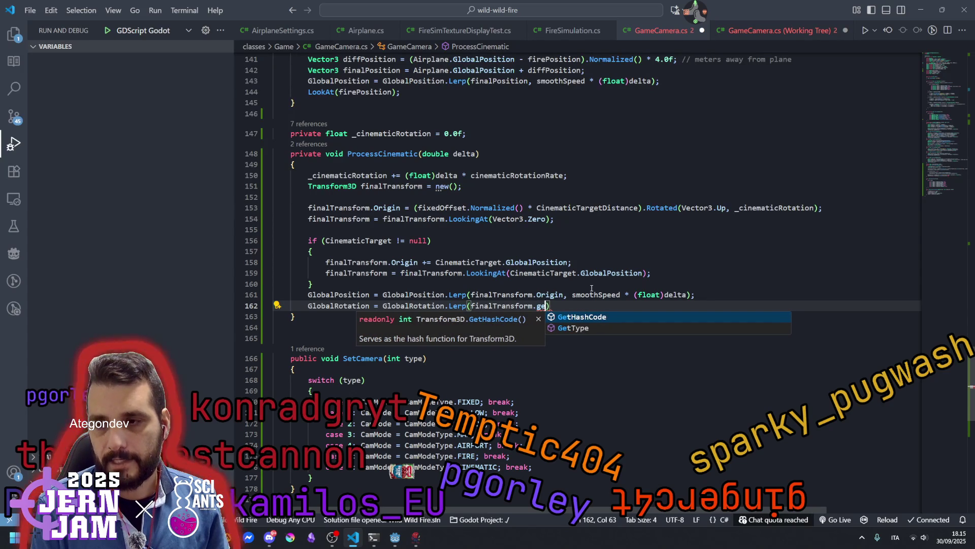
{"action": "type", "text": "Eu"}
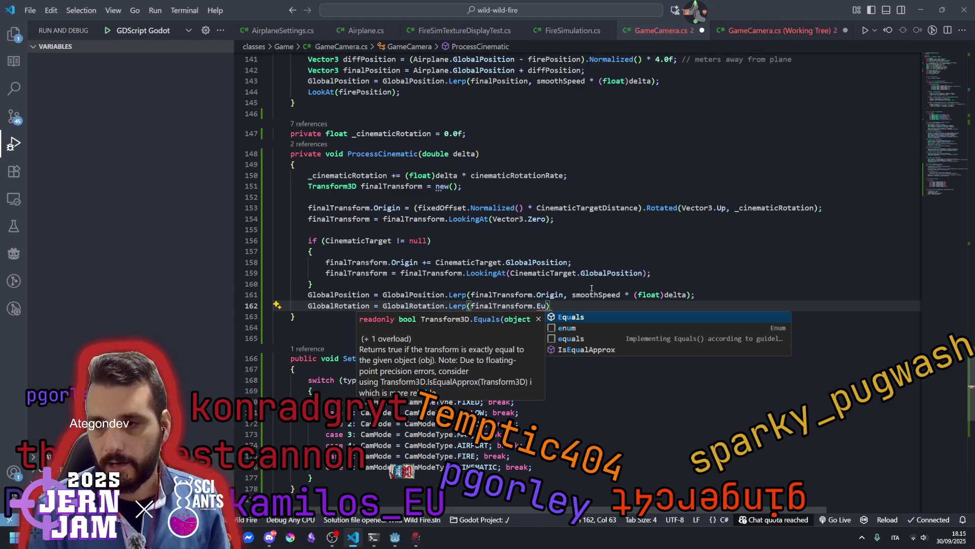
{"action": "type", "text": "re"}
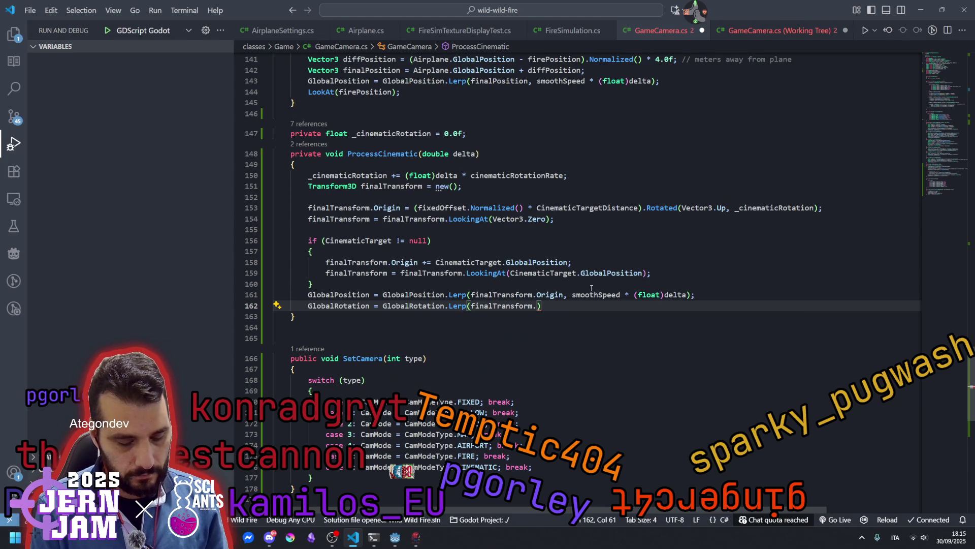
{"action": "type", "text": "G"}
{"action": "key", "text": "BackSpace"}
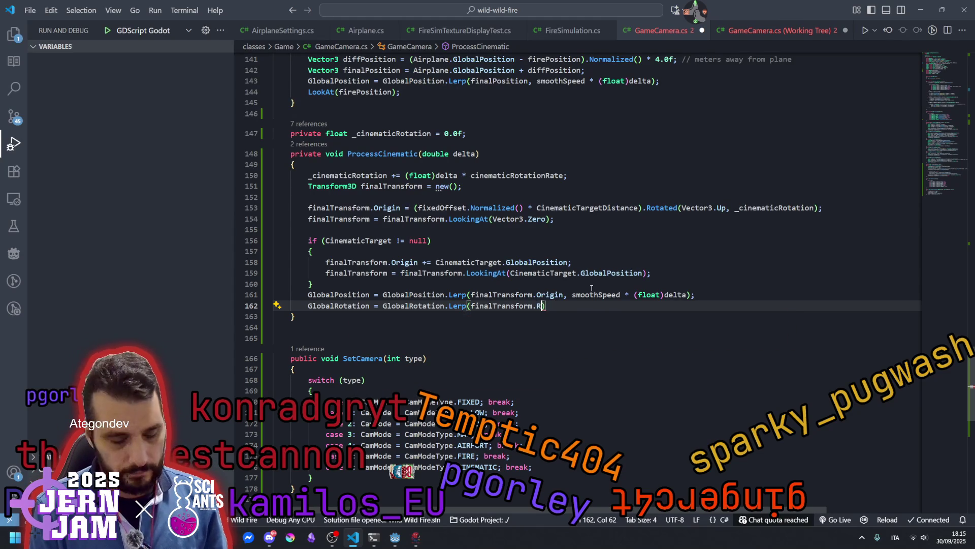
{"action": "type", "text": "Rotat"}
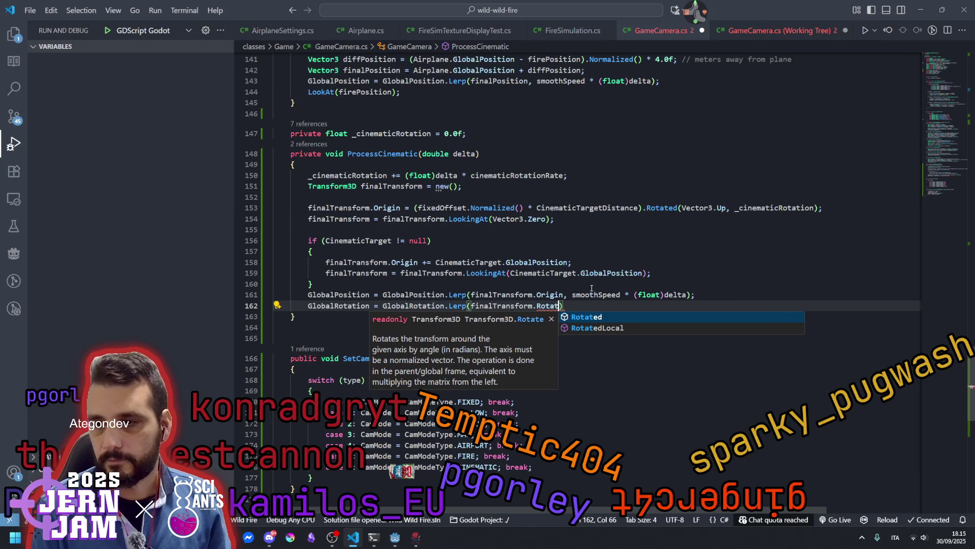
{"action": "key", "text": "shift+Left"}
{"action": "key", "text": "shift+Left"}
{"action": "key", "text": "shift+Left"}
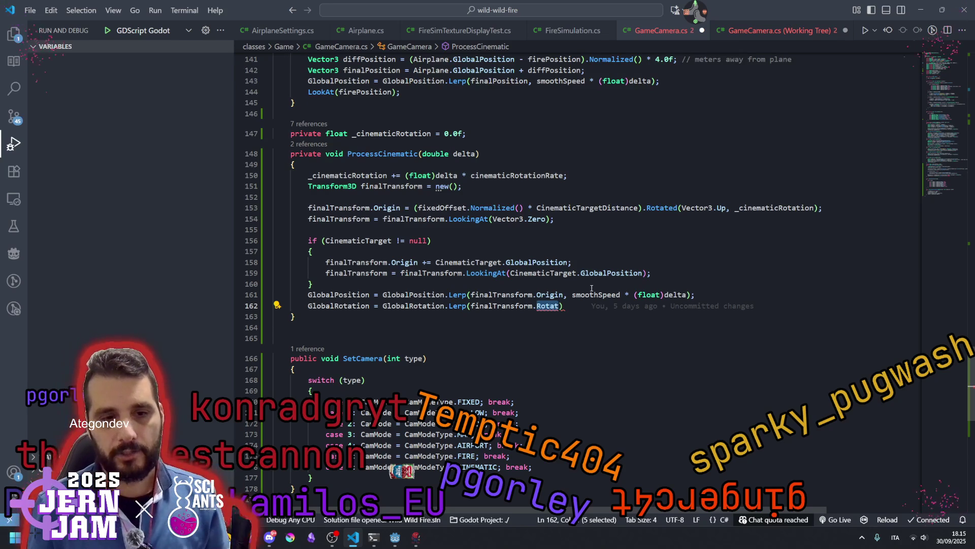
{"action": "type", "text": "B"}
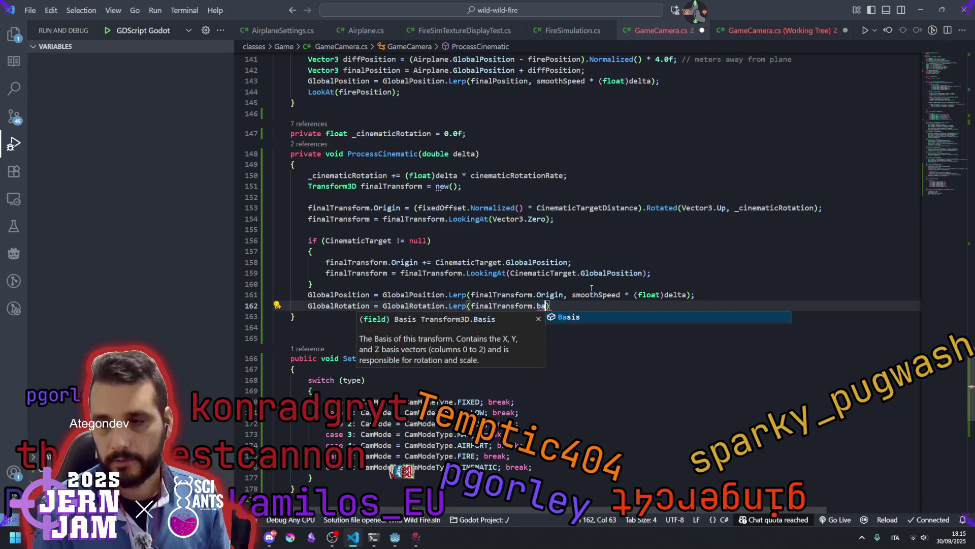
{"action": "key", "text": "Tab"}
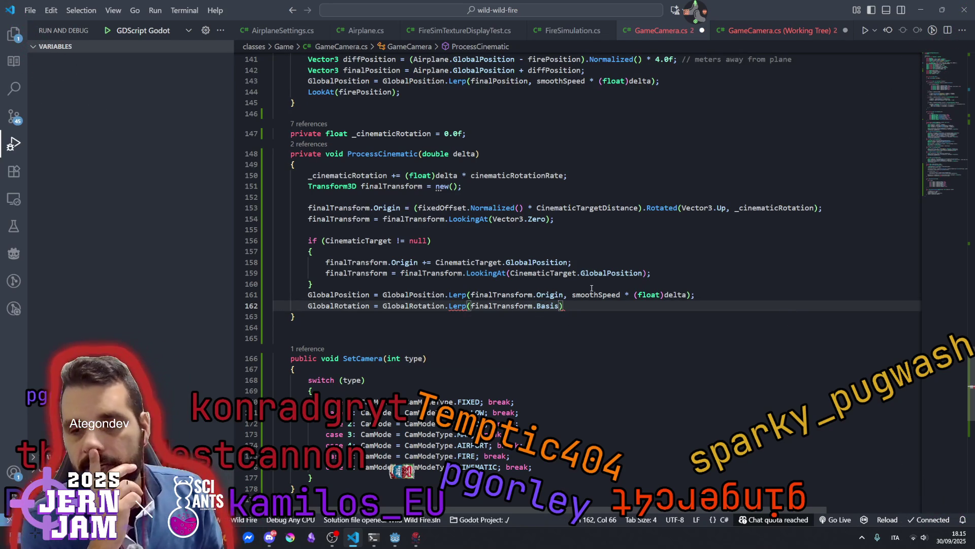
Complete the target as finalTransform.Basis.GetEuler() and add smoothSpeed as the weight.
{"action": "type", "text": ".E"}
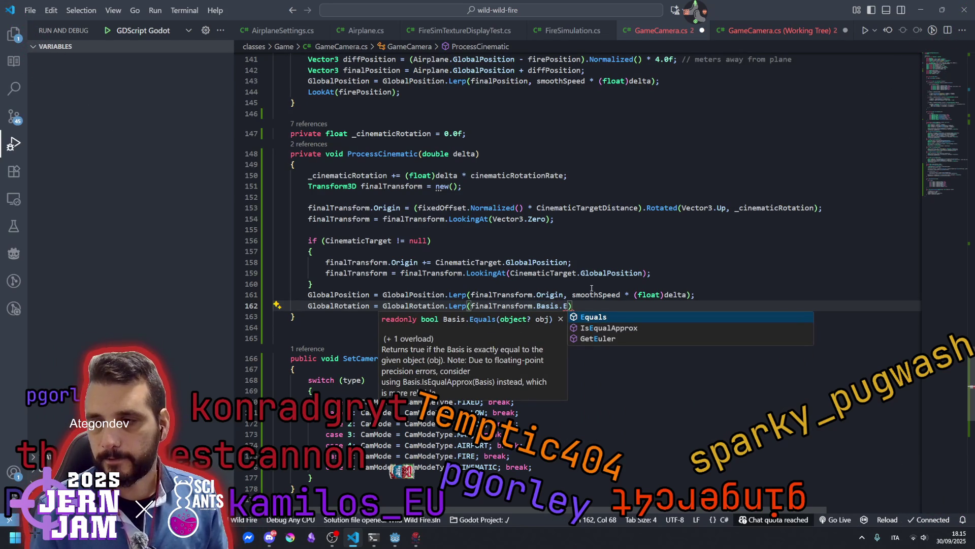
{"action": "key", "text": "Down"}
{"action": "key", "text": "Tab"}
{"action": "key", "text": "ctrl+shift+Left"}
{"action": "key", "text": "BackSpace"}
{"action": "type", "text": "GetEuler"}
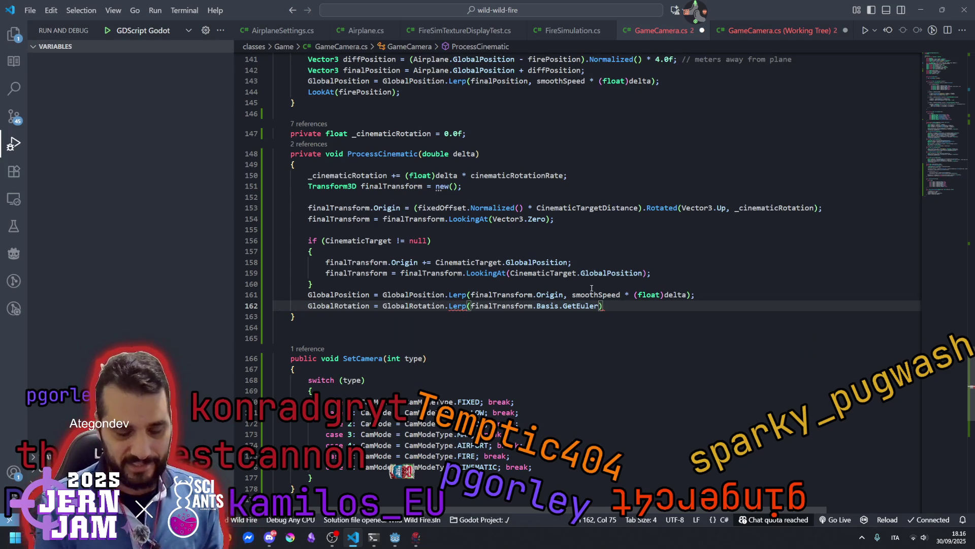
{"action": "type", "text": "("}
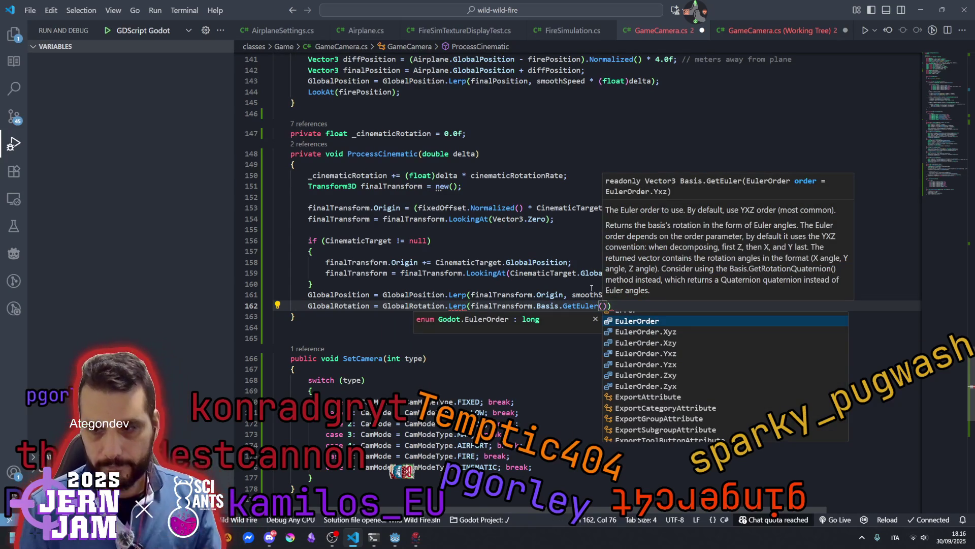
{"action": "type", "text": "), s"}
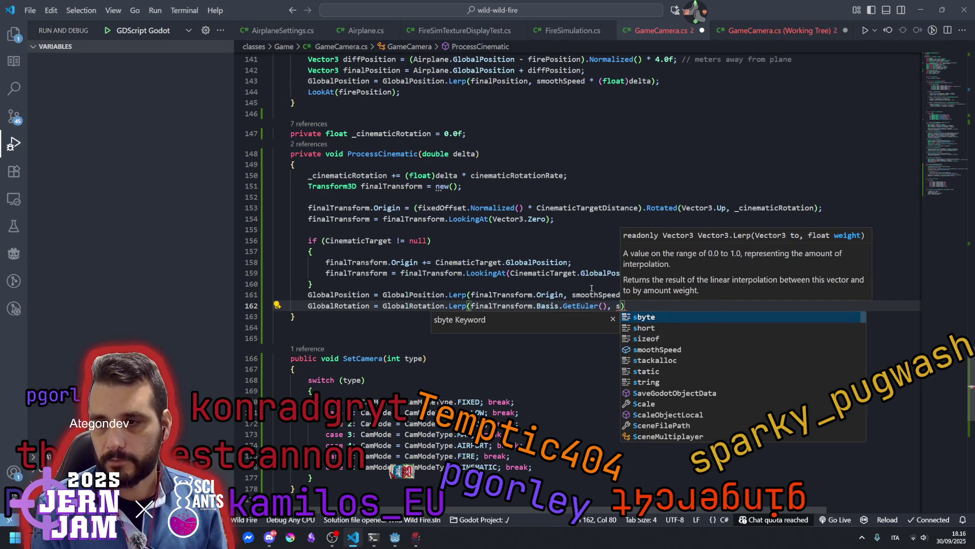
{"action": "type", "text": "mo"}
{"action": "key", "text": "Tab"}
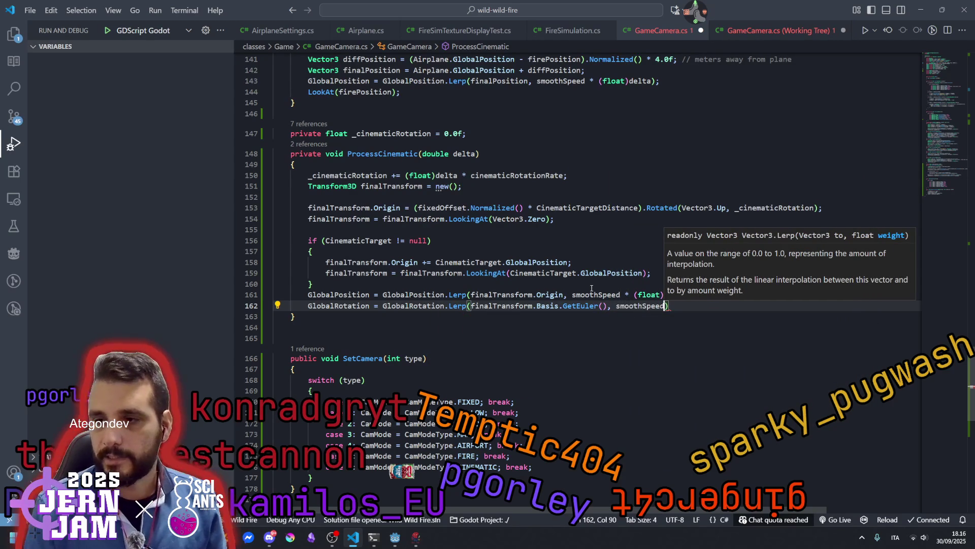
Copy `smoothSpeed * (float)delta` from line 161 to finish the rotation lerp weight.
{"action": "left_click", "coordinate": [624, 295]}
{"action": "key", "text": "shift+End"}
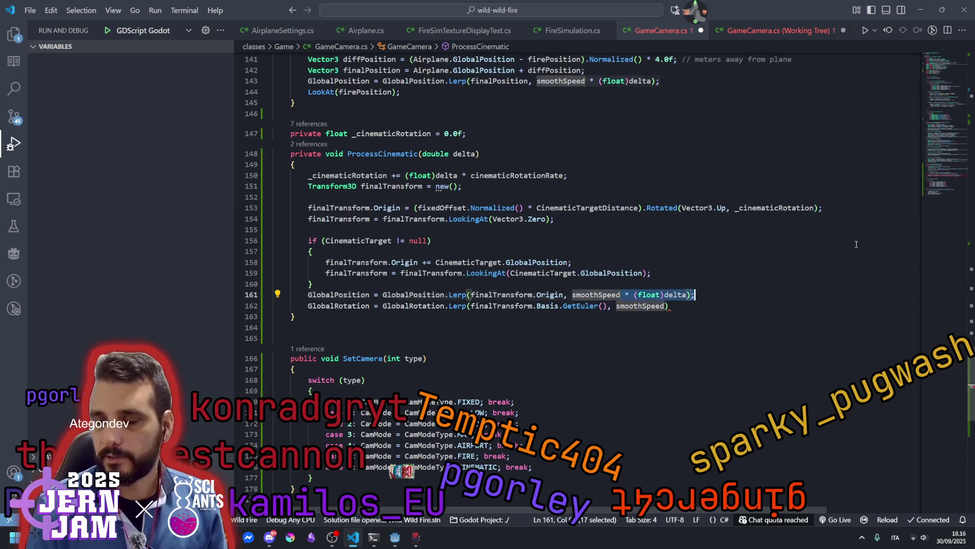
{"action": "key", "text": "ctrl+c"}
{"action": "key", "text": "Down"}
{"action": "key", "text": "End"}
{"action": "key", "text": "BackSpace"}
{"action": "key", "text": "ctrl+v"}
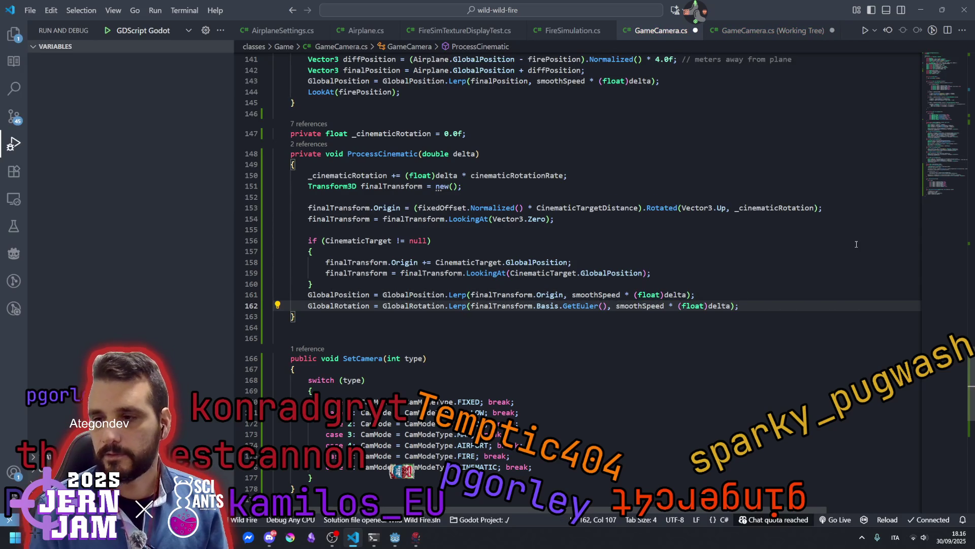
Check the rotation line 162: its Lerp call, GetEuler call and finalTransform uses.
{"action": "left_click", "coordinate": [614, 264]}
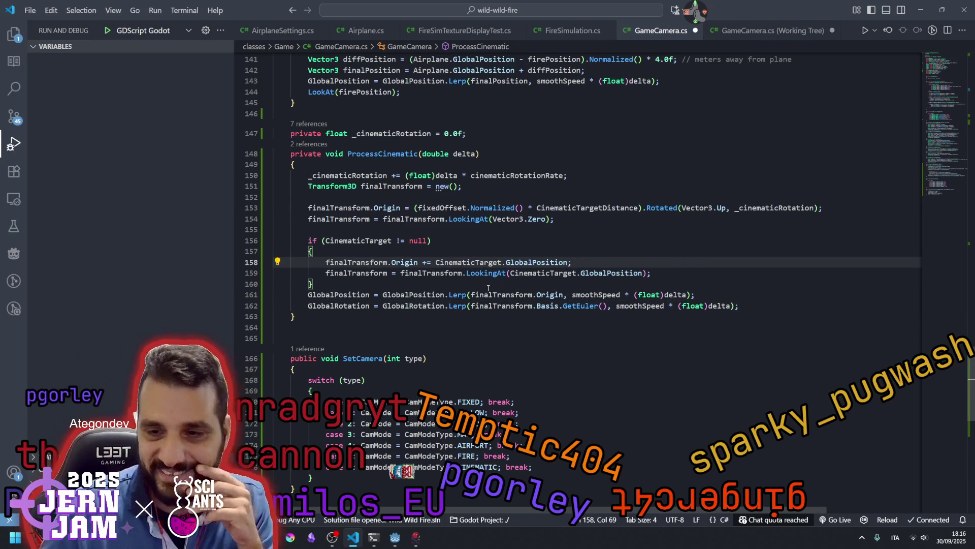
{"action": "double_click", "coordinate": [370, 306]}
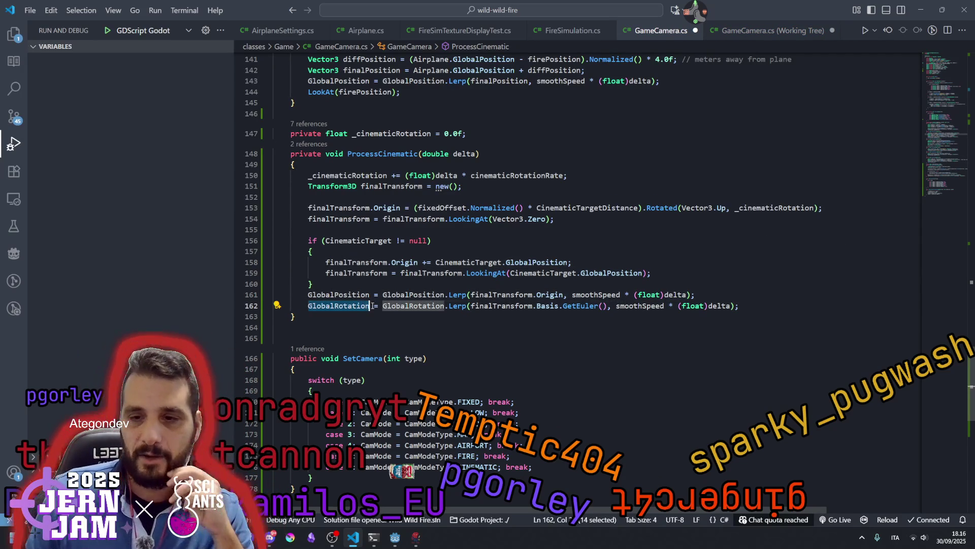
{"action": "double_click", "coordinate": [460, 306]}
{"action": "double_click", "coordinate": [581, 306]}
{"action": "left_click", "coordinate": [541, 306]}
{"action": "double_click", "coordinate": [503, 306]}
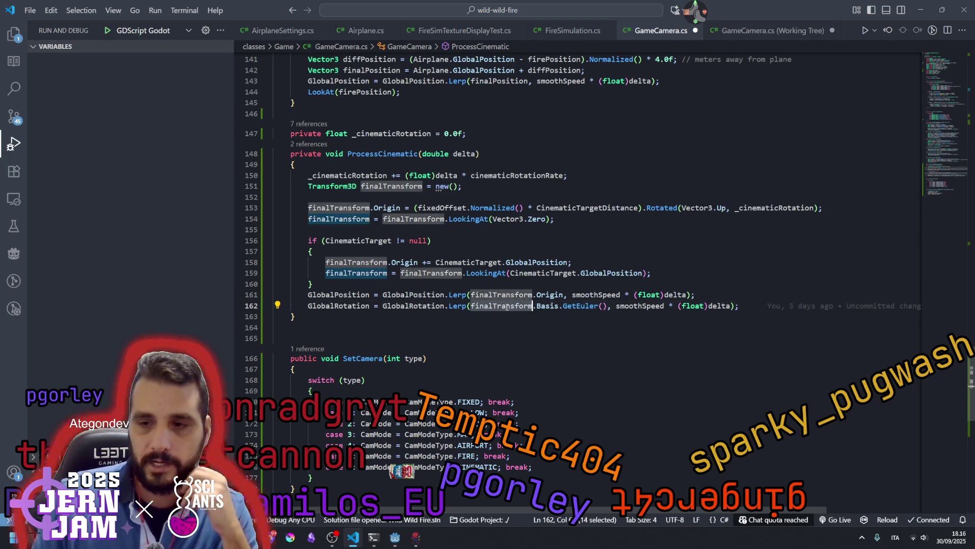
Review the end of ProcessCinematic and SetCamera, saving GameCamera.cs with Ctrl+S.
{"action": "left_click", "coordinate": [466, 273]}
{"action": "left_click", "coordinate": [469, 317]}
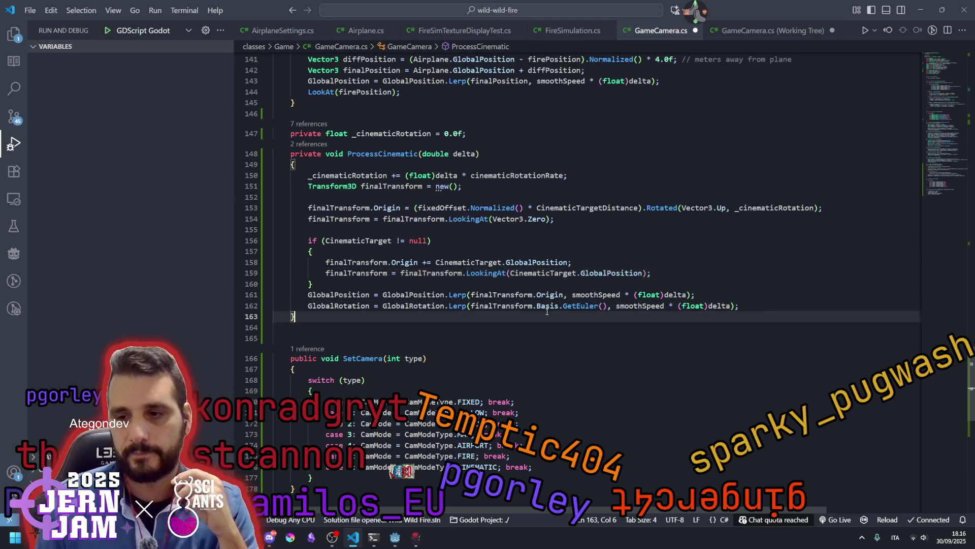
{"action": "scroll", "coordinate": [469, 323], "scroll_direction": "down", "scroll_amount": 3}
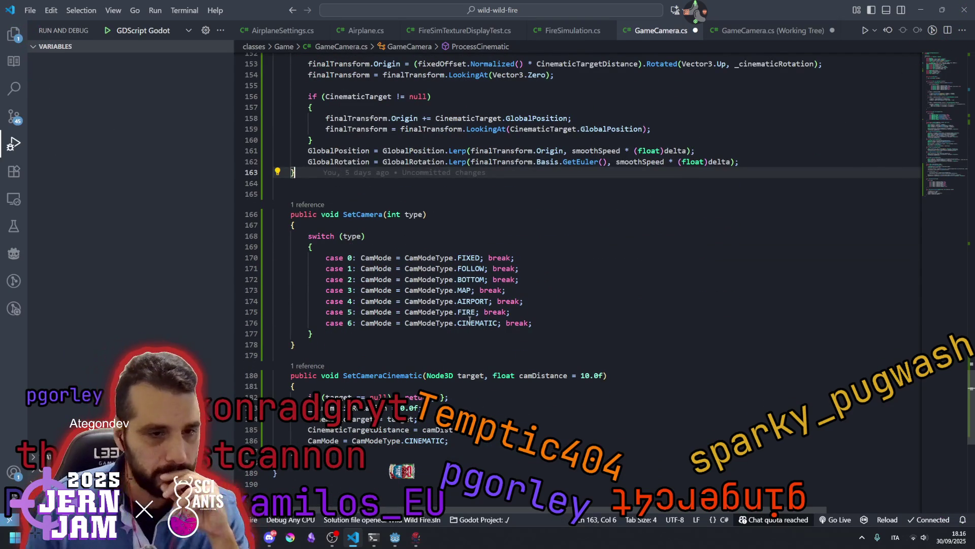
{"action": "mouse_move", "coordinate": [472, 312]}
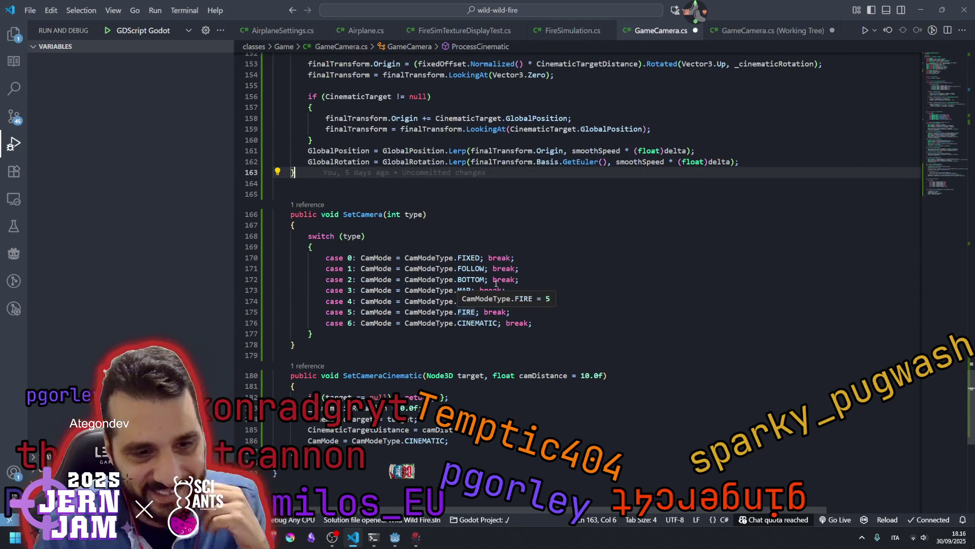
{"action": "left_click", "coordinate": [536, 246]}
{"action": "key", "text": "ctrl+s"}
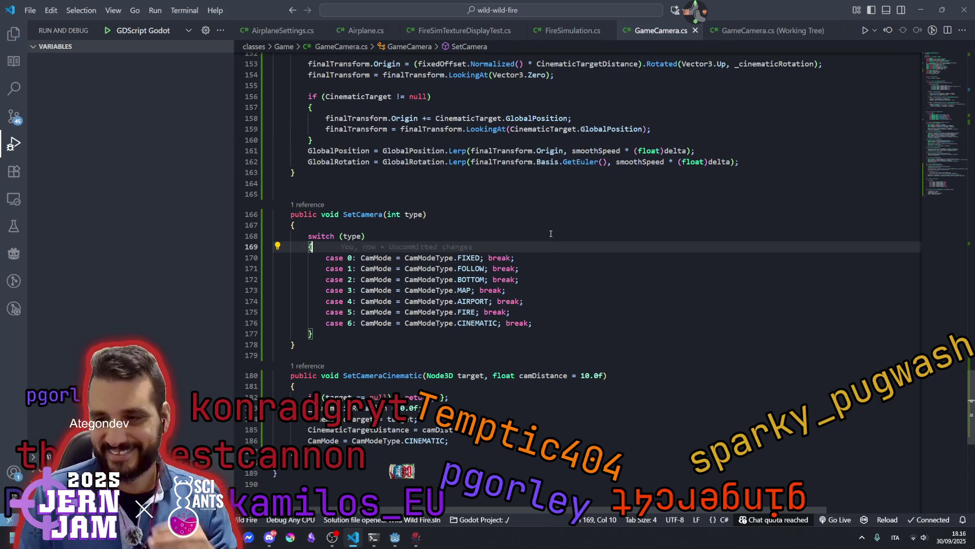
{"action": "left_click", "coordinate": [551, 224]}
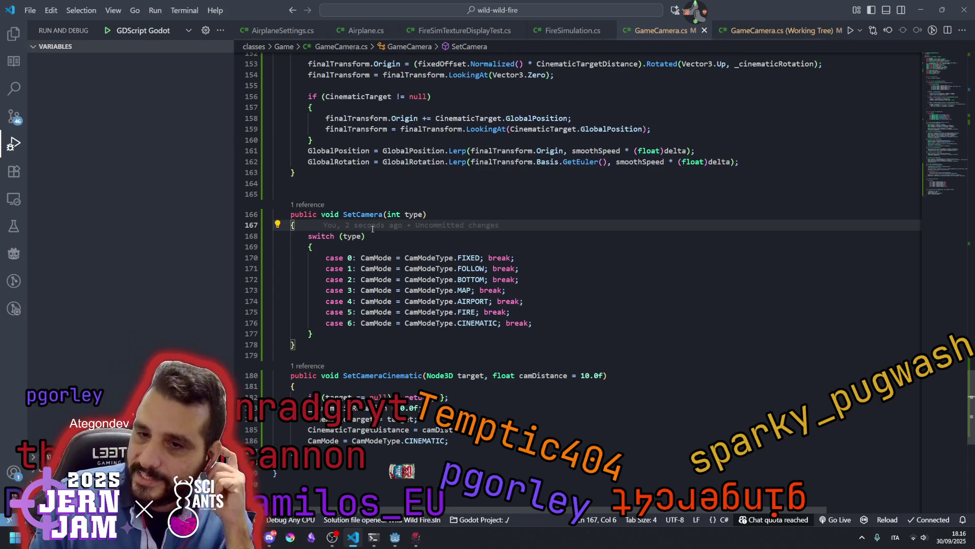
{"action": "left_click", "coordinate": [440, 215]}
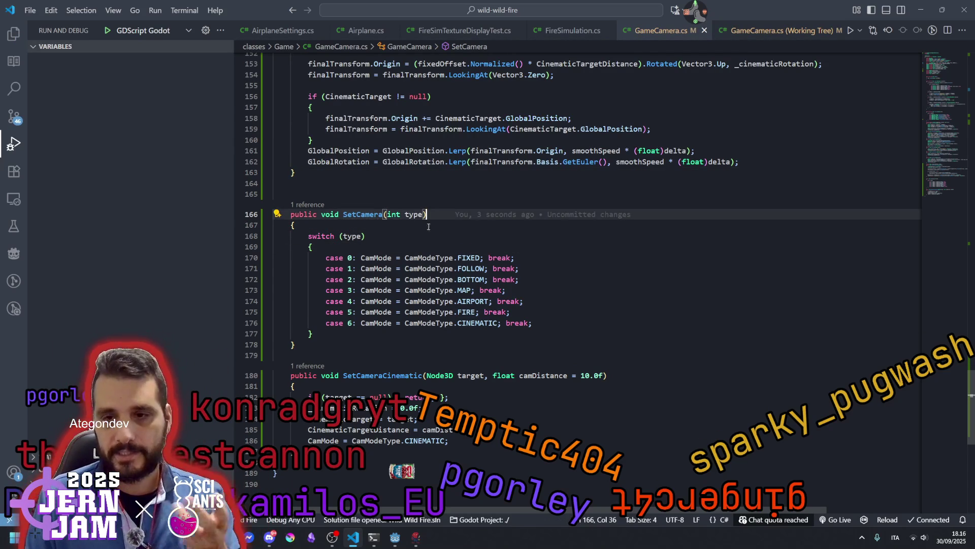
Bring up the Ridiculous Stream Godot editor, glance at its script, then minimize it.
{"action": "mouse_move", "coordinate": [395, 537]}
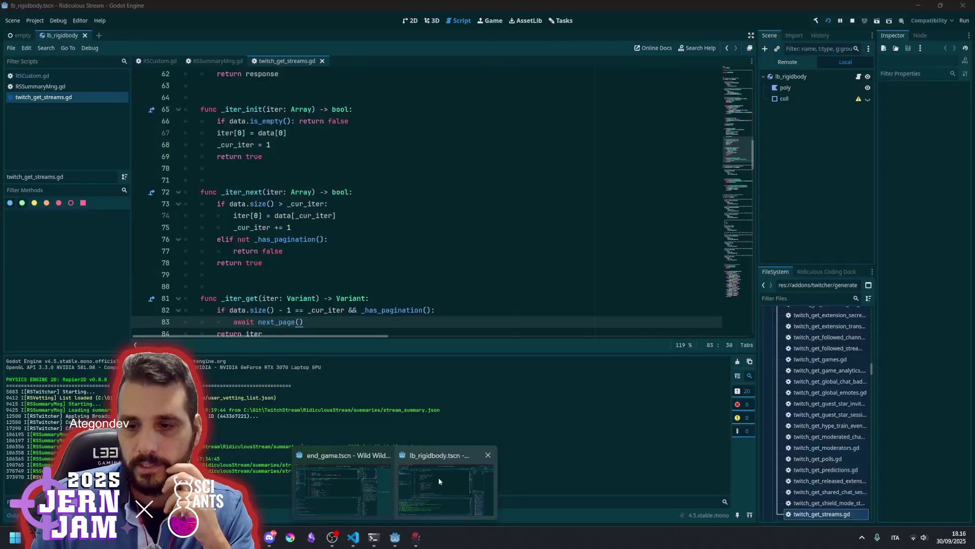
{"action": "left_click", "coordinate": [442, 487]}
{"action": "left_click", "coordinate": [511, 168]}
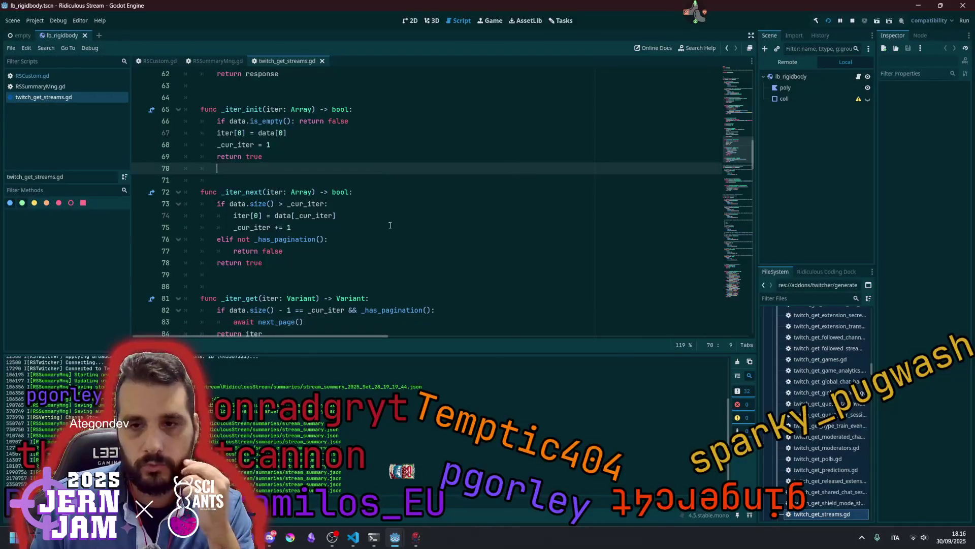
{"action": "scroll", "coordinate": [738, 172], "scroll_direction": "up", "scroll_amount": 15}
{"action": "left_click", "coordinate": [329, 232]}
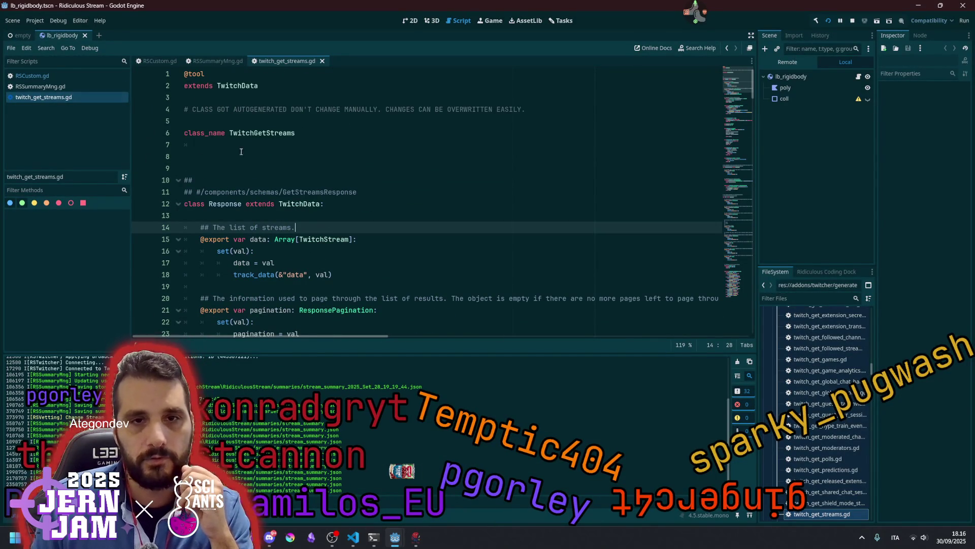
{"action": "left_click", "coordinate": [919, 5]}
Switch to the Wild Wild Fire Godot editor at the current_cam_type line.
{"action": "mouse_move", "coordinate": [395, 537]}
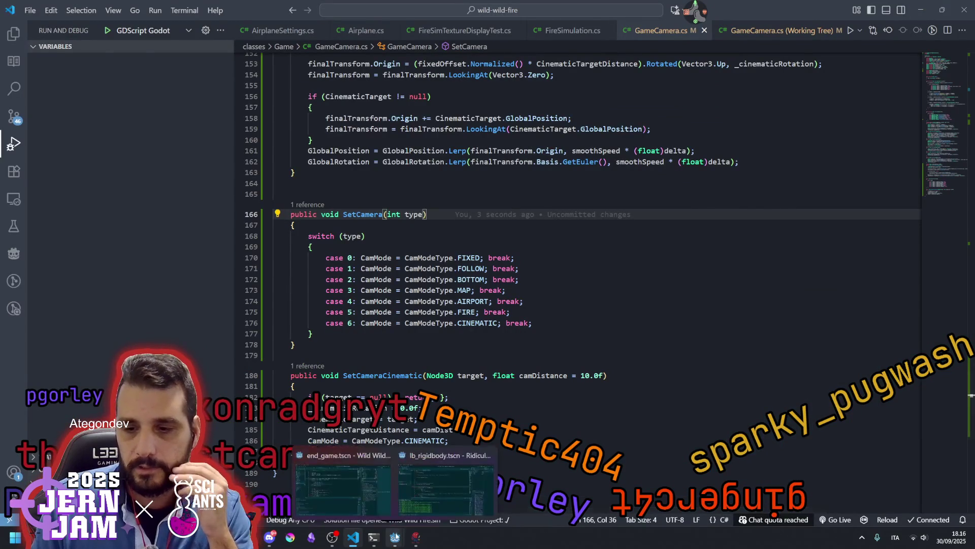
{"action": "left_click", "coordinate": [345, 473]}
{"action": "left_click", "coordinate": [296, 159]}
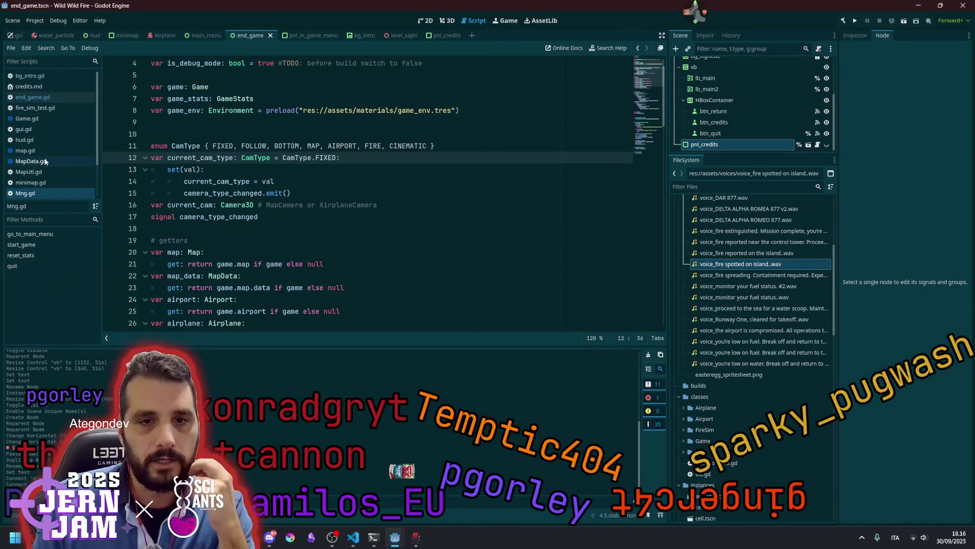
{"action": "left_click", "coordinate": [36, 122]}
{"action": "scroll", "coordinate": [336, 212], "scroll_direction": "down", "scroll_amount": 6}
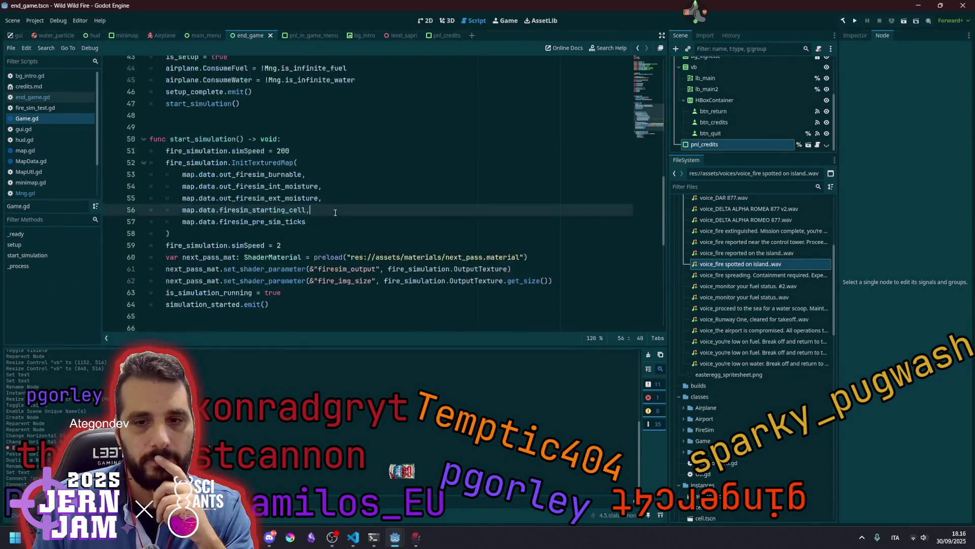
{"action": "scroll", "coordinate": [335, 213], "scroll_direction": "up", "scroll_amount": 11}
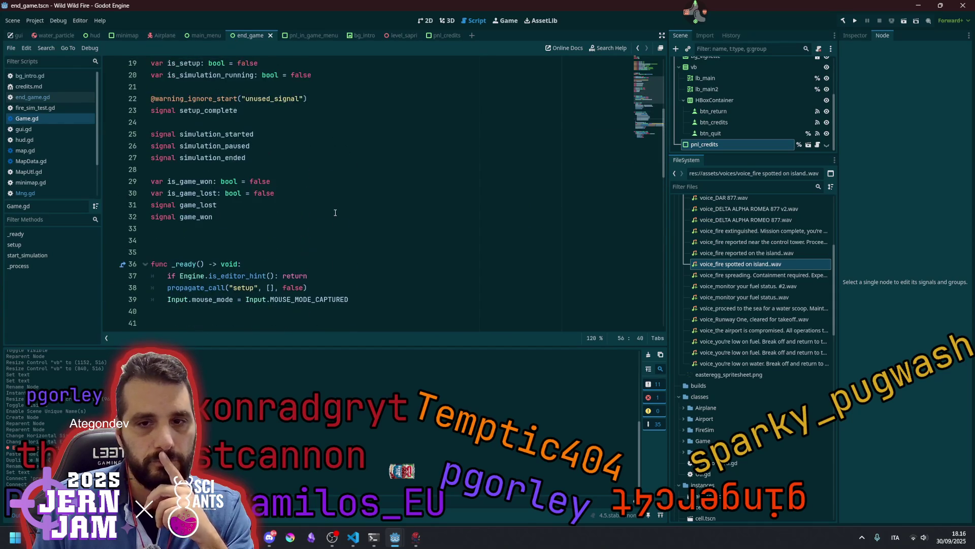
{"action": "scroll", "coordinate": [336, 213], "scroll_direction": "down", "scroll_amount": 7}
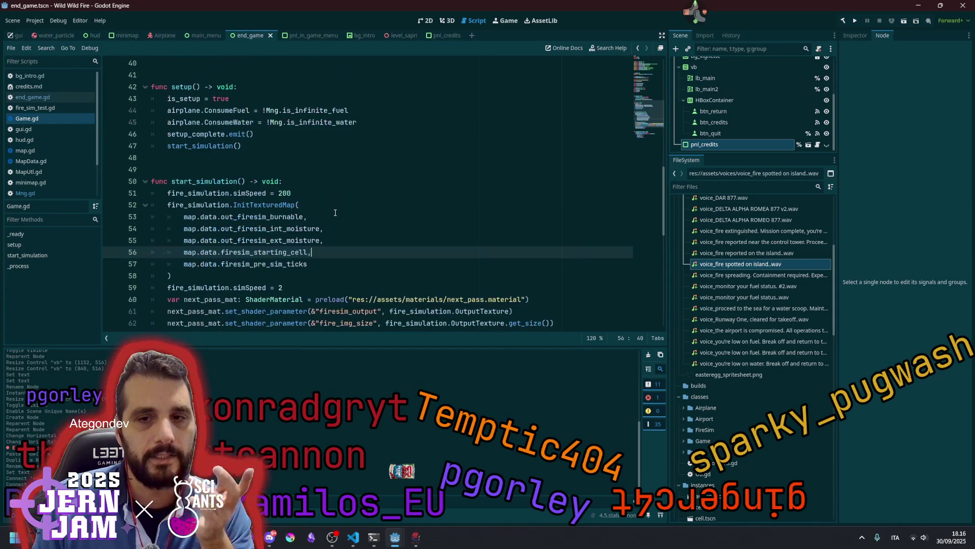
{"action": "scroll", "coordinate": [335, 213], "scroll_direction": "down", "scroll_amount": 3}
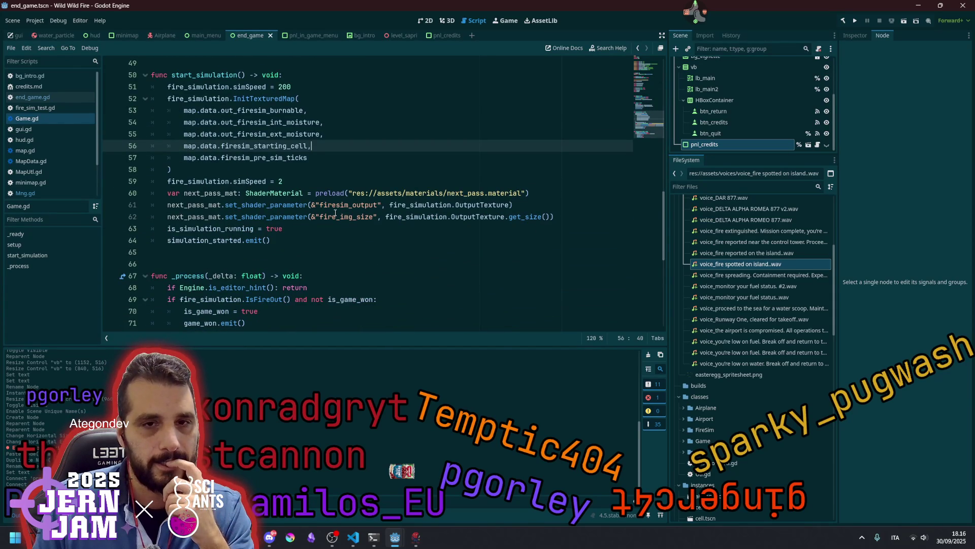
{"action": "left_click", "coordinate": [38, 192]}
{"action": "left_click", "coordinate": [255, 158], "text": "ctrl"}
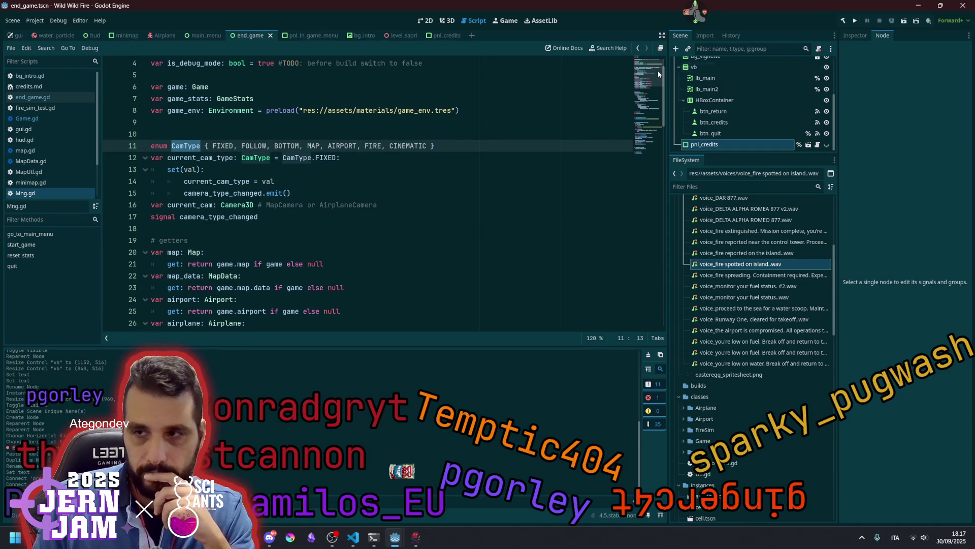
{"action": "left_click", "coordinate": [648, 79]}
{"action": "scroll", "coordinate": [346, 181], "scroll_direction": "up", "scroll_amount": 5}
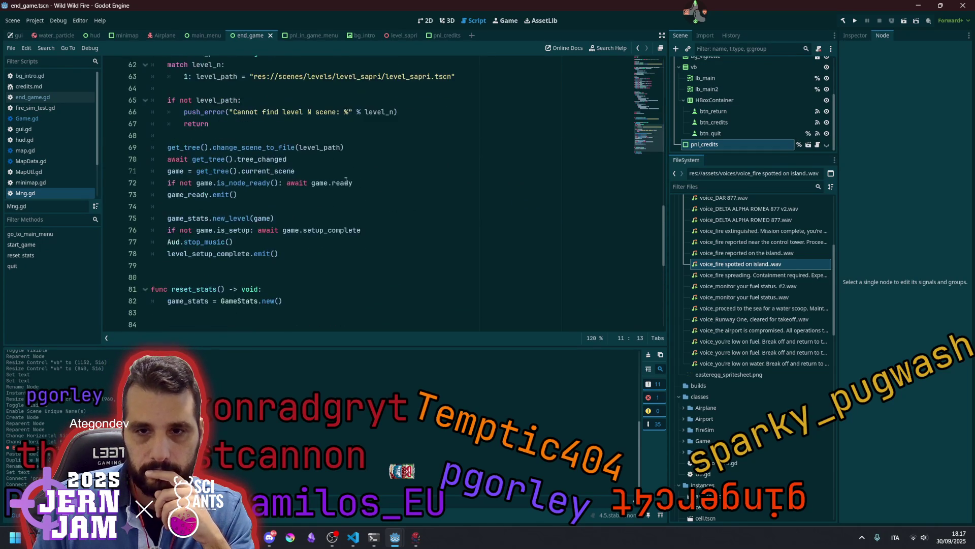
{"action": "scroll", "coordinate": [346, 181], "scroll_direction": "up", "scroll_amount": 4}
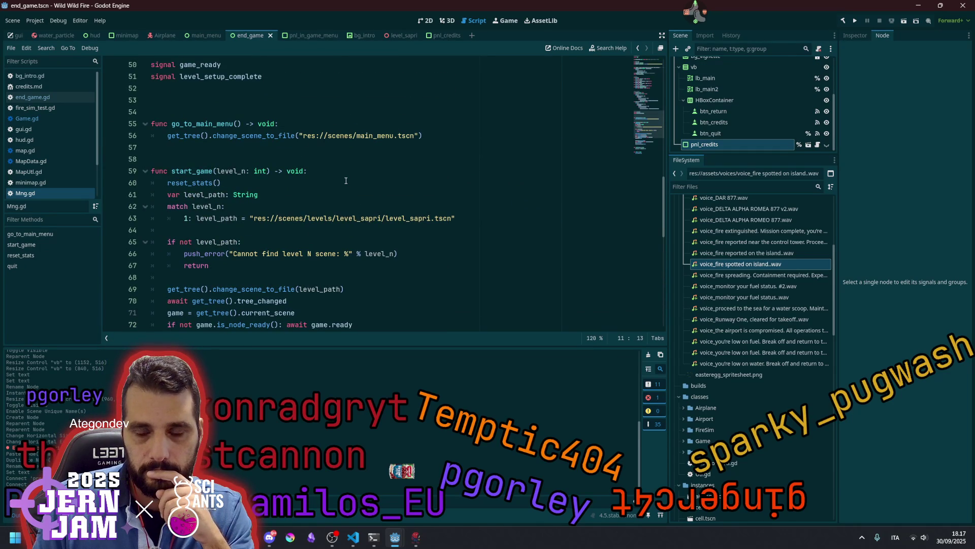
{"action": "scroll", "coordinate": [346, 181], "scroll_direction": "down", "scroll_amount": 8}
{"action": "scroll", "coordinate": [232, 152], "scroll_direction": "up", "scroll_amount": 8}
{"action": "scroll", "coordinate": [232, 153], "scroll_direction": "down", "scroll_amount": 6}
{"action": "left_click", "coordinate": [290, 171]}
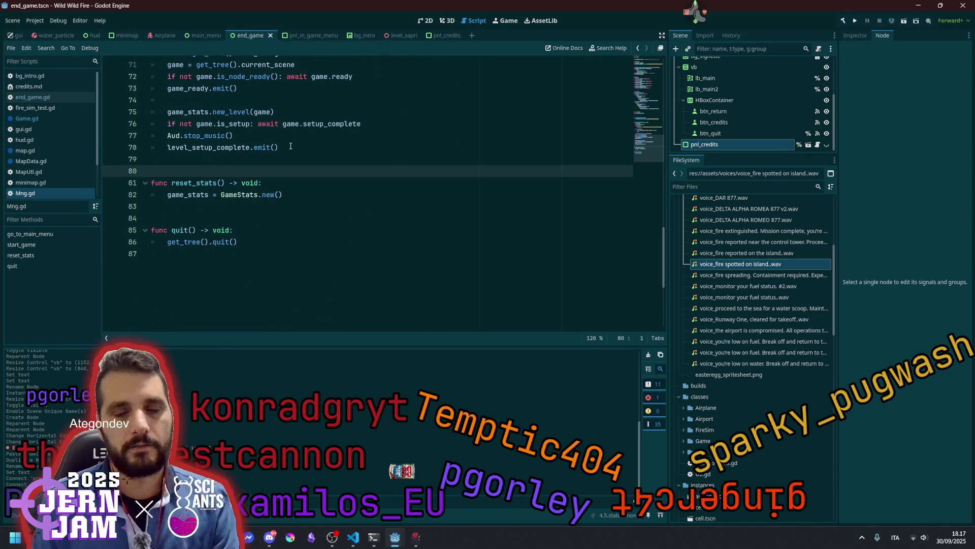
{"action": "key", "text": "Down"}
{"action": "key", "text": "Down"}
{"action": "key", "text": "Down"}
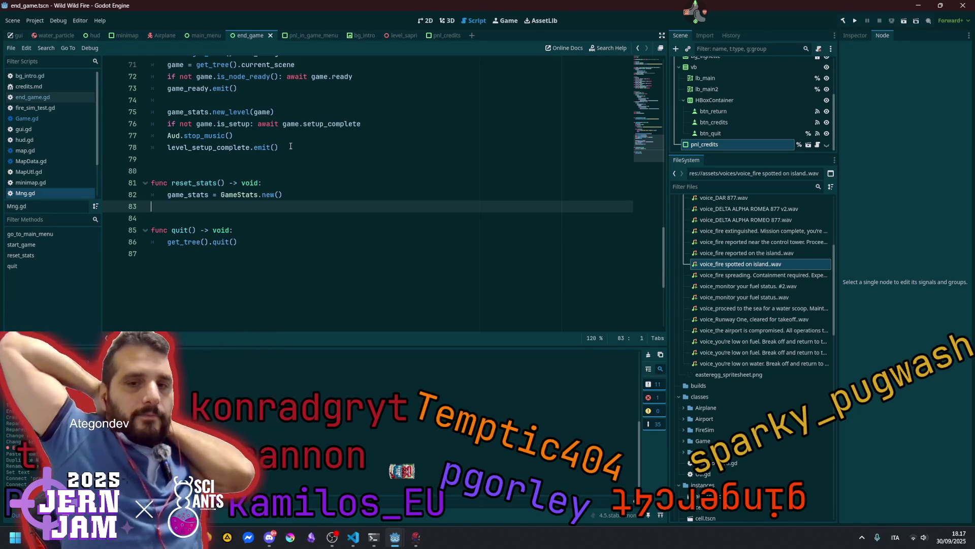
{"action": "scroll", "coordinate": [247, 162], "scroll_direction": "up", "scroll_amount": 10}
{"action": "scroll", "coordinate": [247, 162], "scroll_direction": "up", "scroll_amount": 10}
{"action": "left_click", "coordinate": [204, 146]}
{"action": "double_click", "coordinate": [186, 181]}
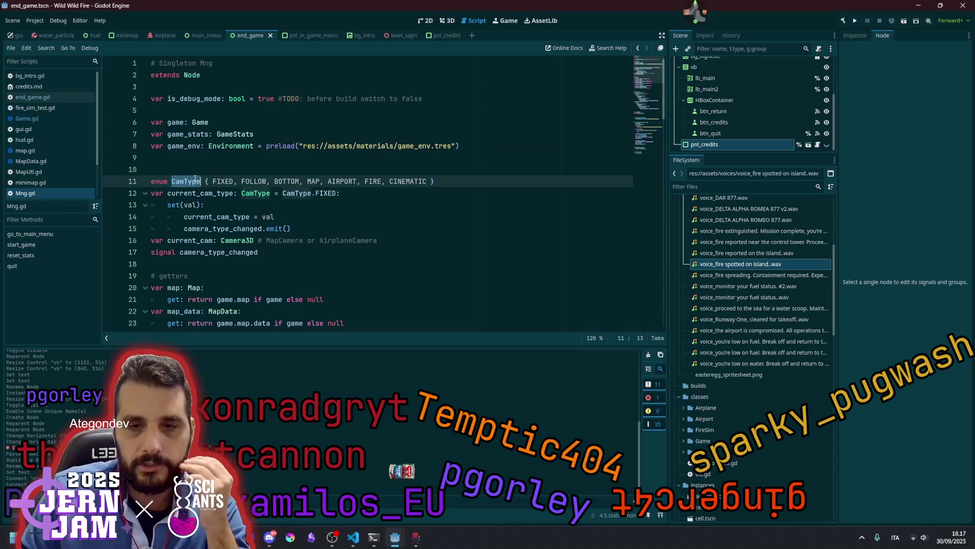
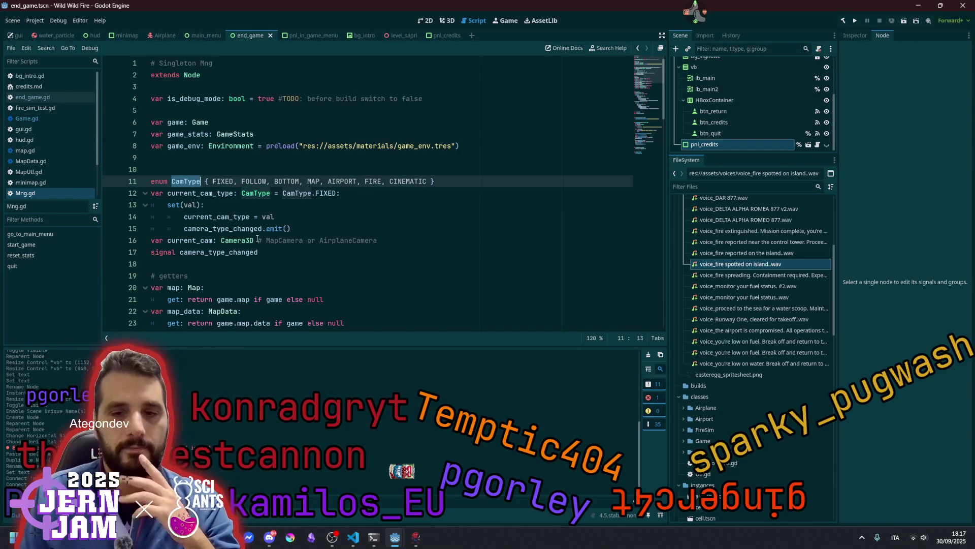
Search Mng.gd for the other use of the camera_type_changed signal and inspect the camera block.
{"action": "mouse_move", "coordinate": [251, 234]}
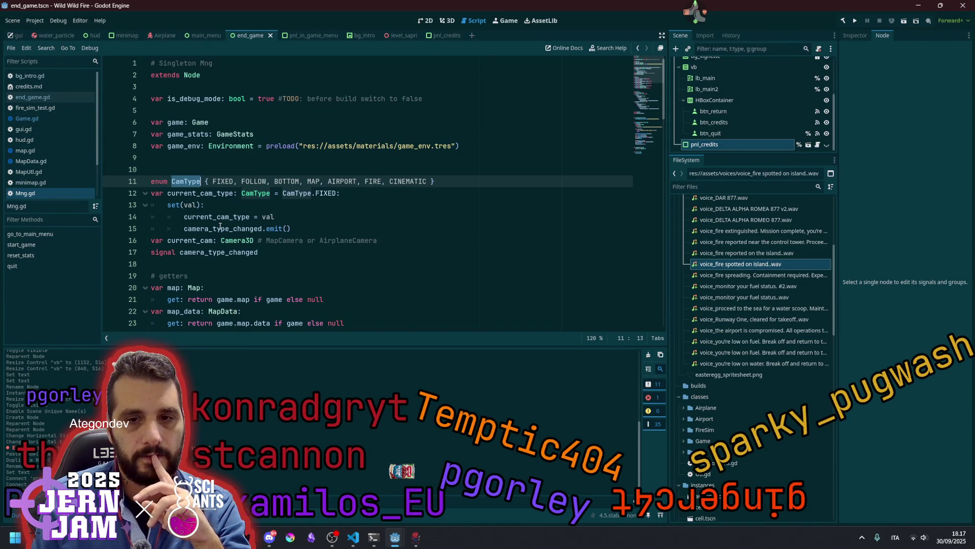
{"action": "mouse_move", "coordinate": [220, 226]}
{"action": "double_click", "coordinate": [252, 252]}
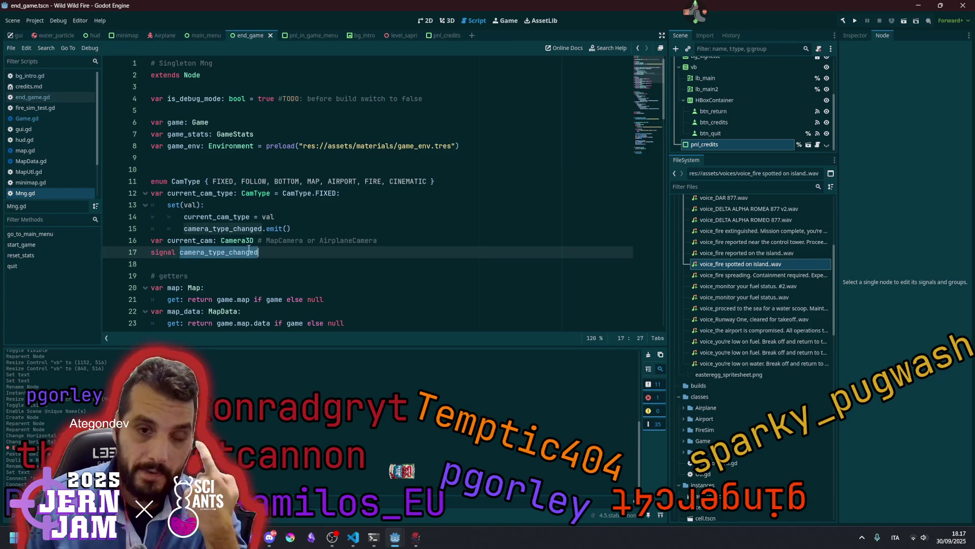
{"action": "key", "text": "ctrl+f"}
{"action": "key", "text": "Return"}
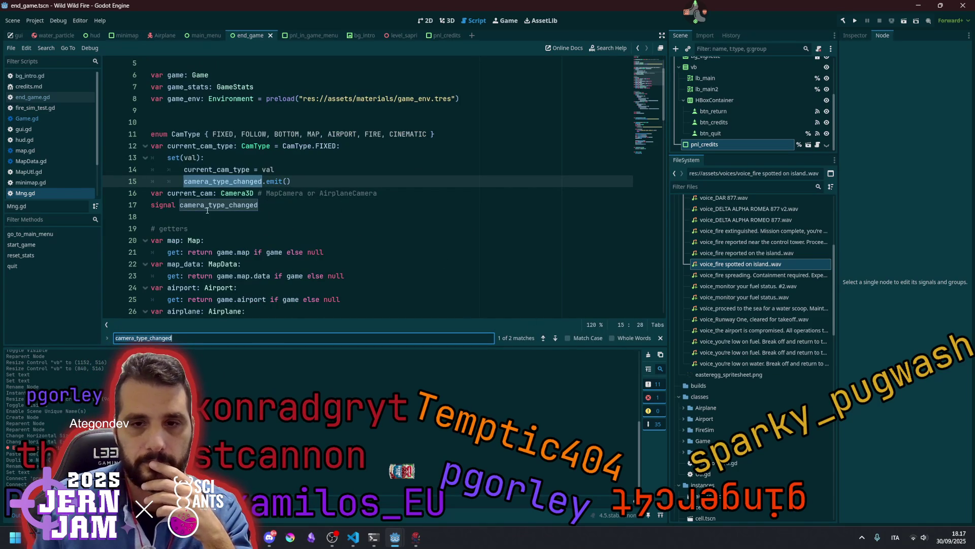
{"action": "left_click", "coordinate": [255, 179]}
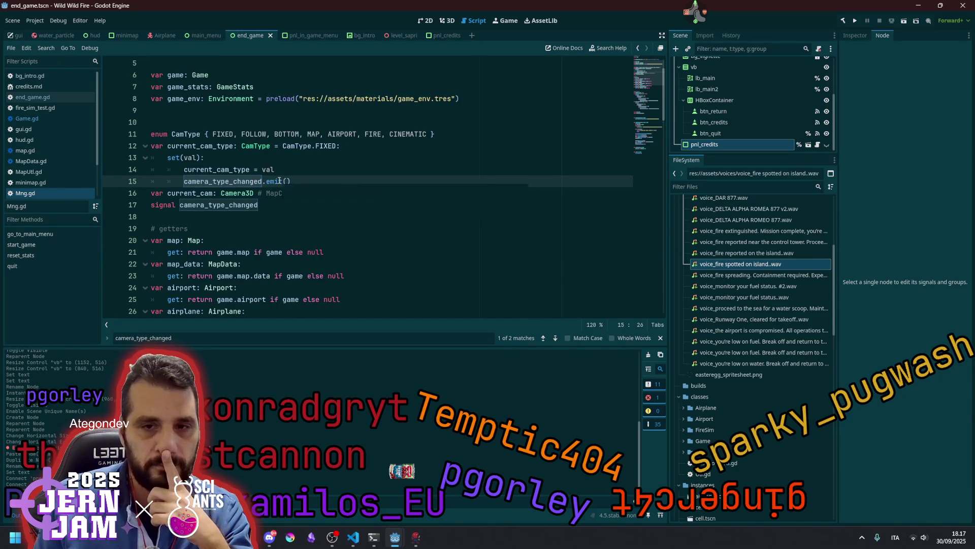
{"action": "mouse_move", "coordinate": [279, 180]}
{"action": "left_click", "coordinate": [374, 207]}
{"action": "key", "text": "shift+Home"}
{"action": "key", "text": "shift+Up"}
{"action": "key", "text": "shift+Up"}
{"action": "key", "text": "shift+Up"}
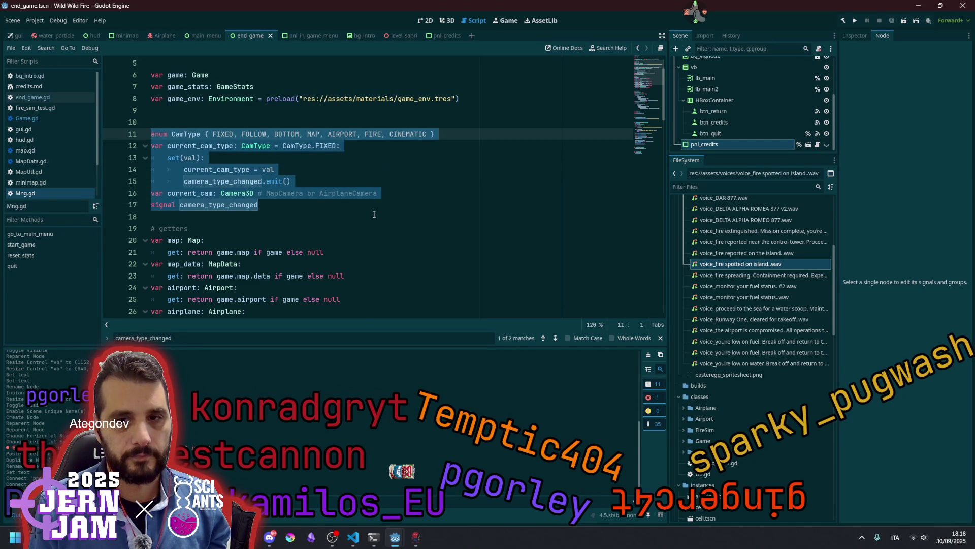
Rename current_cam to cam and change its type from Camera3D to GameCamera.
{"action": "left_click", "coordinate": [202, 193]}
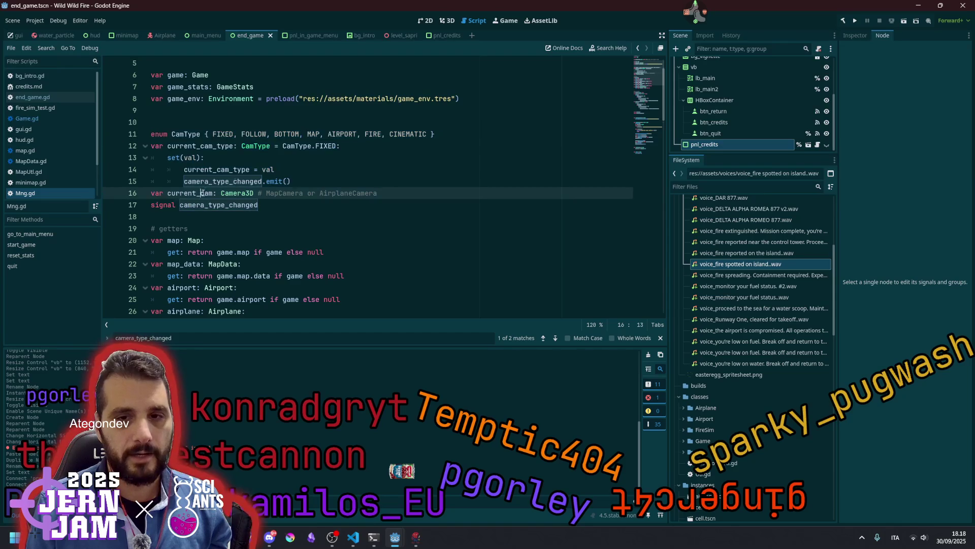
{"action": "key", "text": "ctrl+shift+Left"}
{"action": "type", "text": "c"}
{"action": "key", "text": "Right"}
{"action": "key", "text": "Right"}
{"action": "type", "text": "Game"}
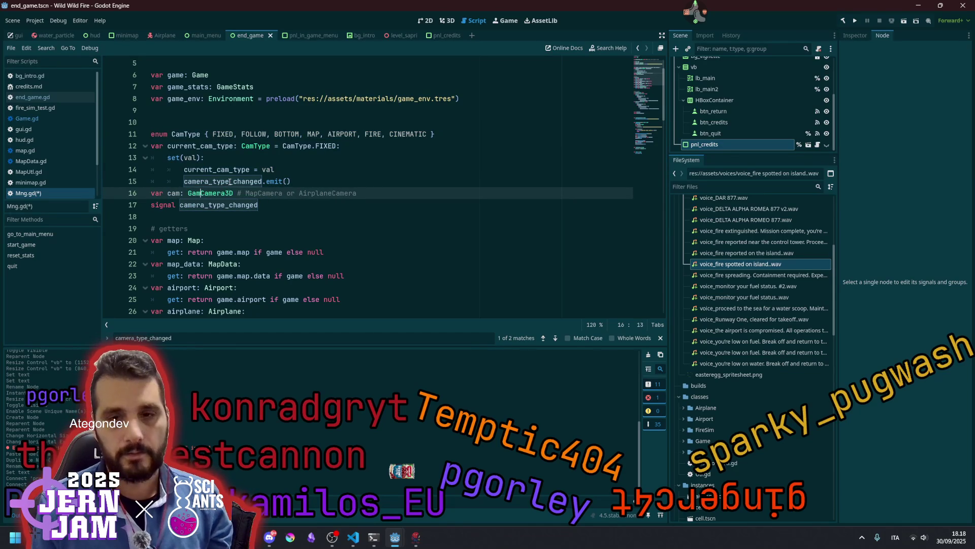
{"action": "key", "text": "Down"}
{"action": "key", "text": "Tab"}
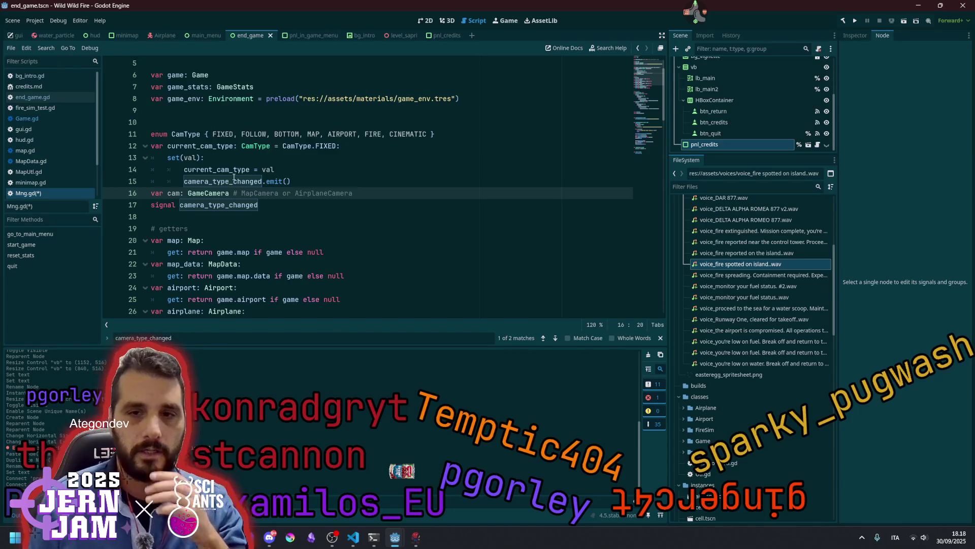
Delete the MapCamera or AirplaneCamera comment trailing the cam line.
{"action": "left_click", "coordinate": [176, 129]}
{"action": "left_click", "coordinate": [258, 134]}
{"action": "left_click", "coordinate": [167, 133]}
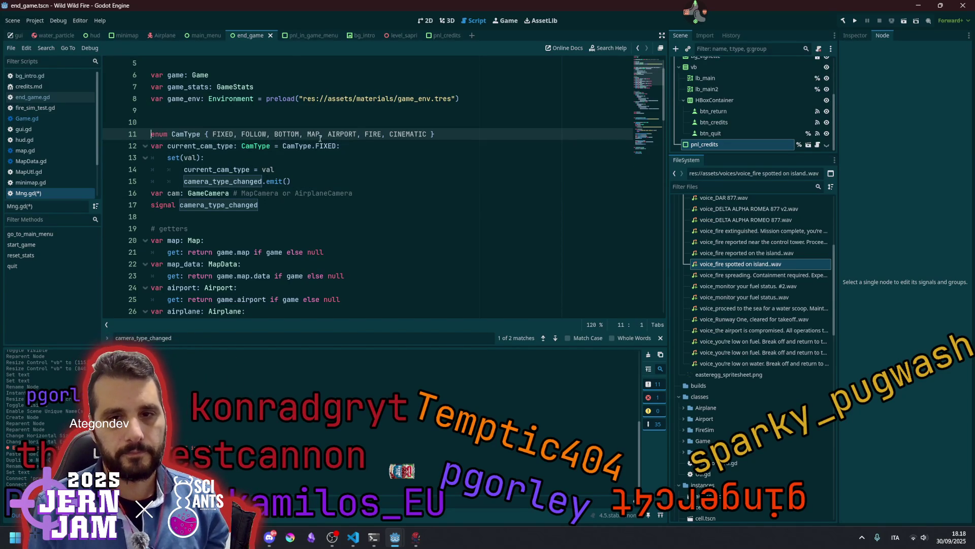
{"action": "key", "text": "Home"}
{"action": "key", "text": "shift+Down"}
{"action": "key", "text": "shift+Down"}
{"action": "key", "text": "shift+Down"}
{"action": "key", "text": "shift+End"}
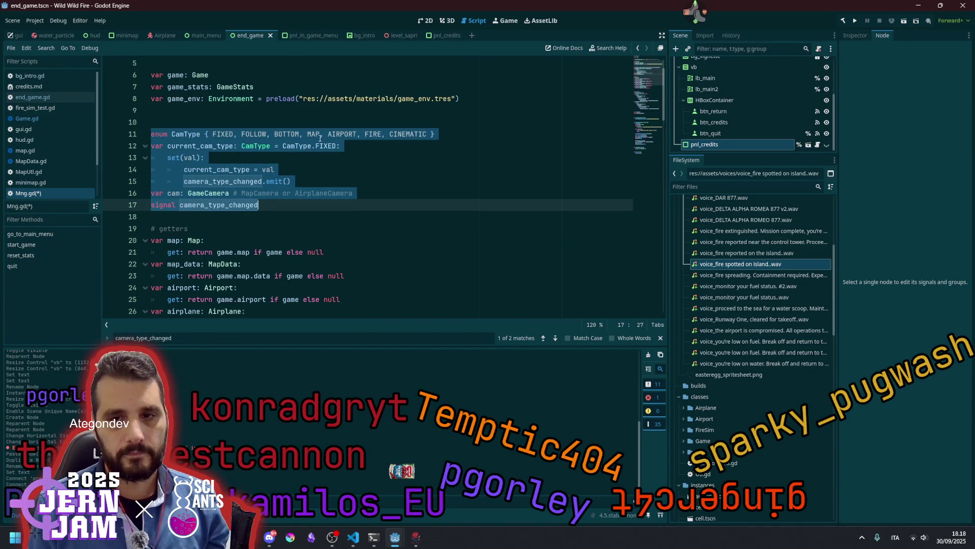
{"action": "key", "text": "Up"}
{"action": "key", "text": "End"}
{"action": "key", "text": "ctrl+shift+Left"}
{"action": "key", "text": "ctrl+shift+Left"}
{"action": "key", "text": "ctrl+shift+Left"}
{"action": "key", "text": "ctrl+shift+Right"}
{"action": "key", "text": "Delete"}
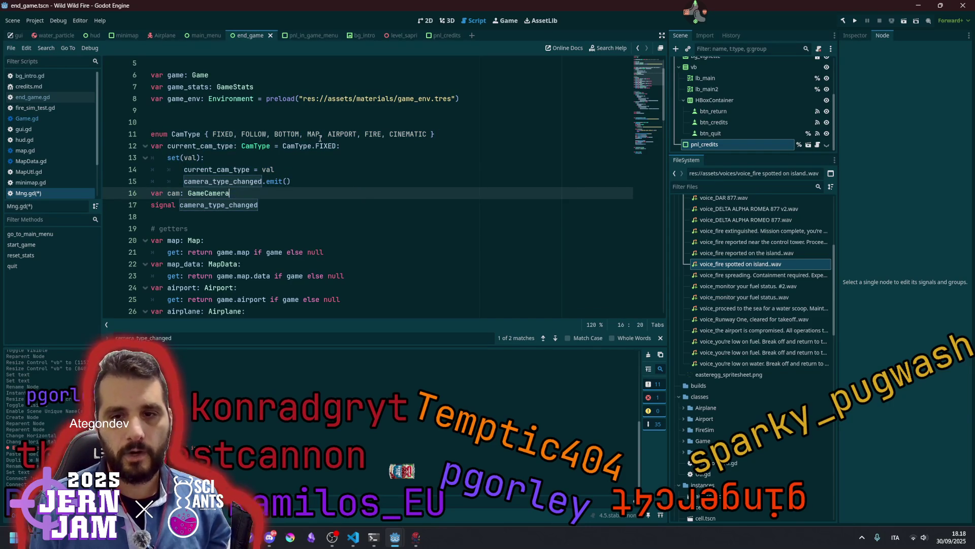
Cut the camera-type block, lines 11–17, out of Mng.gd.
{"action": "left_click", "coordinate": [321, 122]}
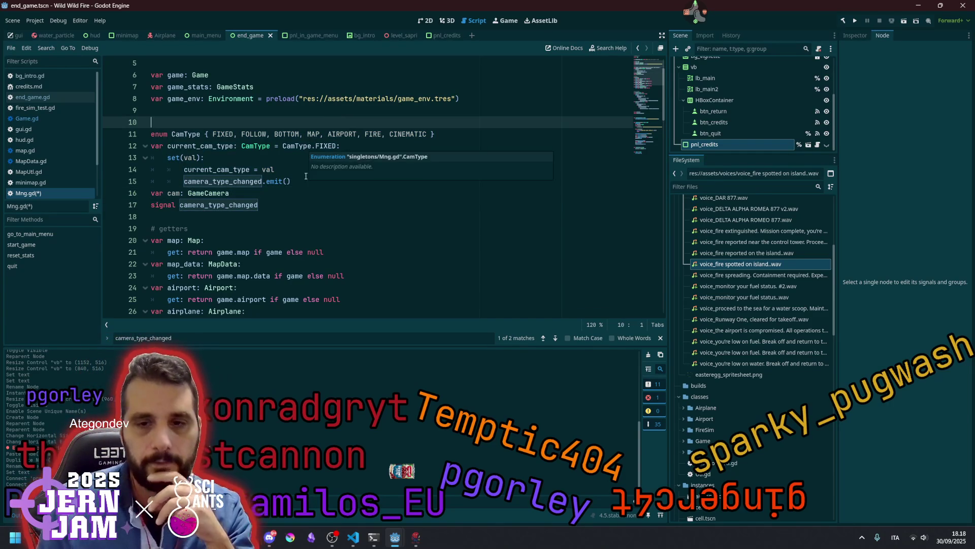
{"action": "left_click", "coordinate": [301, 216]}
{"action": "key", "text": "shift+Up"}
{"action": "key", "text": "shift+Up"}
{"action": "key", "text": "shift+Up"}
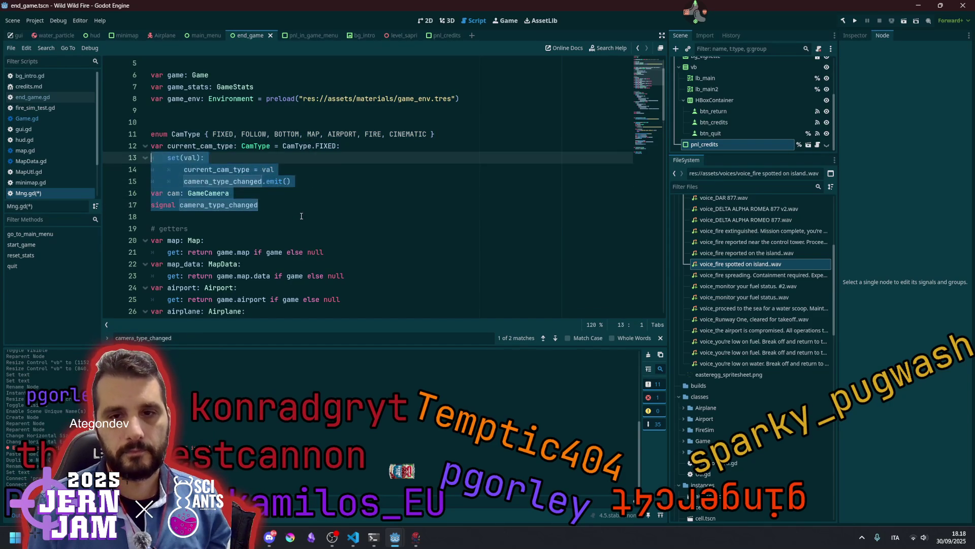
{"action": "key", "text": "ctrl+x"}
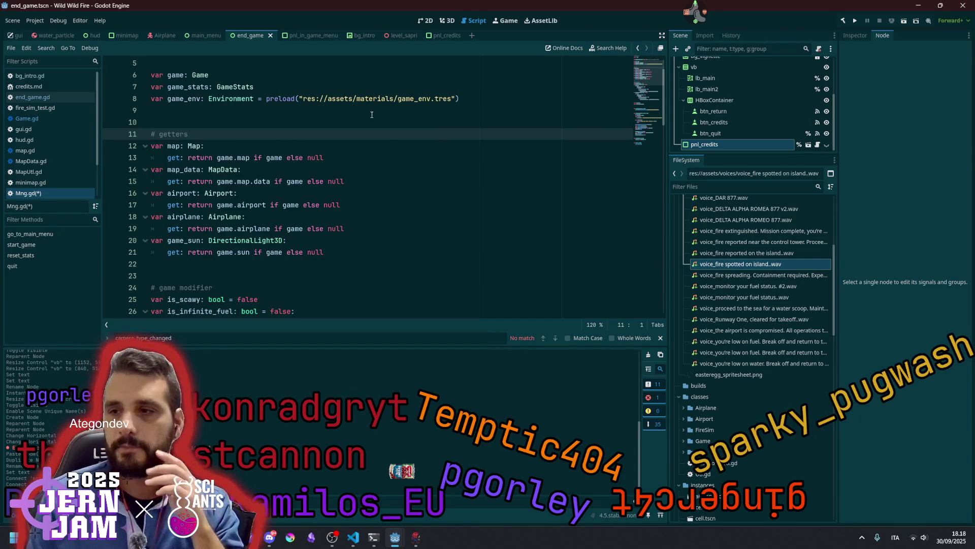
Save the edited Mng.gd script.
{"action": "scroll", "coordinate": [658, 70], "scroll_direction": "down", "scroll_amount": 20}
{"action": "scroll", "coordinate": [328, 176], "scroll_direction": "up", "scroll_amount": 10}
{"action": "left_click", "coordinate": [327, 137]}
{"action": "key", "text": "ctrl+s"}
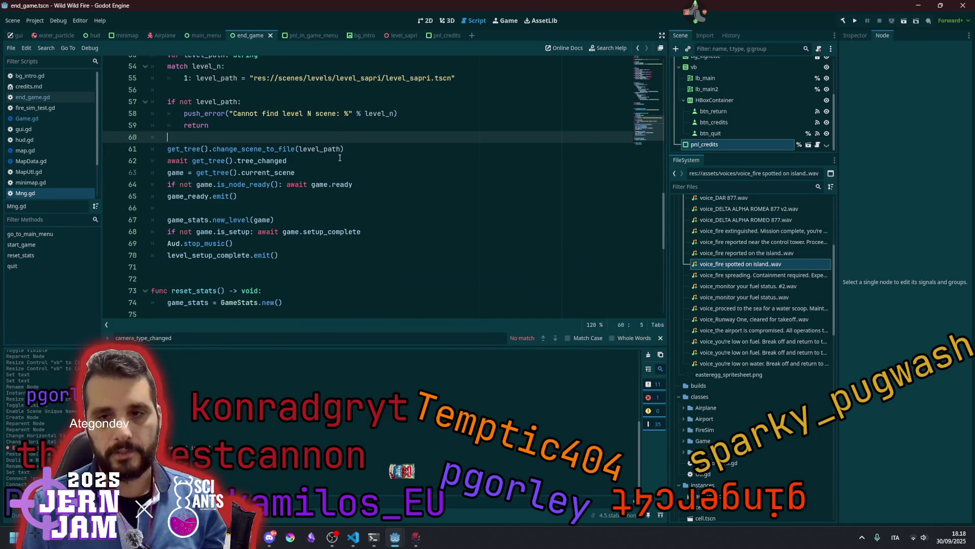
Paste the camera-type block into Game.gd on a new line below t_start.
{"action": "left_click", "coordinate": [53, 118]}
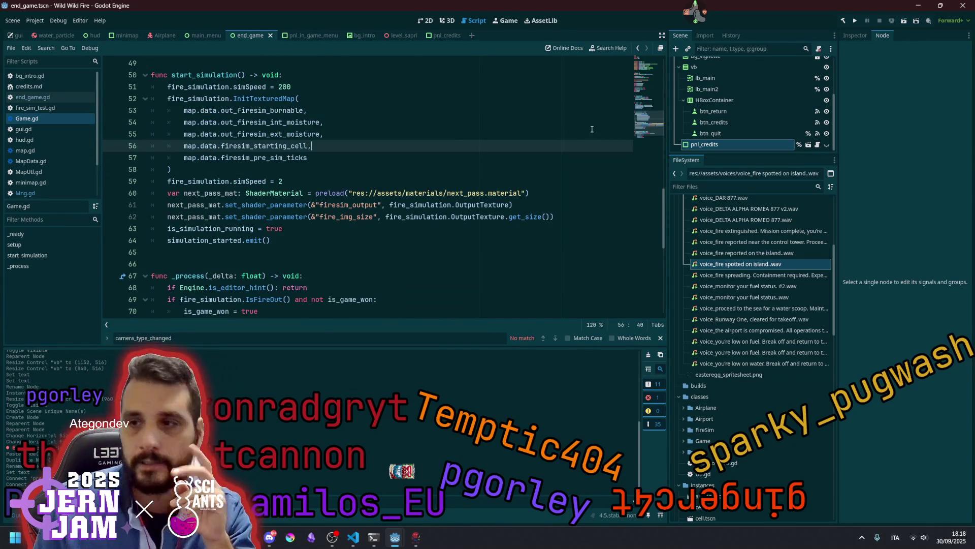
{"action": "left_click", "coordinate": [651, 84]}
{"action": "scroll", "coordinate": [245, 164], "scroll_direction": "down", "scroll_amount": 1}
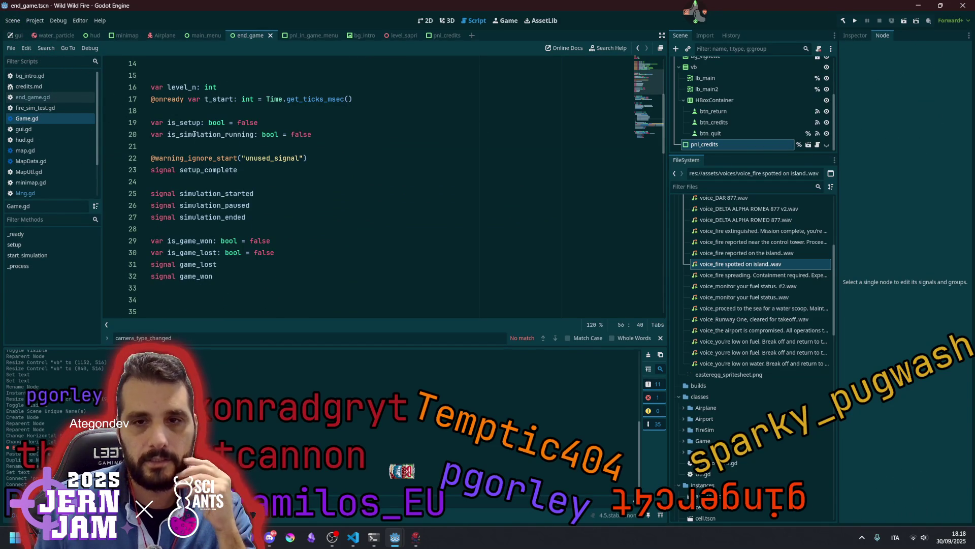
{"action": "scroll", "coordinate": [190, 144], "scroll_direction": "up", "scroll_amount": 2}
{"action": "left_click", "coordinate": [197, 179]}
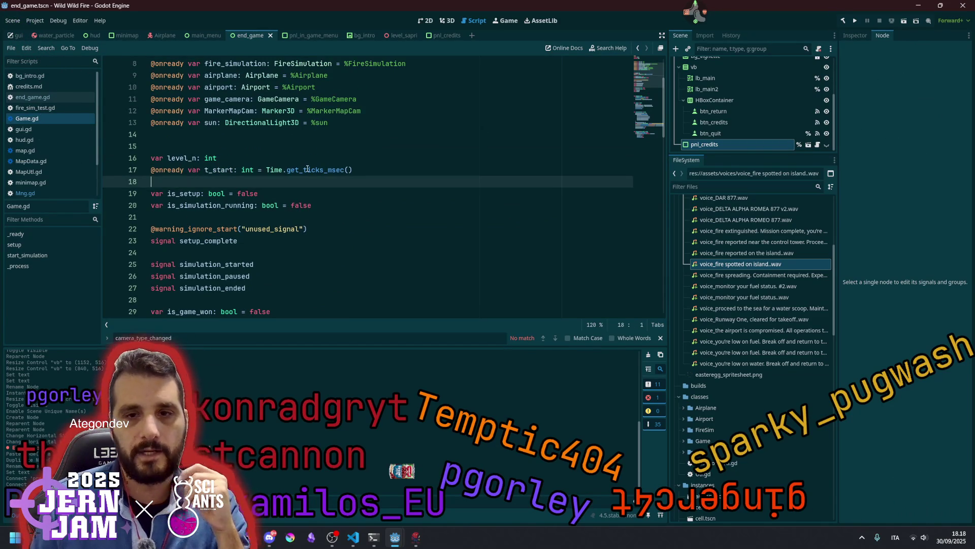
{"action": "key", "text": "Down"}
{"action": "key", "text": "Down"}
{"action": "key", "text": "Up"}
{"action": "key", "text": "Return"}
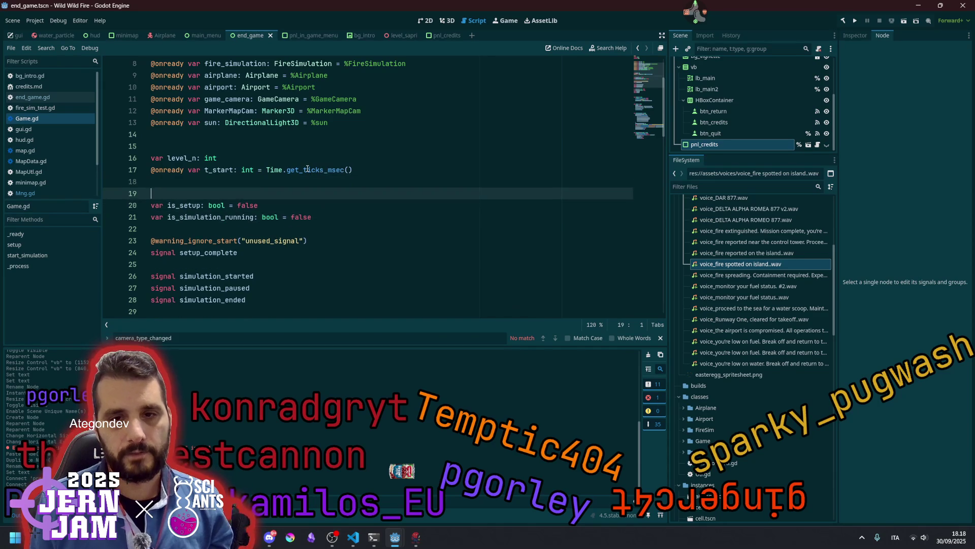
{"action": "key", "text": "ctrl+v"}
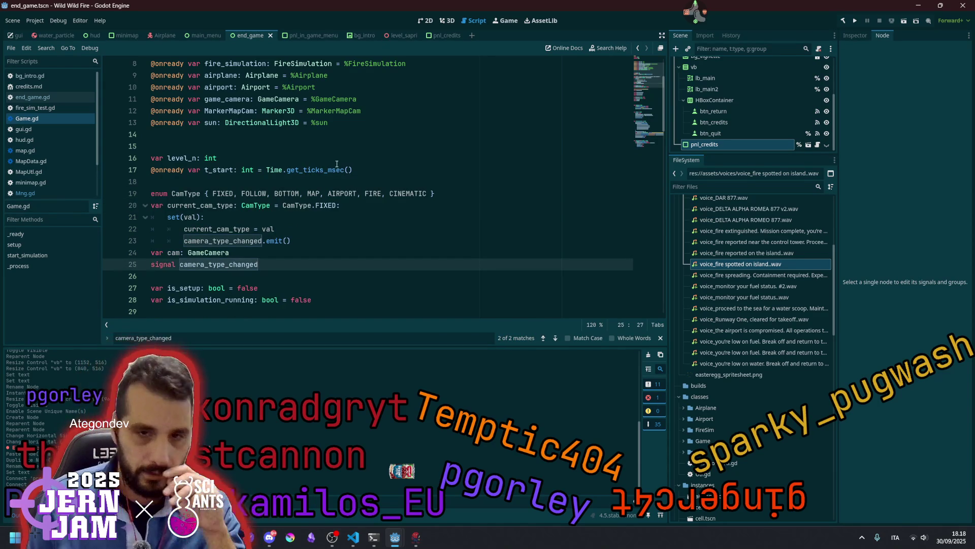
Scroll through Game.gd to check the pasted block and reach the end of _process.
{"action": "scroll", "coordinate": [305, 173], "scroll_direction": "down", "scroll_amount": 2}
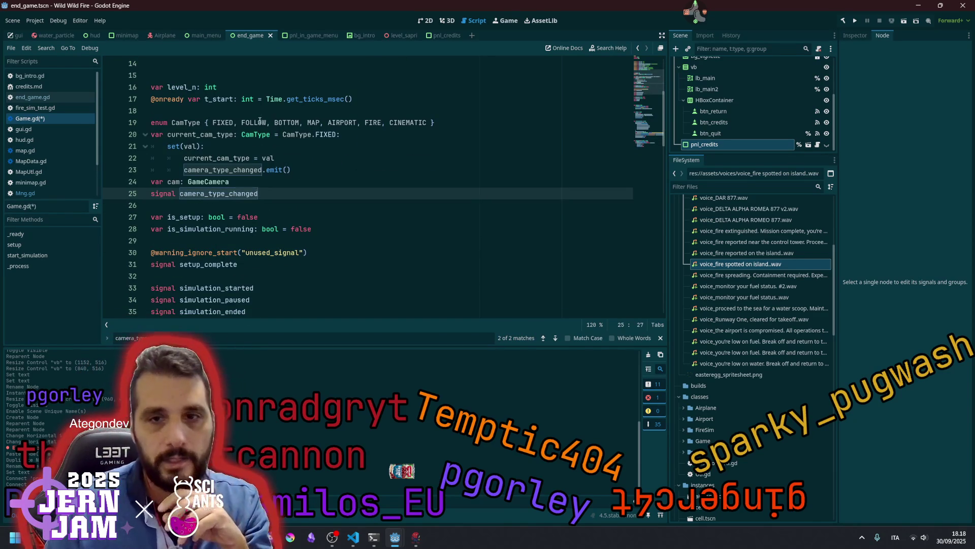
{"action": "left_click_drag", "start_coordinate": [644, 89], "coordinate": [643, 148]}
{"action": "scroll", "coordinate": [296, 165], "scroll_direction": "up", "scroll_amount": 2}
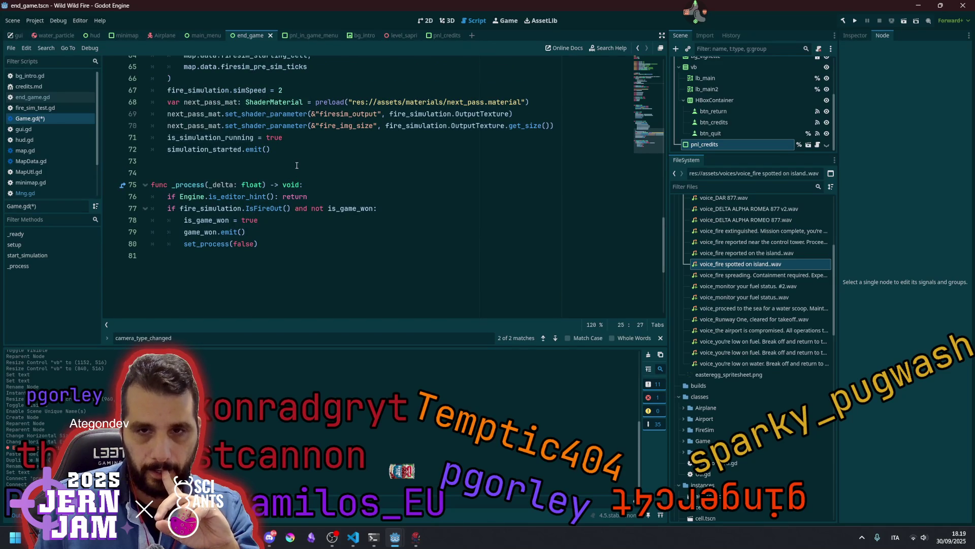
{"action": "scroll", "coordinate": [297, 165], "scroll_direction": "up", "scroll_amount": 4}
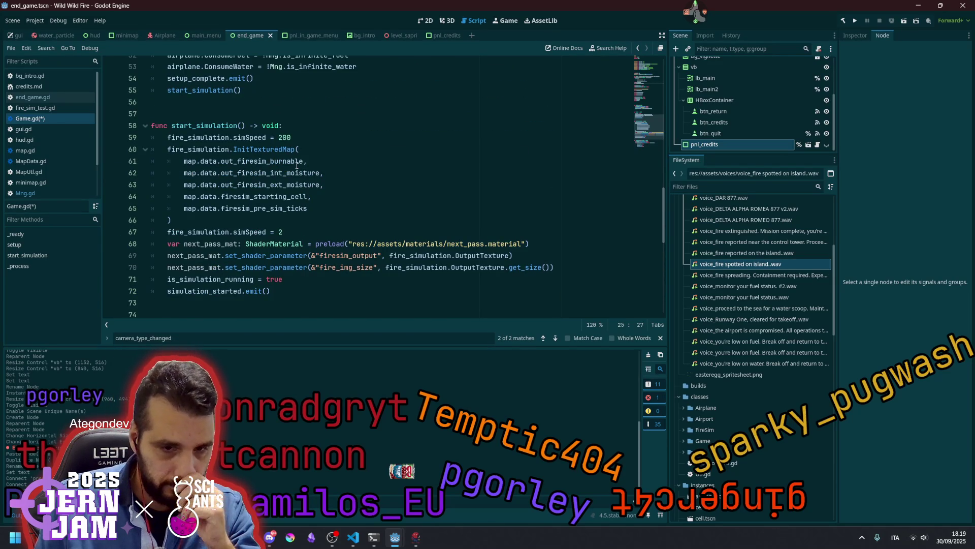
{"action": "scroll", "coordinate": [297, 165], "scroll_direction": "down", "scroll_amount": 5}
{"action": "left_click", "coordinate": [308, 202]}
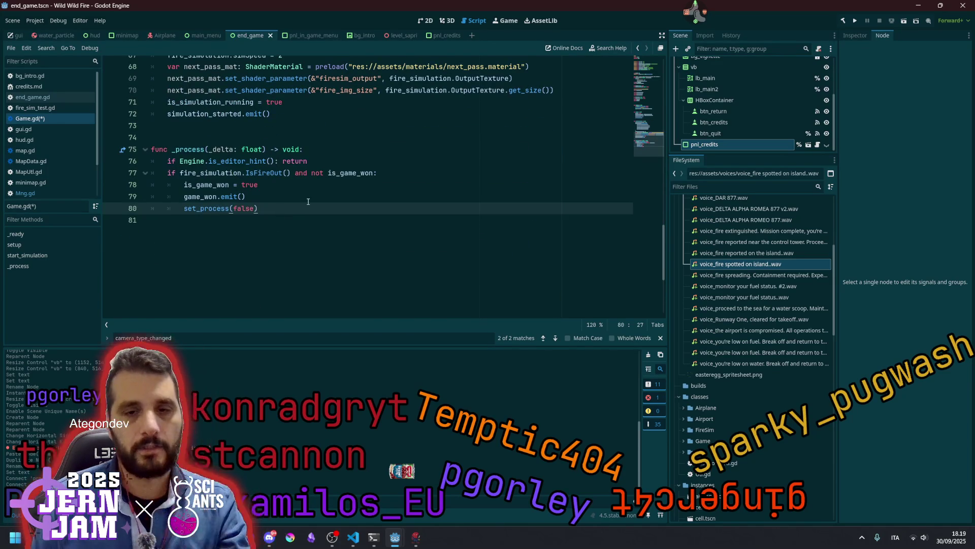
Begin a new function after _process with a Node3D target parameter.
{"action": "key", "text": "Return"}
{"action": "key", "text": "Return"}
{"action": "type", "text": "func "}
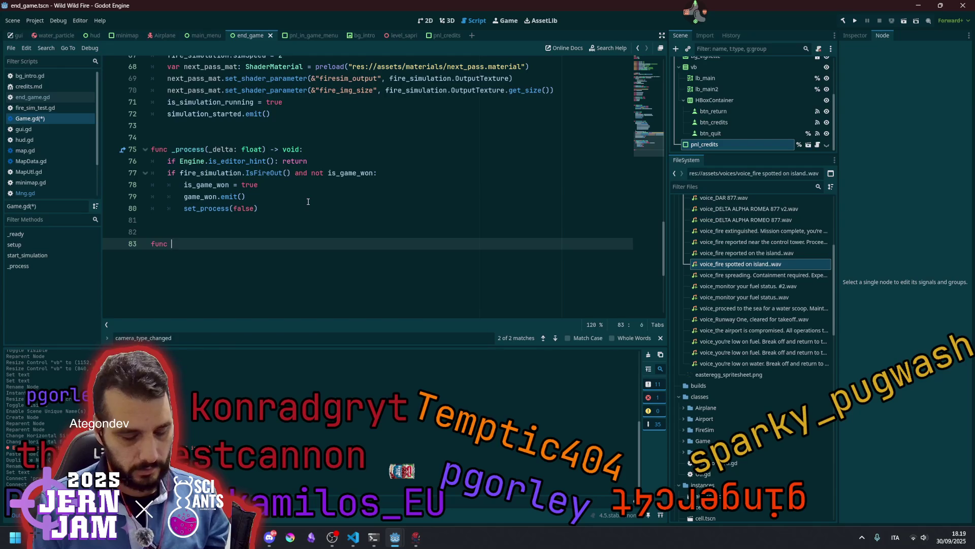
{"action": "type", "text": "cinematic("}
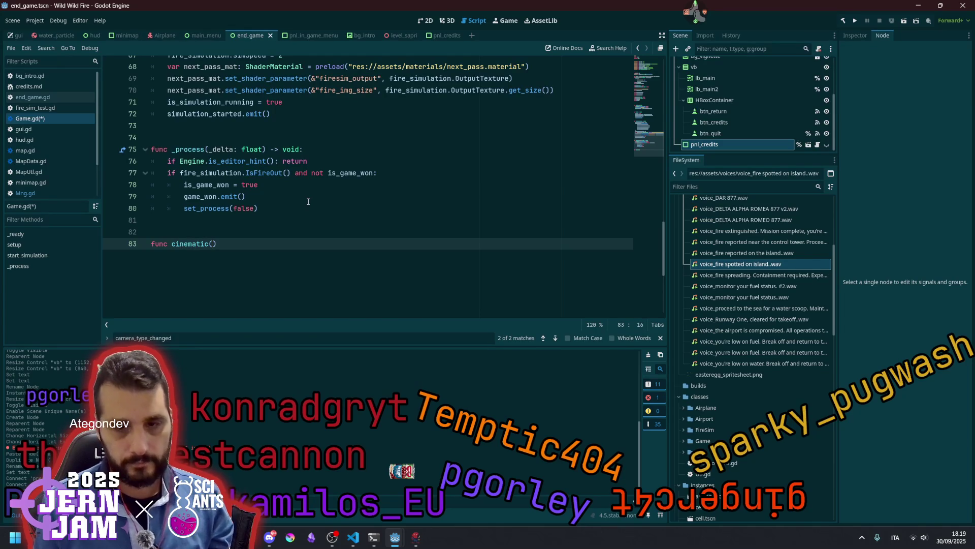
{"action": "type", "text": "get: "}
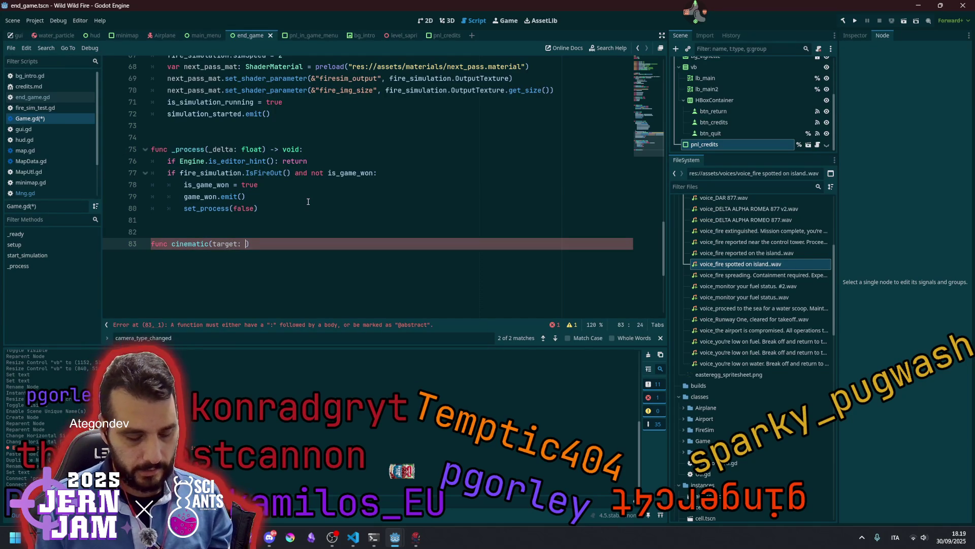
{"action": "type", "text": "ode"}
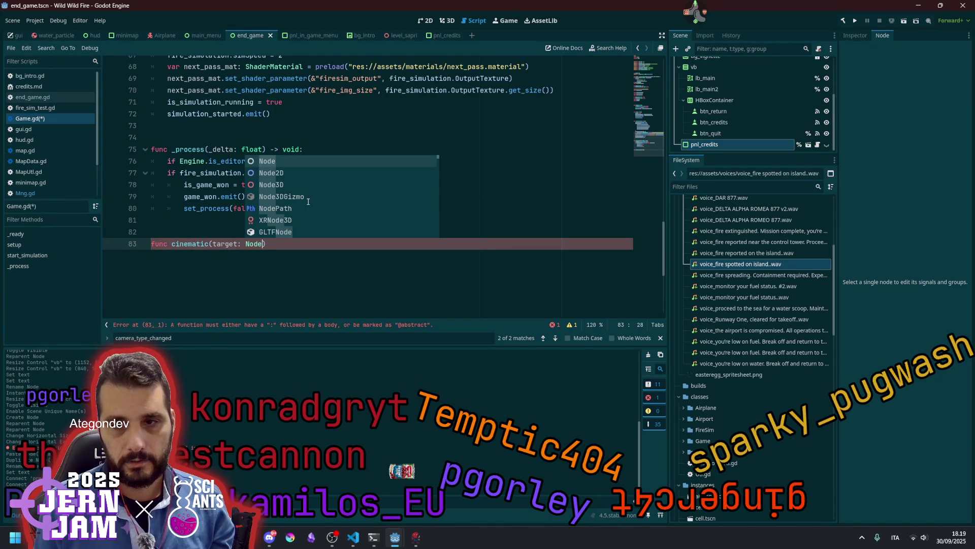
{"action": "key", "text": "Down"}
{"action": "key", "text": "Down"}
{"action": "key", "text": "Return"}
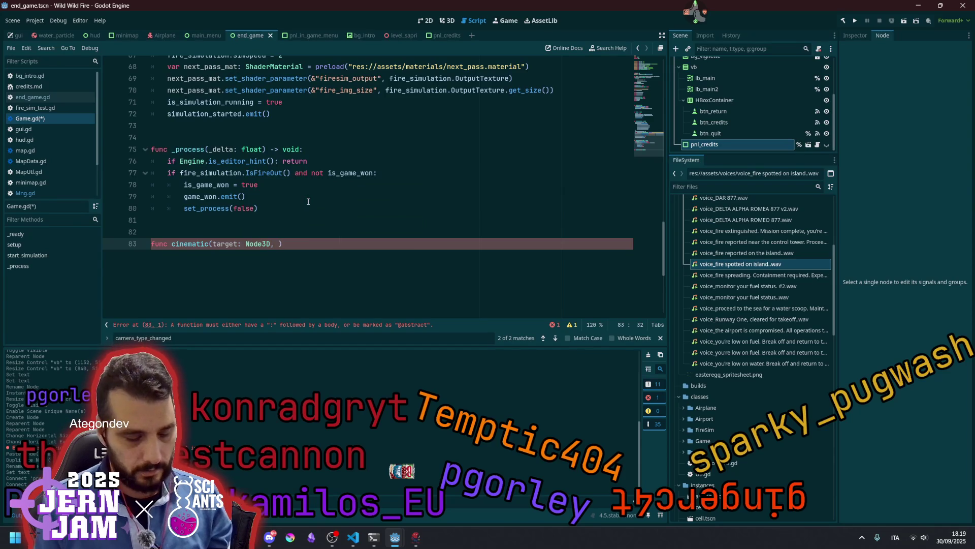
{"action": "type", "text": "distance: float"}
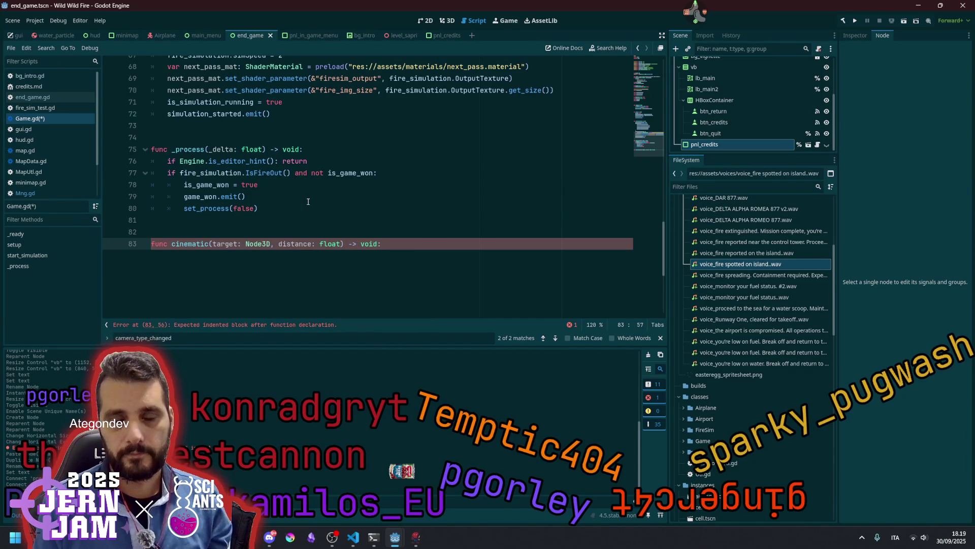
Insert blank lines above the cinematic function near the top of Game.gd.
{"action": "key", "text": "ctrl+Home"}
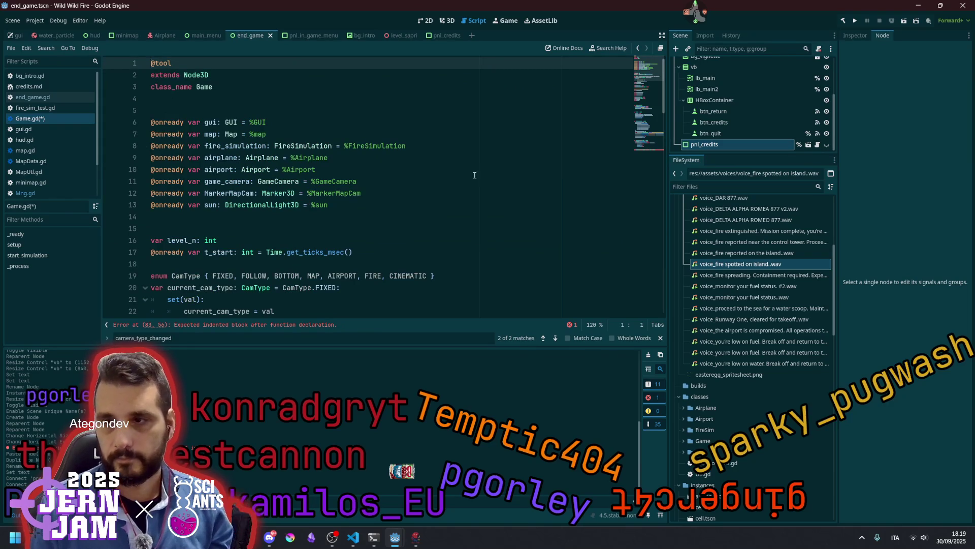
{"action": "left_click_drag", "start_coordinate": [650, 127], "coordinate": [653, 150]}
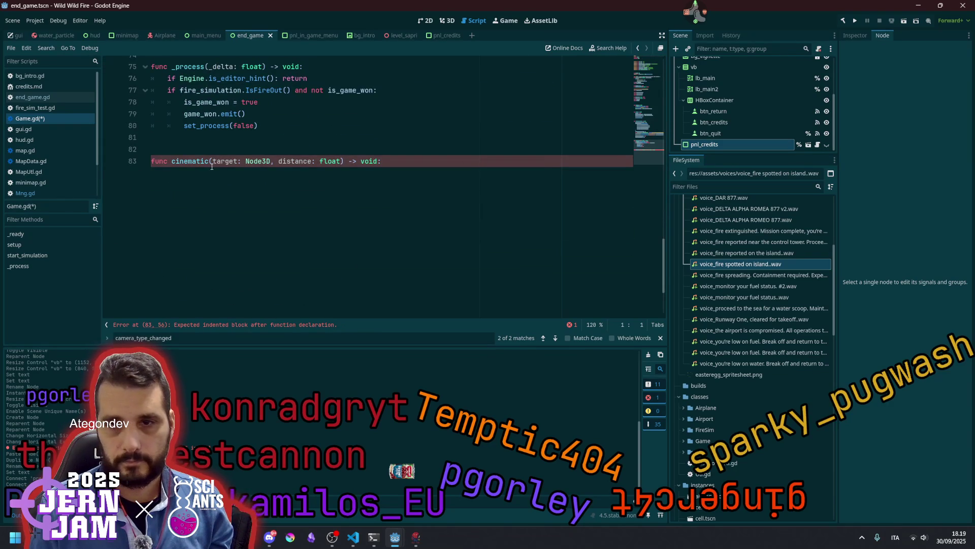
{"action": "left_click", "coordinate": [172, 161]}
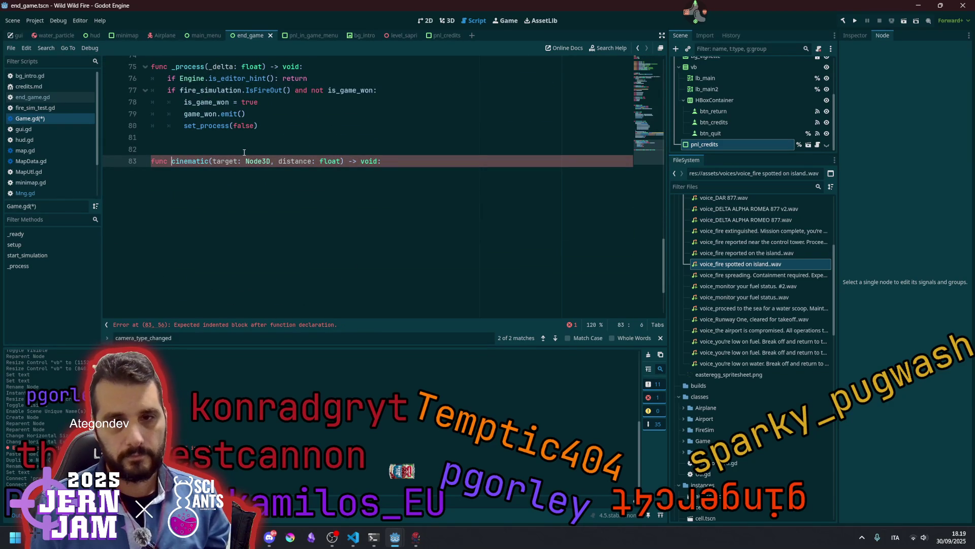
{"action": "left_click", "coordinate": [244, 152]}
{"action": "key", "text": "Return"}
{"action": "key", "text": "Up"}
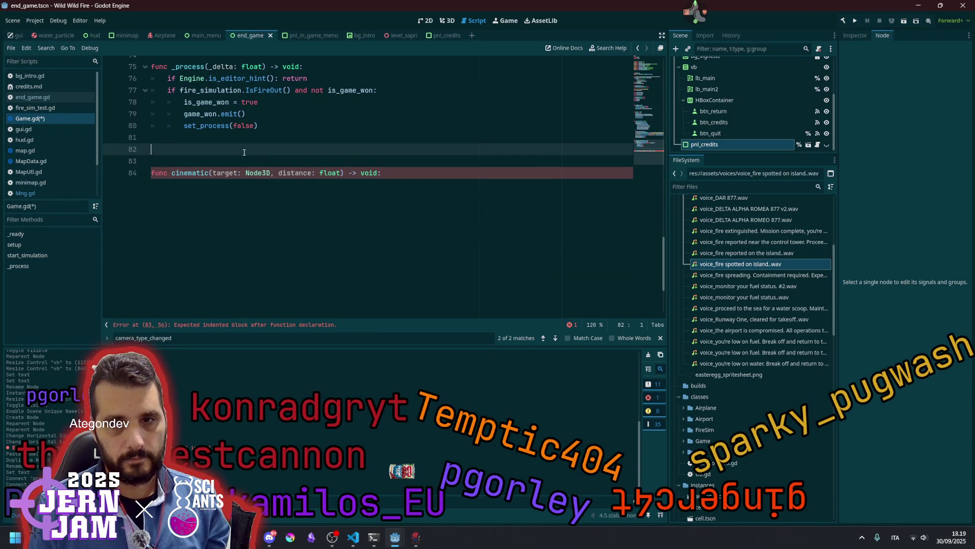
{"action": "key", "text": "Return"}
{"action": "key", "text": "Up"}
{"action": "key", "text": "Return"}
Declare func set_cam(type: CamType) -> void: and start its body with a cam call.
{"action": "type", "text": "func "}
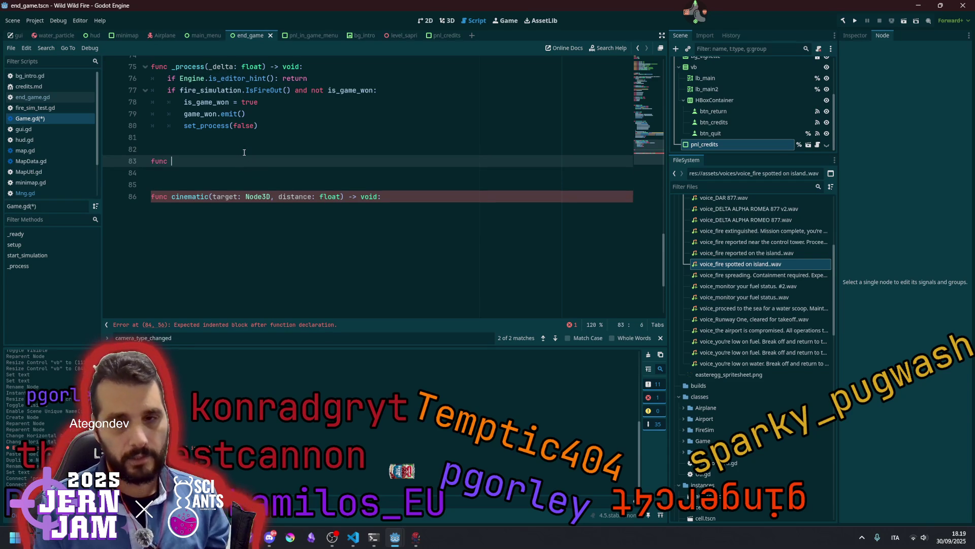
{"action": "type", "text": "set_cam(t"}
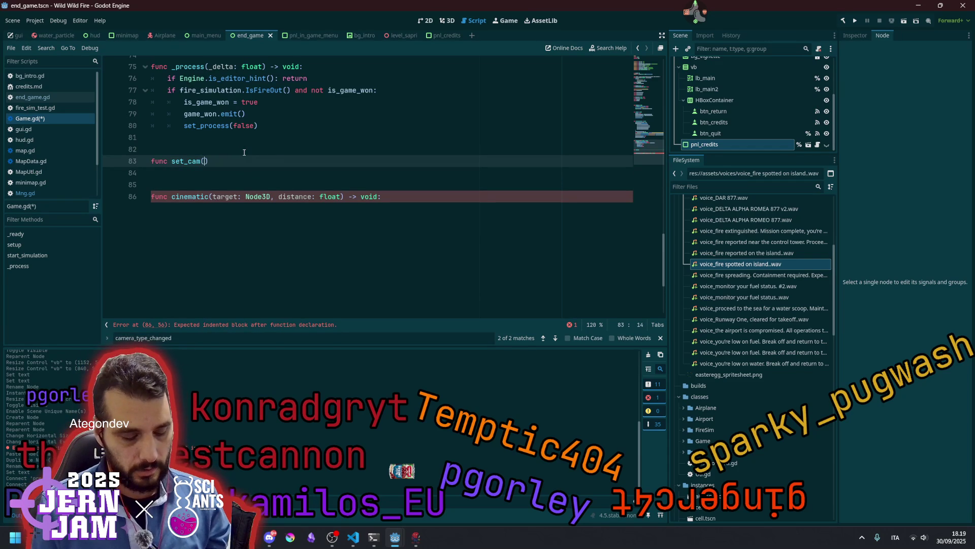
{"action": "type", "text": "ype: Ca"}
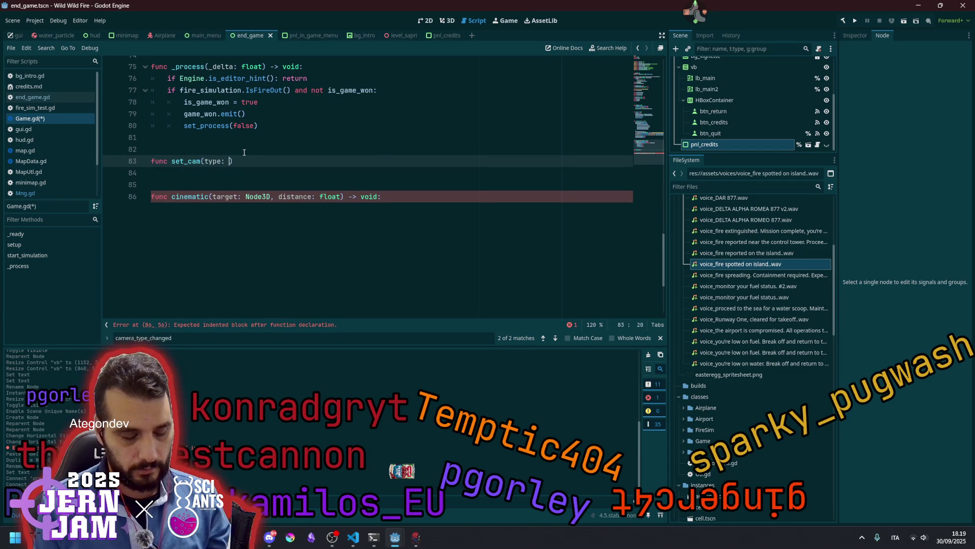
{"action": "type", "text": "m"}
{"action": "key", "text": "Return"}
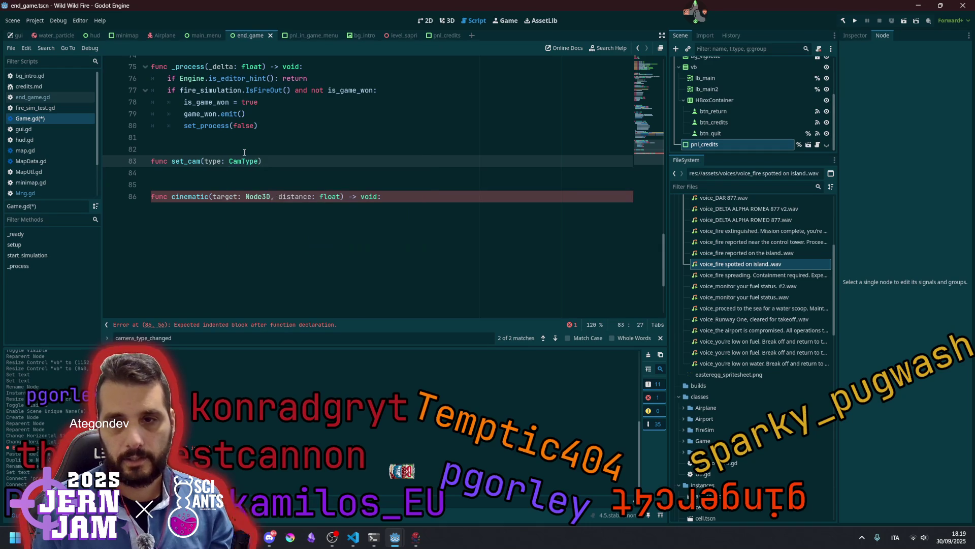
{"action": "type", "text": " -> void:"}
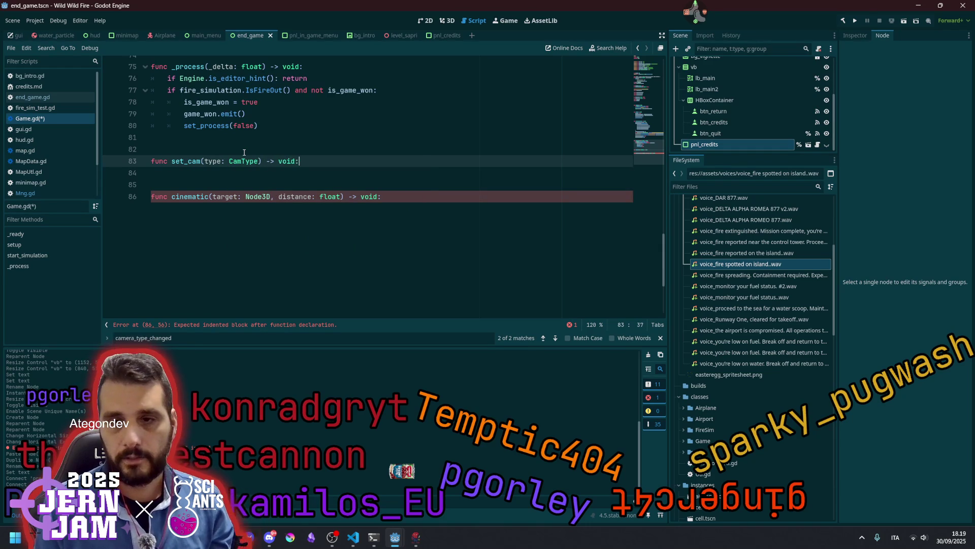
{"action": "key", "text": "Return"}
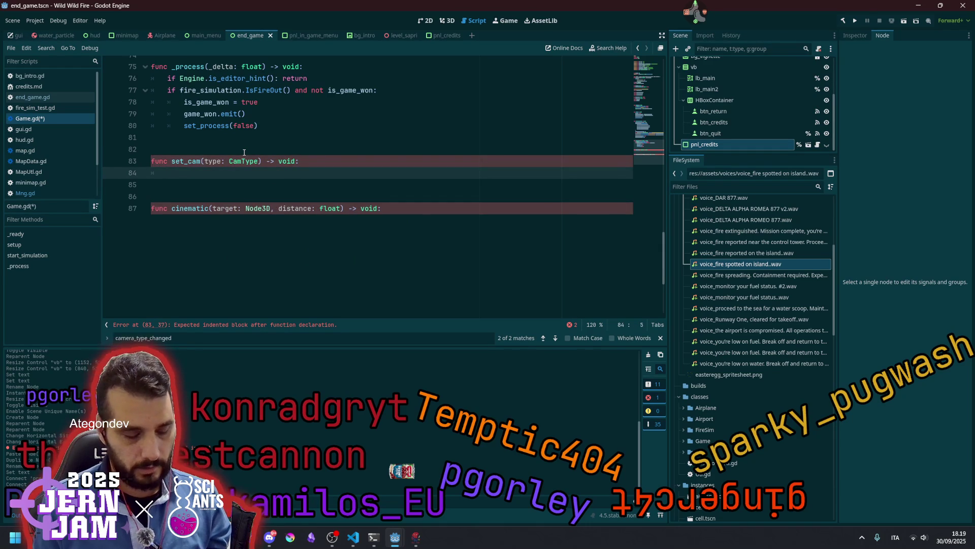
{"action": "type", "text": "cam"}
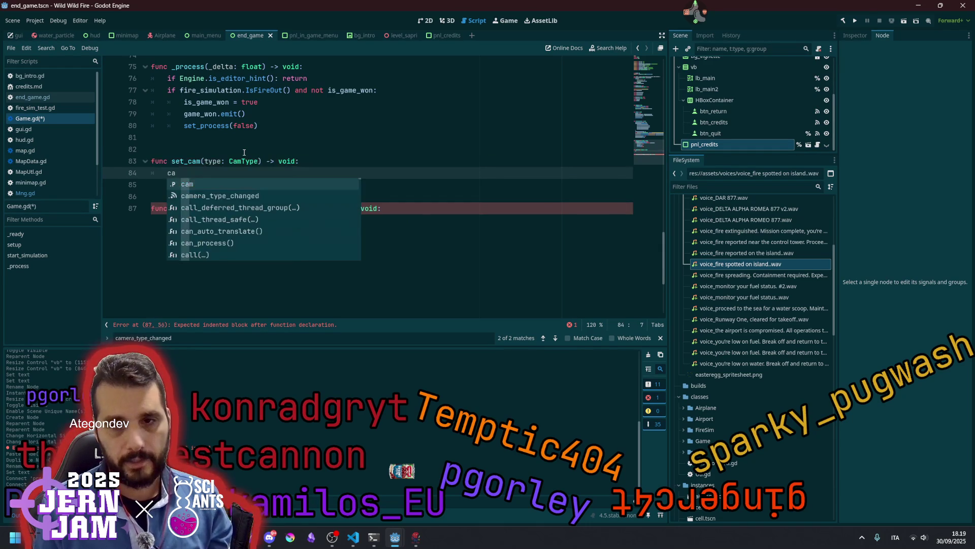
{"action": "key", "text": "Escape"}
{"action": "type", "text": ".Sety"}
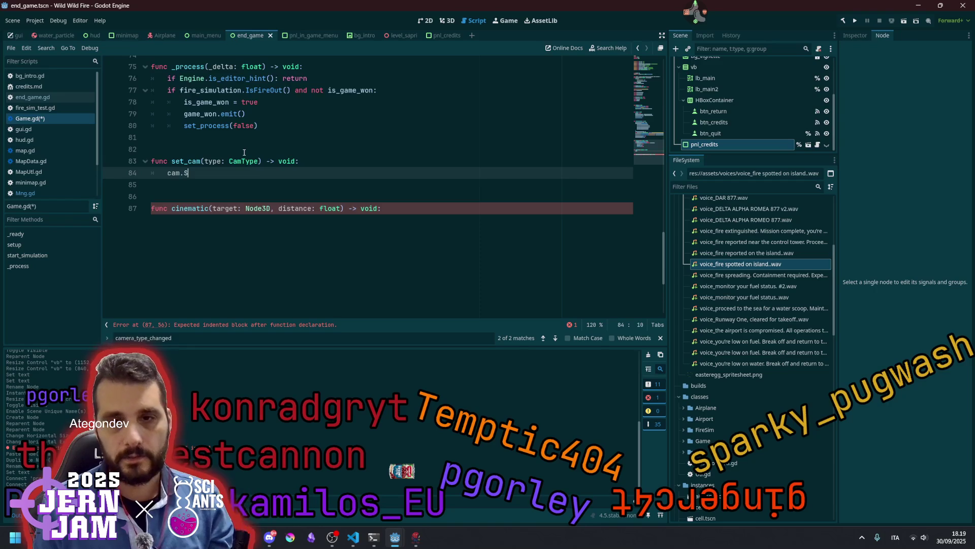
{"action": "key", "text": "BackSpace"}
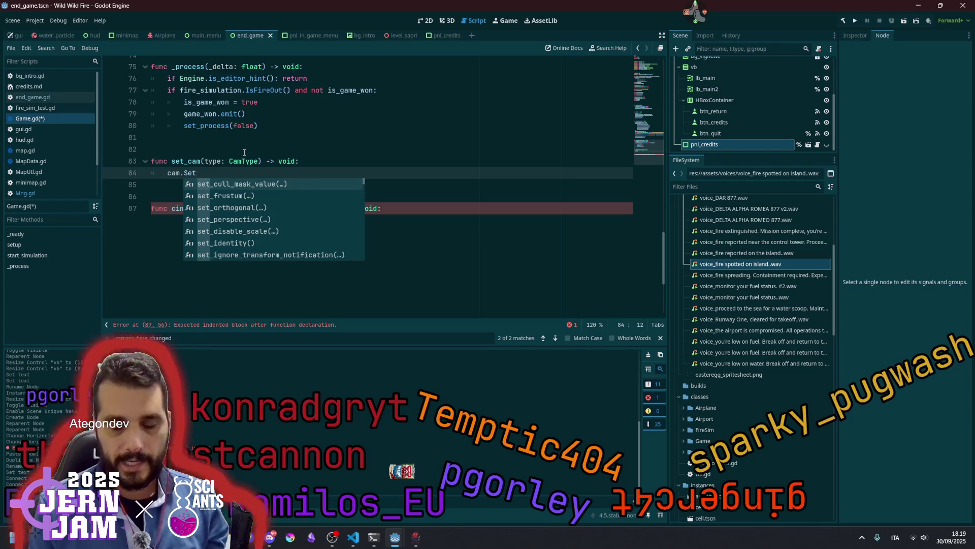
Save Game.gd and go to SetCamera's switch statement in VS Code.
{"action": "left_click", "coordinate": [244, 152]}
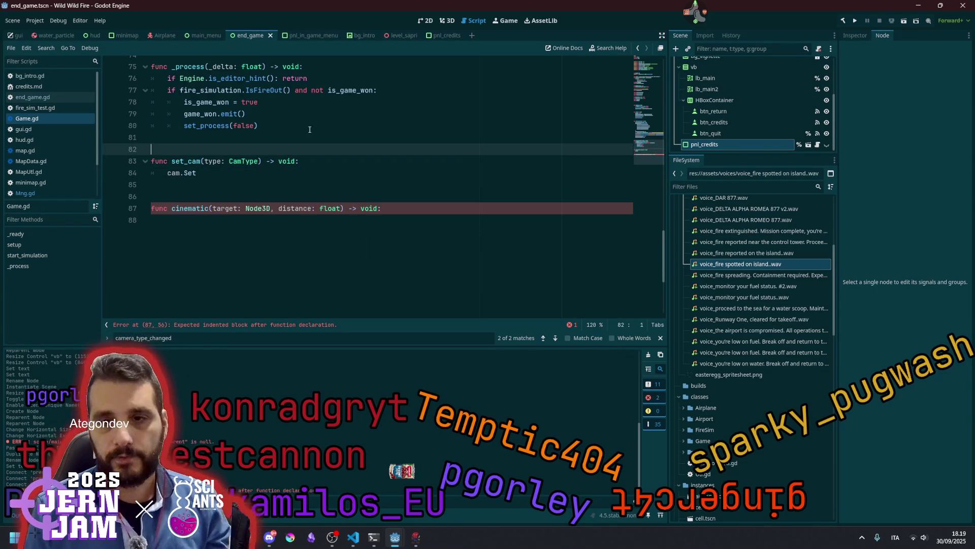
{"action": "left_click", "coordinate": [260, 126]}
{"action": "key", "text": "ctrl+s"}
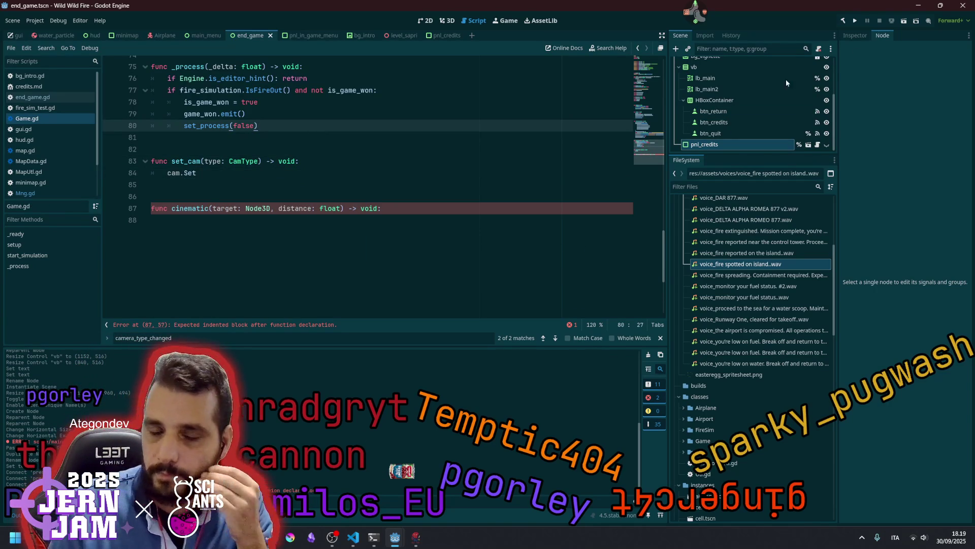
{"action": "left_click", "coordinate": [353, 537]}
{"action": "left_click", "coordinate": [454, 239]}
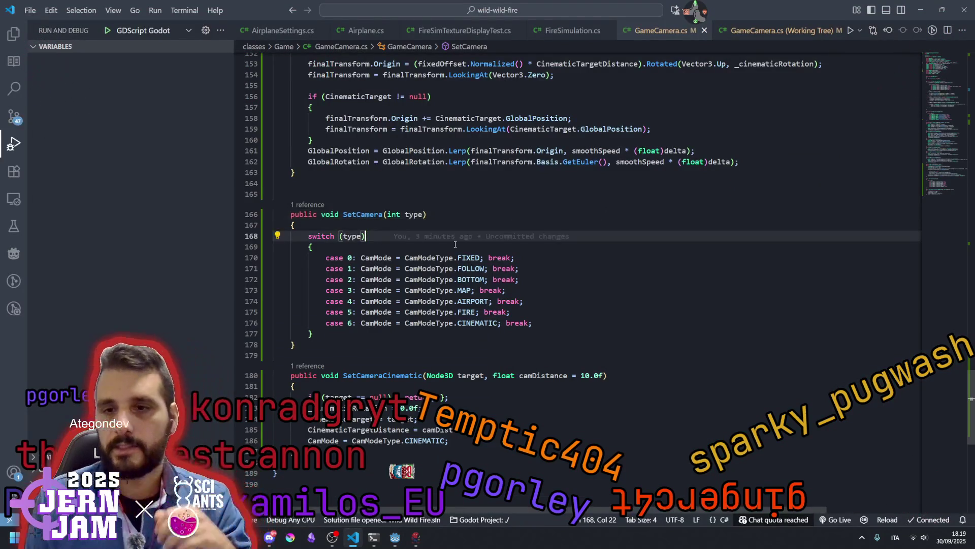
Show the Source Control changes list and play back voice_DAR 877 2.wav.
{"action": "key", "text": "Up"}
{"action": "key", "text": "Up"}
{"action": "key", "text": "Up"}
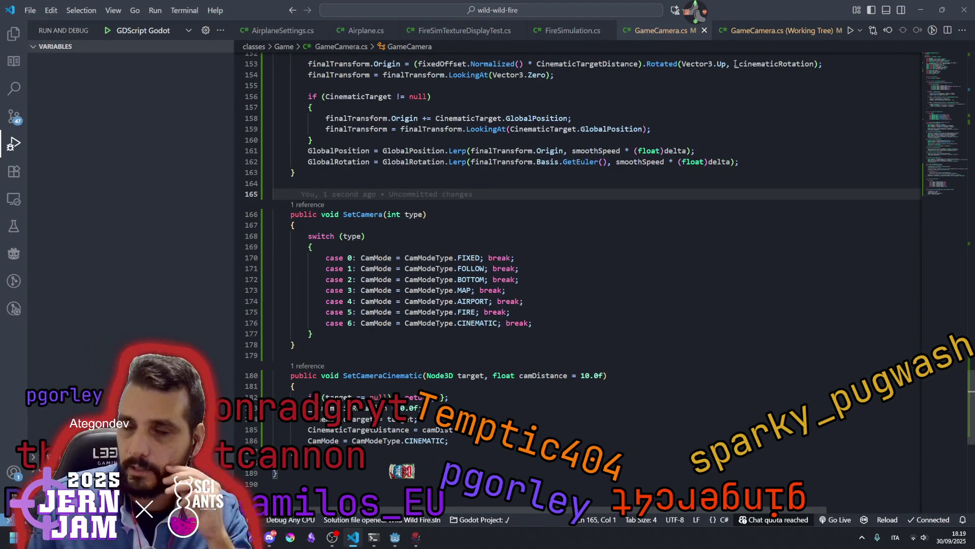
{"action": "left_click", "coordinate": [13, 115]}
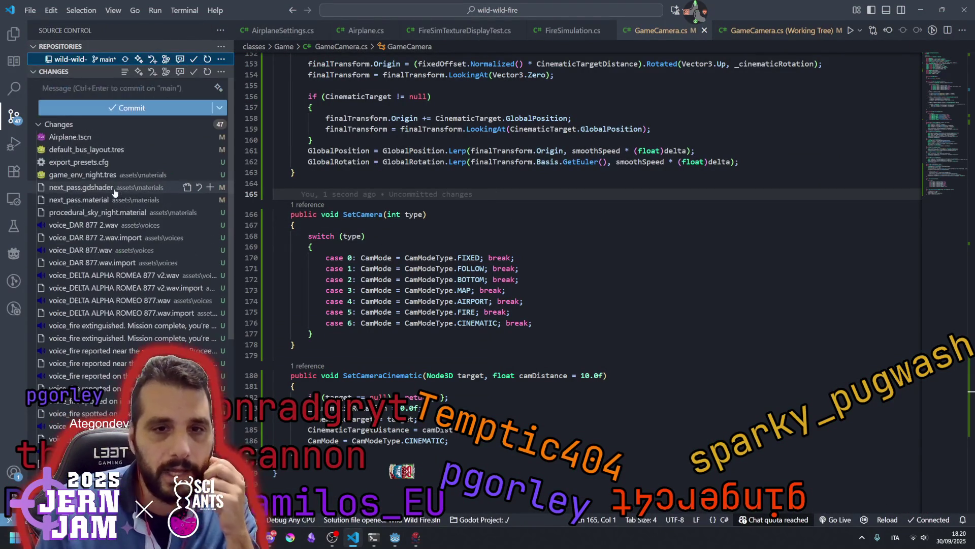
{"action": "left_click", "coordinate": [97, 231]}
{"action": "scroll", "coordinate": [102, 305], "scroll_direction": "down", "scroll_amount": 5}
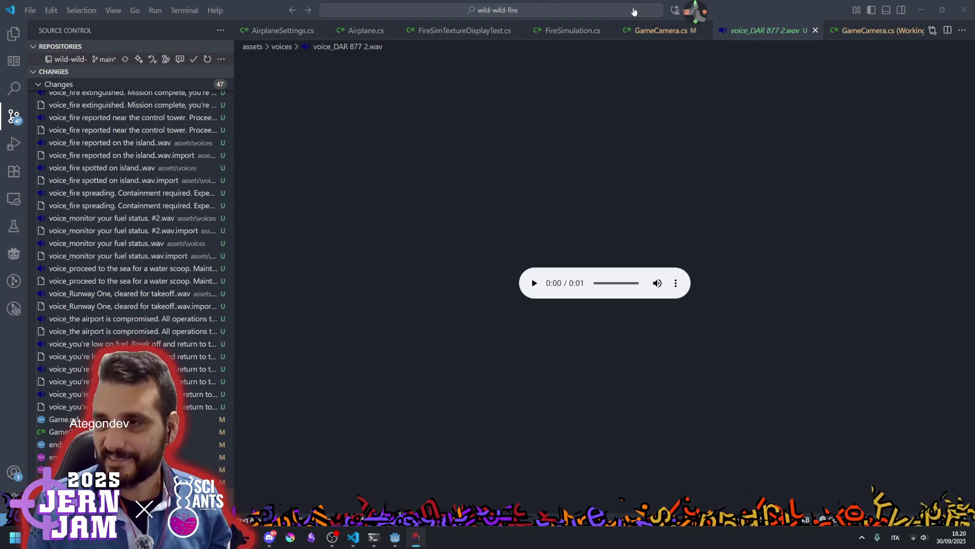
{"action": "left_click", "coordinate": [694, 14]}
{"action": "left_click", "coordinate": [703, 40]}
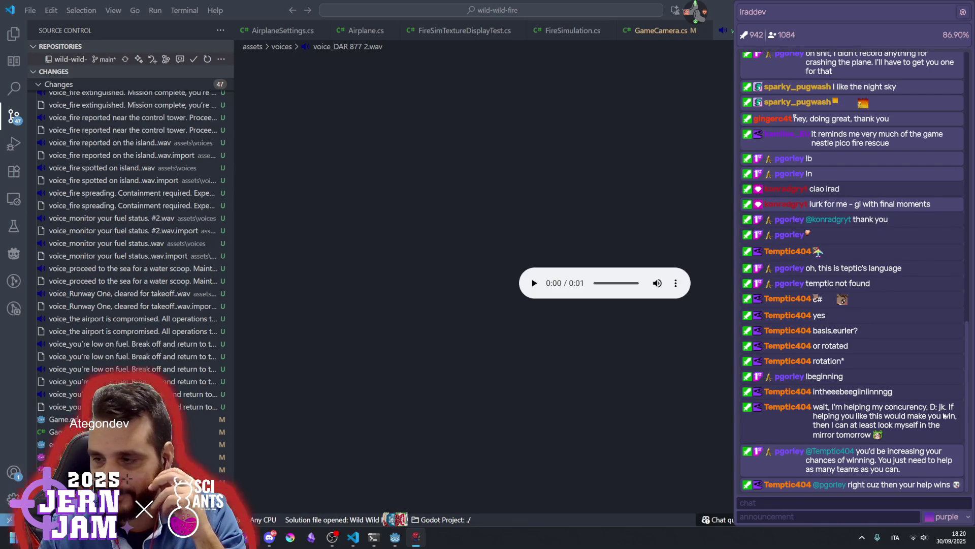
{"action": "mouse_move", "coordinate": [839, 417]}
{"action": "left_mouse_down"}
{"action": "mouse_move", "coordinate": [896, 425]}
{"action": "mouse_move", "coordinate": [930, 417]}
{"action": "mouse_move", "coordinate": [847, 425]}
{"action": "mouse_move", "coordinate": [915, 424]}
{"action": "mouse_move", "coordinate": [845, 427]}
{"action": "mouse_move", "coordinate": [858, 419]}
{"action": "mouse_move", "coordinate": [880, 460]}
{"action": "mouse_move", "coordinate": [868, 460]}
{"action": "mouse_move", "coordinate": [862, 452]}
{"action": "mouse_move", "coordinate": [895, 452]}
{"action": "mouse_move", "coordinate": [845, 460]}
{"action": "mouse_move", "coordinate": [888, 462]}
{"action": "mouse_move", "coordinate": [858, 467]}
{"action": "left_mouse_up"}
{"action": "left_click", "coordinate": [859, 419]}
{"action": "left_click", "coordinate": [864, 467]}
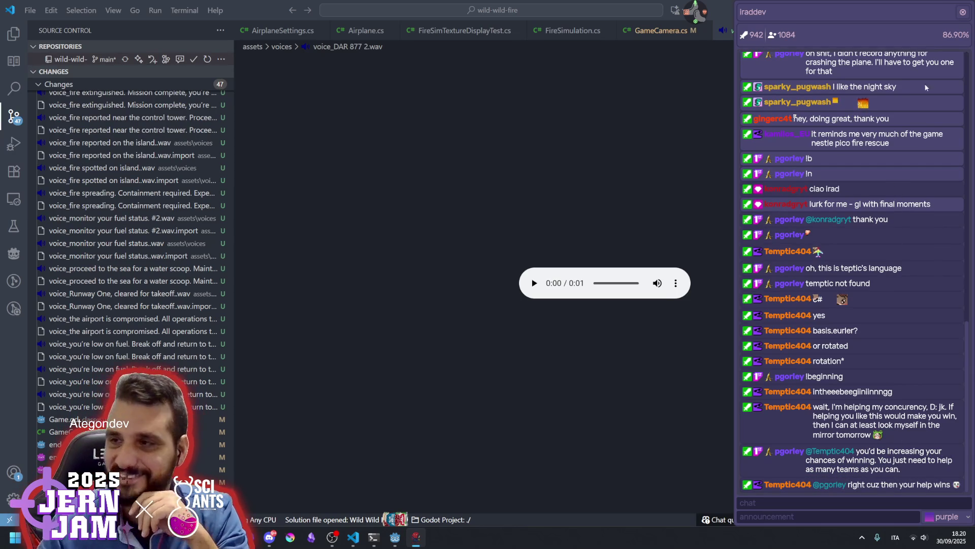
{"action": "left_click", "coordinate": [962, 11]}
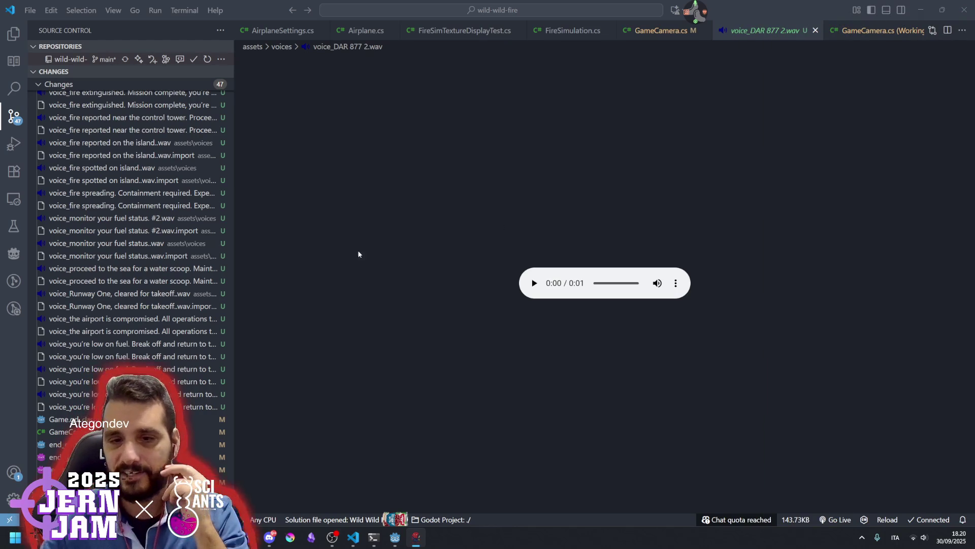
{"action": "left_click", "coordinate": [153, 407]}
Stage every voice file from voice_DAR 877 2.wav down and commit as 'feat: voicelines from pgo'.
{"action": "scroll", "coordinate": [105, 234], "scroll_direction": "up", "scroll_amount": 5}
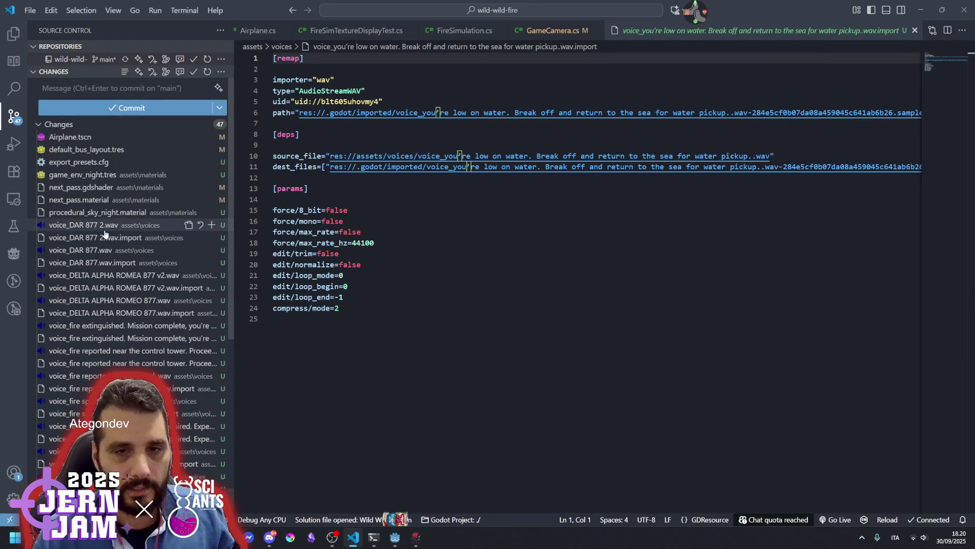
{"action": "left_click", "coordinate": [105, 231]}
{"action": "key", "text": "shift+End"}
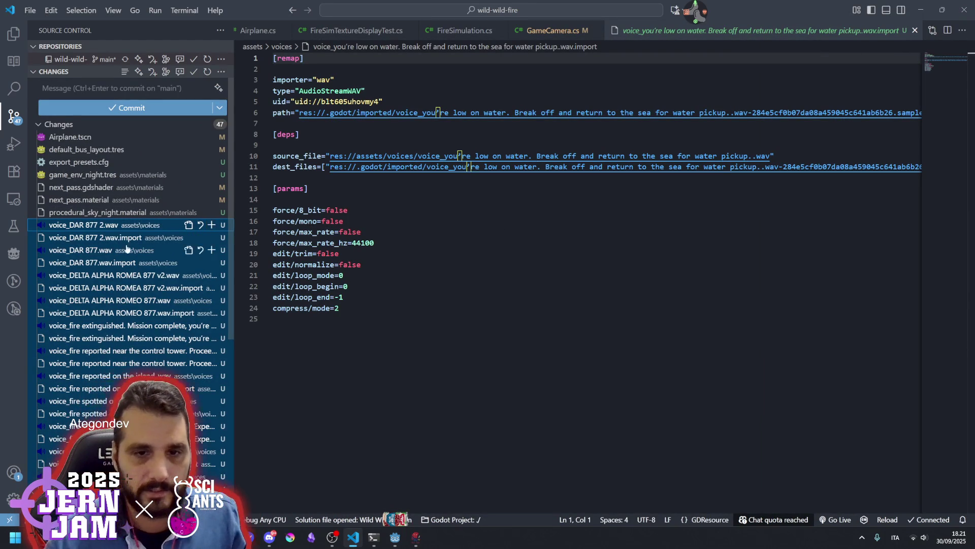
{"action": "left_click", "coordinate": [211, 250]}
{"action": "left_click", "coordinate": [87, 89]}
{"action": "type", "text": "feat: voicelines from pgorley"}
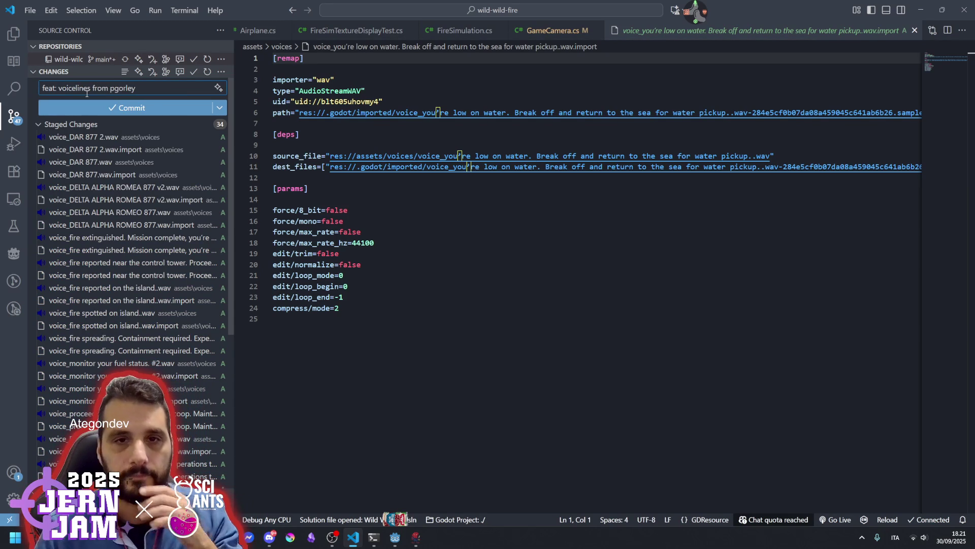
{"action": "left_click", "coordinate": [138, 108]}
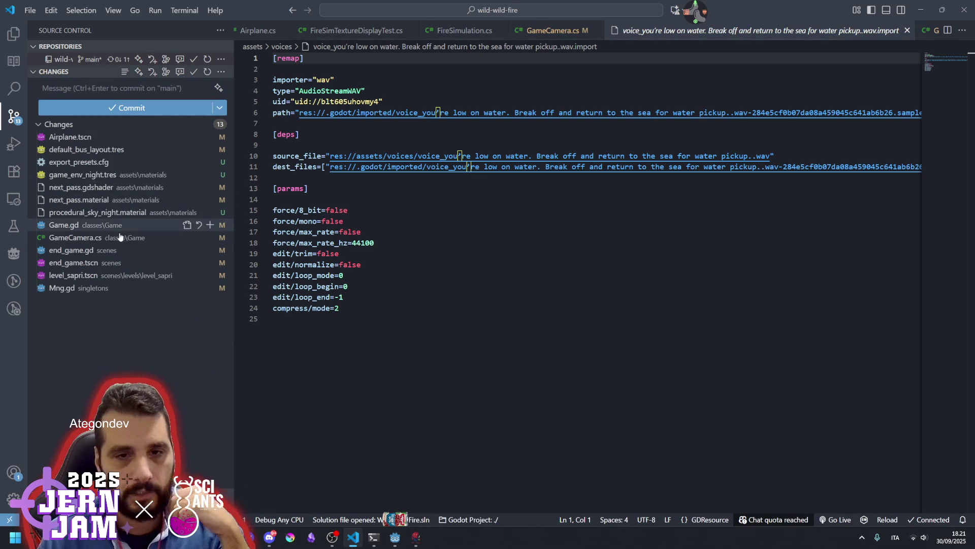
Review end_game.gd, stage it with end_game.tscn, and commit as 'feat: added end scene'.
{"action": "left_click", "coordinate": [83, 251]}
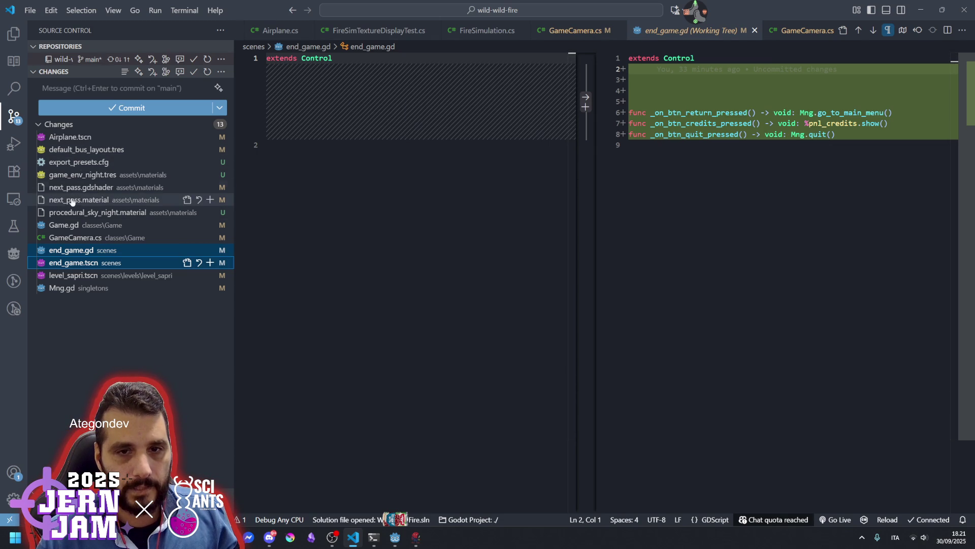
{"action": "left_click", "coordinate": [210, 250]}
{"action": "left_click", "coordinate": [120, 86]}
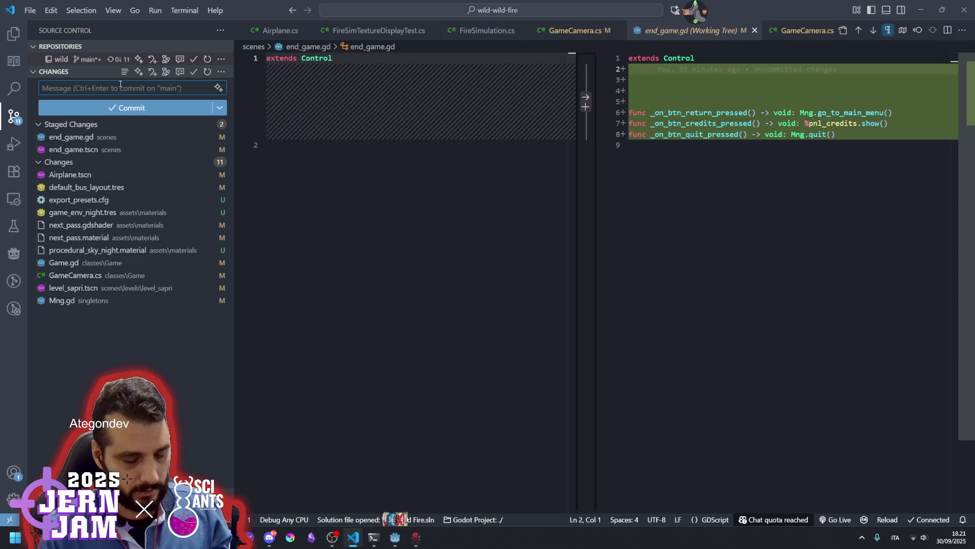
{"action": "type", "text": "feat: adde"}
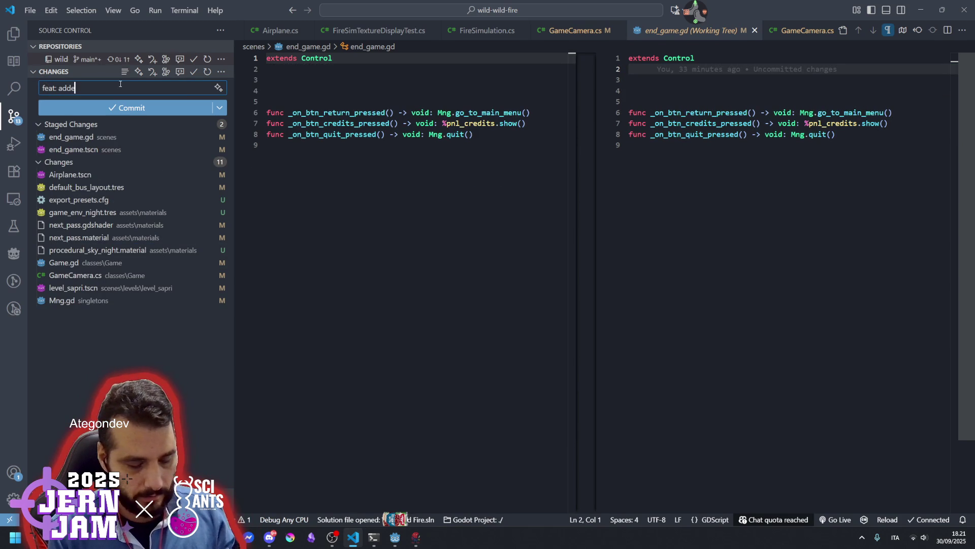
{"action": "type", "text": "d end scene"}
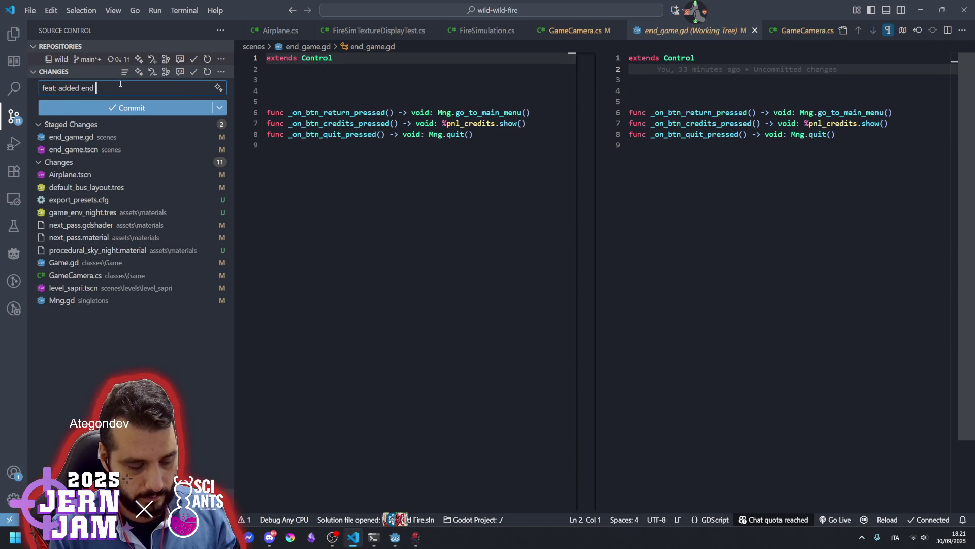
{"action": "left_click", "coordinate": [127, 110]}
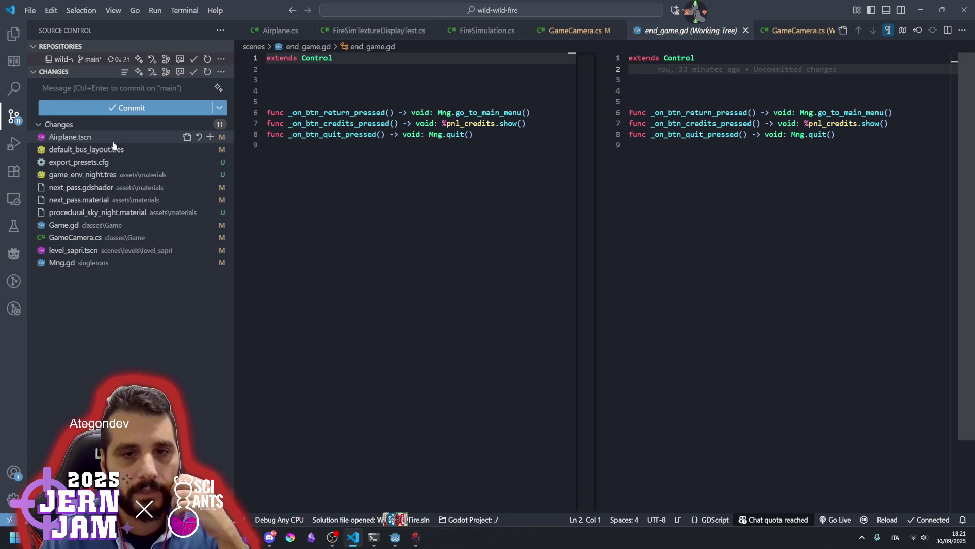
Review the Airplane.tscn and export_presets.cfg diffs, then stage game_env_night.tres with level_sapri.tscn.
{"action": "left_click", "coordinate": [94, 138]}
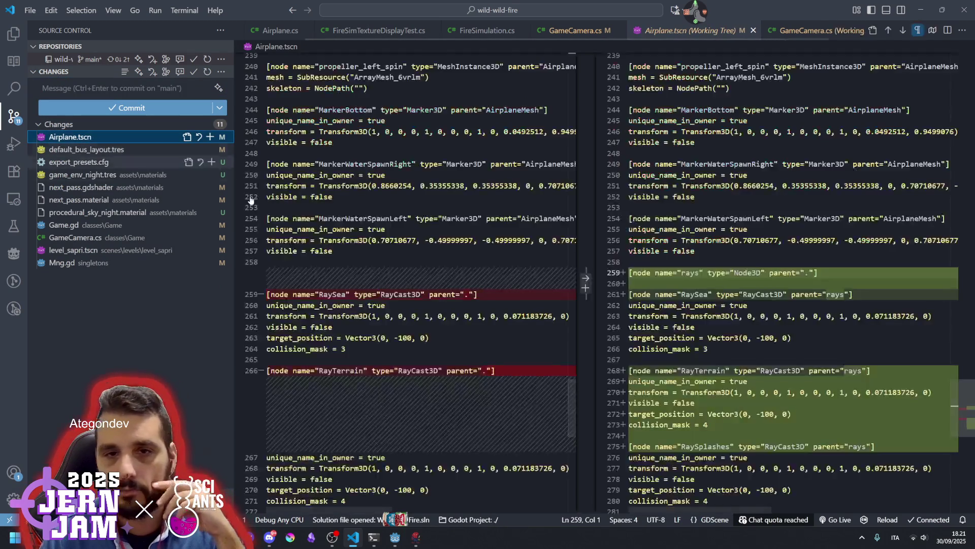
{"action": "scroll", "coordinate": [638, 289], "scroll_direction": "down", "scroll_amount": 7}
{"action": "scroll", "coordinate": [638, 288], "scroll_direction": "up", "scroll_amount": 6}
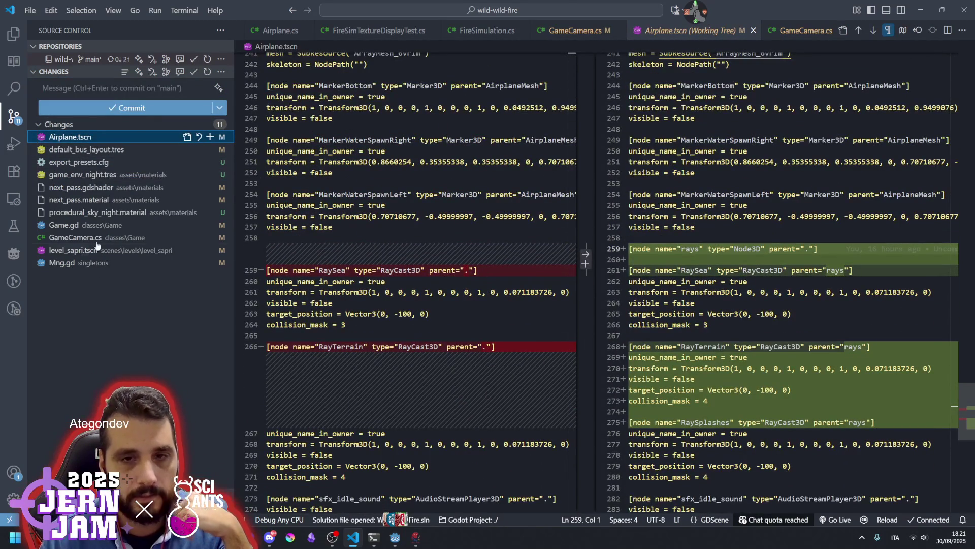
{"action": "left_click", "coordinate": [106, 163]}
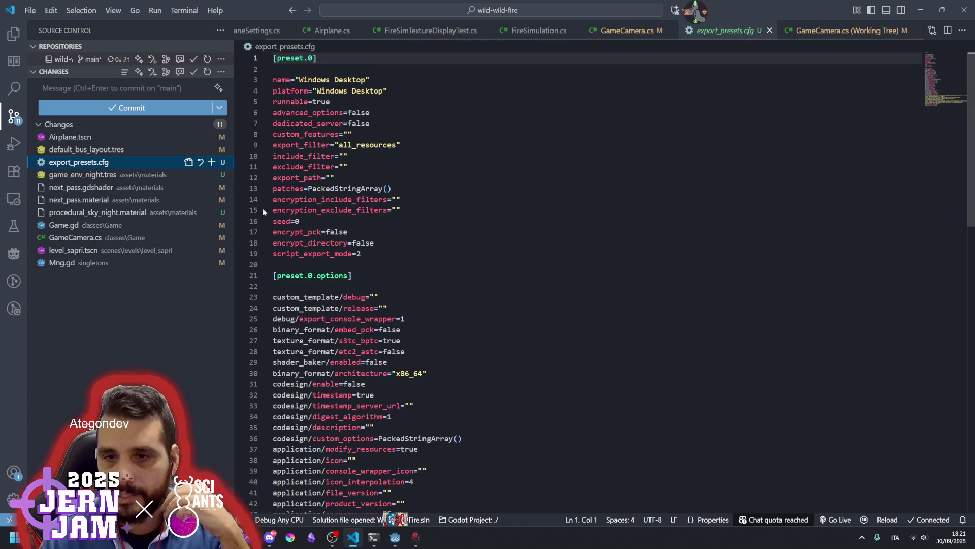
{"action": "left_click", "coordinate": [79, 175]}
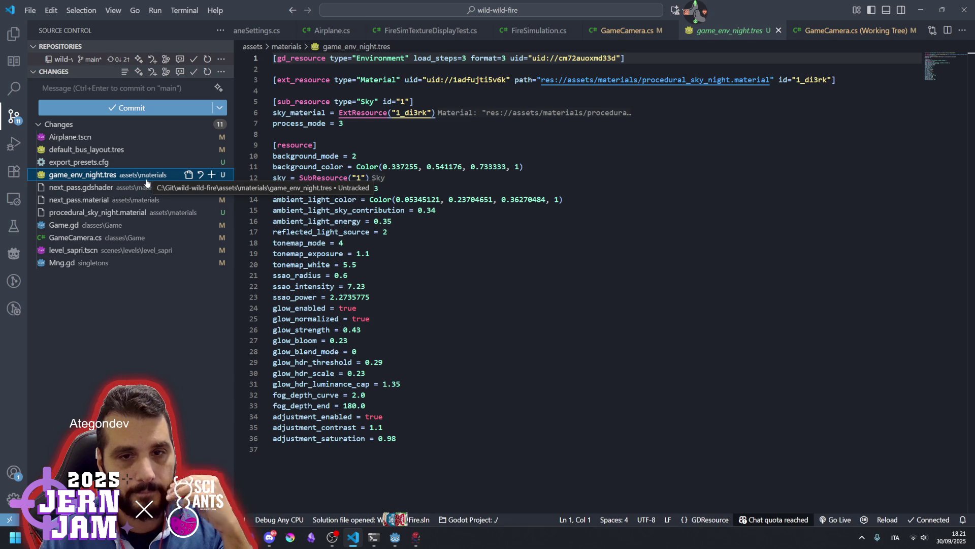
{"action": "left_click", "coordinate": [76, 250], "text": "ctrl"}
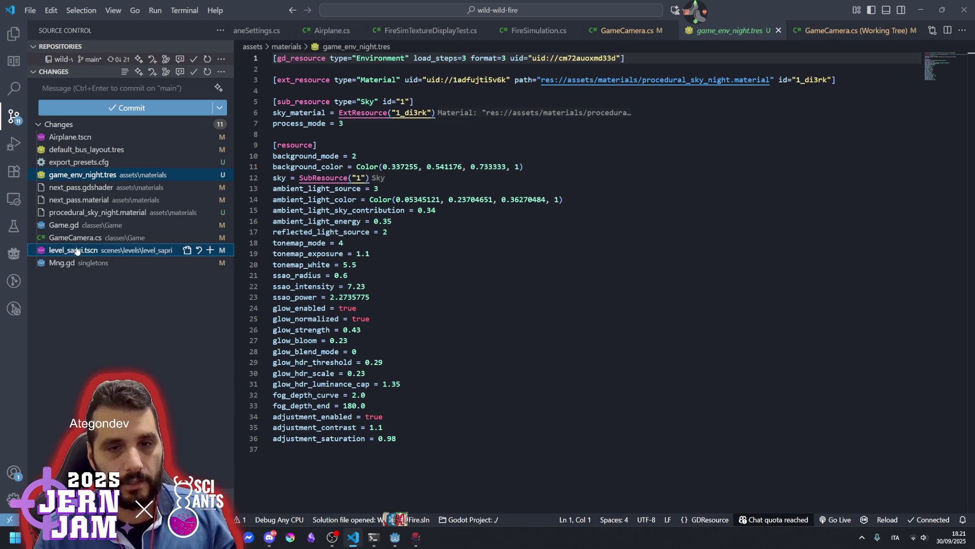
{"action": "left_click", "coordinate": [210, 174]}
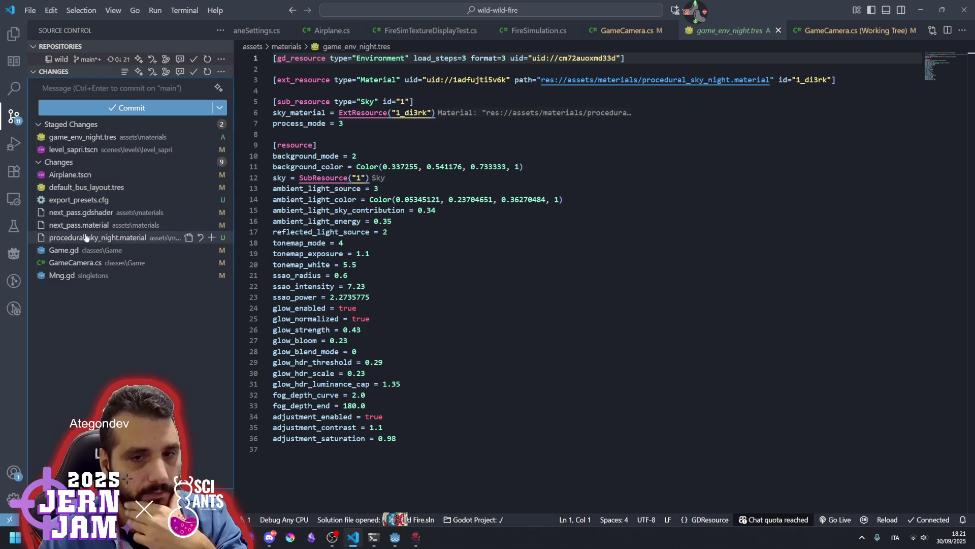
Stage procedural_sky_night.material plus next_pass.material and next_pass.gdshader.
{"action": "left_click", "coordinate": [104, 239]}
{"action": "left_click", "coordinate": [211, 237]}
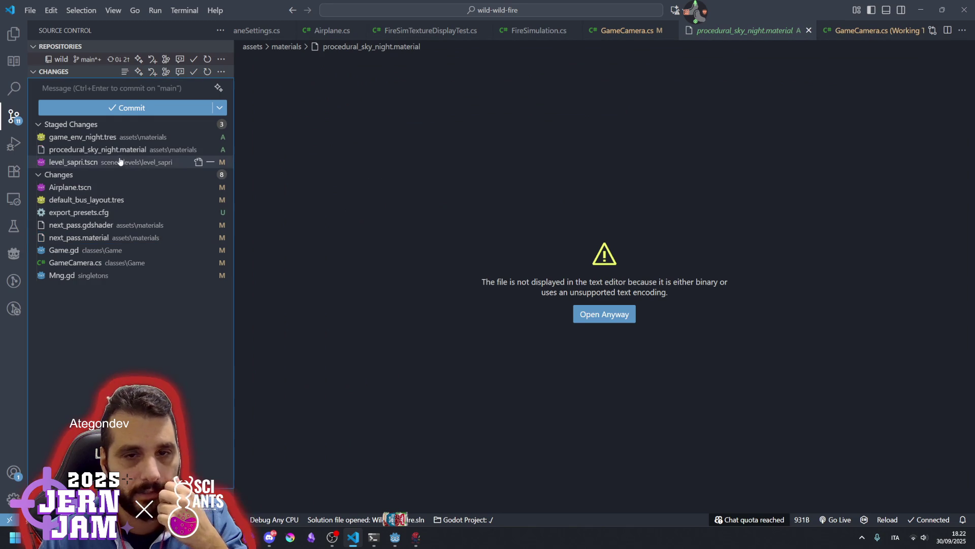
{"action": "left_click", "coordinate": [81, 237]}
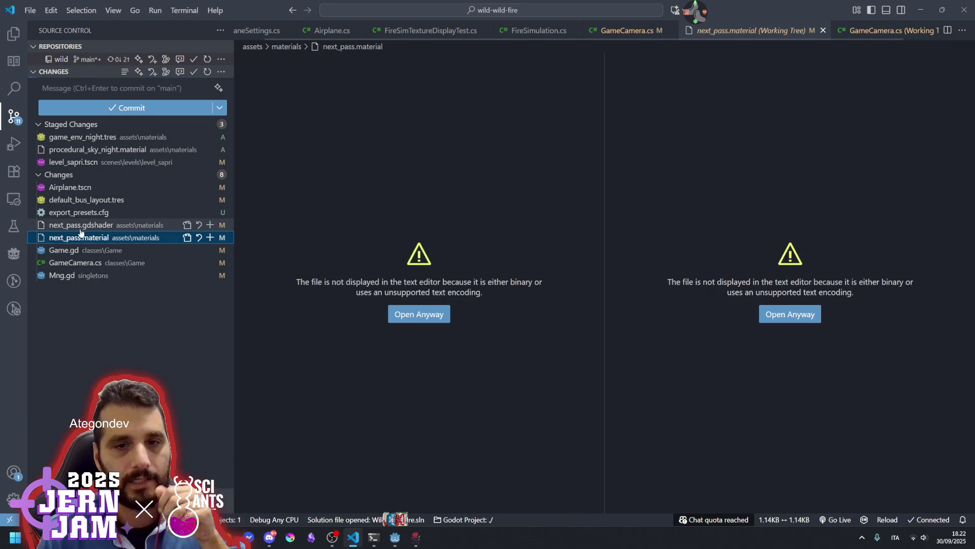
{"action": "left_click", "coordinate": [80, 229], "text": "ctrl"}
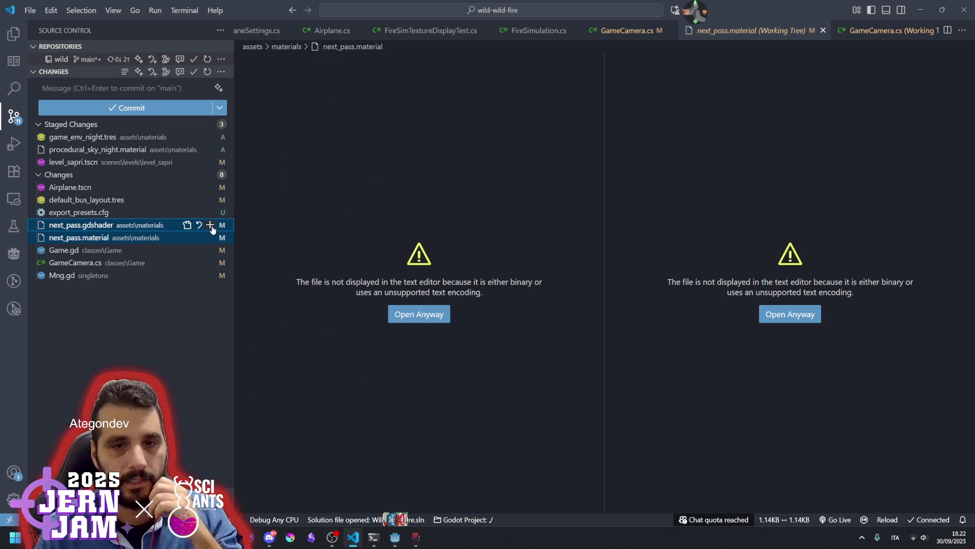
{"action": "left_click", "coordinate": [211, 230]}
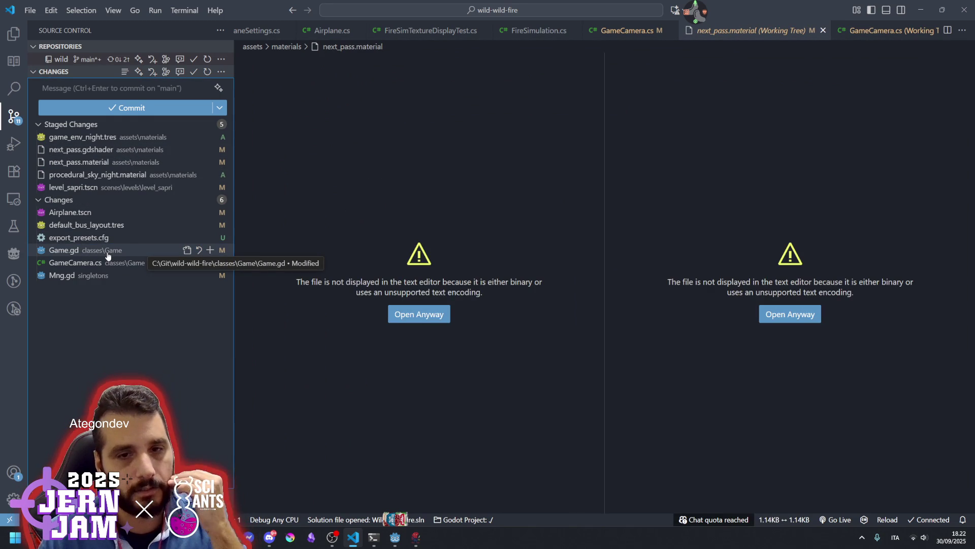
Review the Game.gd and Mng.gd diffs, then stage default_bus_layout.tres.
{"action": "left_click", "coordinate": [79, 256]}
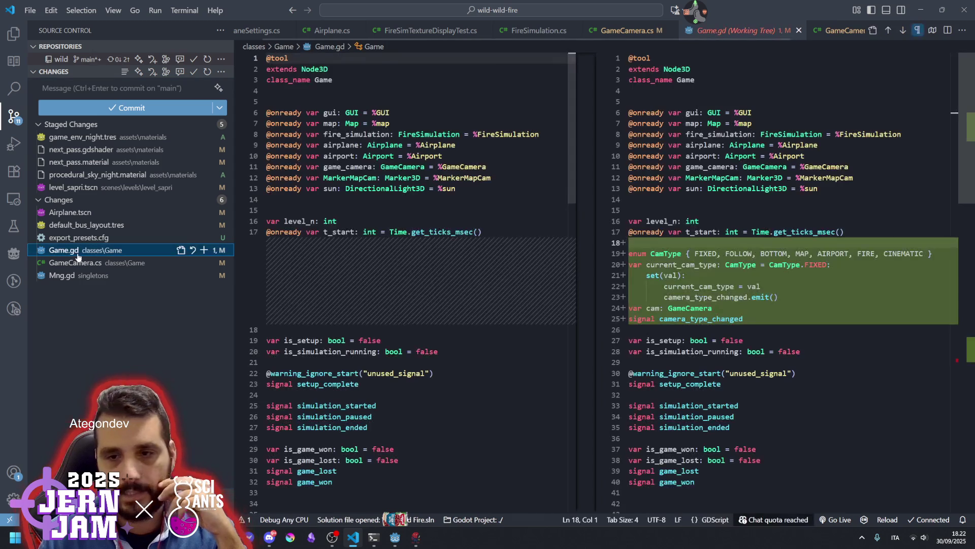
{"action": "scroll", "coordinate": [725, 269], "scroll_direction": "down", "scroll_amount": 5}
{"action": "scroll", "coordinate": [725, 269], "scroll_direction": "down", "scroll_amount": 5}
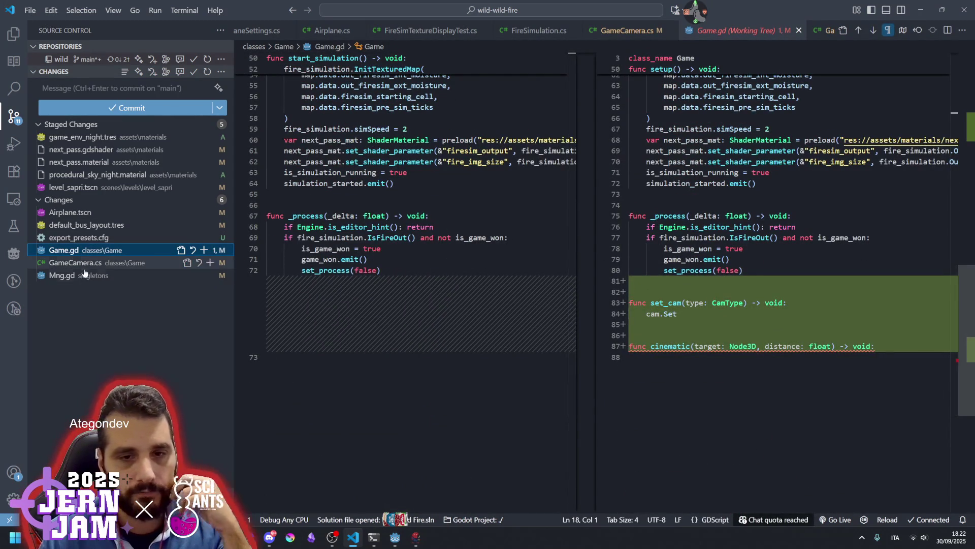
{"action": "left_click", "coordinate": [62, 276]}
{"action": "scroll", "coordinate": [512, 262], "scroll_direction": "down", "scroll_amount": 10}
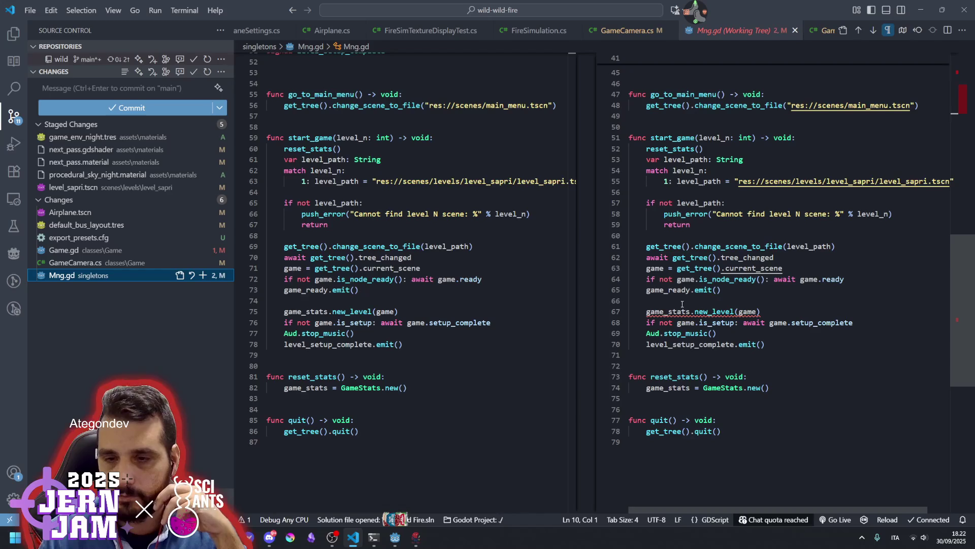
{"action": "mouse_move", "coordinate": [714, 311]}
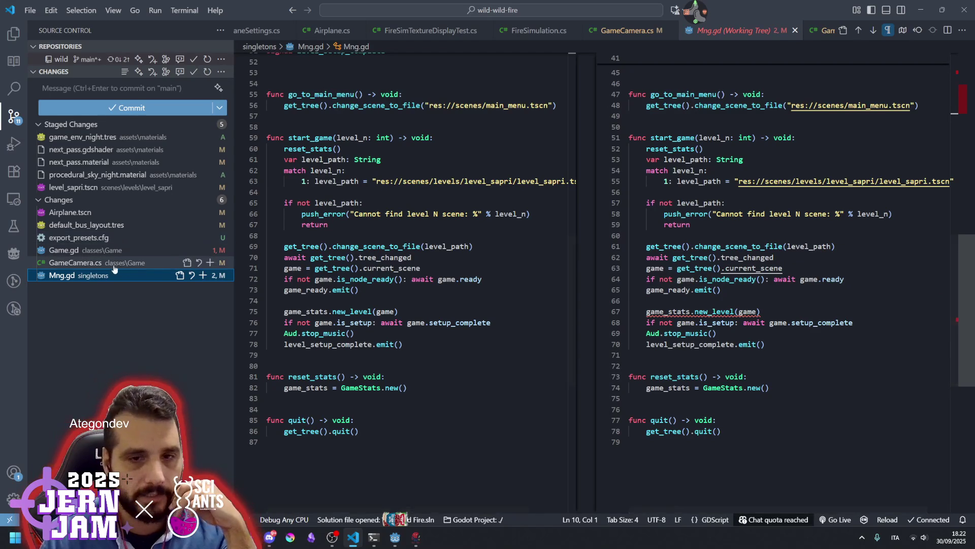
{"action": "left_click", "coordinate": [77, 224]}
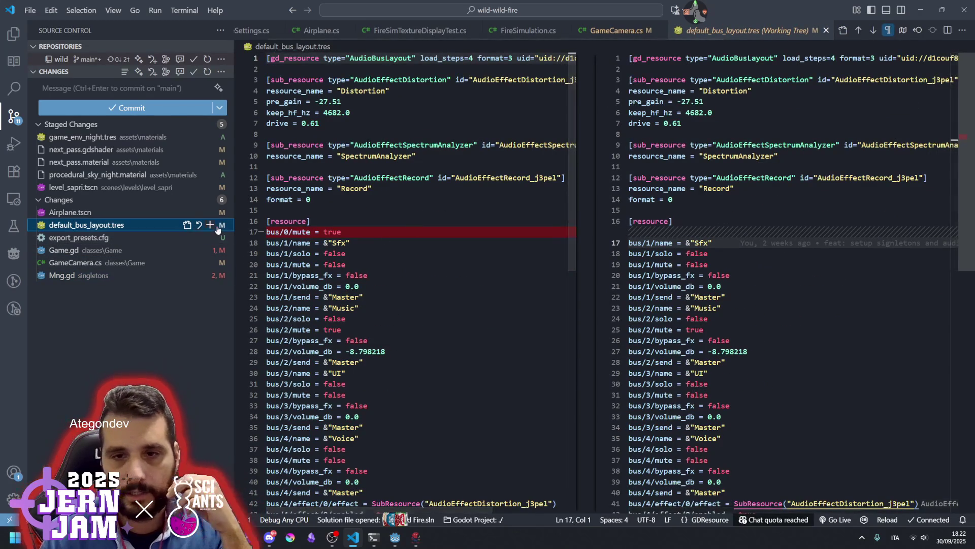
{"action": "left_click", "coordinate": [209, 225]}
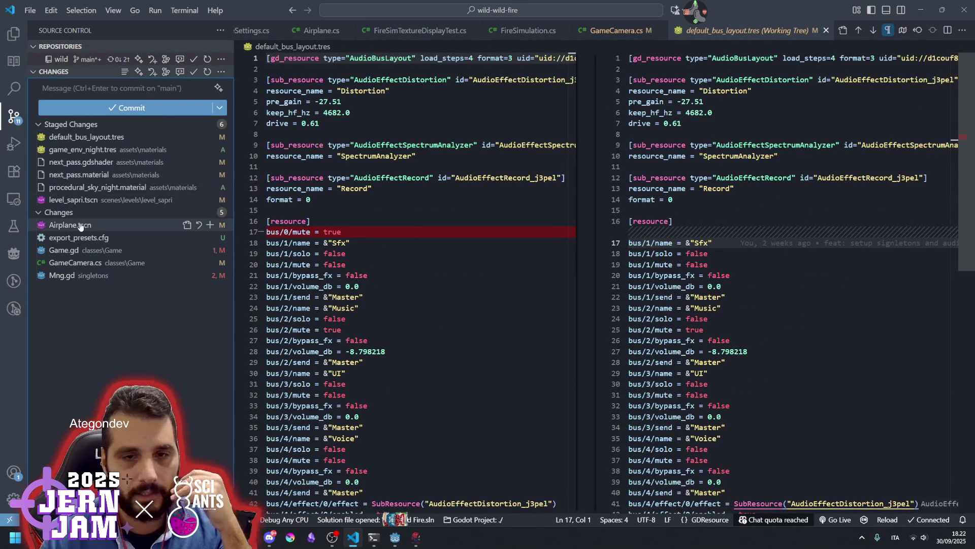
Check the Airplane.tscn diff and commit the staged files as 'feat: night sky'.
{"action": "left_click", "coordinate": [71, 224]}
{"action": "scroll", "coordinate": [728, 258], "scroll_direction": "down", "scroll_amount": 5}
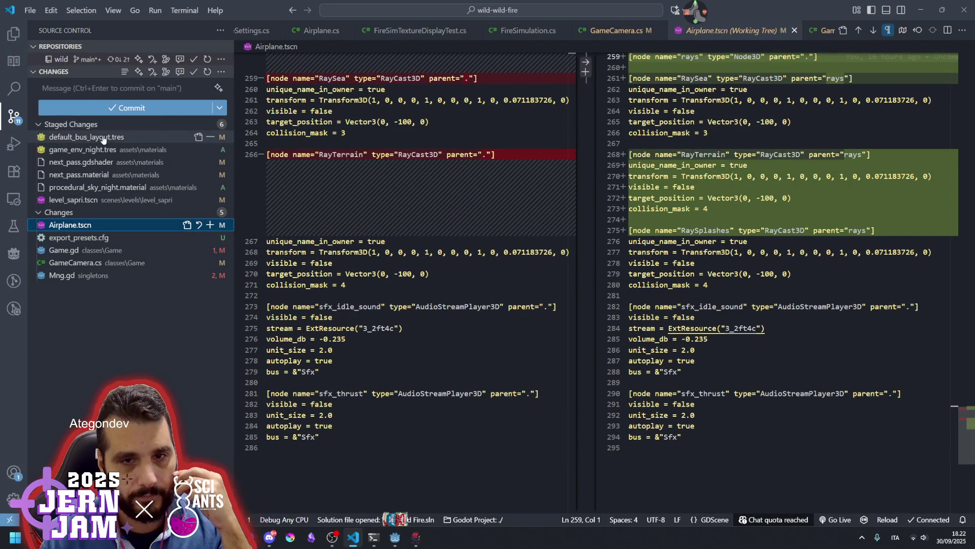
{"action": "left_click", "coordinate": [89, 90]}
{"action": "type", "text": "feat"}
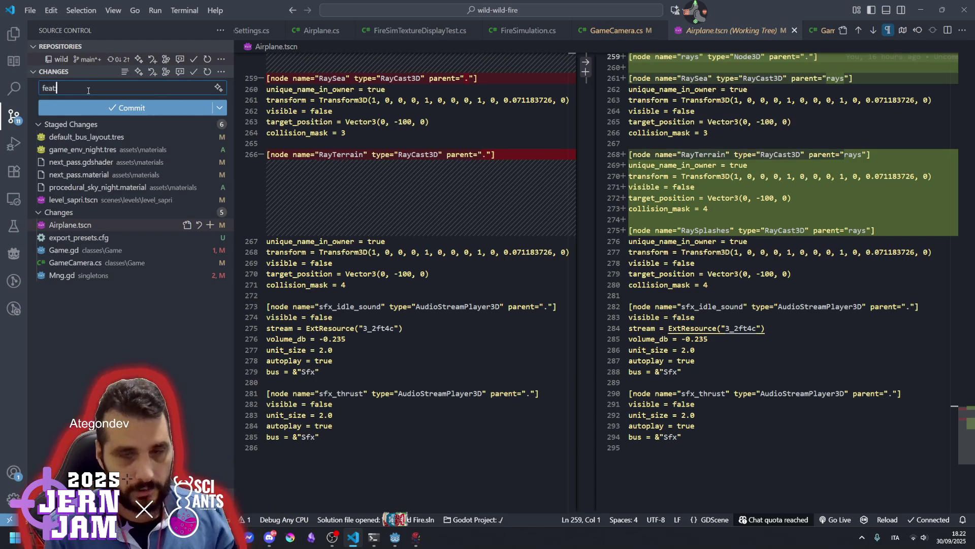
{"action": "type", "text": ": night sky"}
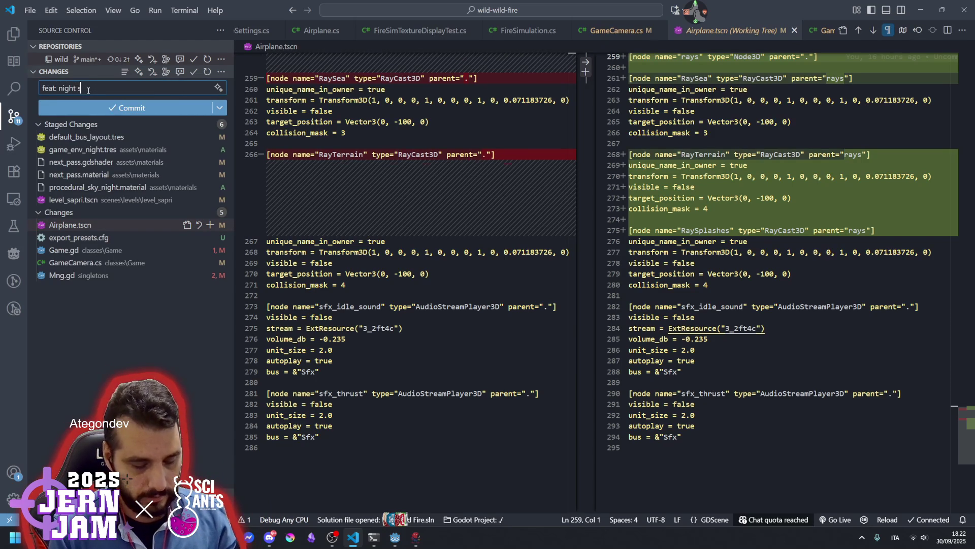
{"action": "left_click", "coordinate": [112, 104]}
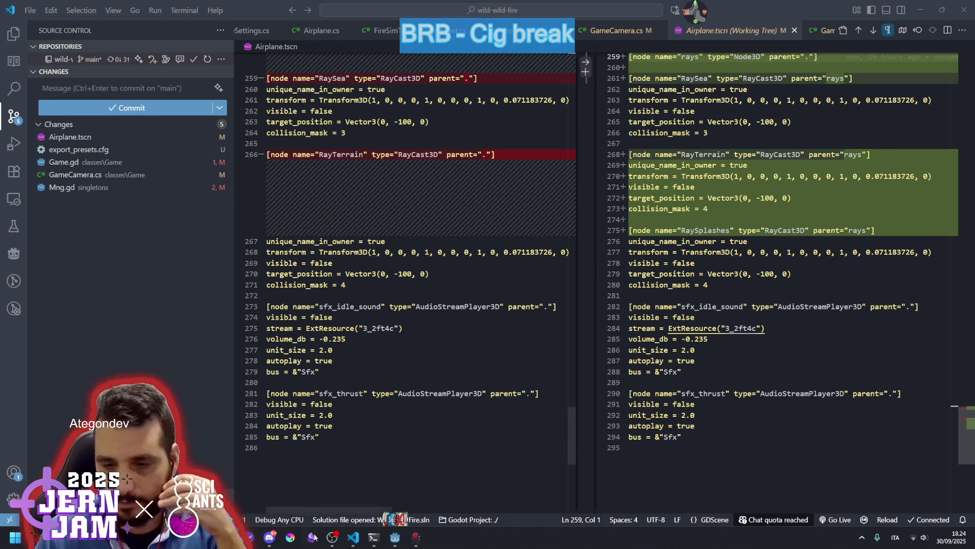
{"action": "mouse_move", "coordinate": [395, 537]}
{"action": "left_click", "coordinate": [343, 482]}
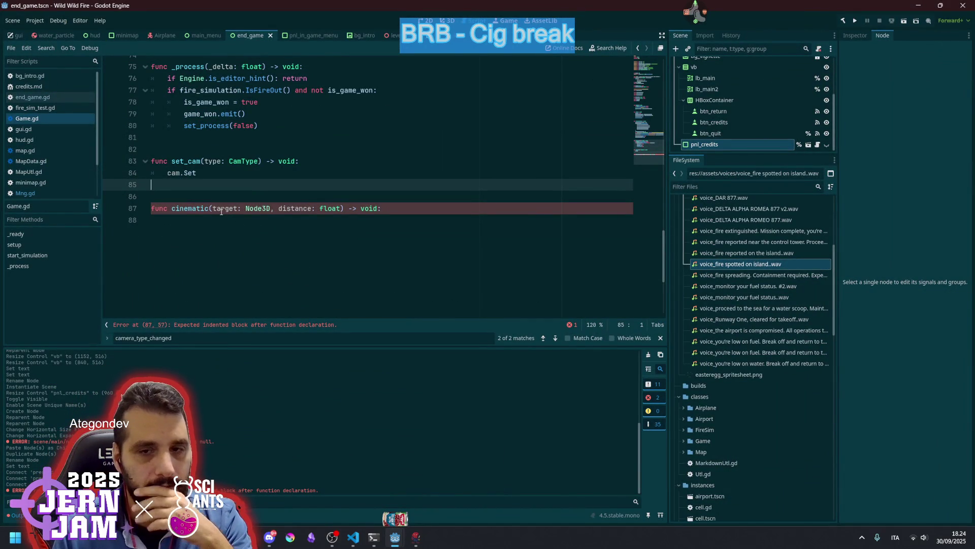
Rename the cinematic function to set_cam_cinematic, save Game.gd, and give it a pass body.
{"action": "left_click", "coordinate": [172, 209]}
{"action": "type", "text": "set_"}
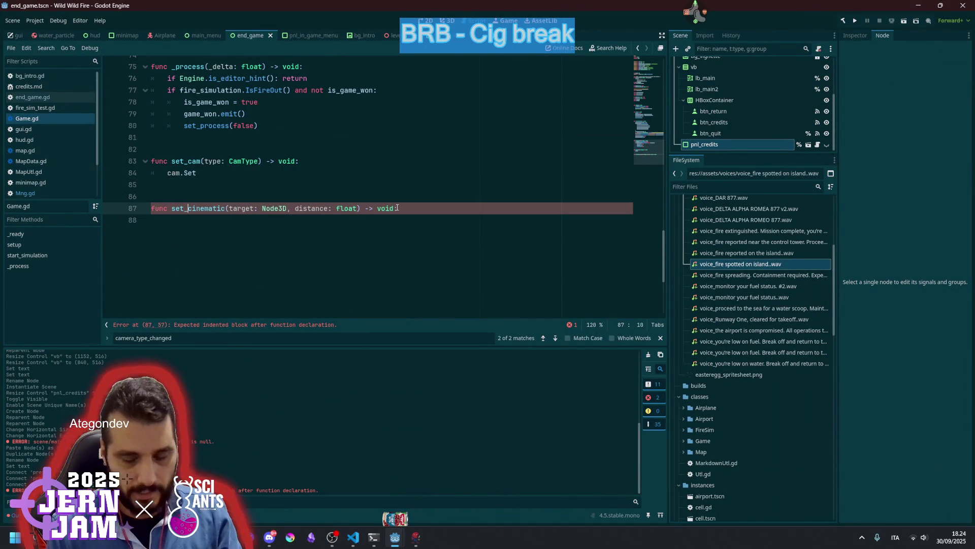
{"action": "type", "text": "cam"}
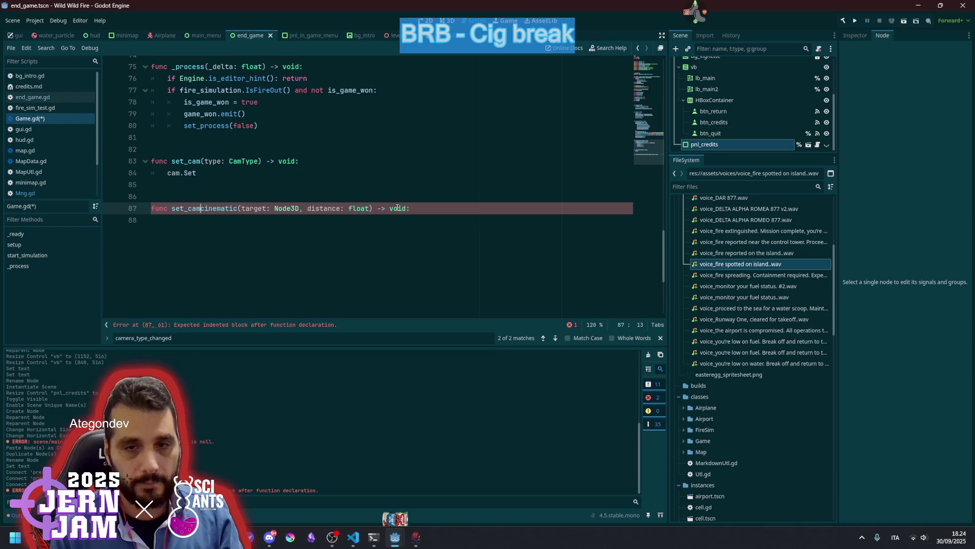
{"action": "type", "text": "_"}
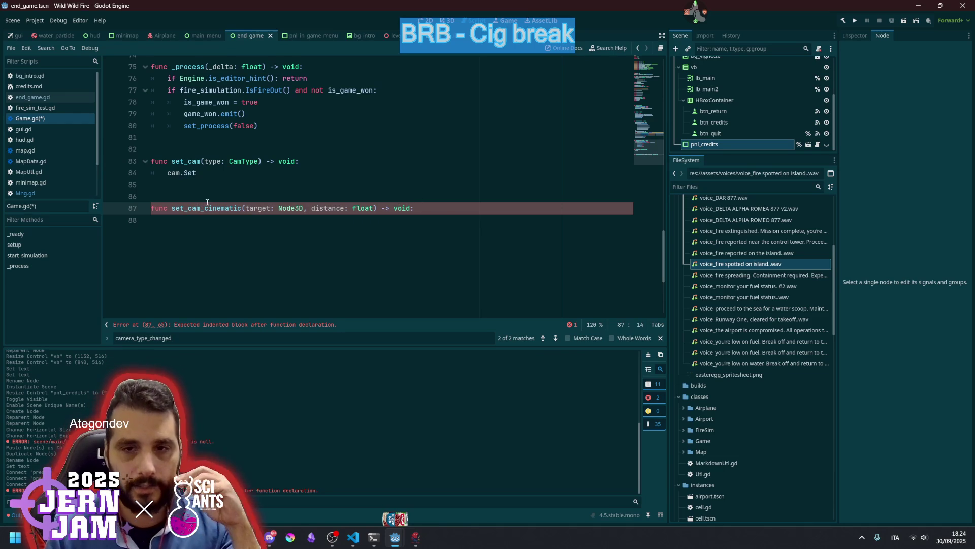
{"action": "left_click", "coordinate": [264, 171]}
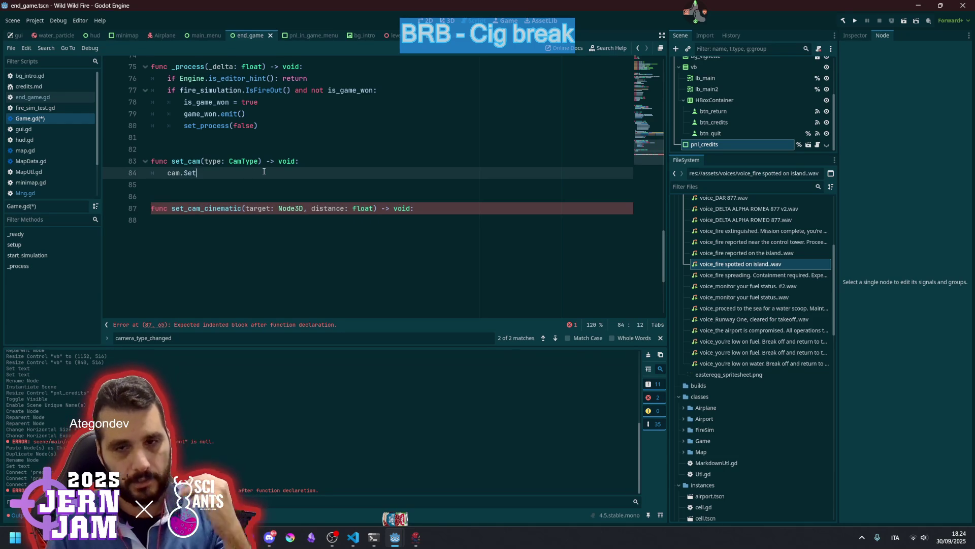
{"action": "key", "text": "ctrl+s"}
{"action": "key", "text": "Down"}
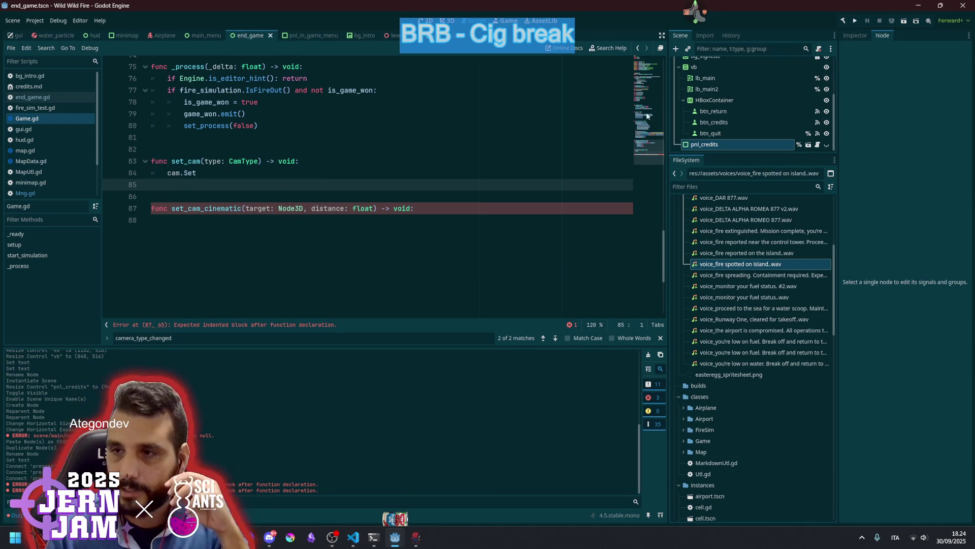
{"action": "left_click", "coordinate": [431, 203]}
{"action": "key", "text": "Return"}
{"action": "type", "text": "pass"}
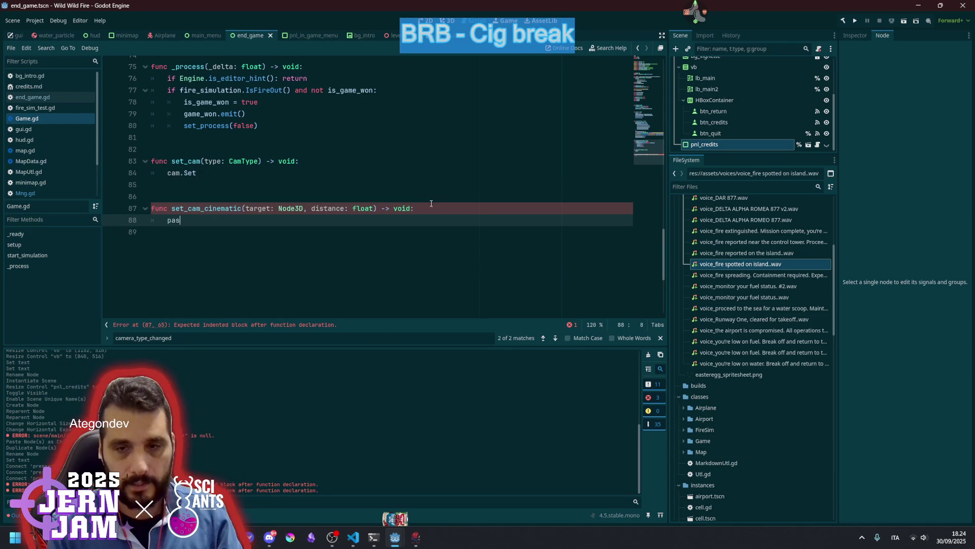
Trim the cam.Set call on line 84 back to just cam.
{"action": "left_click", "coordinate": [374, 174]}
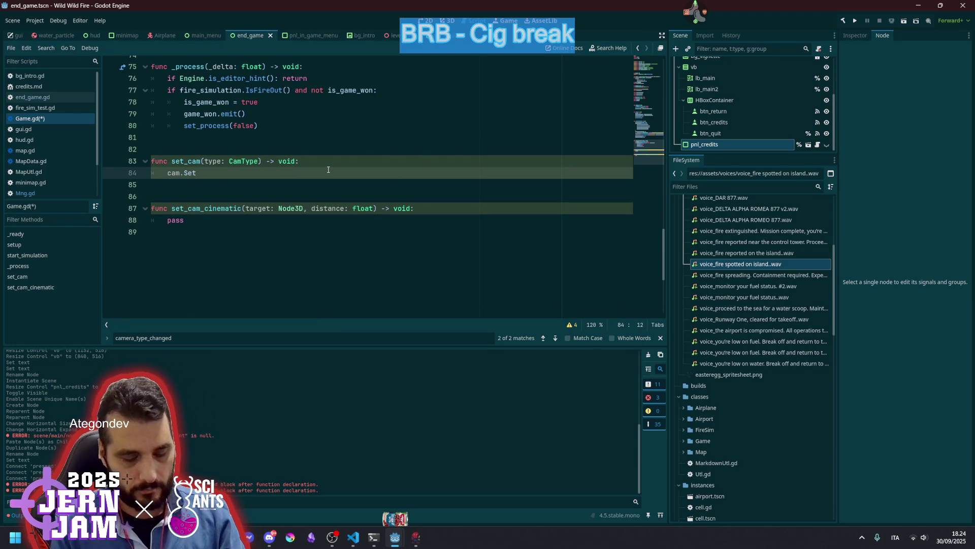
{"action": "key", "text": "BackSpace"}
{"action": "key", "text": "BackSpace"}
{"action": "key", "text": "BackSpace"}
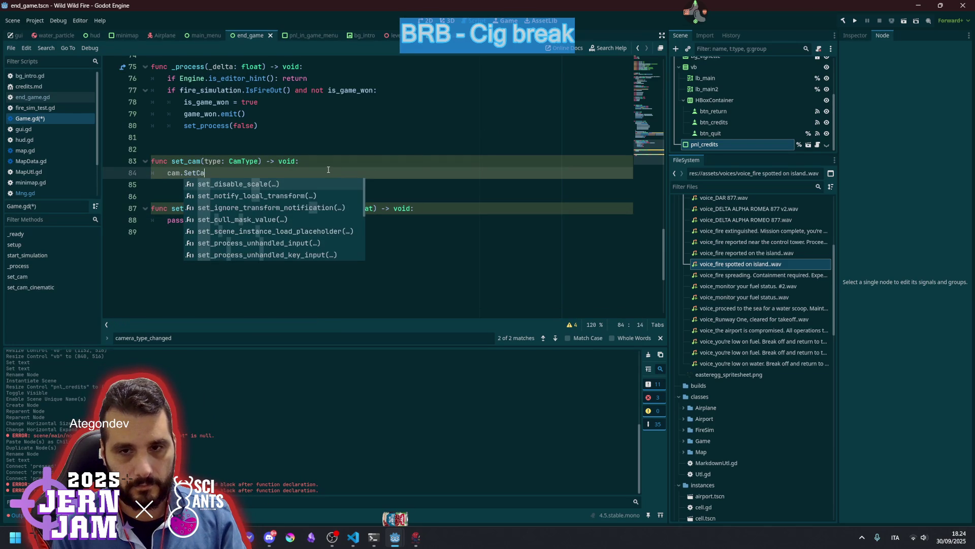
{"action": "key", "text": "BackSpace"}
{"action": "left_click", "coordinate": [363, 153]}
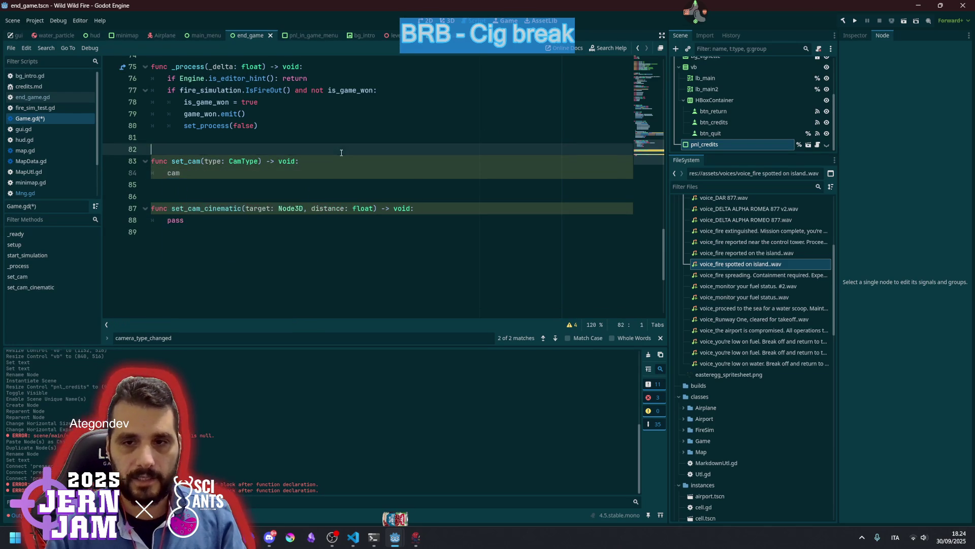
Add a get: block under var cam that returns airplane.
{"action": "left_click_drag", "start_coordinate": [647, 163], "coordinate": [651, 81]}
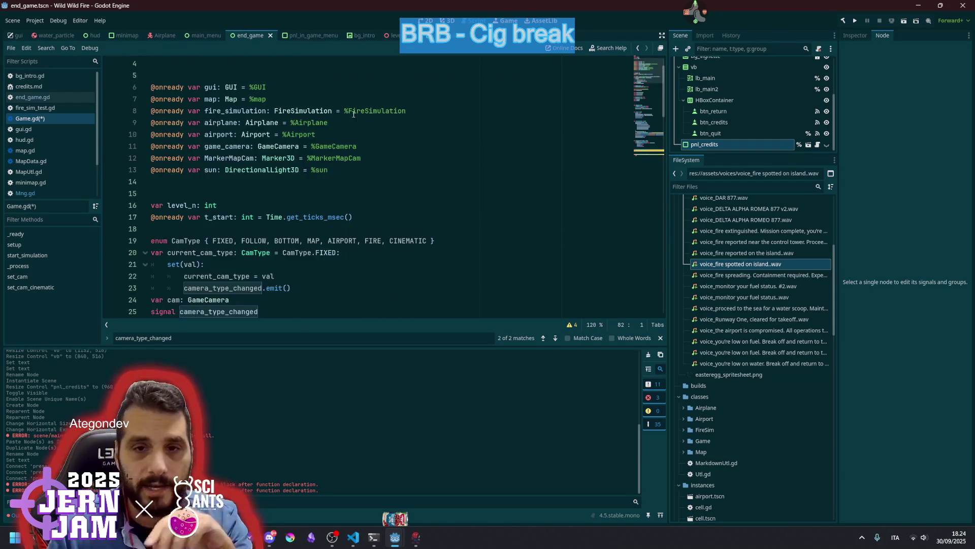
{"action": "scroll", "coordinate": [209, 238], "scroll_direction": "down", "scroll_amount": 2}
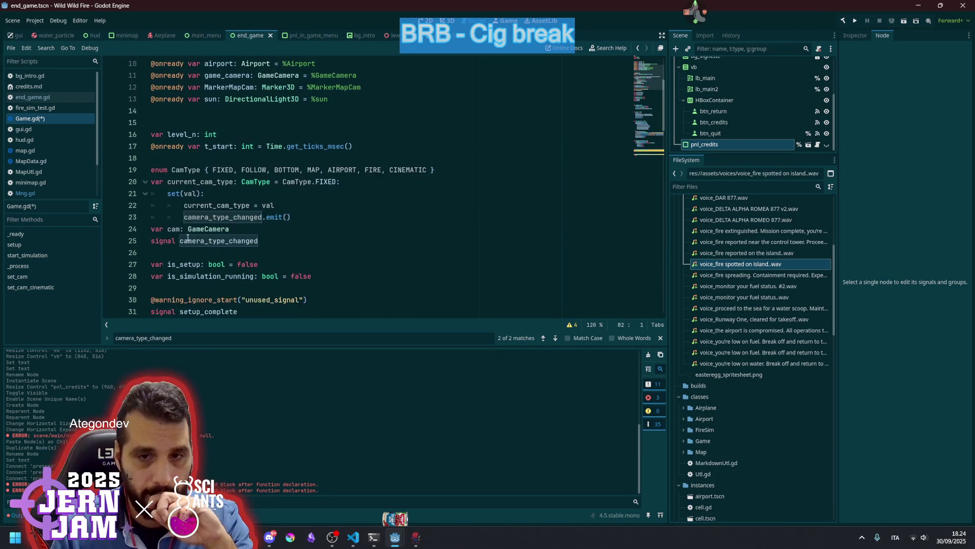
{"action": "left_click", "coordinate": [261, 232]}
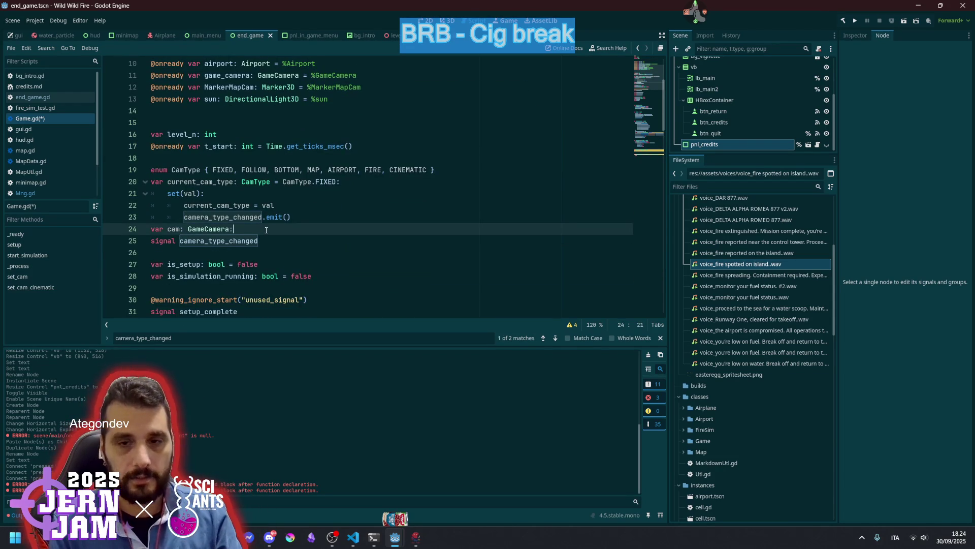
{"action": "key", "text": "Return"}
{"action": "type", "text": "get:"}
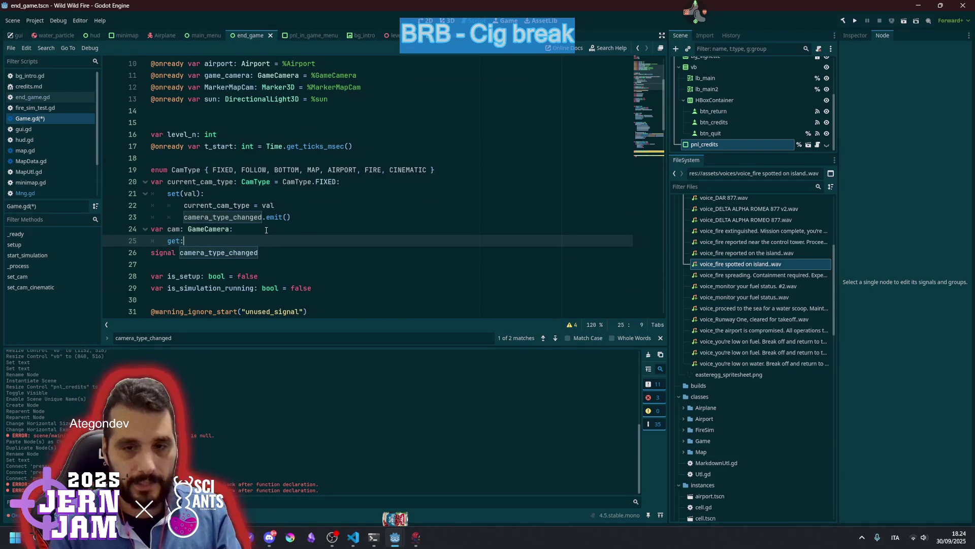
{"action": "type", "text": "Ai"}
{"action": "key", "text": "BackSpace"}
{"action": "key", "text": "BackSpace"}
{"action": "type", "text": "airplane"}
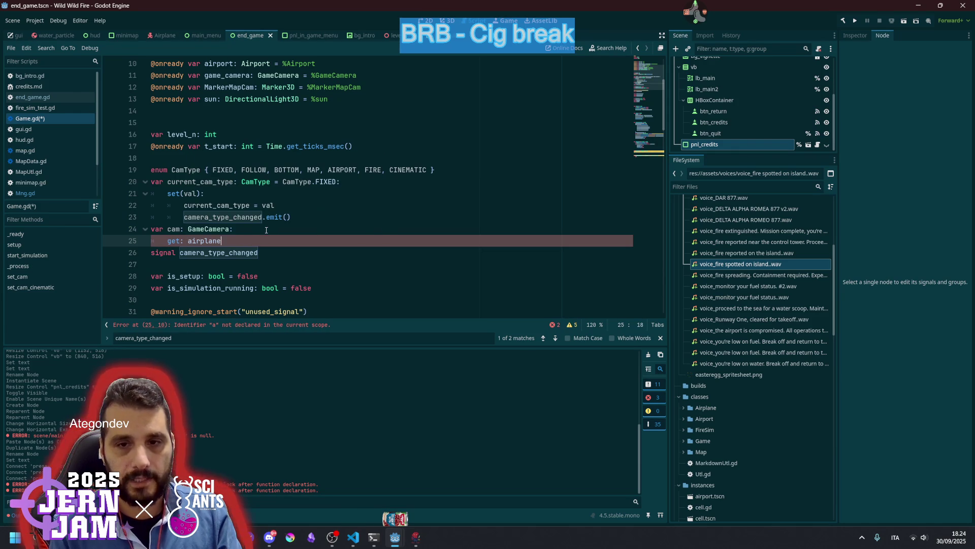
{"action": "key", "text": "Return"}
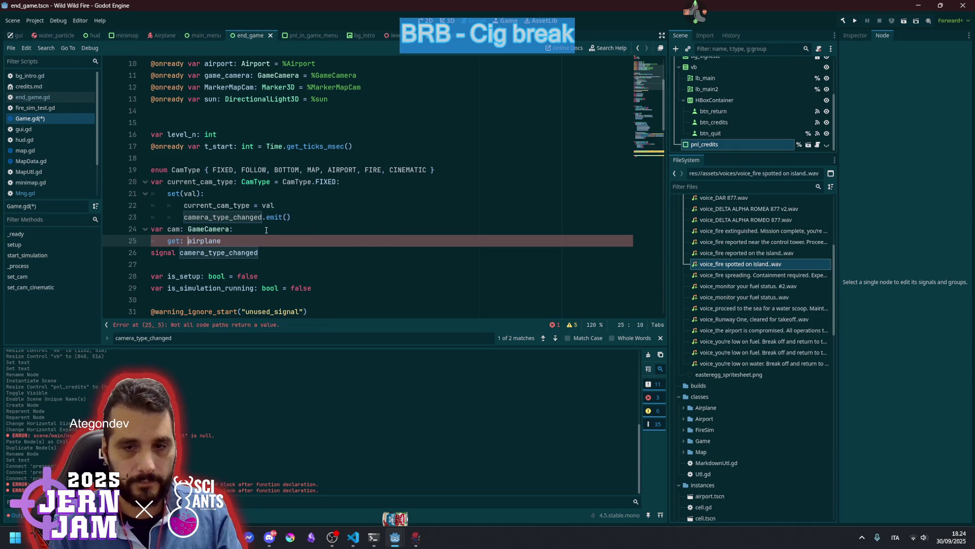
{"action": "type", "text": "retn"}
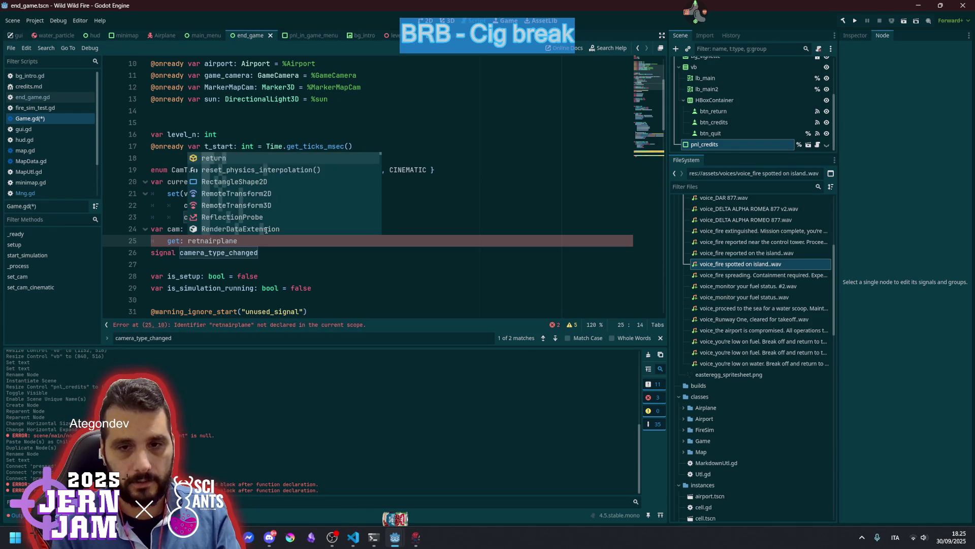
{"action": "key", "text": "Return"}
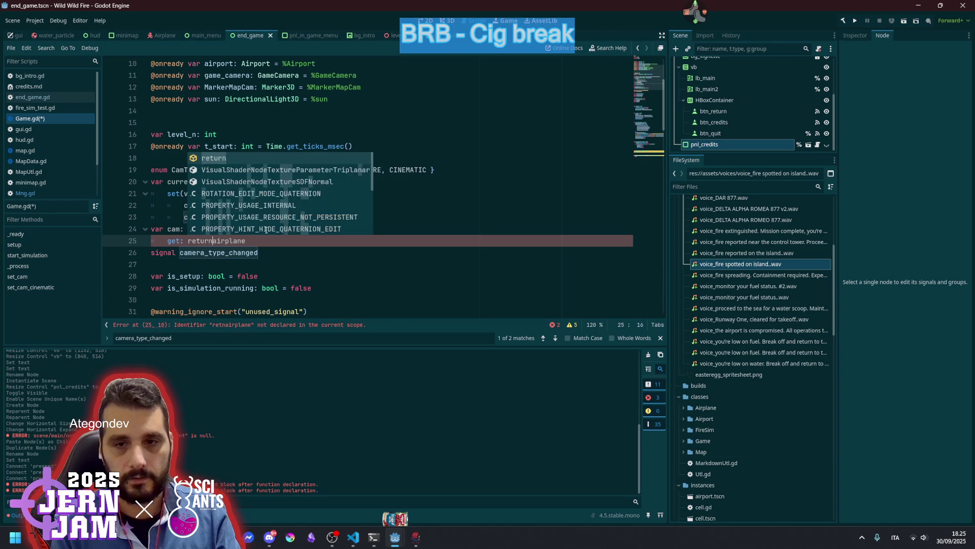
{"action": "key", "text": "End"}
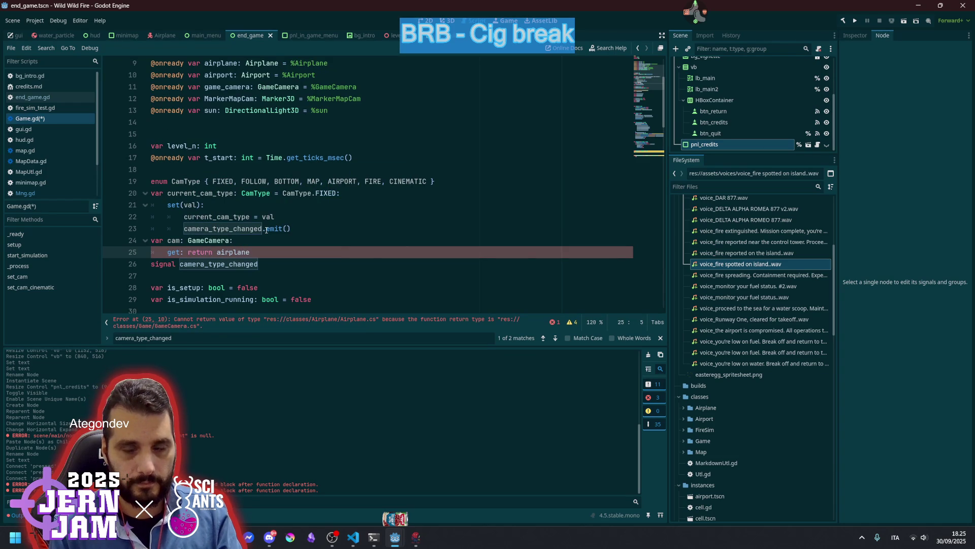
Drop a stray if line, finish the getter as return airplane.came, then switch to VS Code.
{"action": "key", "text": "Return"}
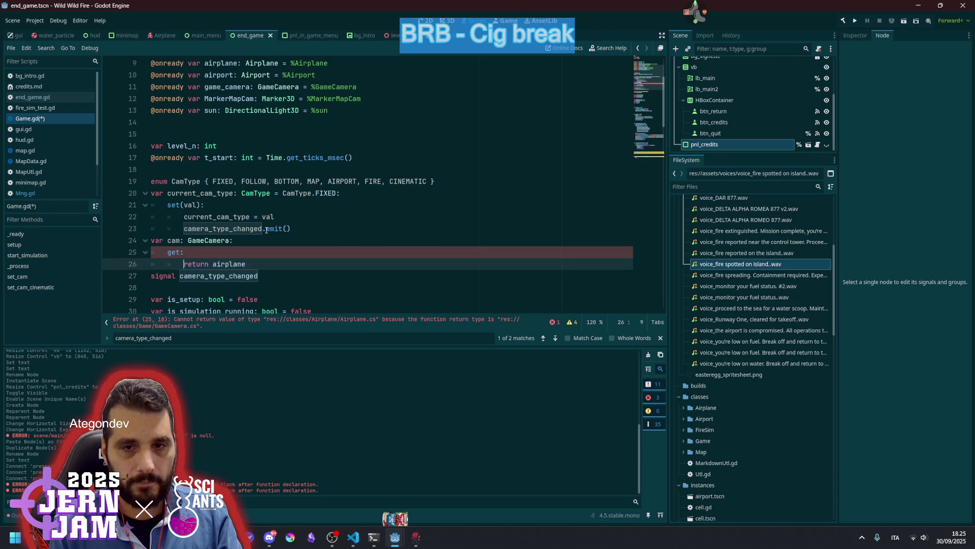
{"action": "key", "text": "Return"}
{"action": "type", "text": "if not"}
{"action": "key", "text": "BackSpace"}
{"action": "key", "text": "BackSpace"}
{"action": "key", "text": "BackSpace"}
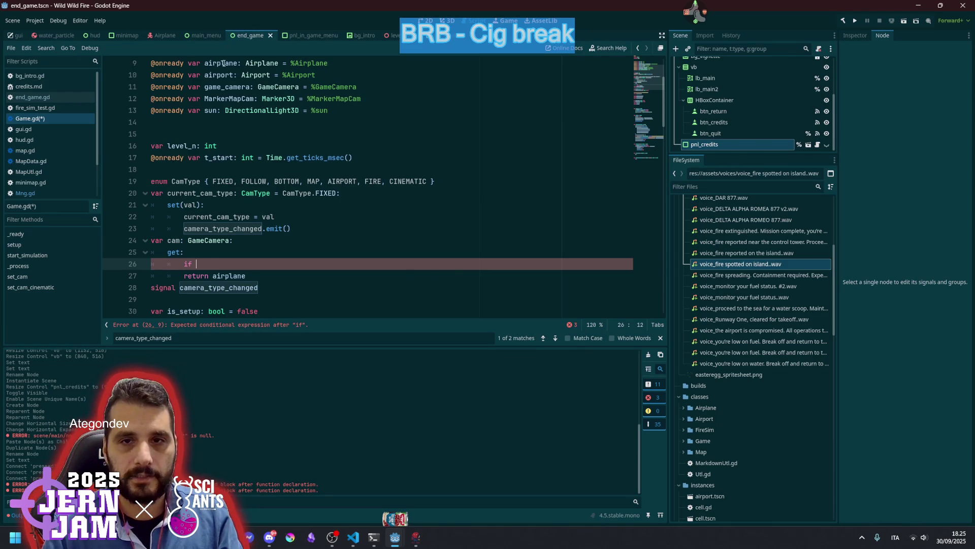
{"action": "key", "text": "BackSpace"}
{"action": "key", "text": "BackSpace"}
{"action": "key", "text": "BackSpace"}
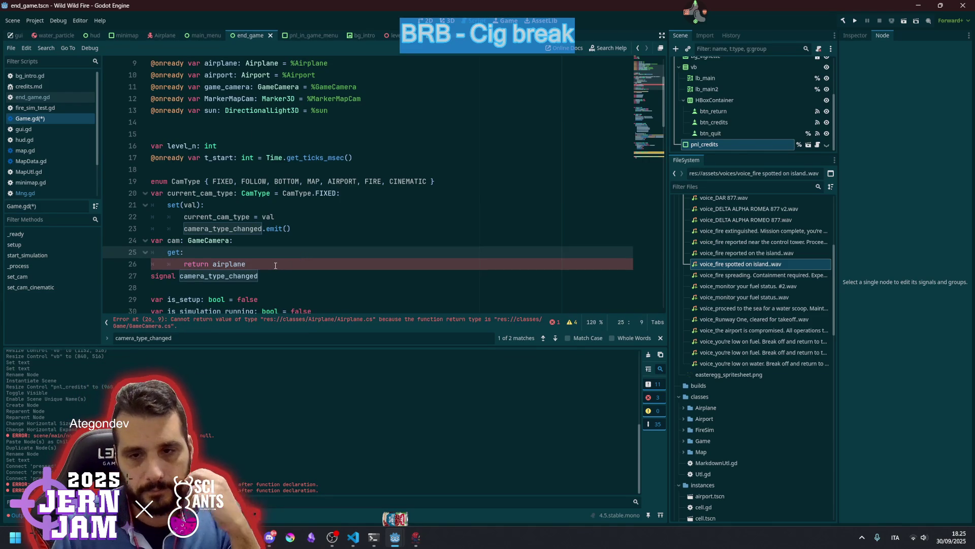
{"action": "left_click", "coordinate": [280, 261]}
{"action": "type", "text": "."}
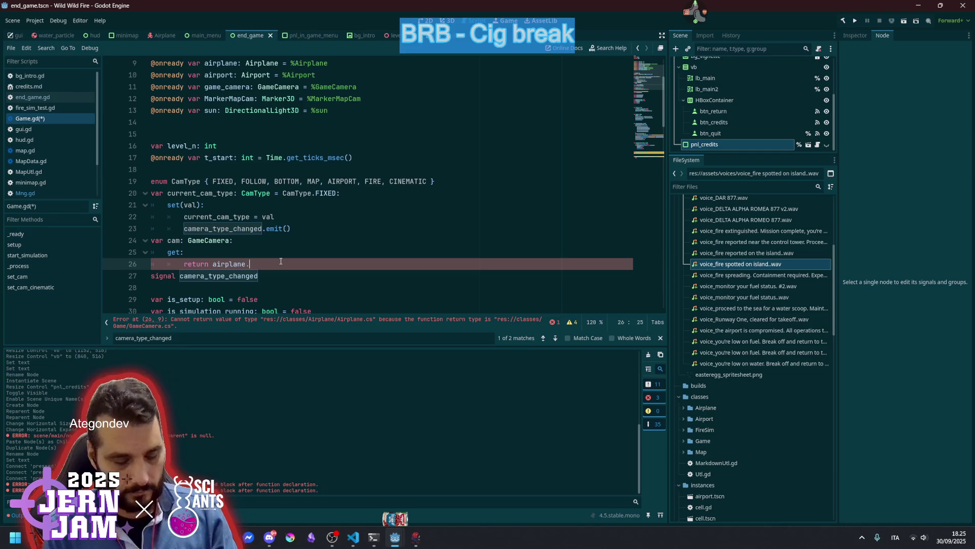
{"action": "type", "text": "came"}
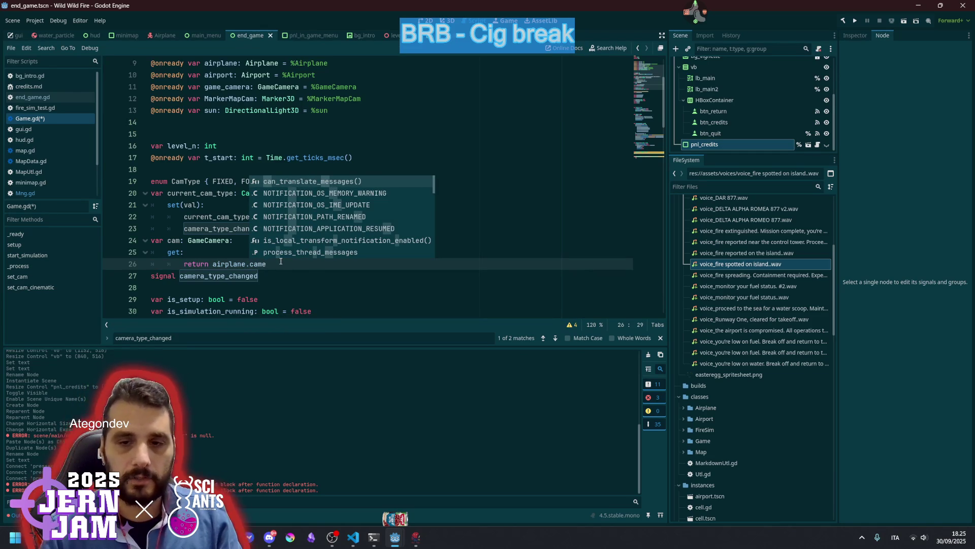
{"action": "left_click", "coordinate": [287, 278]}
{"action": "left_click", "coordinate": [280, 236]}
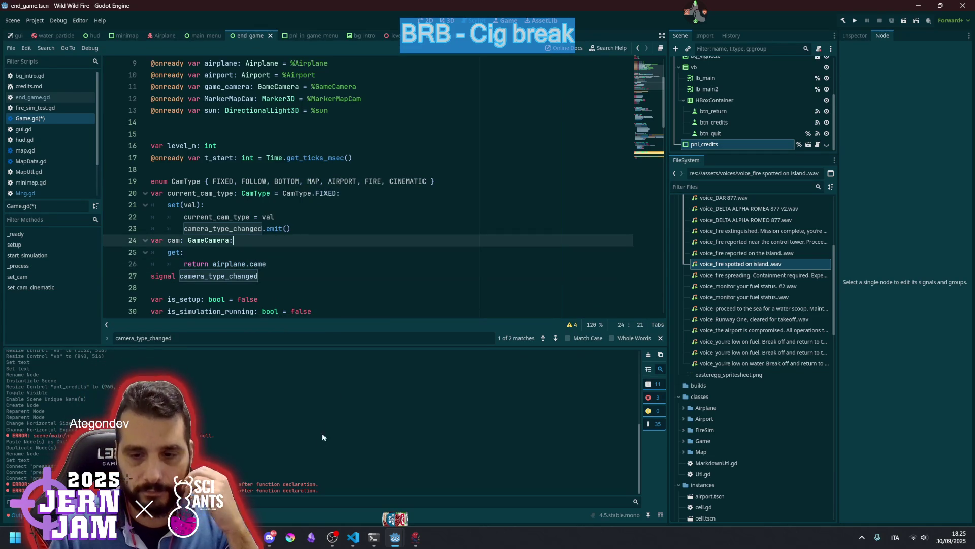
{"action": "left_click", "coordinate": [353, 537]}
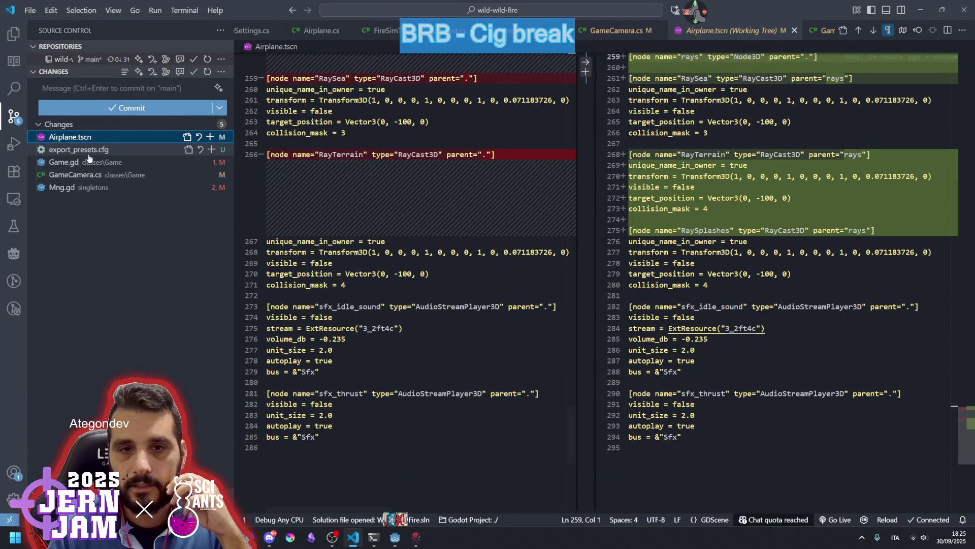
In Airplane.cs, duplicate the planeMesh field as a GameCamera field named Cam.
{"action": "left_click", "coordinate": [316, 31]}
{"action": "scroll", "coordinate": [402, 208], "scroll_direction": "up", "scroll_amount": 20}
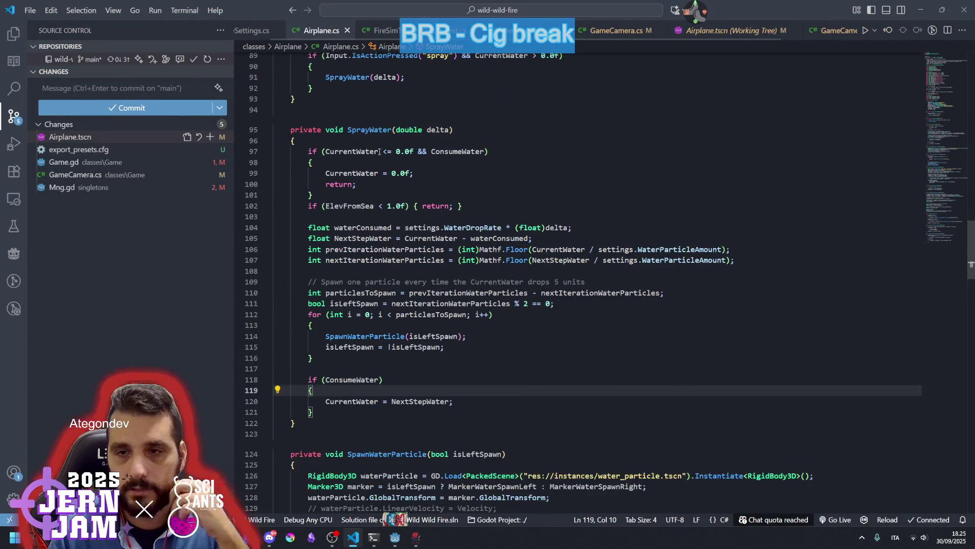
{"action": "scroll", "coordinate": [402, 209], "scroll_direction": "up", "scroll_amount": 7}
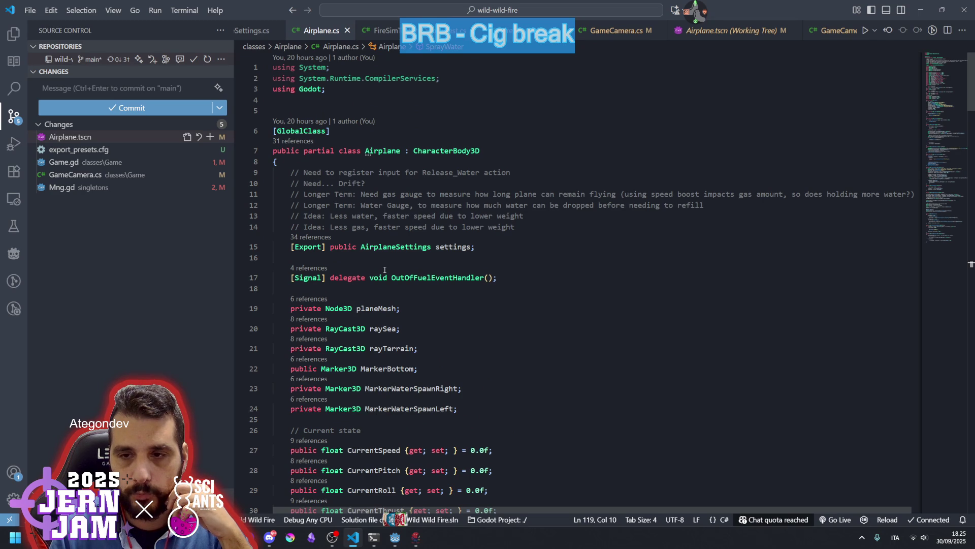
{"action": "scroll", "coordinate": [353, 222], "scroll_direction": "down", "scroll_amount": 4}
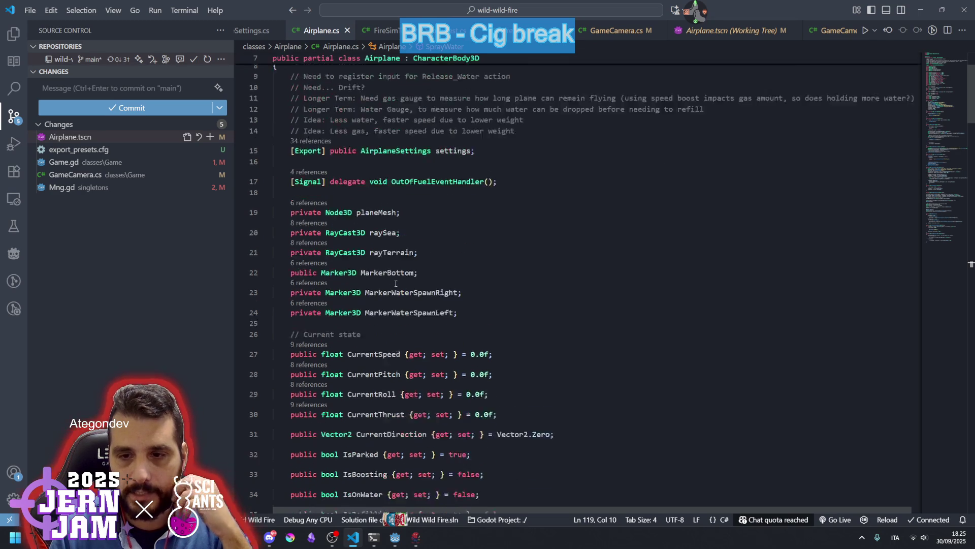
{"action": "scroll", "coordinate": [353, 222], "scroll_direction": "down", "scroll_amount": 6}
{"action": "scroll", "coordinate": [376, 153], "scroll_direction": "up", "scroll_amount": 4}
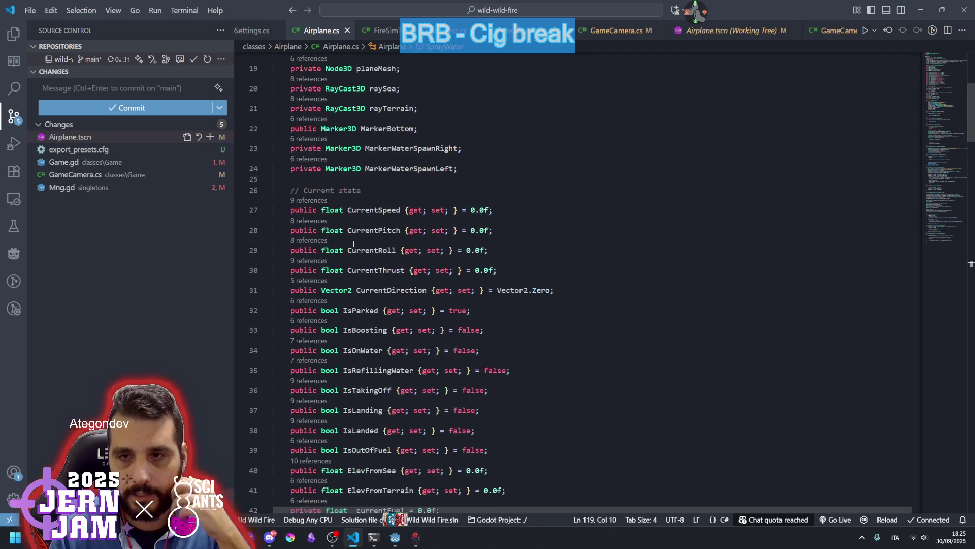
{"action": "left_click", "coordinate": [432, 117]}
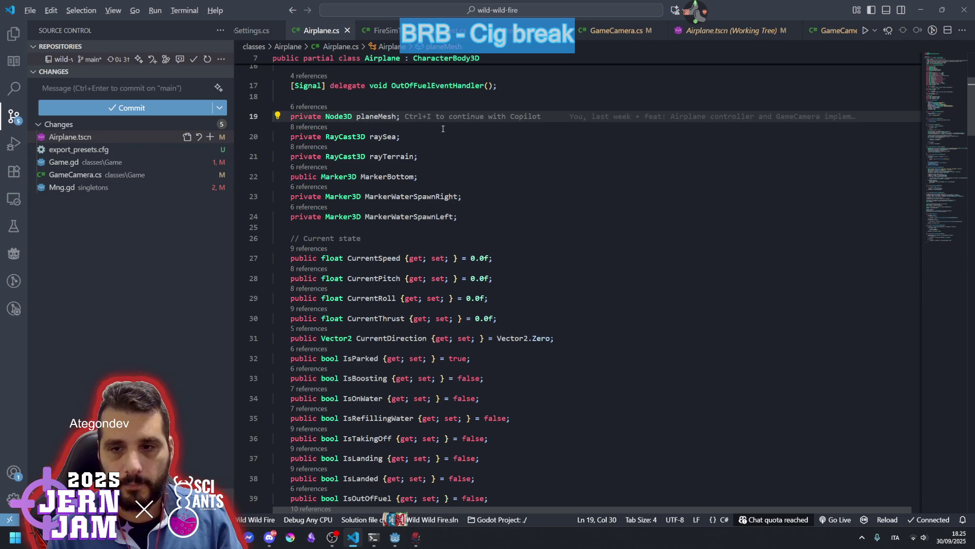
{"action": "key", "text": "shift+alt+Up"}
{"action": "key", "text": "Left"}
{"action": "key", "text": "ctrl+shift+Left"}
{"action": "type", "text": "c"}
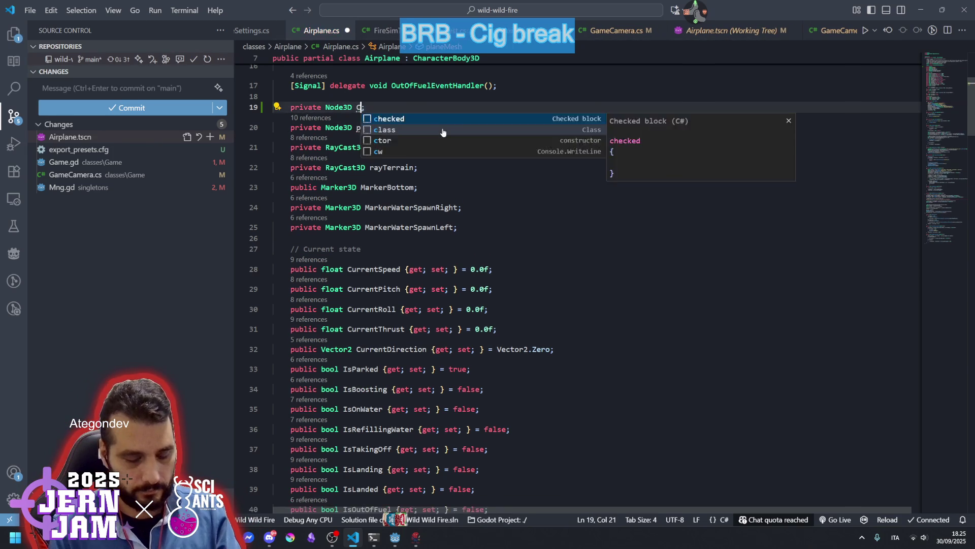
{"action": "key", "text": "BackSpace"}
{"action": "type", "text": "Cam"}
{"action": "key", "text": "ctrl+Left"}
{"action": "key", "text": "Left"}
{"action": "key", "text": "ctrl+shift+Left"}
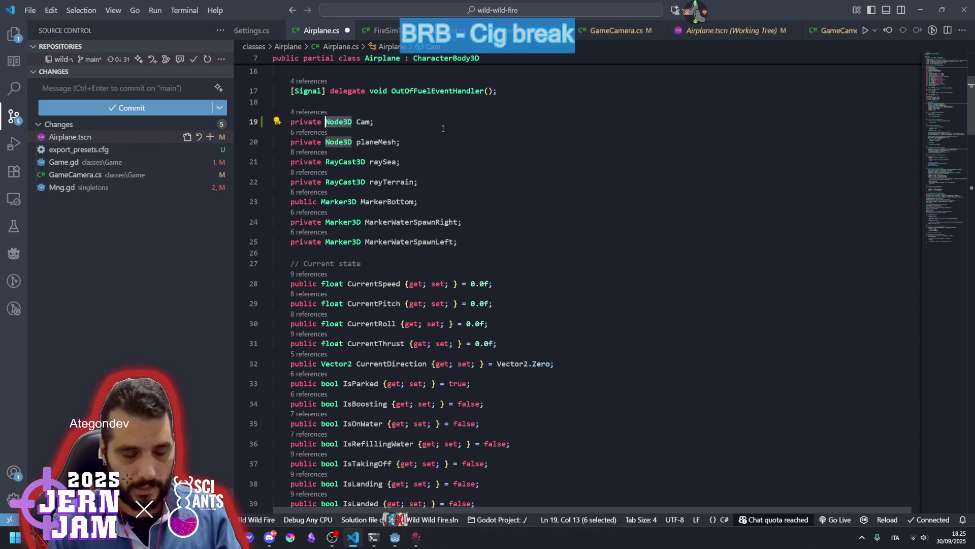
{"action": "type", "text": "GameCam"}
{"action": "key", "text": "Tab"}
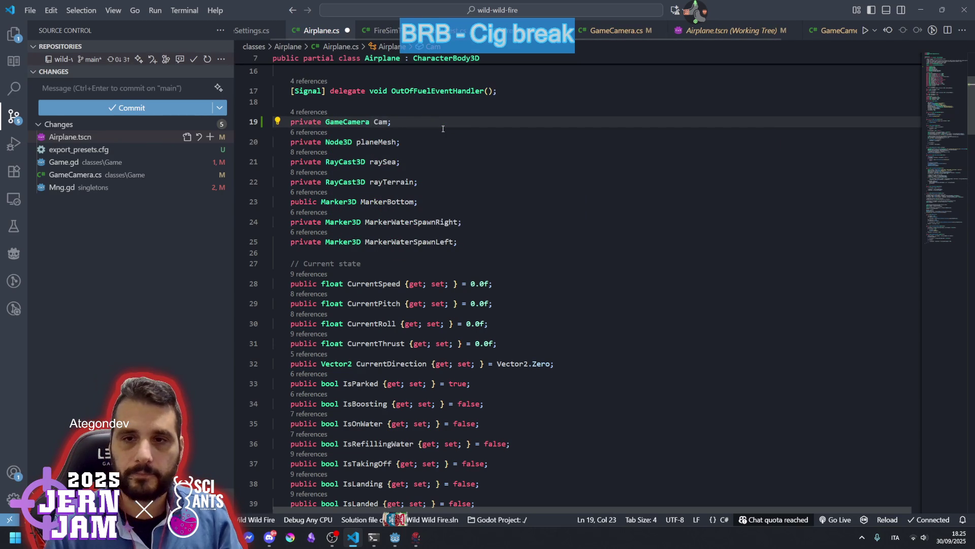
Make the new Cam field public.
{"action": "key", "text": "Home"}
{"action": "key", "text": "ctrl+shift+Right"}
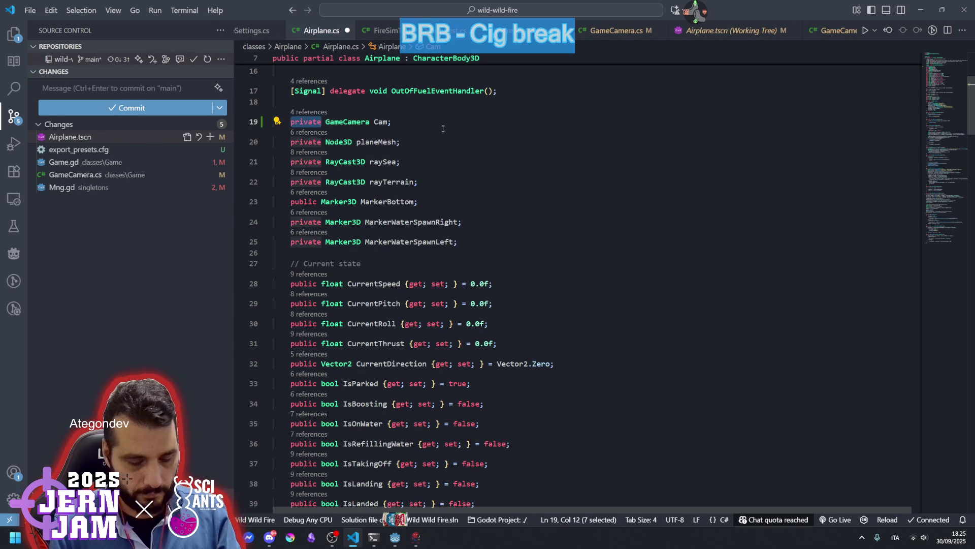
{"action": "type", "text": "public"}
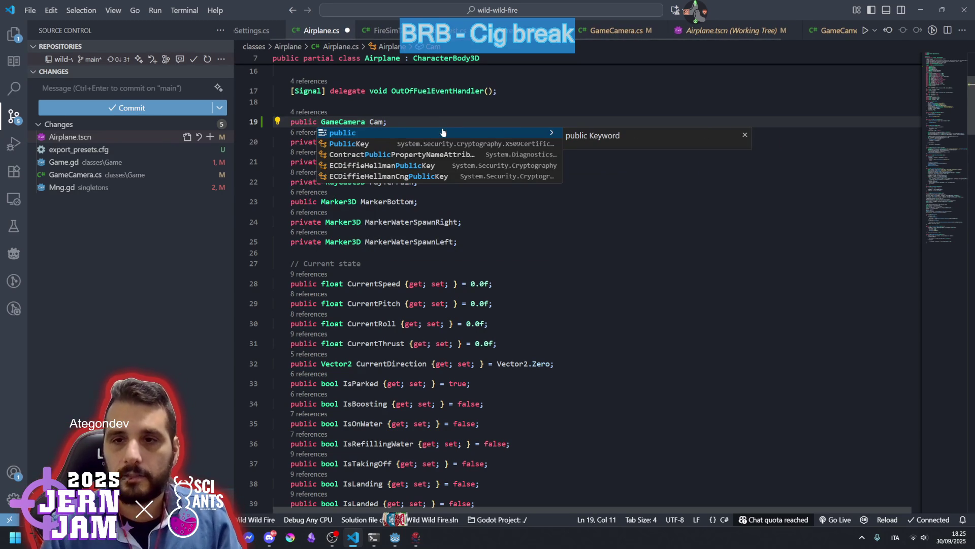
{"action": "key", "text": "Escape"}
{"action": "key", "text": "Up"}
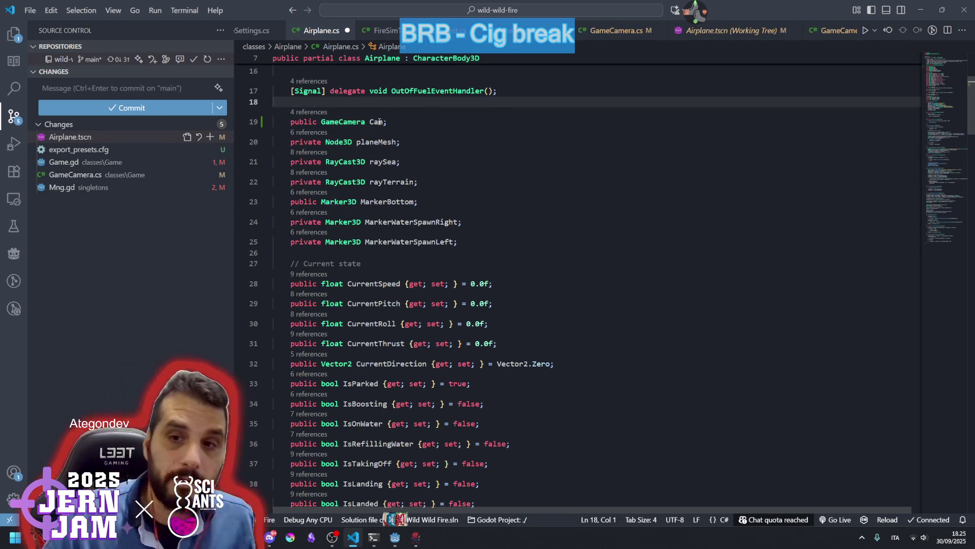
Duplicate the planeMesh assignment in _Ready as a Cam assignment.
{"action": "left_click", "coordinate": [377, 122]}
{"action": "scroll", "coordinate": [544, 161], "scroll_direction": "down", "scroll_amount": 10}
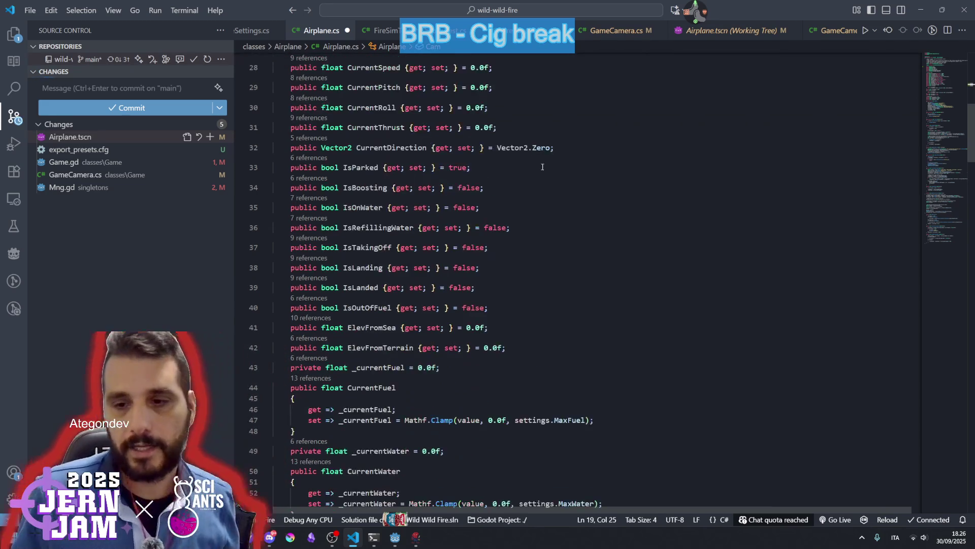
{"action": "scroll", "coordinate": [437, 258], "scroll_direction": "down", "scroll_amount": 3}
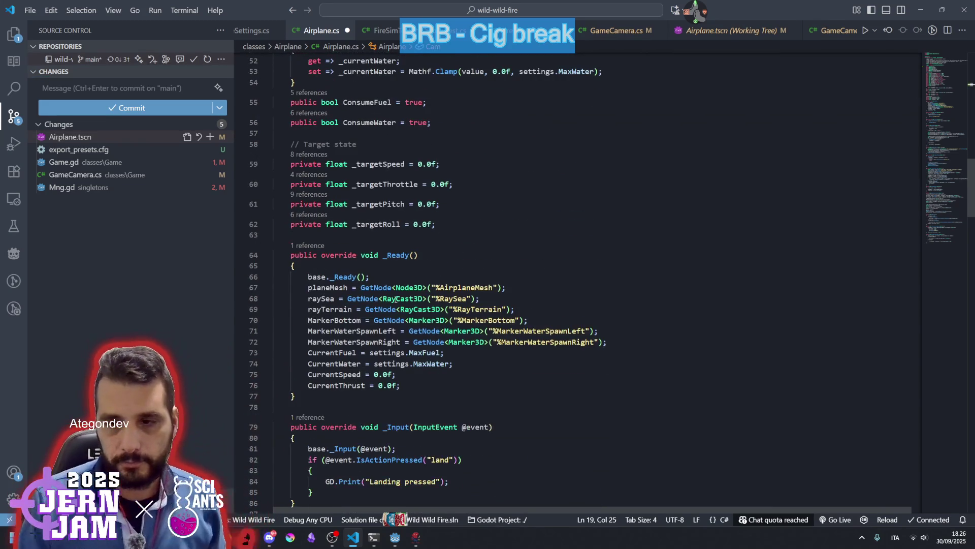
{"action": "left_click", "coordinate": [519, 286]}
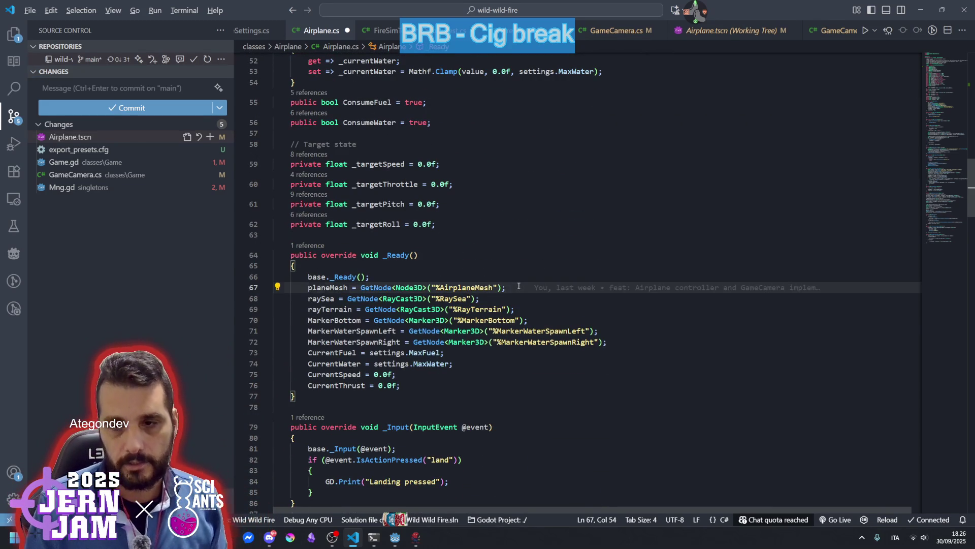
{"action": "key", "text": "shift+alt+Up"}
{"action": "key", "text": "Home"}
{"action": "key", "text": "ctrl+shift+Right"}
{"action": "type", "text": "public GameCamera Cam;"}
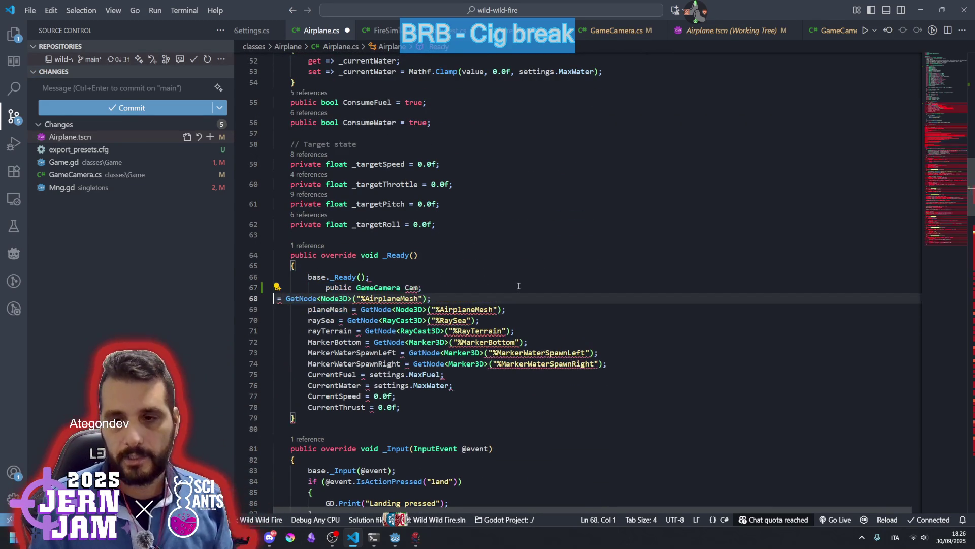
{"action": "key", "text": "ctrl+z"}
{"action": "key", "text": "ctrl+z"}
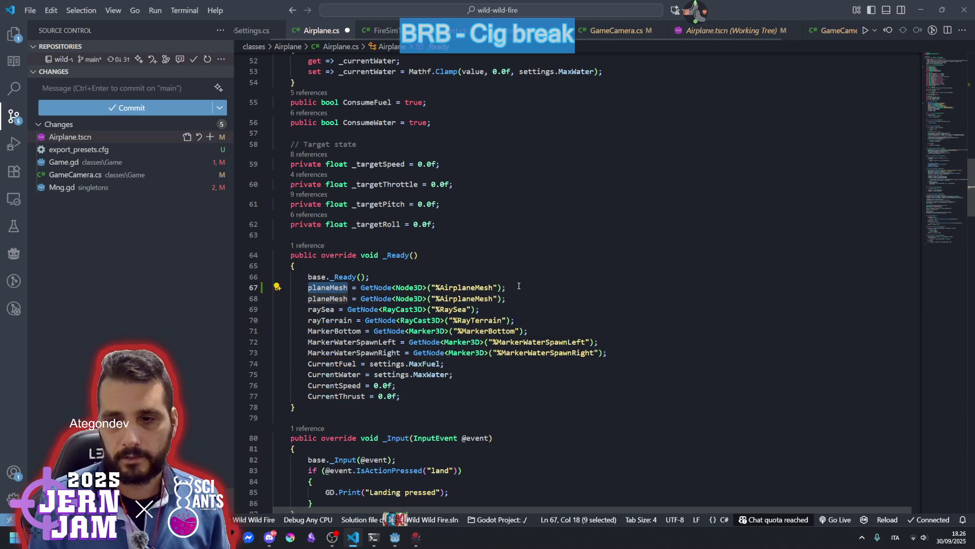
{"action": "type", "text": "Cam"}
{"action": "key", "text": "Escape"}
{"action": "key", "text": "Up"}
{"action": "key", "text": "End"}
Rename the Cam field to cam everywhere with F2.
{"action": "double_click", "coordinate": [314, 287]}
{"action": "mouse_move", "coordinate": [364, 282]}
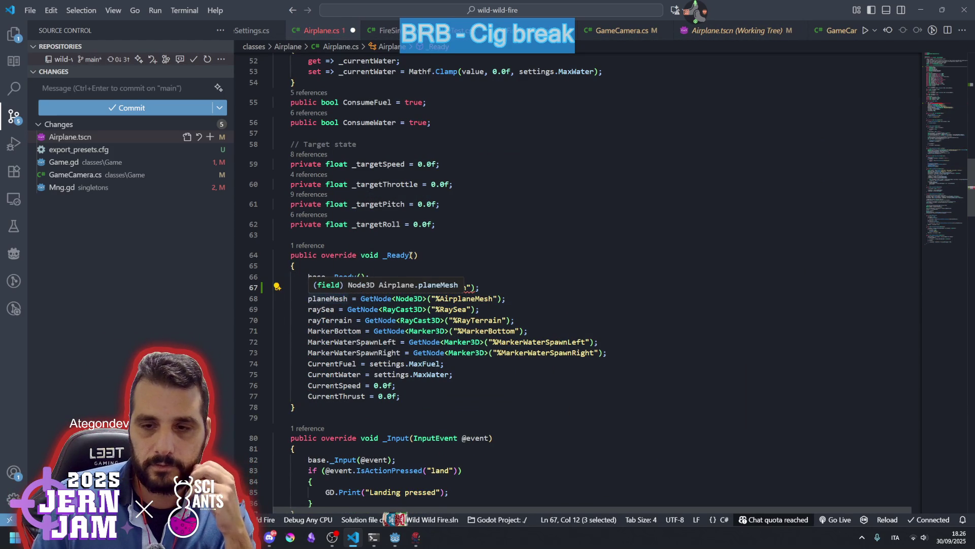
{"action": "left_click", "coordinate": [411, 255]}
{"action": "left_click", "coordinate": [312, 287]}
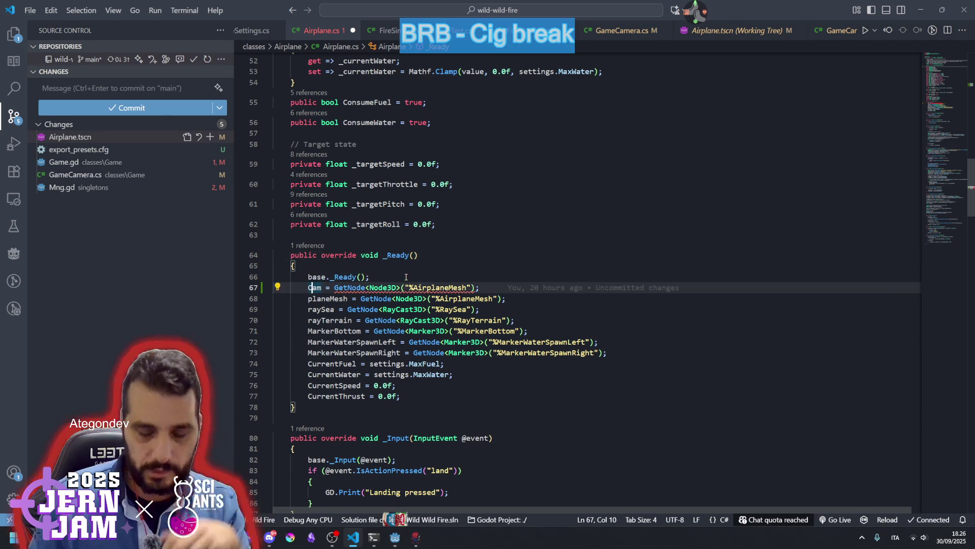
{"action": "key", "text": "ctrl+space"}
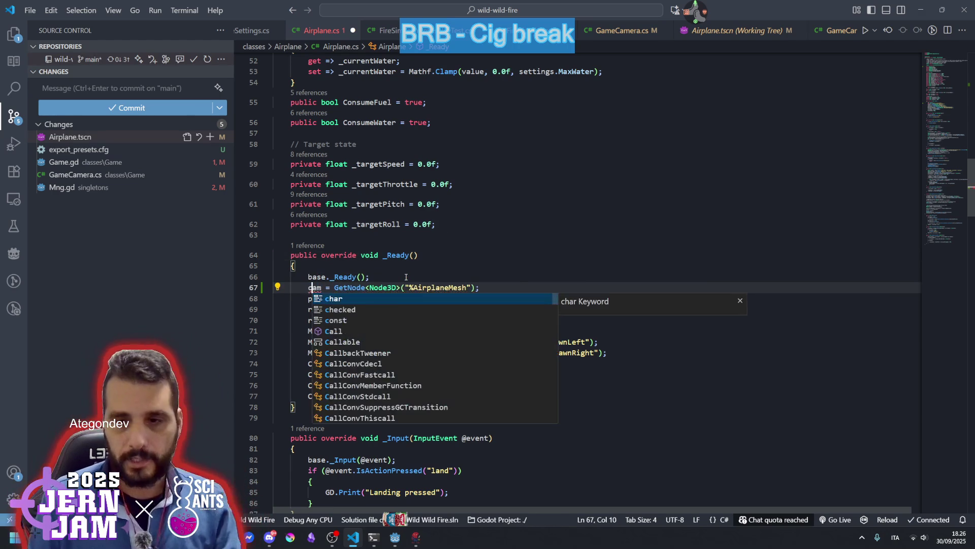
{"action": "scroll", "coordinate": [390, 173], "scroll_direction": "up", "scroll_amount": 10}
{"action": "scroll", "coordinate": [390, 172], "scroll_direction": "up", "scroll_amount": 5}
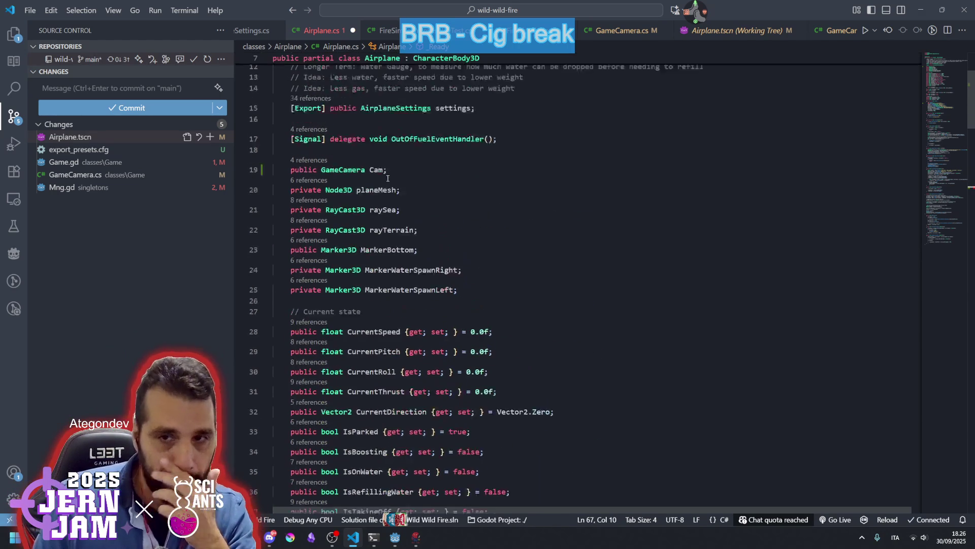
{"action": "left_click", "coordinate": [373, 196]}
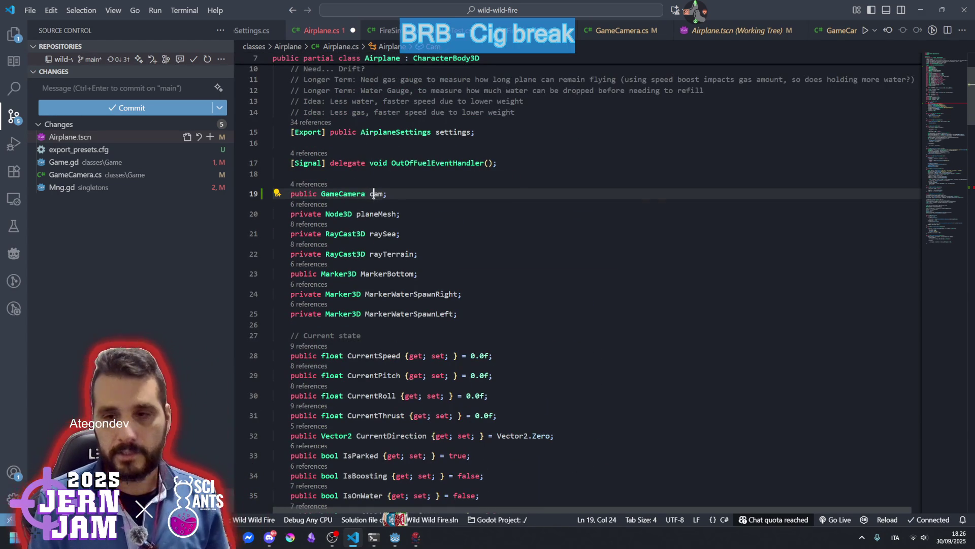
{"action": "key", "text": "F2"}
{"action": "type", "text": "cam"}
{"action": "scroll", "coordinate": [376, 195], "scroll_direction": "down", "scroll_amount": 1}
{"action": "key", "text": "Return"}
{"action": "left_click", "coordinate": [380, 352]}
{"action": "scroll", "coordinate": [380, 352], "scroll_direction": "down", "scroll_amount": 12}
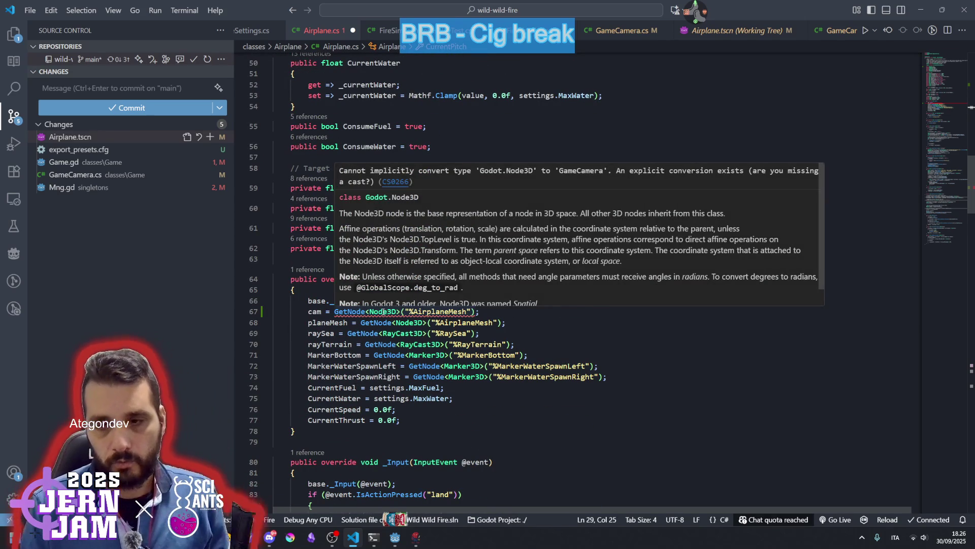
Change line 67 to cam = GetNode<GameCamera>("%cam") and save Airplane.cs.
{"action": "double_click", "coordinate": [383, 311]}
{"action": "mouse_move", "coordinate": [436, 308]}
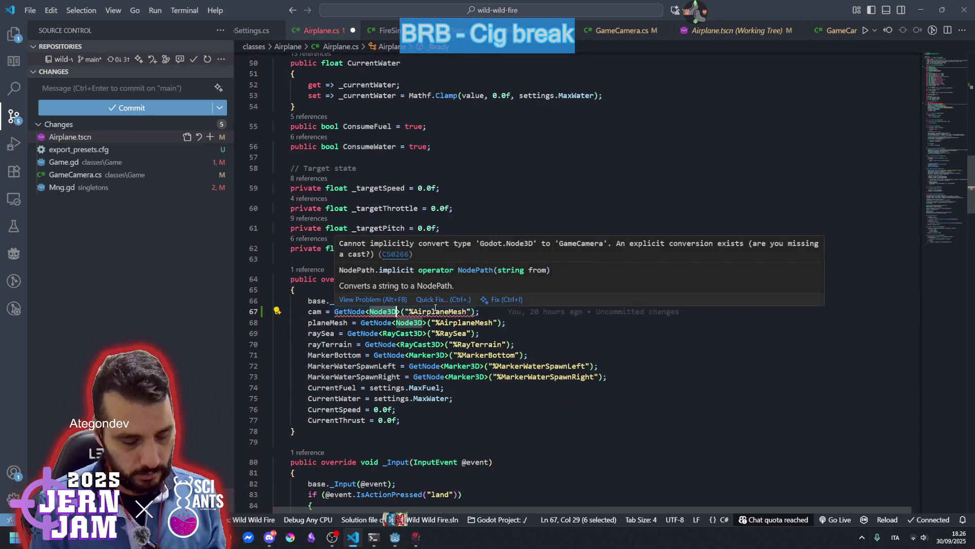
{"action": "type", "text": "Game"}
{"action": "key", "text": "Tab"}
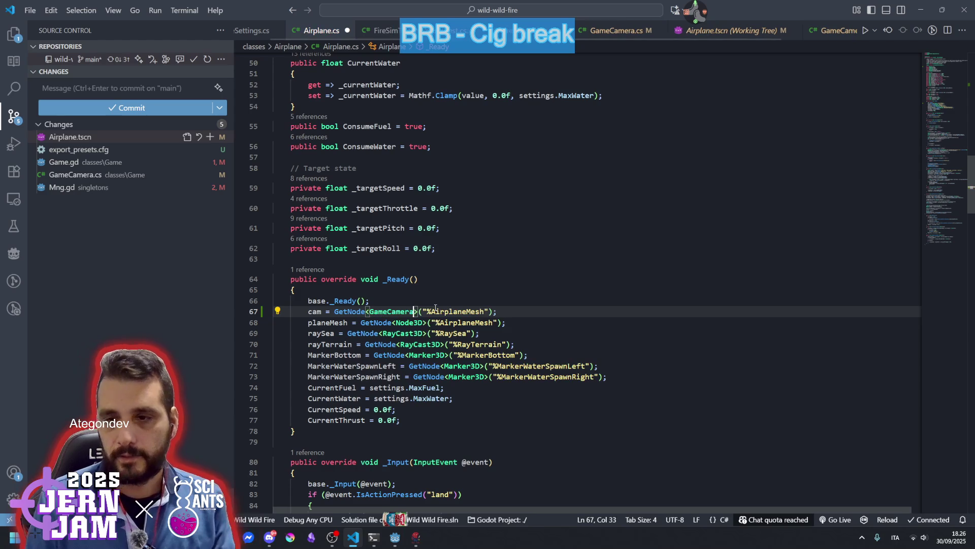
{"action": "left_click", "coordinate": [436, 308]}
{"action": "key", "text": "ctrl+shift+Right"}
{"action": "type", "text": "cam"}
{"action": "left_click", "coordinate": [479, 289]}
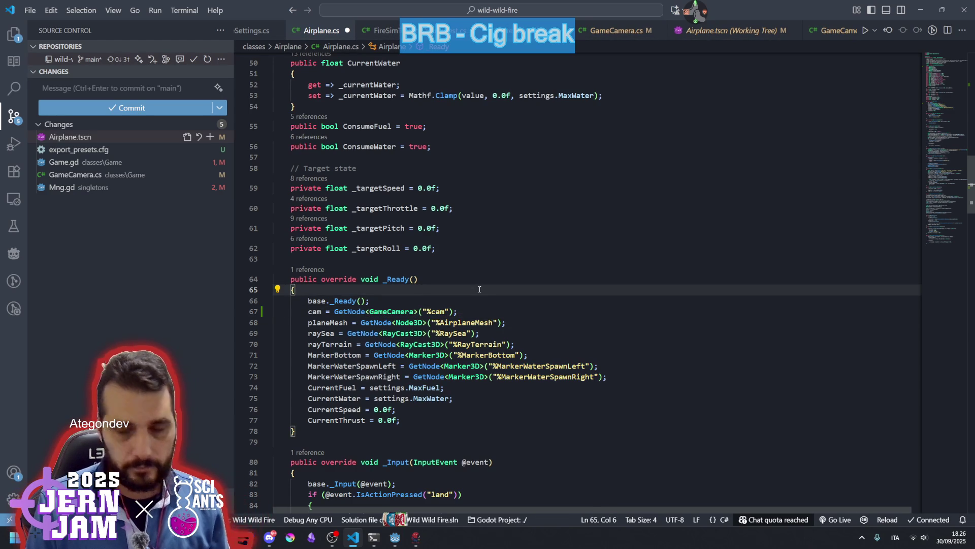
{"action": "left_click", "coordinate": [482, 279]}
{"action": "key", "text": "ctrl+s"}
Return to Godot, open the Airplane scene and collapse its rays node.
{"action": "mouse_move", "coordinate": [396, 538]}
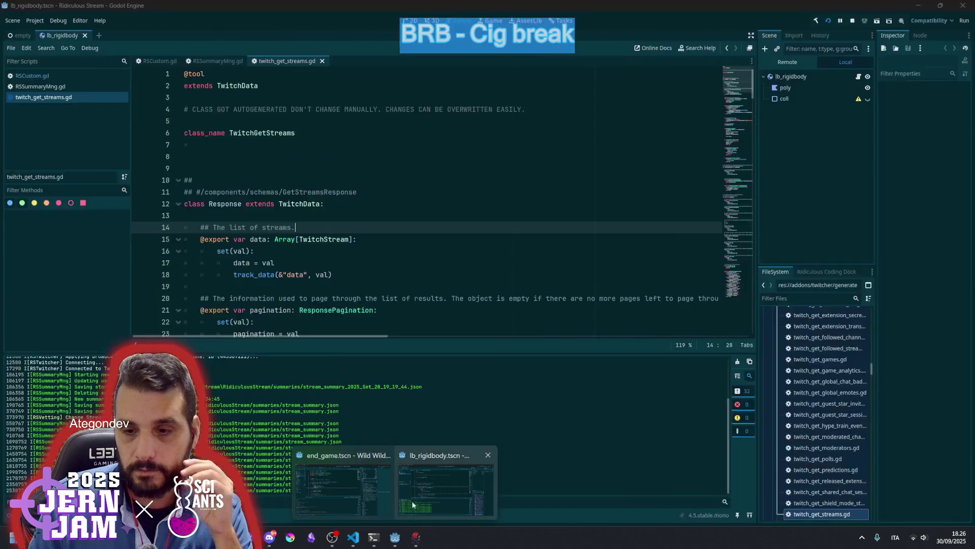
{"action": "left_click", "coordinate": [361, 476]}
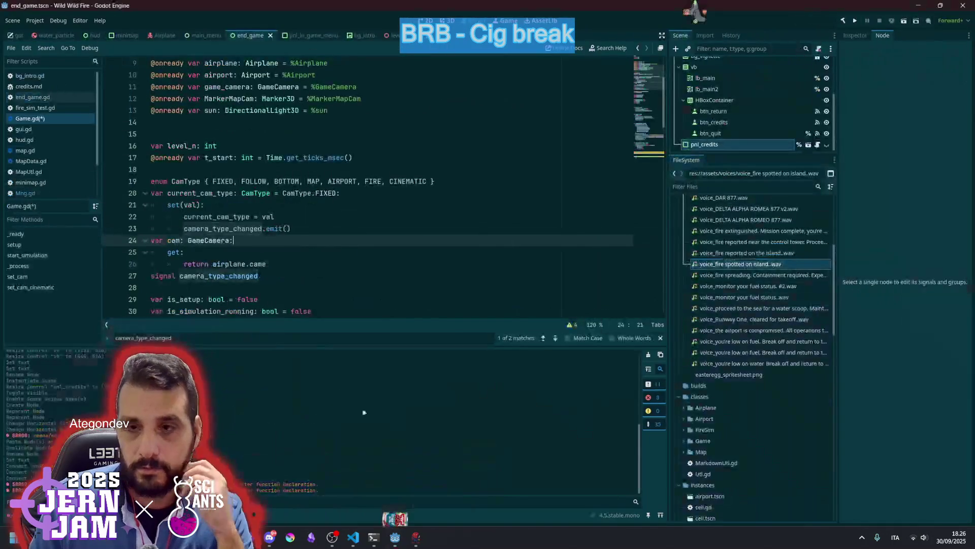
{"action": "left_click", "coordinate": [390, 138]}
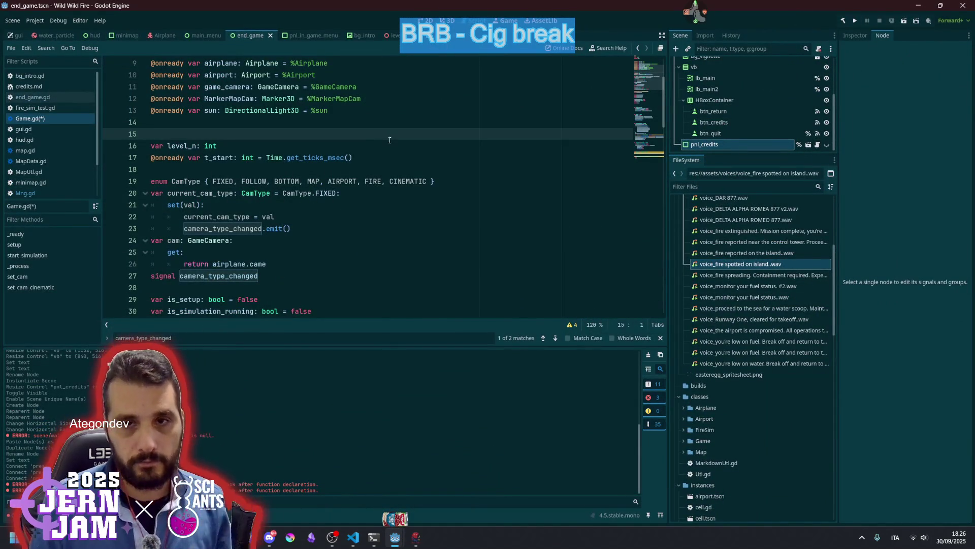
{"action": "left_click", "coordinate": [162, 35]}
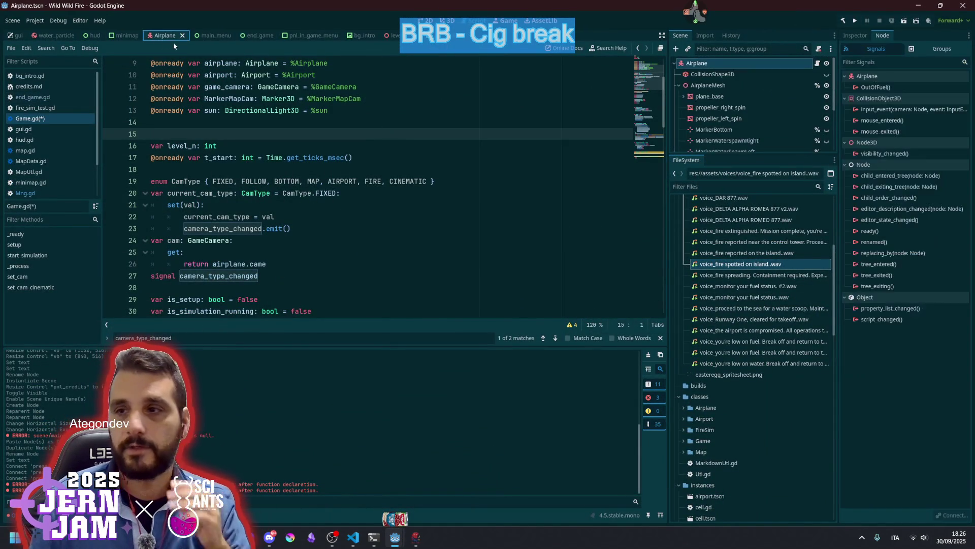
{"action": "left_click", "coordinate": [679, 96]}
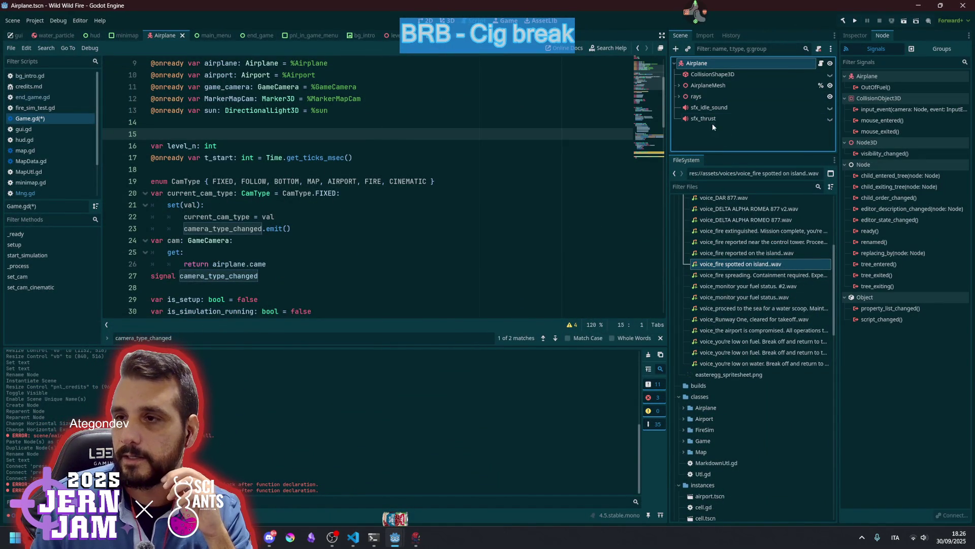
{"action": "left_click", "coordinate": [679, 96]}
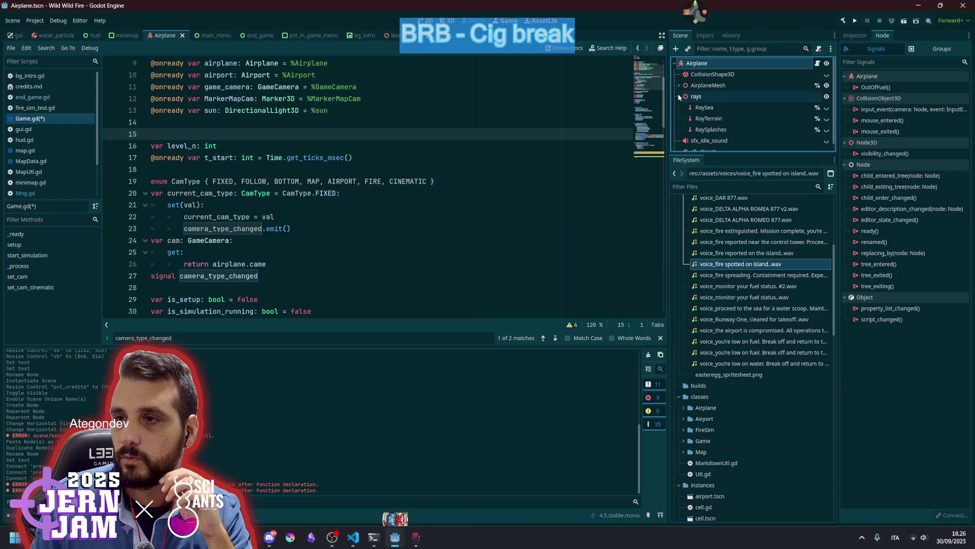
{"action": "left_click", "coordinate": [679, 96]}
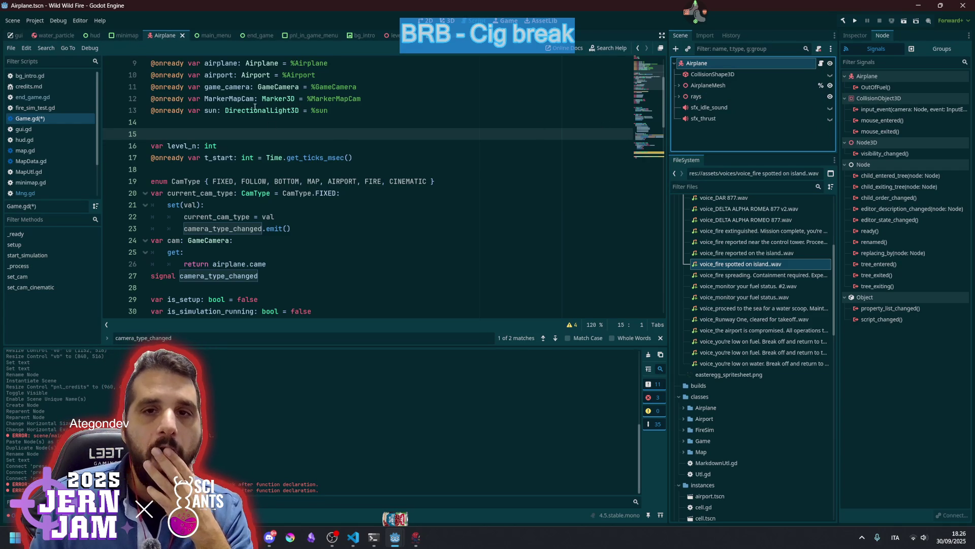
{"action": "left_click", "coordinate": [389, 35]}
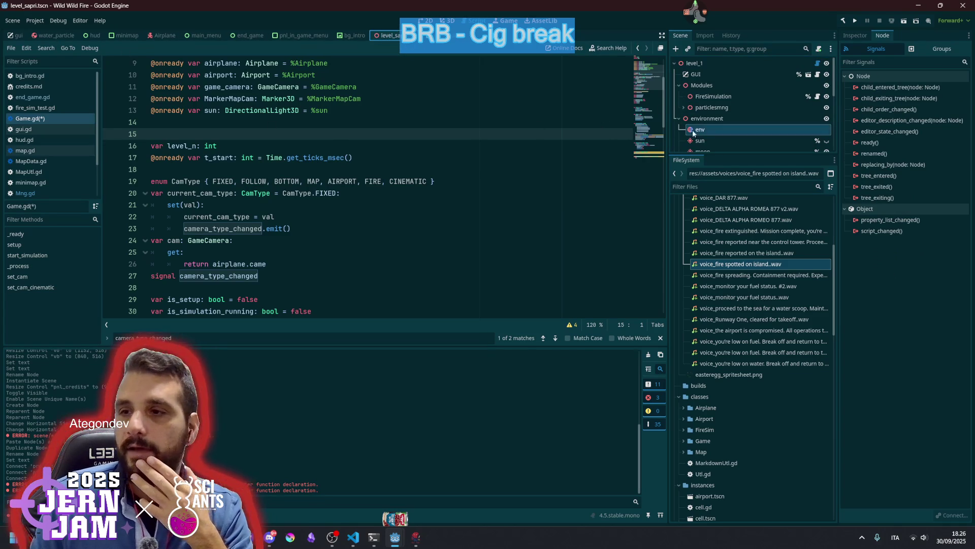
{"action": "mouse_move", "coordinate": [706, 156]}
{"action": "left_mouse_down"}
{"action": "mouse_move", "coordinate": [711, 282]}
{"action": "mouse_move", "coordinate": [723, 311]}
{"action": "left_mouse_up"}
{"action": "left_click", "coordinate": [706, 240]}
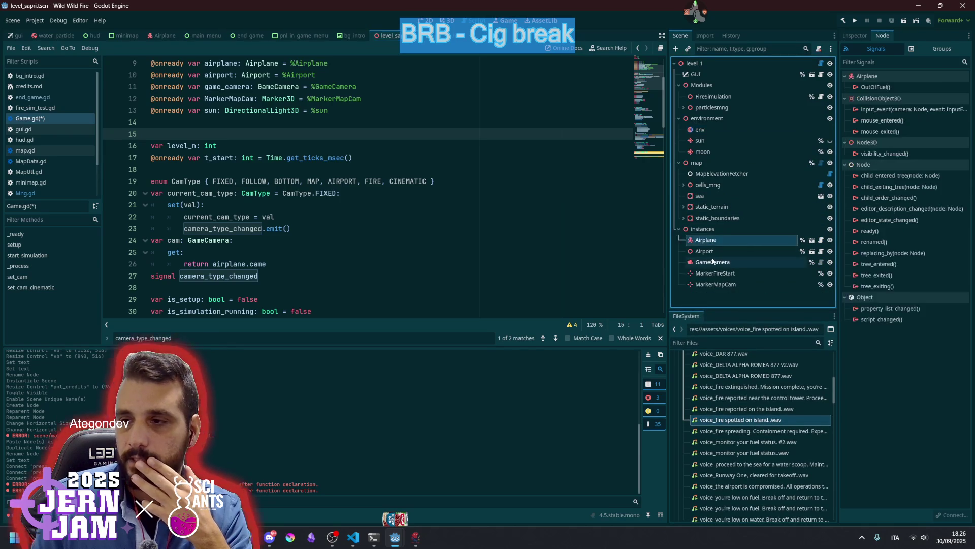
{"action": "left_click", "coordinate": [713, 261]}
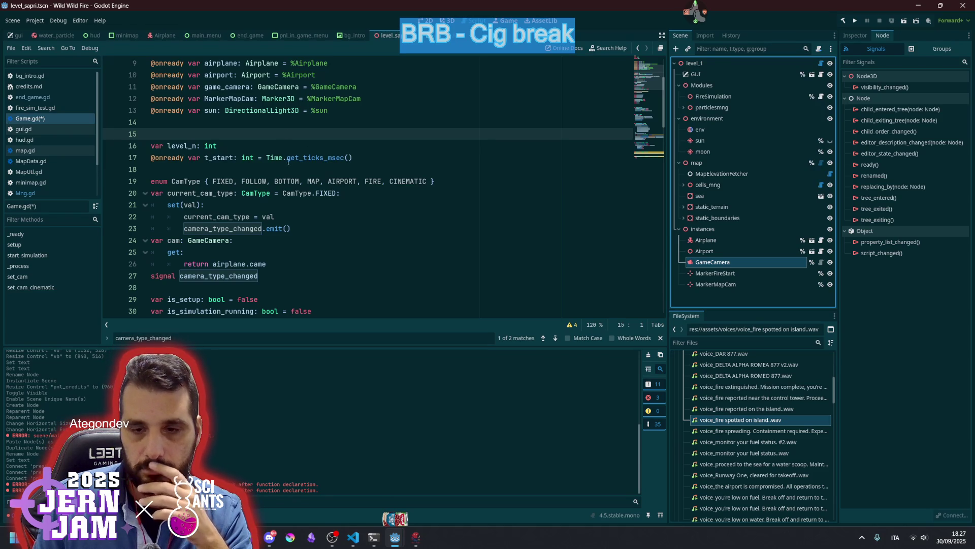
{"action": "left_click", "coordinate": [219, 240]}
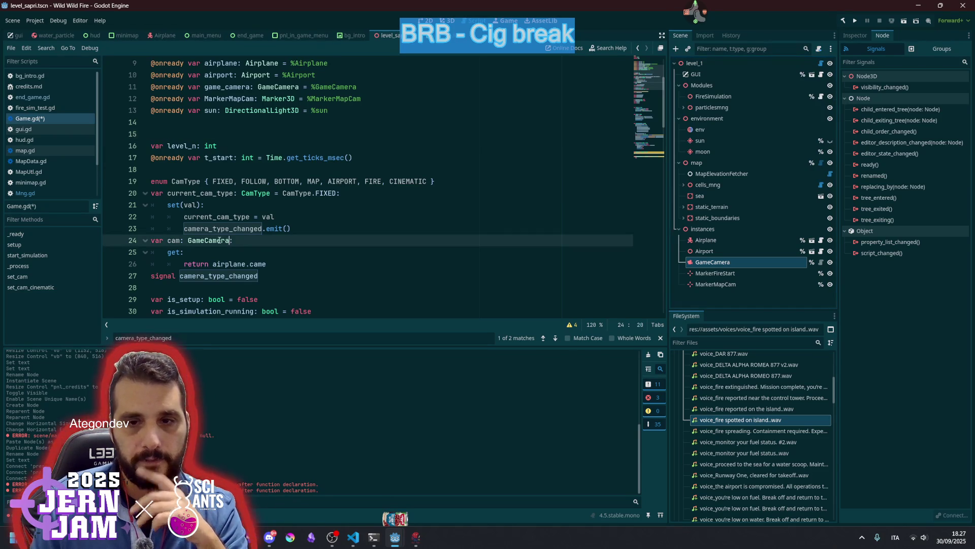
{"action": "key", "text": "alt+Up"}
{"action": "key", "text": "alt+Up"}
{"action": "key", "text": "alt+Up"}
{"action": "key", "text": "alt+Up"}
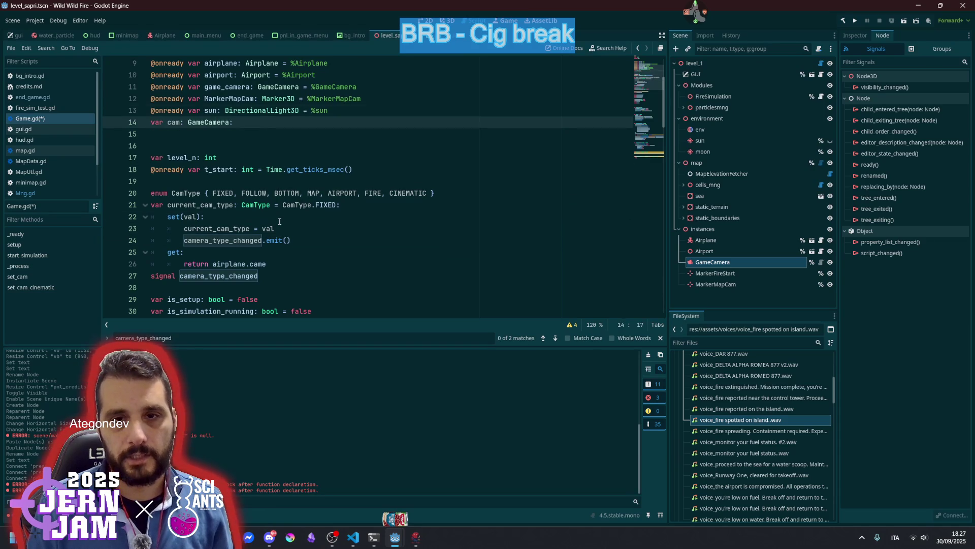
Delete the obsolete get/return lines of the cam getter in Game.gd.
{"action": "left_click", "coordinate": [243, 238]}
{"action": "key", "text": "Down"}
{"action": "key", "text": "Home"}
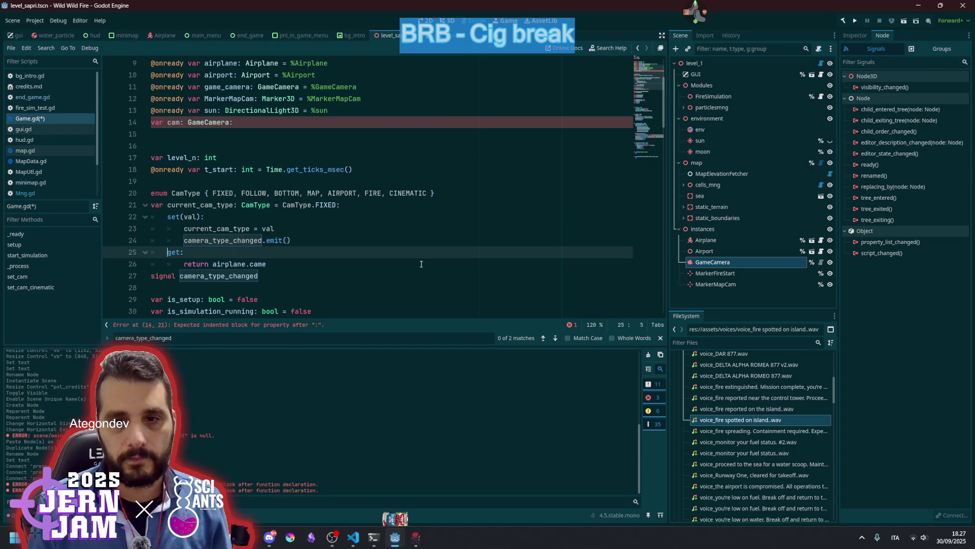
{"action": "key", "text": "Down"}
{"action": "key", "text": "End"}
{"action": "key", "text": "shift+Home"}
{"action": "key", "text": "shift+Up"}
{"action": "key", "text": "BackSpace"}
{"action": "key", "text": "BackSpace"}
{"action": "key", "text": "BackSpace"}
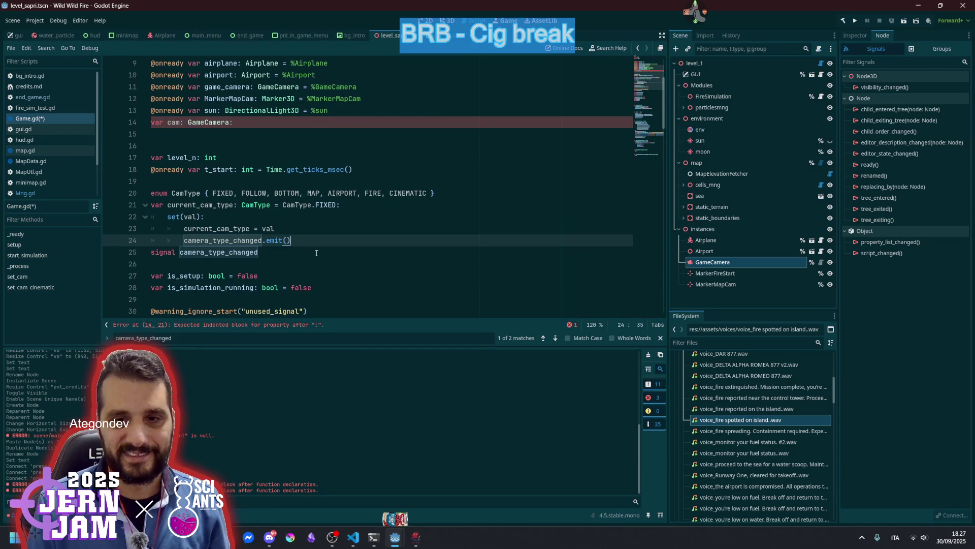
Rename the level's GameCamera node to cam in the Scene dock.
{"action": "left_click", "coordinate": [263, 129]}
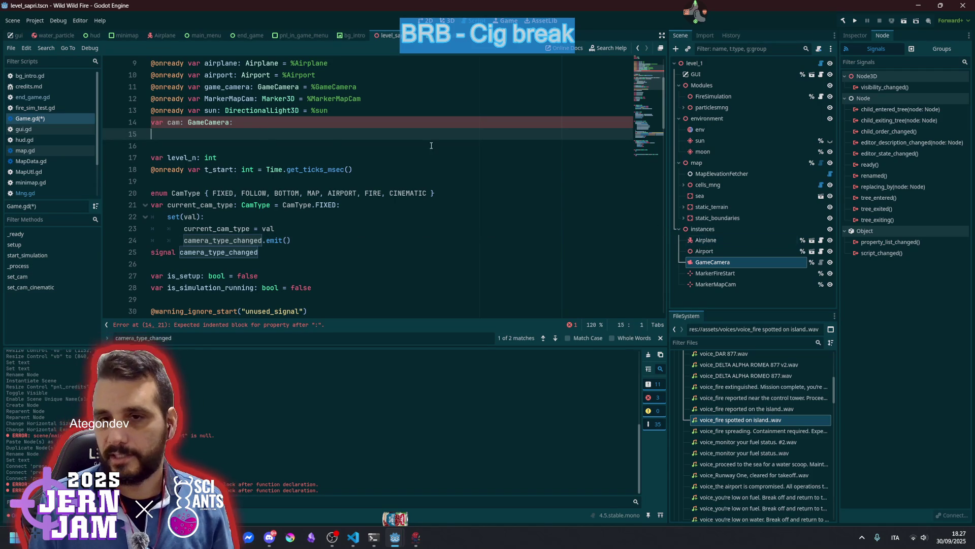
{"action": "left_click", "coordinate": [761, 264]}
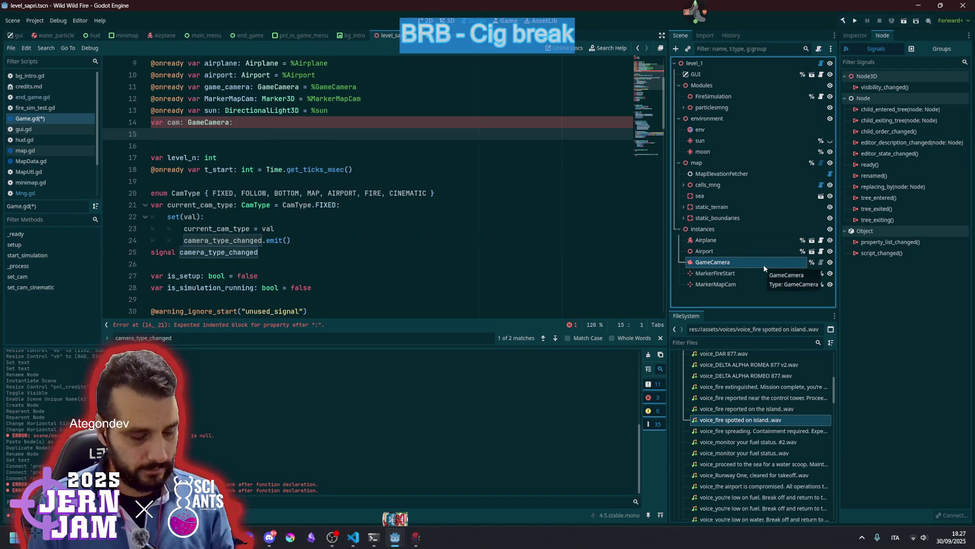
{"action": "double_click", "coordinate": [764, 264]}
{"action": "type", "text": "cam"}
{"action": "key", "text": "Return"}
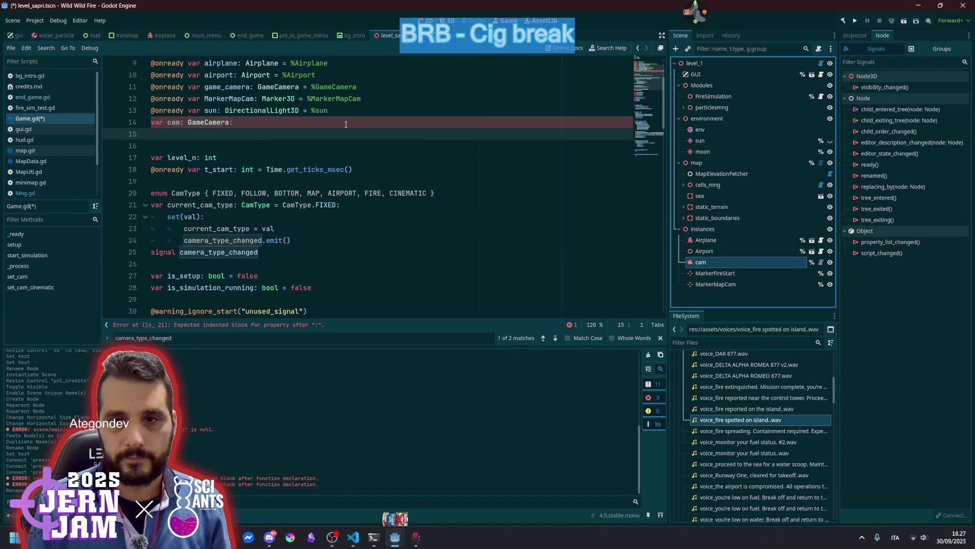
{"action": "triple_click", "coordinate": [346, 124]}
{"action": "key", "text": "BackSpace"}
{"action": "mouse_move", "coordinate": [701, 262]}
{"action": "left_mouse_down"}
{"action": "mouse_move", "coordinate": [406, 252]}
{"action": "mouse_move", "coordinate": [222, 124]}
{"action": "mouse_move", "coordinate": [291, 146]}
{"action": "left_mouse_up"}
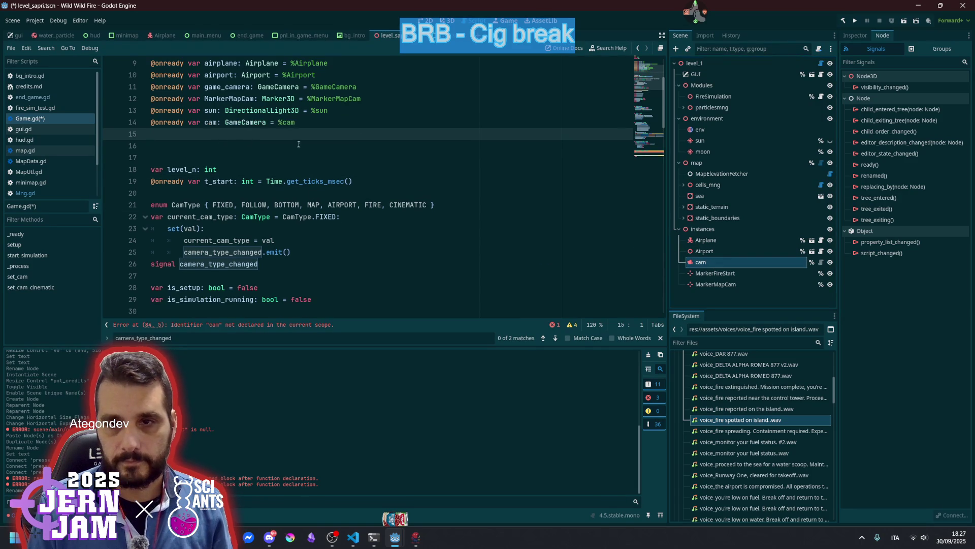
{"action": "left_click", "coordinate": [291, 150]}
{"action": "scroll", "coordinate": [252, 226], "scroll_direction": "down", "scroll_amount": 2}
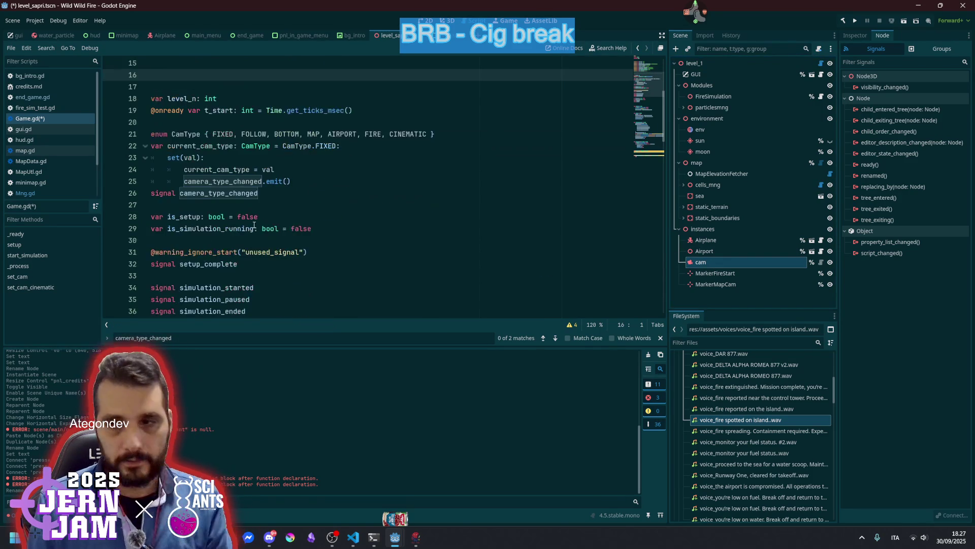
{"action": "left_click", "coordinate": [640, 158]}
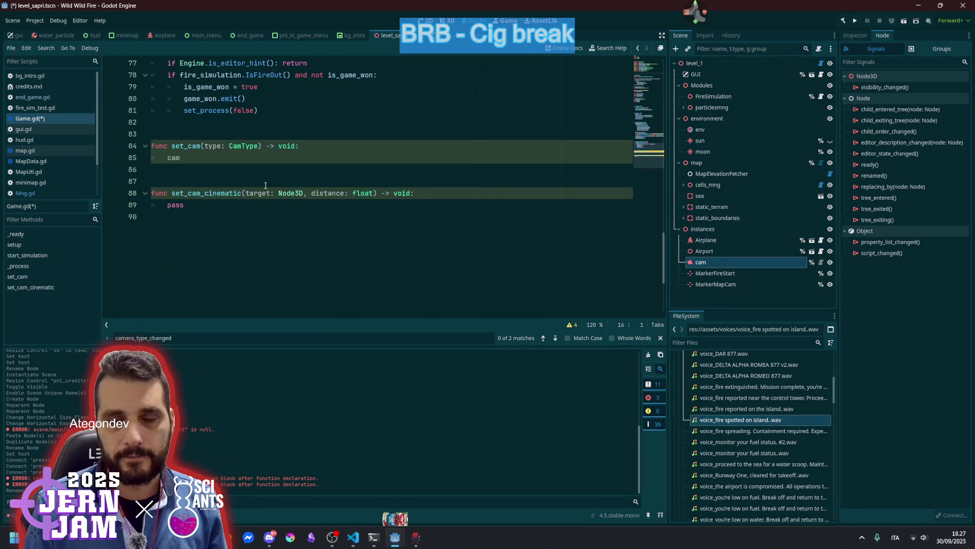
{"action": "key", "text": "ctrl+s"}
{"action": "left_click", "coordinate": [304, 151]}
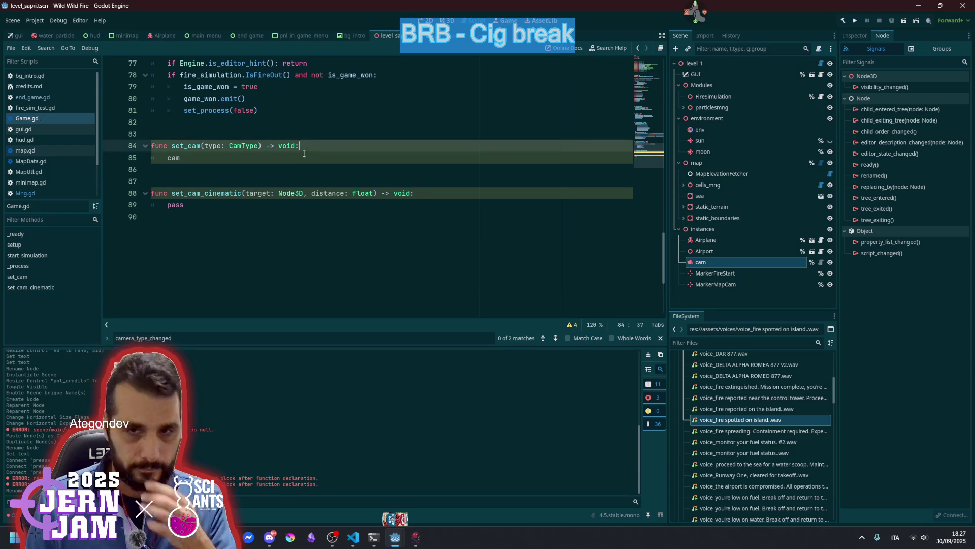
{"action": "left_click", "coordinate": [161, 37]}
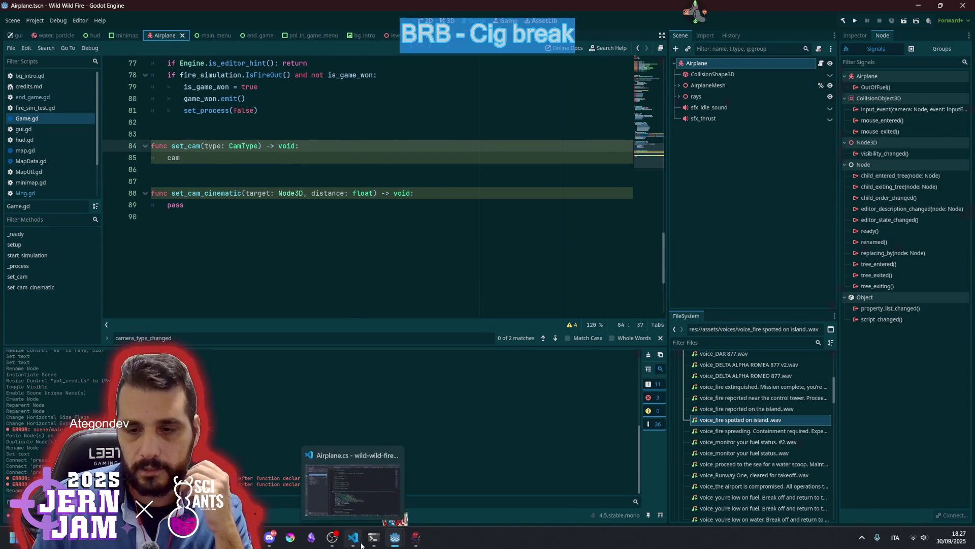
Delete the cam lookup line in _Ready and the GameCamera cam field from Airplane.cs, then save it.
{"action": "left_click", "coordinate": [353, 537]}
{"action": "left_click", "coordinate": [360, 310]}
{"action": "key", "text": "End"}
{"action": "key", "text": "shift+Home"}
{"action": "key", "text": "Delete"}
{"action": "key", "text": "BackSpace"}
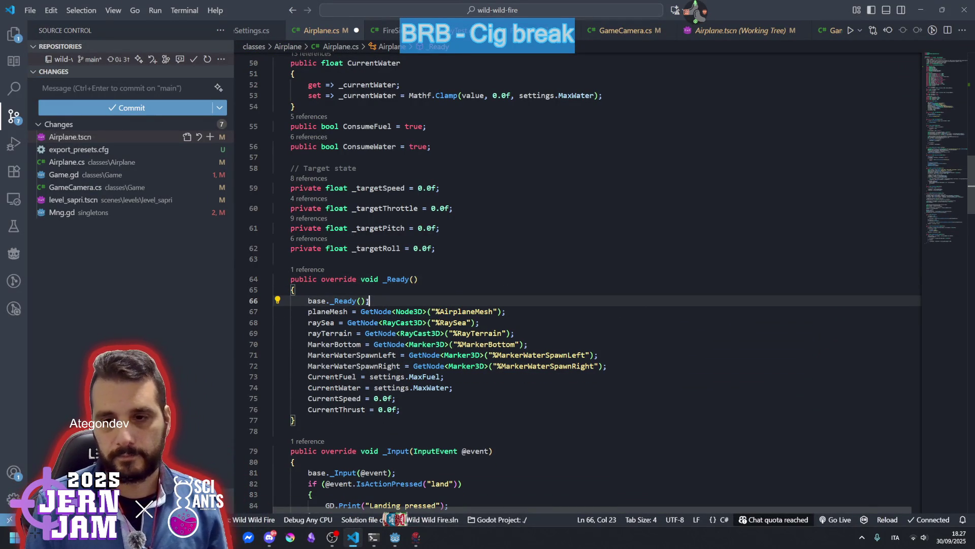
{"action": "scroll", "coordinate": [387, 285], "scroll_direction": "up", "scroll_amount": 10}
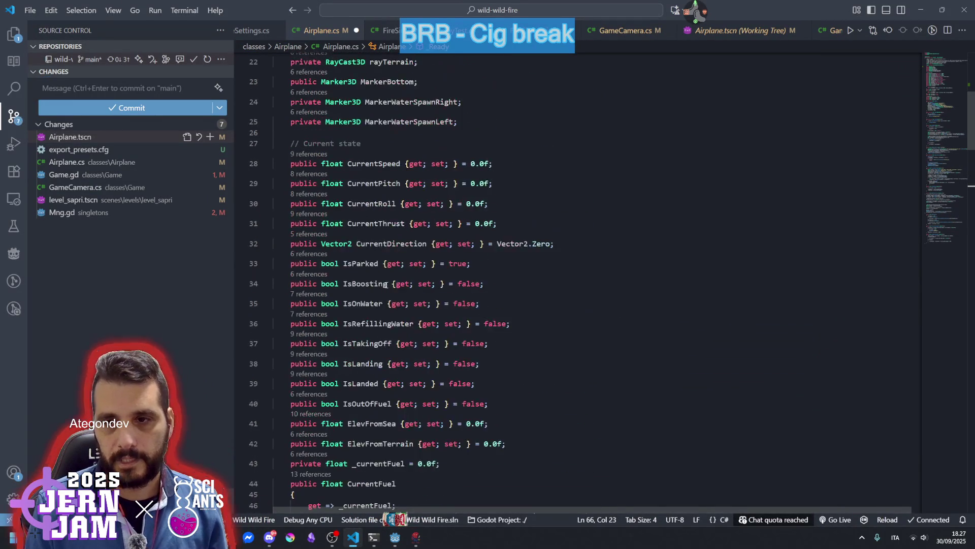
{"action": "left_click", "coordinate": [387, 145]}
{"action": "key", "text": "shift+Home"}
{"action": "key", "text": "Delete"}
{"action": "key", "text": "BackSpace"}
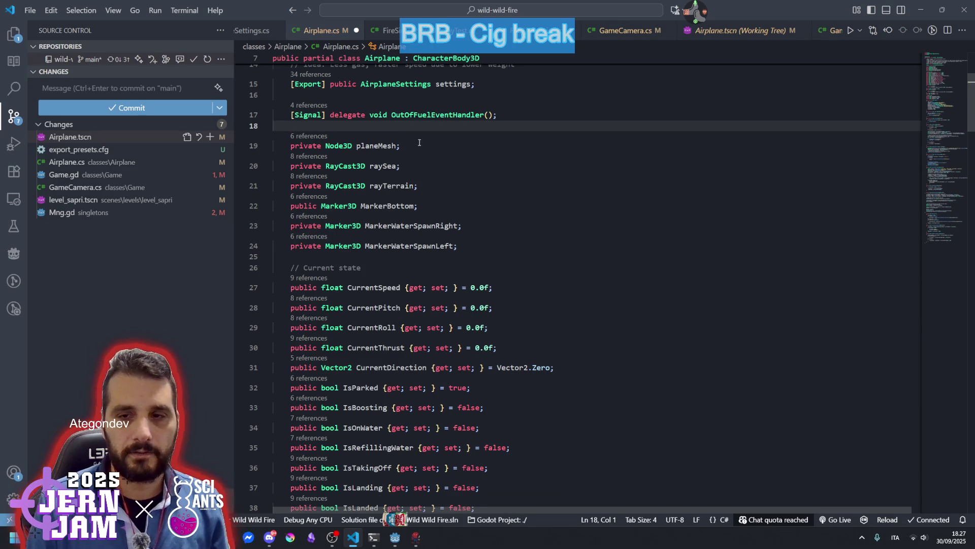
{"action": "left_click", "coordinate": [419, 144]}
{"action": "key", "text": "ctrl+s"}
{"action": "left_click", "coordinate": [465, 159]}
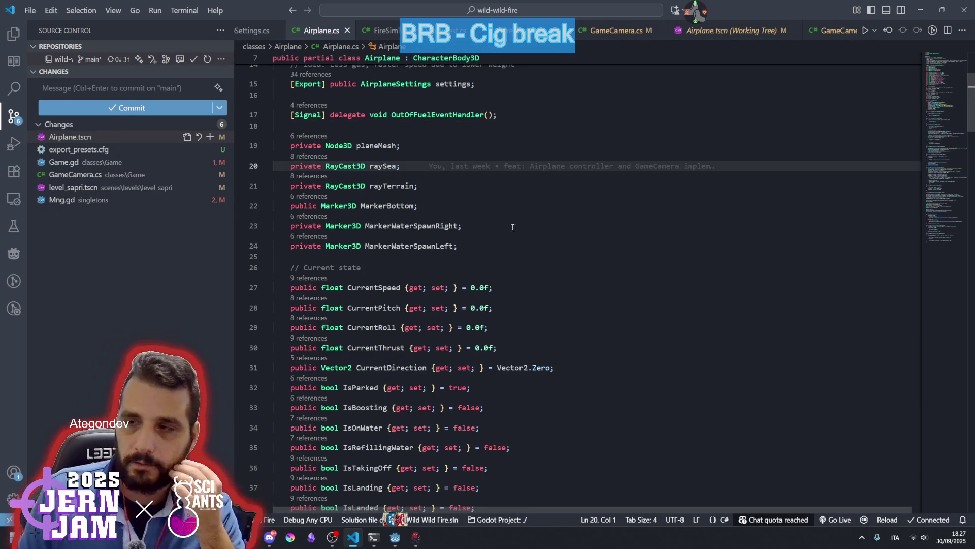
Look at the SetCamera method in GameCamera.cs, then return to the Godot editor.
{"action": "left_click", "coordinate": [613, 31]}
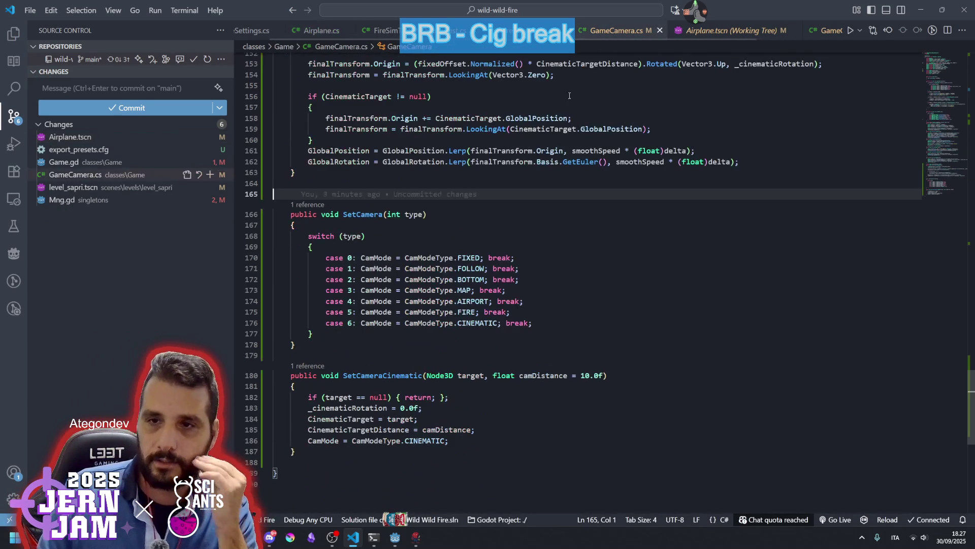
{"action": "left_click", "coordinate": [554, 279]}
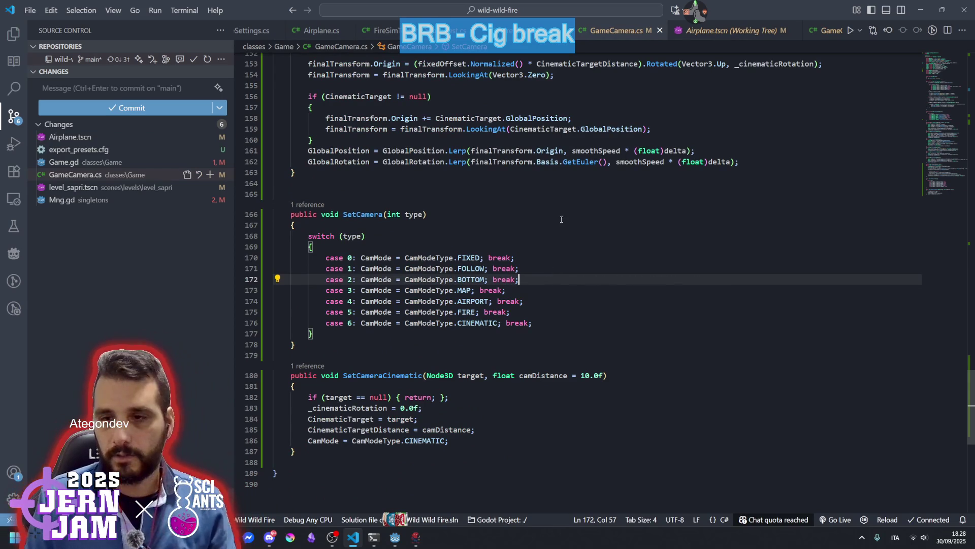
{"action": "key", "text": "Up"}
{"action": "key", "text": "Up"}
{"action": "key", "text": "Up"}
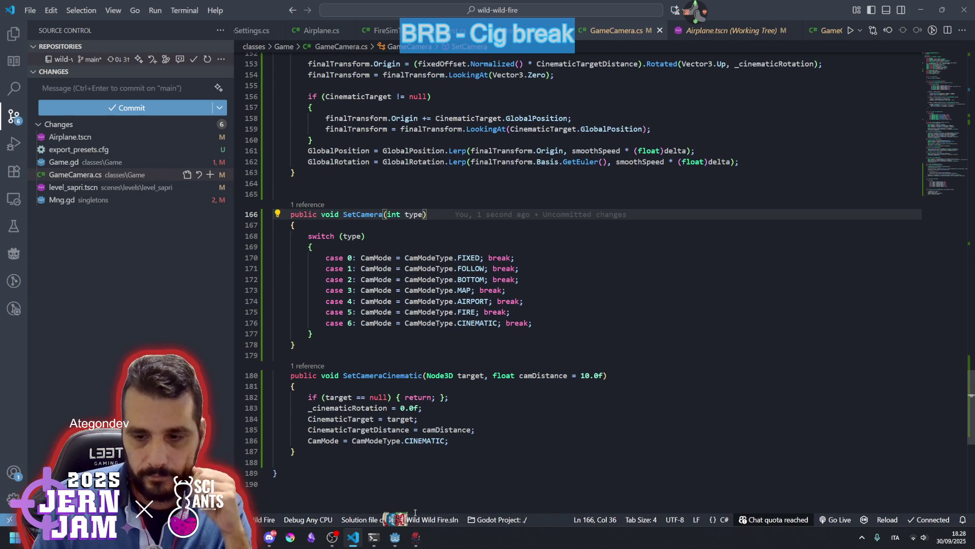
{"action": "mouse_move", "coordinate": [399, 540]}
{"action": "left_click", "coordinate": [378, 517]}
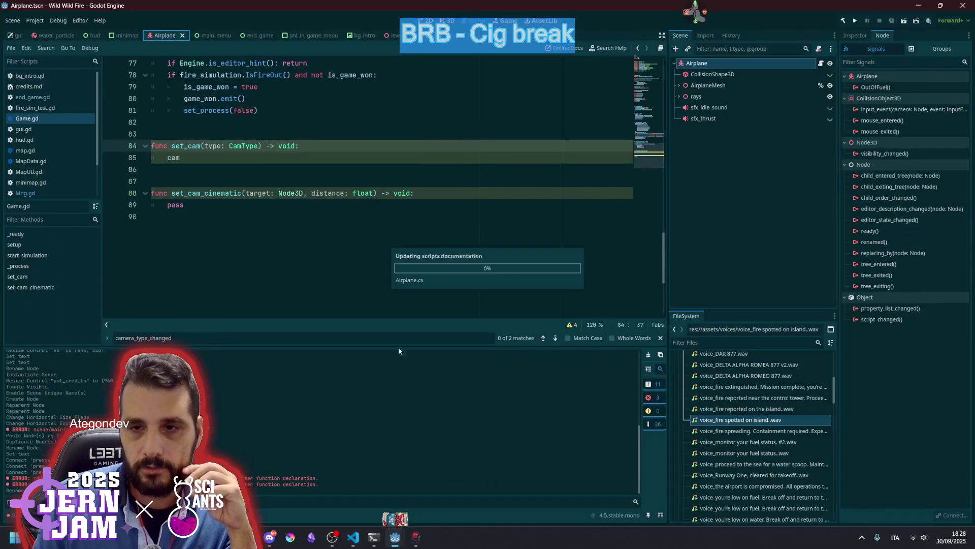
Save Game.gd and build the C# project so the new camera methods are recognised.
{"action": "scroll", "coordinate": [201, 264], "scroll_direction": "up", "scroll_amount": 3}
{"action": "left_click", "coordinate": [201, 263]}
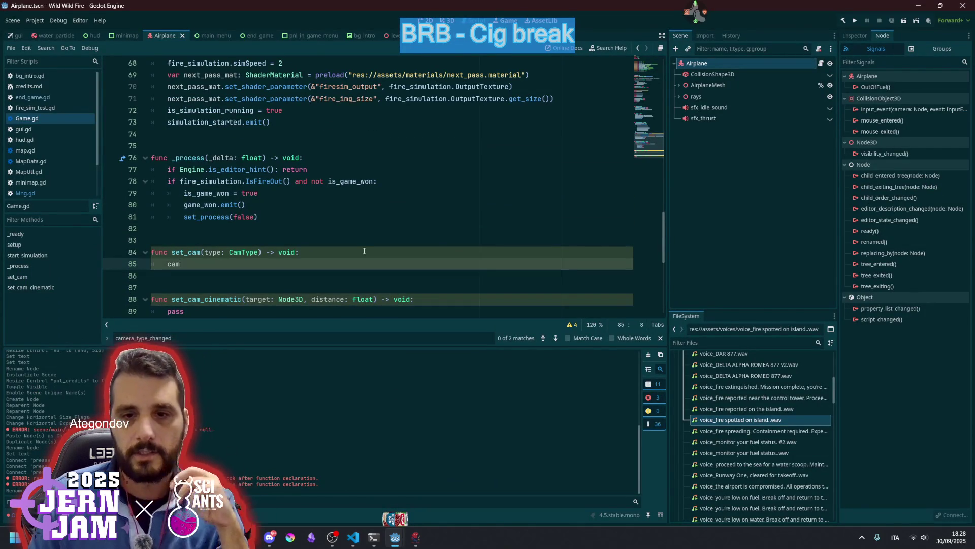
{"action": "type", "text": ".Se"}
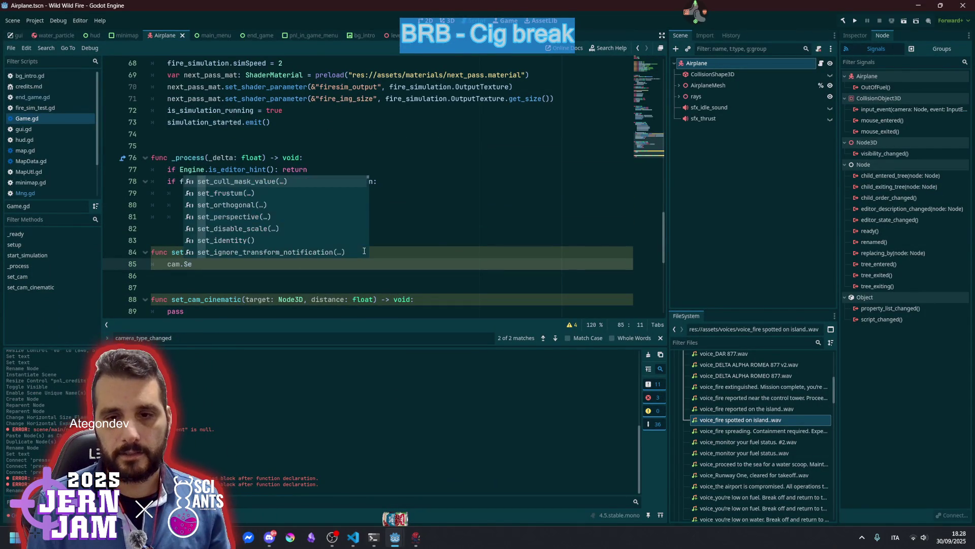
{"action": "key", "text": "BackSpace"}
{"action": "key", "text": "BackSpace"}
{"action": "key", "text": "BackSpace"}
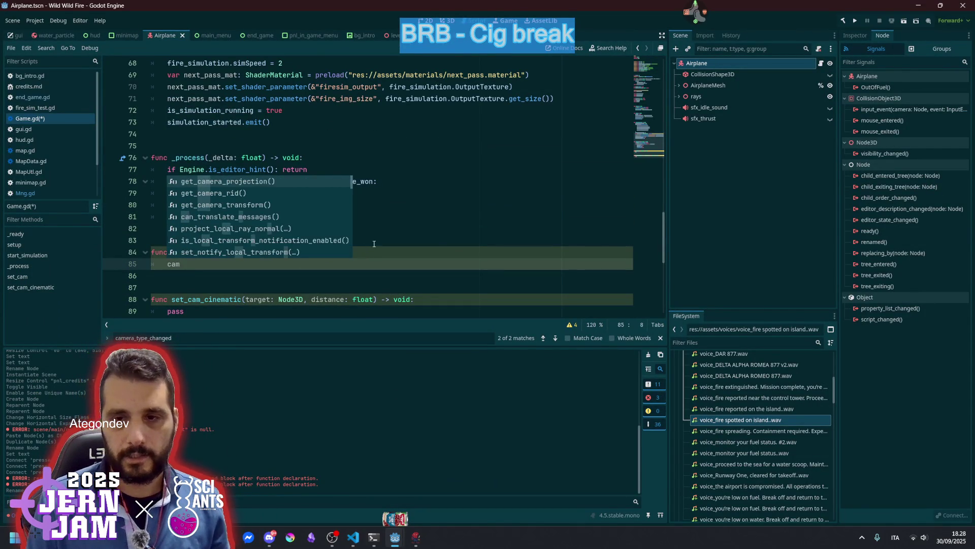
{"action": "left_click", "coordinate": [422, 209]}
{"action": "left_click", "coordinate": [422, 194]}
{"action": "key", "text": "ctrl+s"}
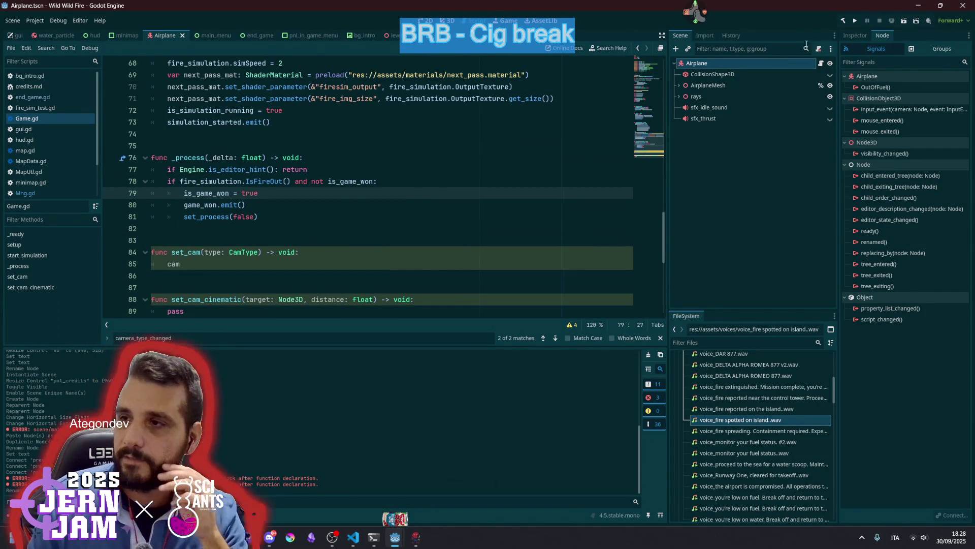
{"action": "left_click", "coordinate": [841, 20]}
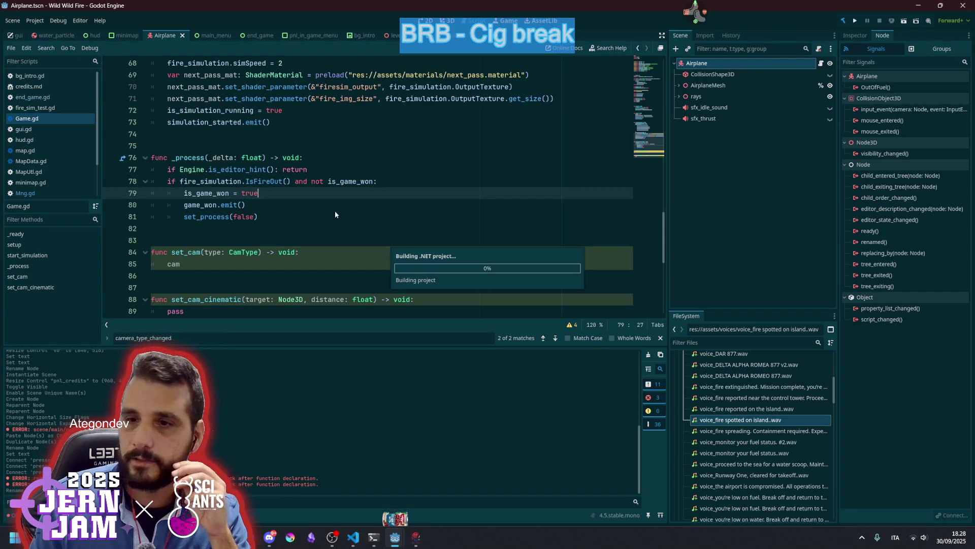
Make set_cam call cam.SetCamera(type as int).
{"action": "left_click", "coordinate": [187, 268]}
{"action": "type", "text": ".se"}
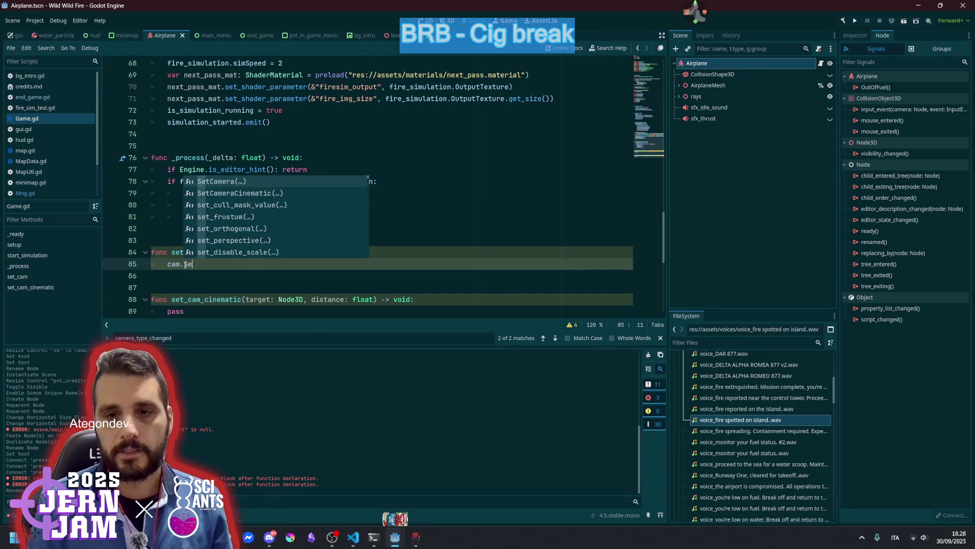
{"action": "key", "text": "Return"}
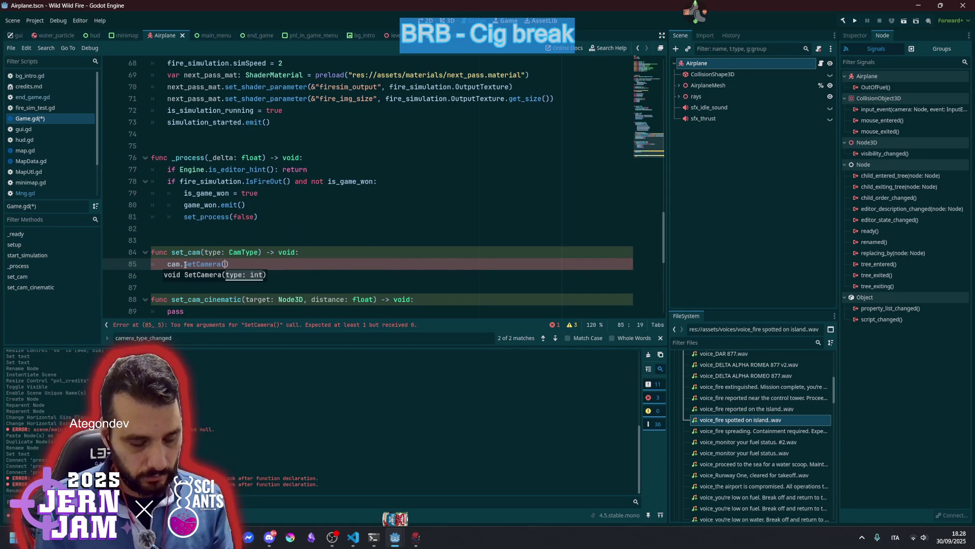
{"action": "type", "text": "typew as "}
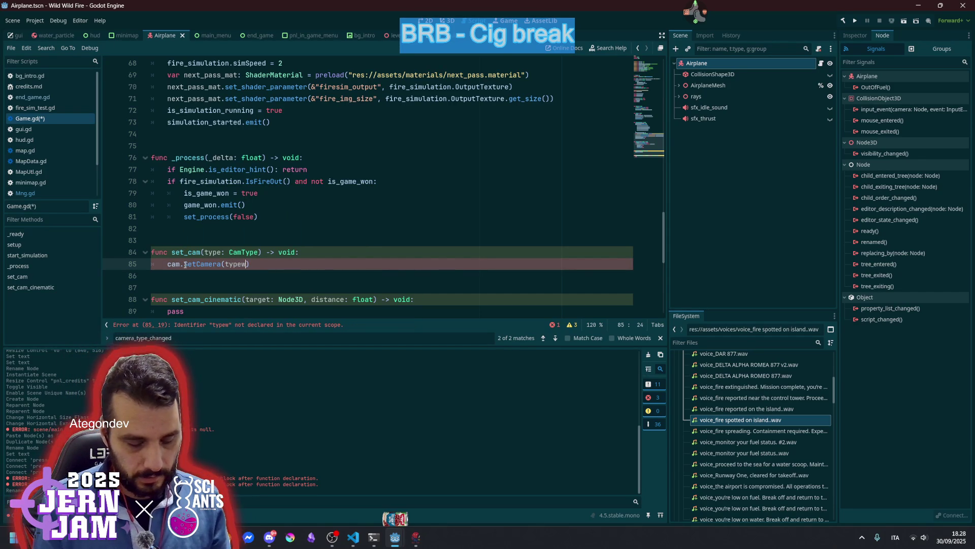
{"action": "type", "text": "int"}
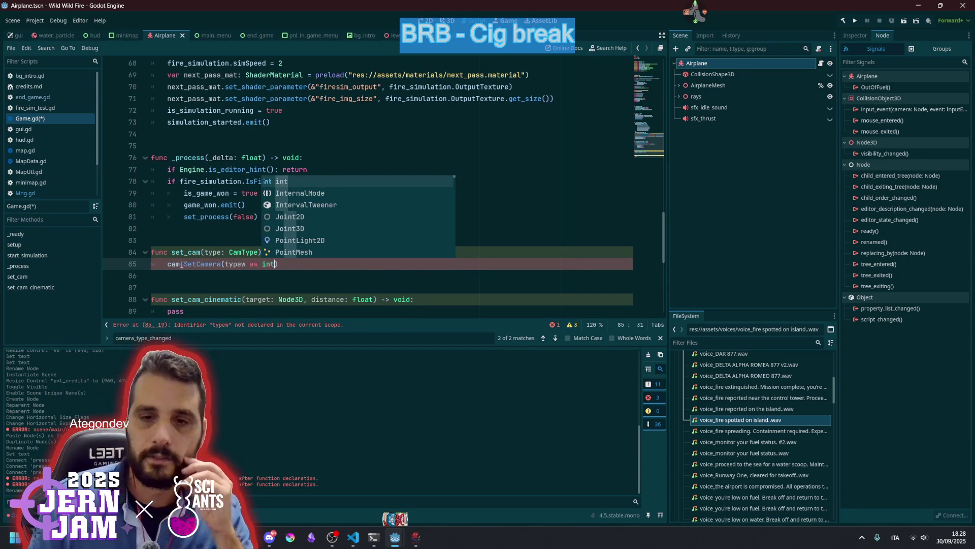
{"action": "left_click", "coordinate": [245, 264]}
{"action": "key", "text": "BackSpace"}
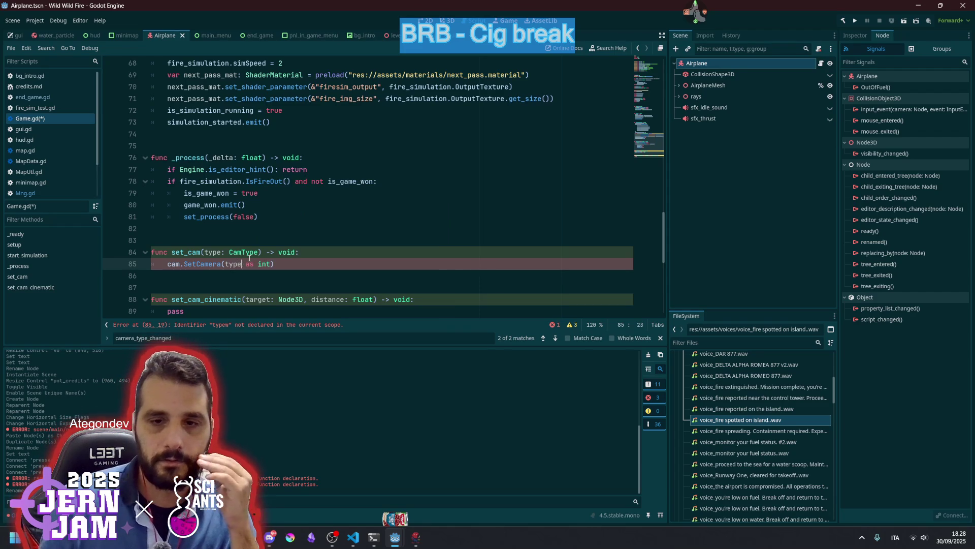
{"action": "scroll", "coordinate": [244, 244], "scroll_direction": "down", "scroll_amount": 3}
{"action": "key", "text": "Down"}
{"action": "key", "text": "Down"}
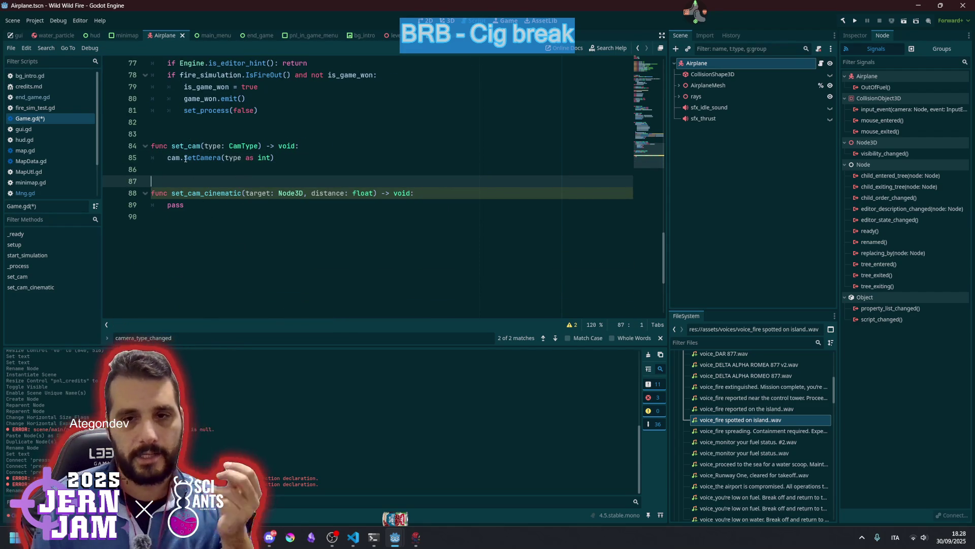
Copy the cam.SetCamera call over the pass placeholder in set_cam_cinematic.
{"action": "left_click", "coordinate": [173, 161]}
{"action": "key", "text": "ctrl+shift+Right"}
{"action": "key", "text": "ctrl+shift+Right"}
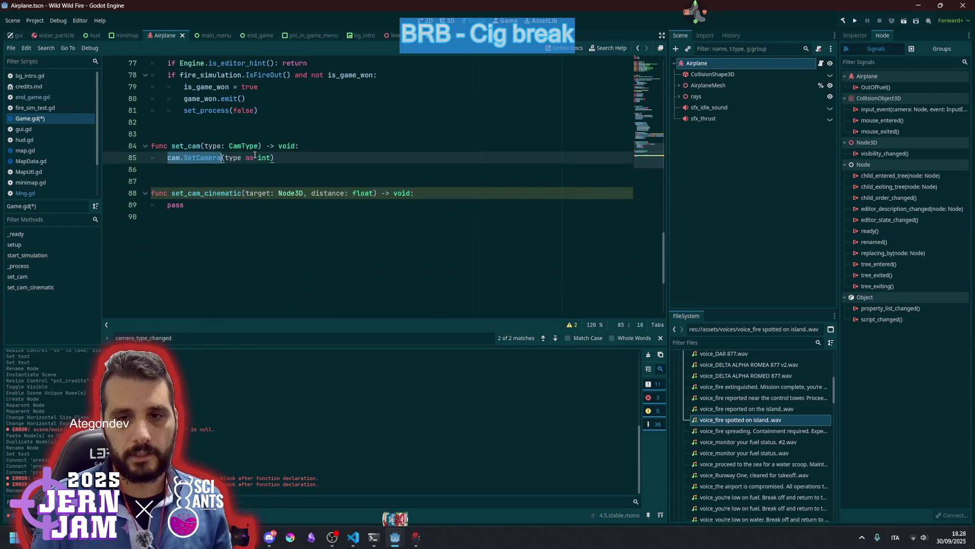
{"action": "key", "text": "ctrl+c"}
{"action": "key", "text": "Down"}
{"action": "key", "text": "Down"}
{"action": "key", "text": "Down"}
{"action": "key", "text": "shift+End"}
{"action": "key", "text": "ctrl+v"}
Turn that line into cam.SetCameraCinematic(target, distance).
{"action": "type", "text": "Cinematic("}
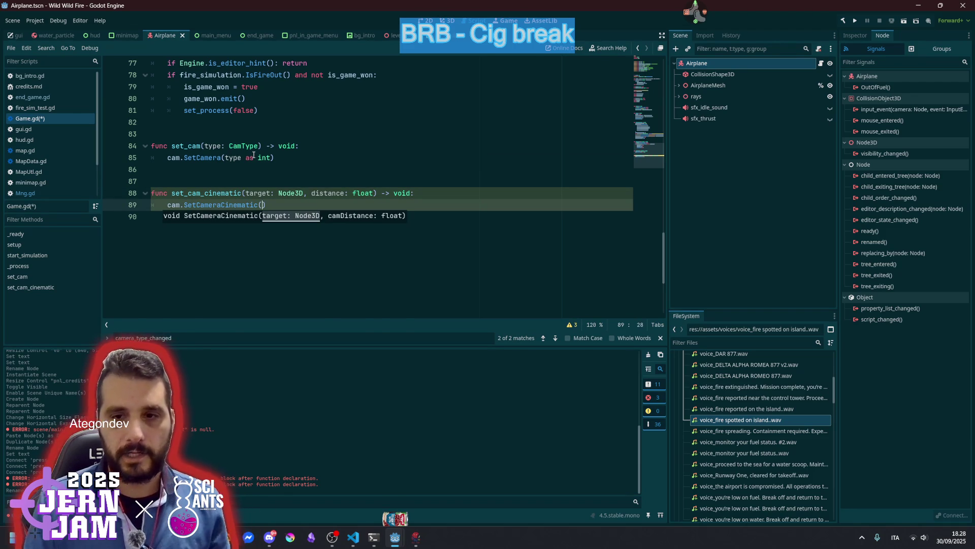
{"action": "double_click", "coordinate": [254, 193]}
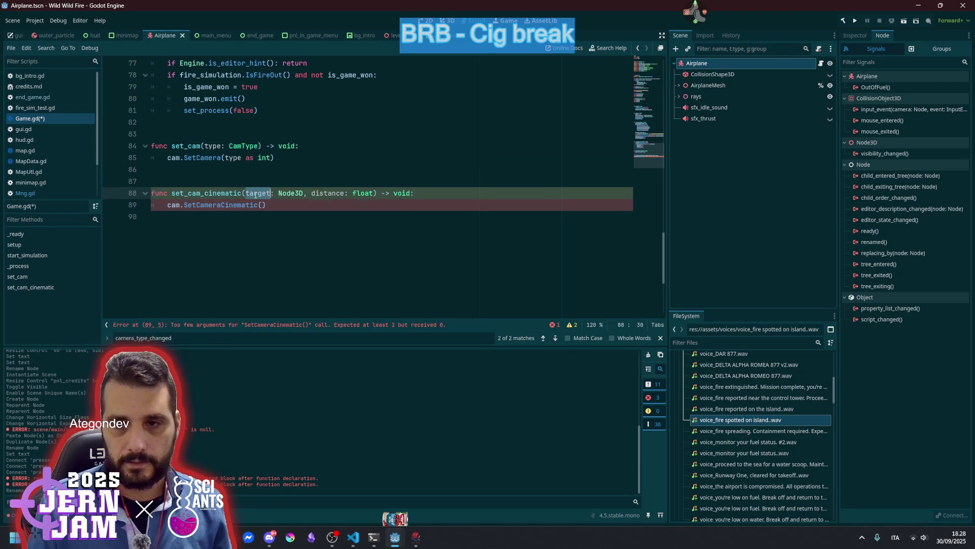
{"action": "left_click", "coordinate": [264, 204]}
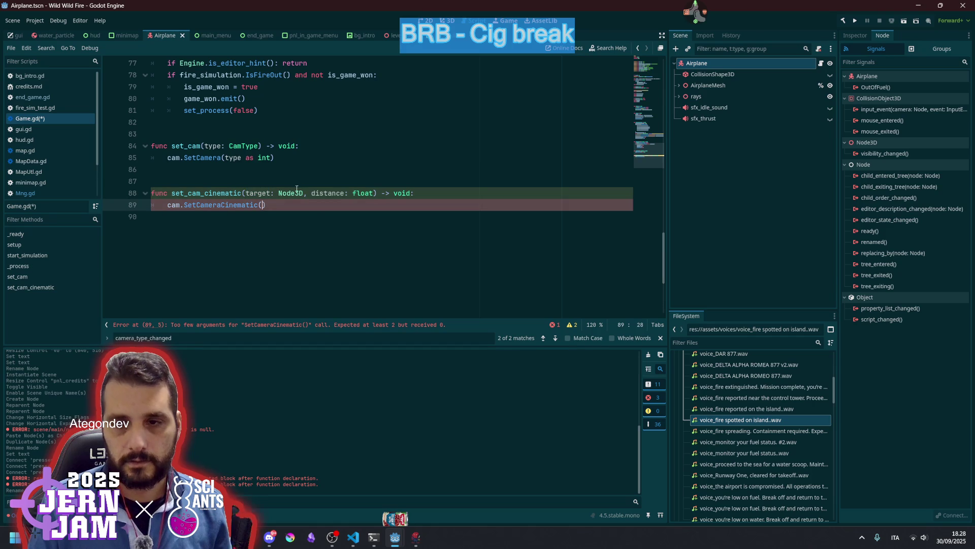
{"action": "type", "text": "target,"}
{"action": "double_click", "coordinate": [333, 197]}
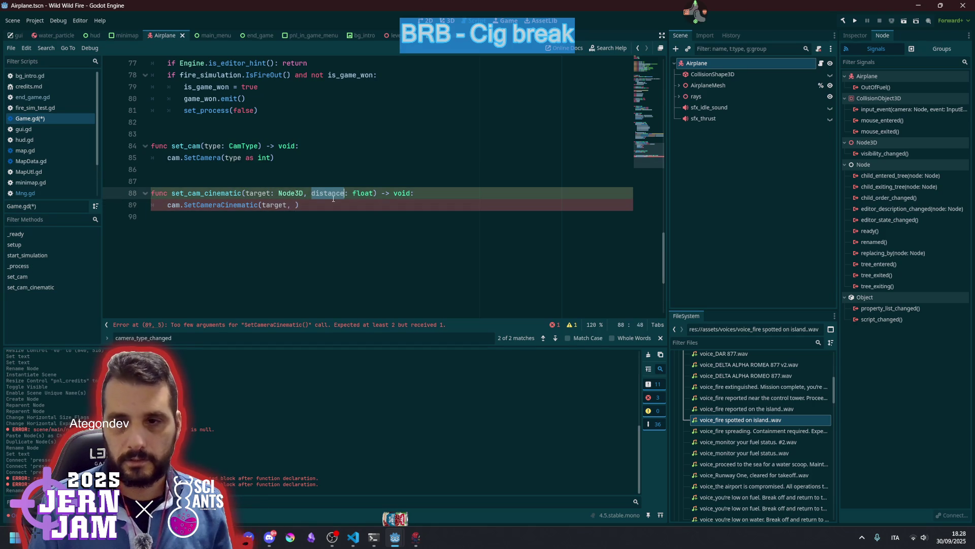
{"action": "key", "text": "ctrl+c"}
{"action": "left_click", "coordinate": [295, 204]}
{"action": "key", "text": "ctrl+v"}
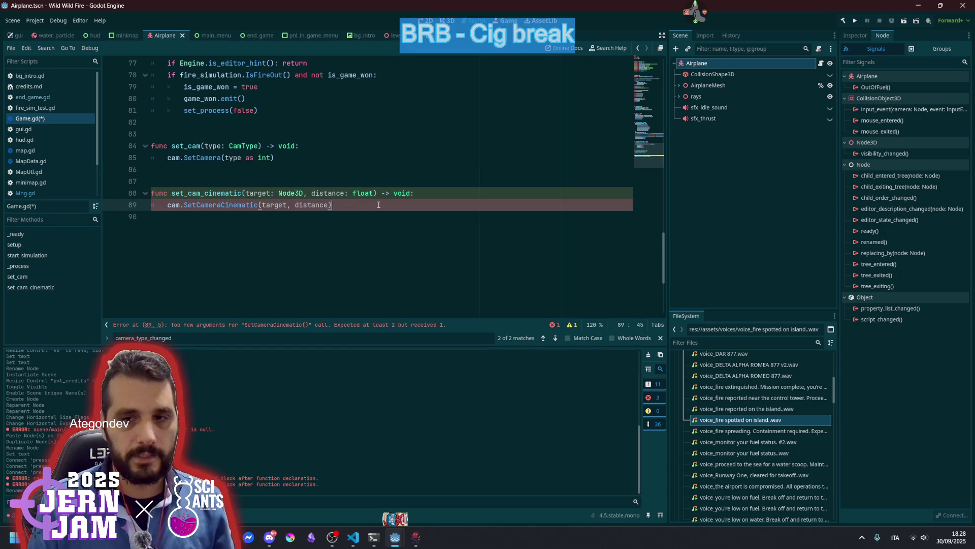
{"action": "left_click", "coordinate": [326, 168]}
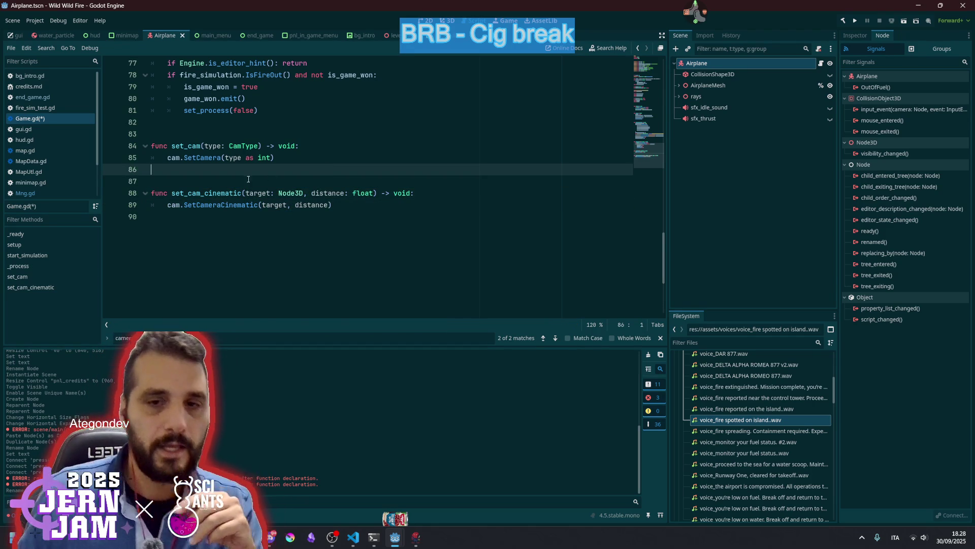
{"action": "double_click", "coordinate": [211, 193]}
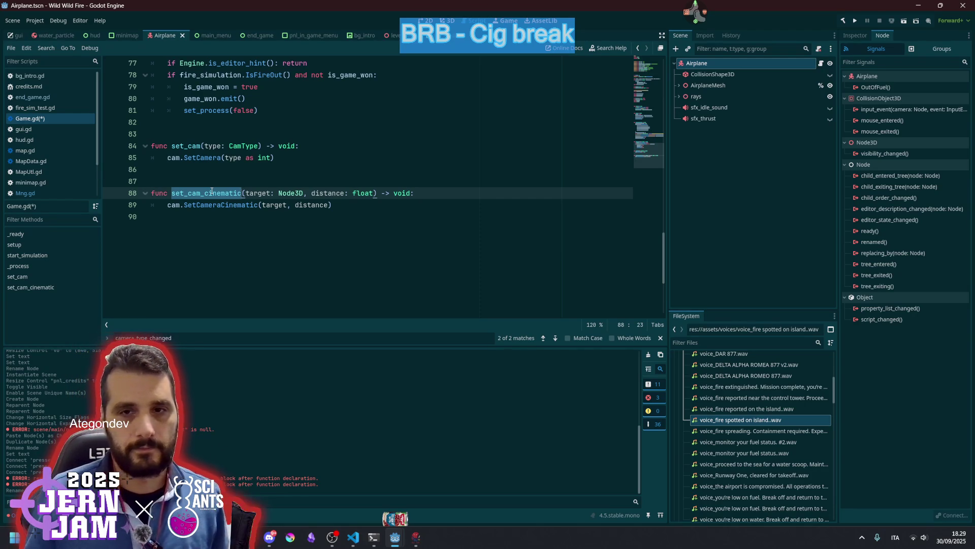
{"action": "double_click", "coordinate": [200, 146]}
{"action": "left_click", "coordinate": [275, 122]}
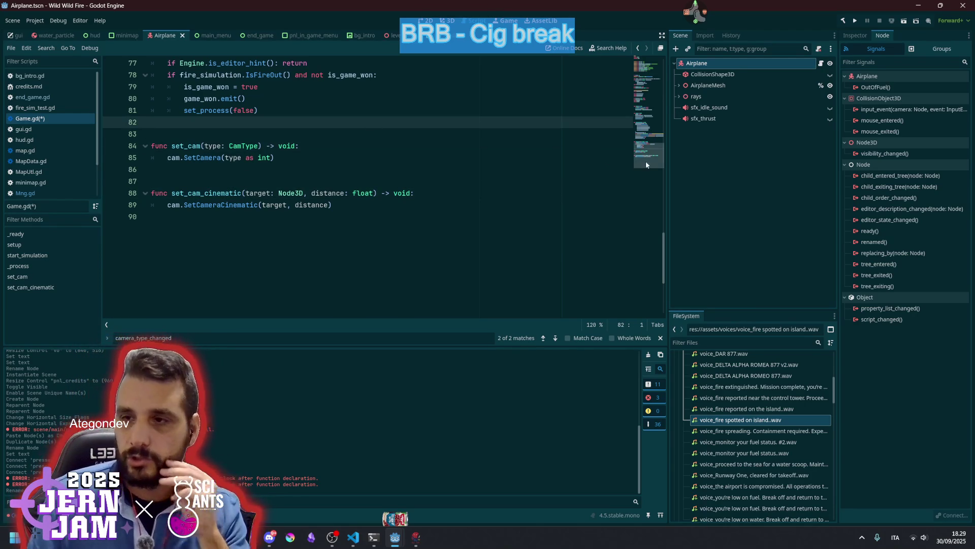
Delete the camera_type_changed signal declaration and its emit call in the setter.
{"action": "scroll", "coordinate": [426, 138], "scroll_direction": "up", "scroll_amount": 20}
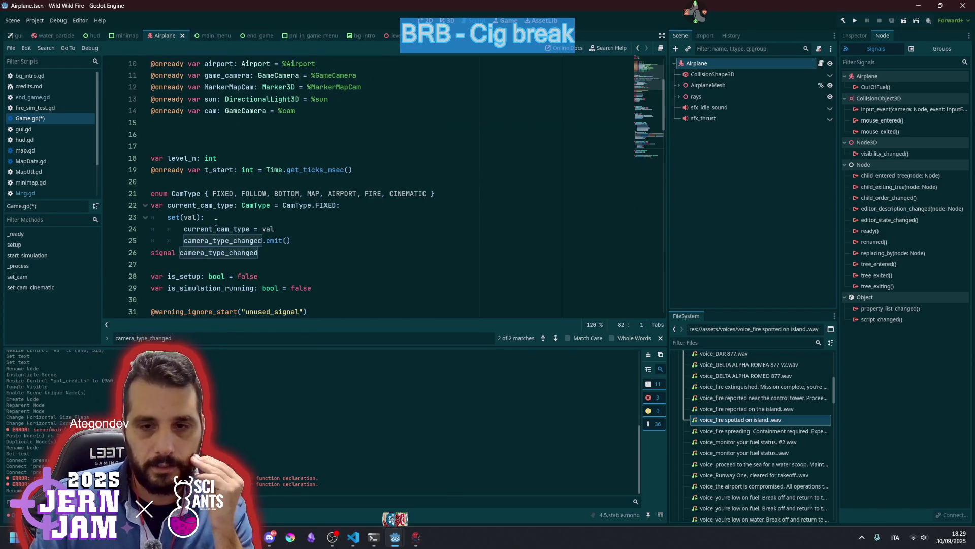
{"action": "left_click", "coordinate": [204, 256]}
{"action": "triple_click", "coordinate": [204, 256]}
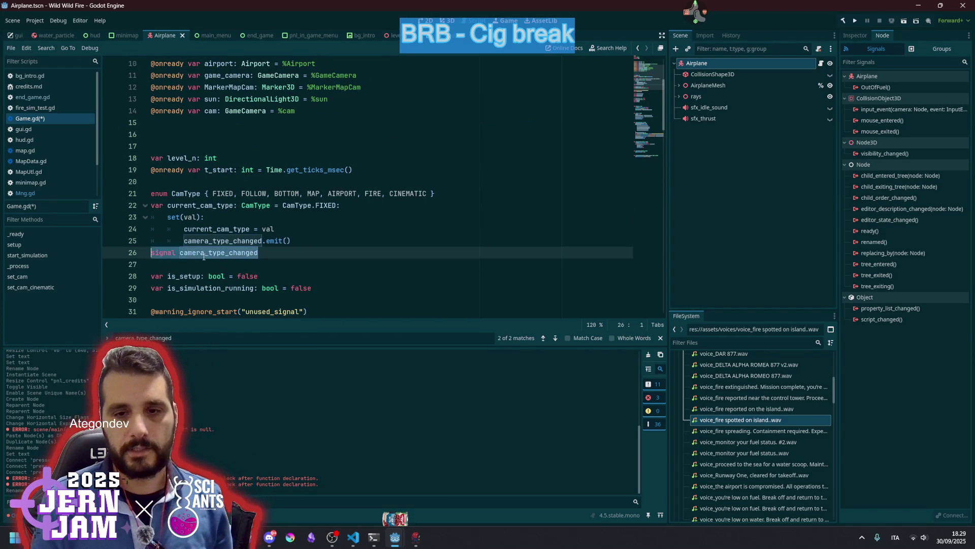
{"action": "key", "text": "BackSpace"}
{"action": "key", "text": "Up"}
{"action": "key", "text": "shift+End"}
{"action": "key", "text": "BackSpace"}
{"action": "key", "text": "Tab"}
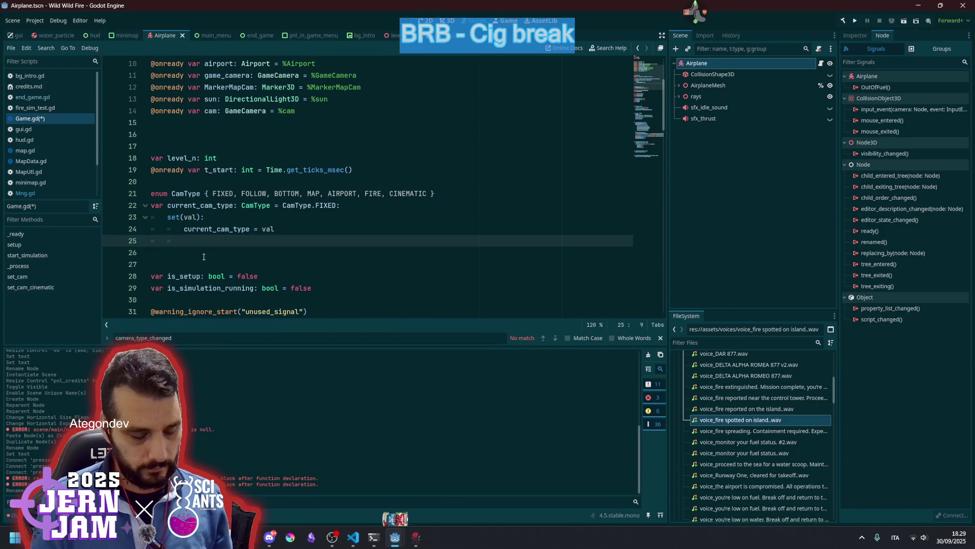
Have the setter call set_cam(val) instead, and save the script.
{"action": "type", "text": "se"}
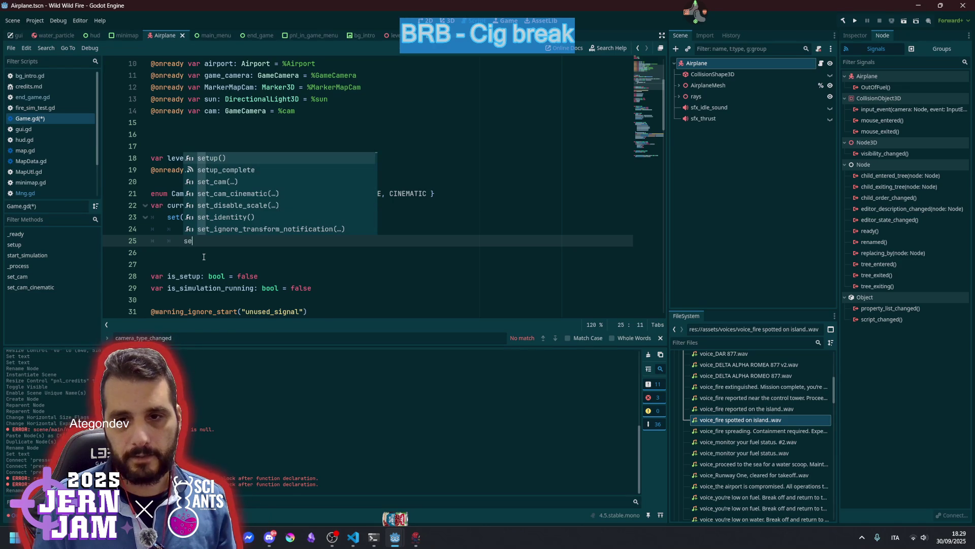
{"action": "key", "text": "Down"}
{"action": "key", "text": "Down"}
{"action": "key", "text": "Return"}
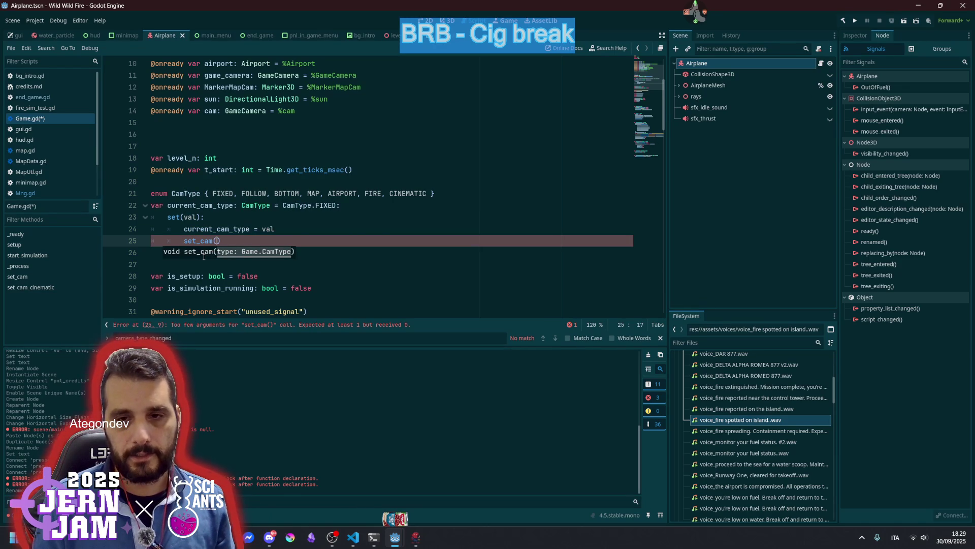
{"action": "type", "text": "val"}
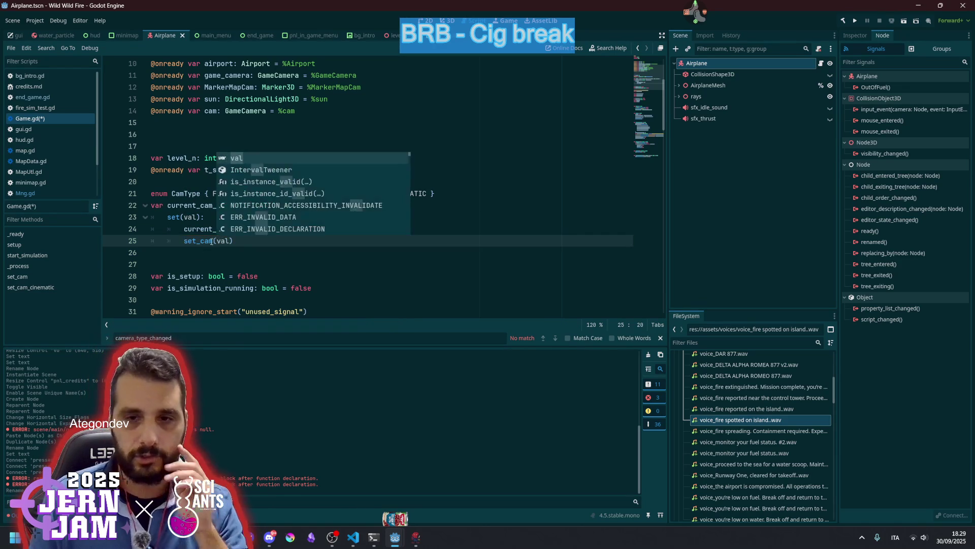
{"action": "left_click", "coordinate": [200, 240]}
{"action": "left_click", "coordinate": [297, 225]}
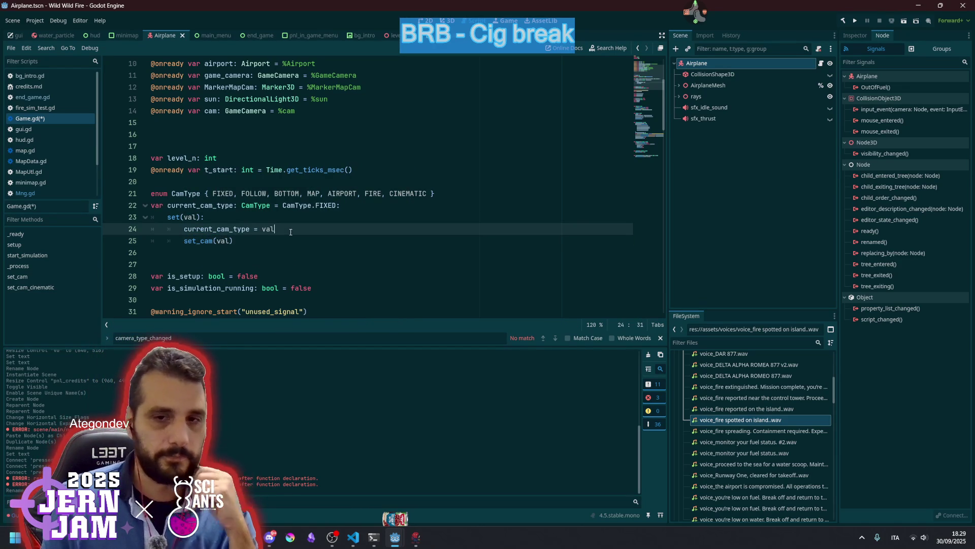
{"action": "key", "text": "ctrl+s"}
{"action": "left_click", "coordinate": [299, 219]}
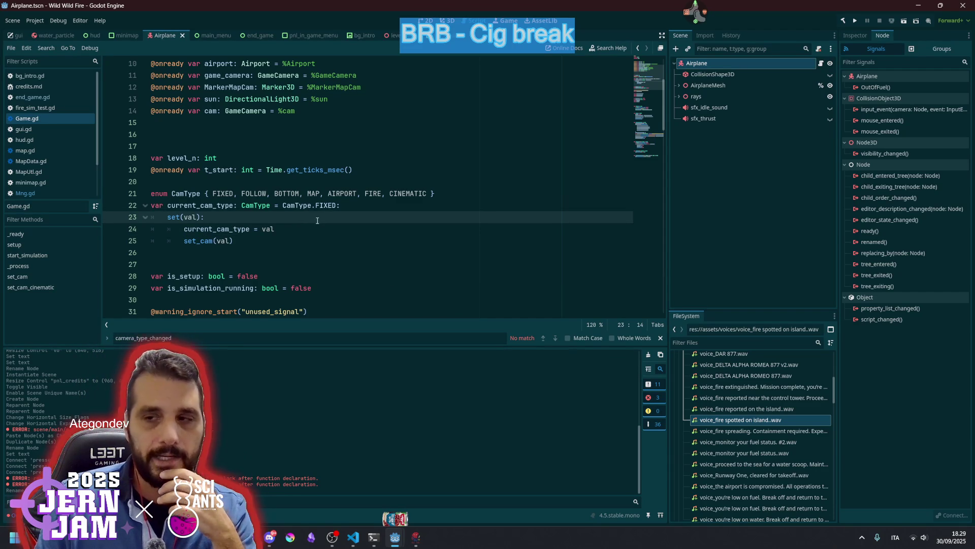
Add set_cam_cinematic(airport, 15) after the mouse-mode line in _ready and run the game with F5.
{"action": "left_click", "coordinate": [655, 152]}
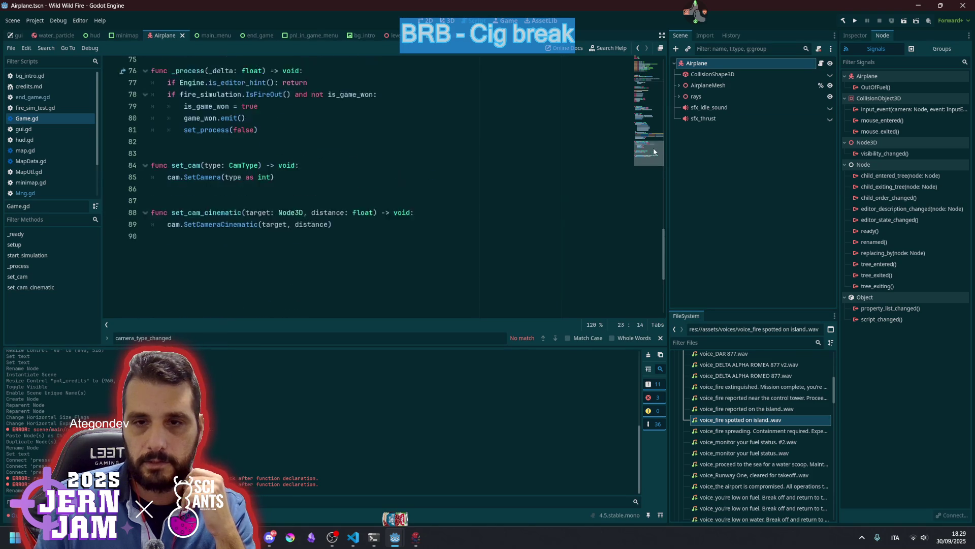
{"action": "left_click", "coordinate": [295, 168]}
{"action": "left_click", "coordinate": [301, 185]}
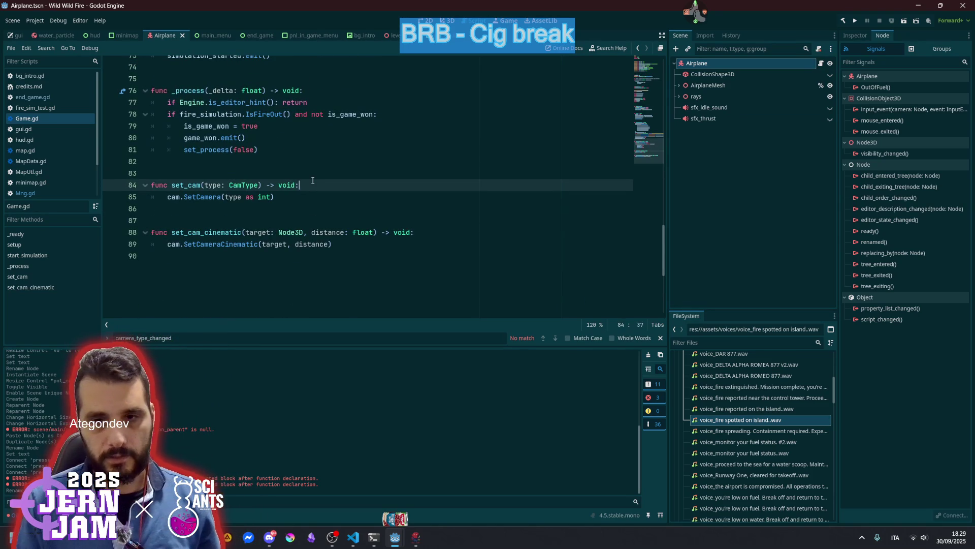
{"action": "left_click", "coordinate": [648, 93]}
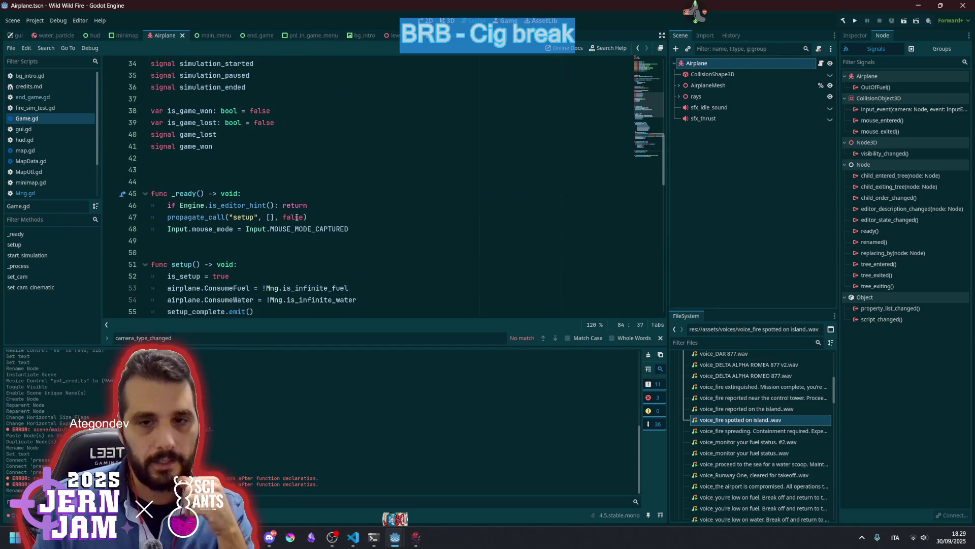
{"action": "left_click", "coordinate": [375, 226]}
{"action": "key", "text": "Return"}
{"action": "type", "text": "set_c"}
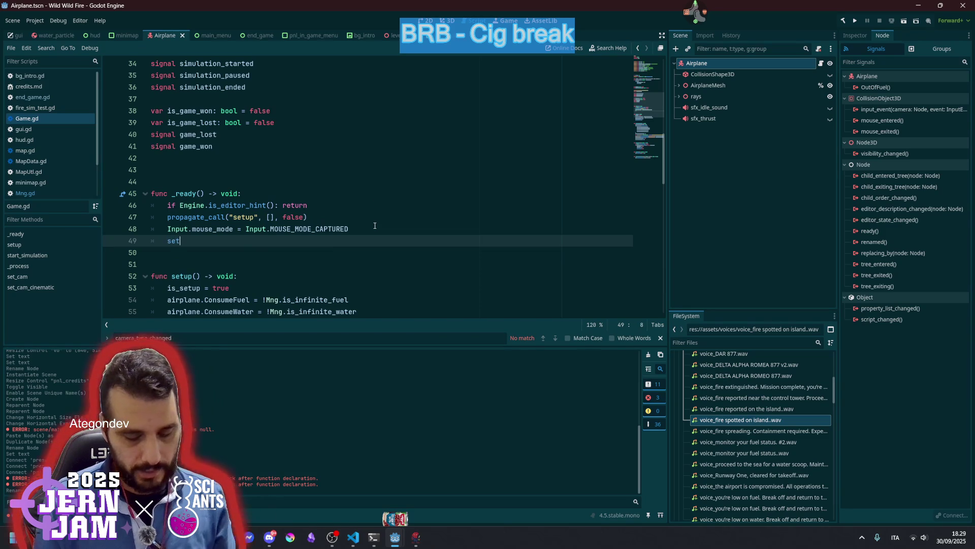
{"action": "key", "text": "Return"}
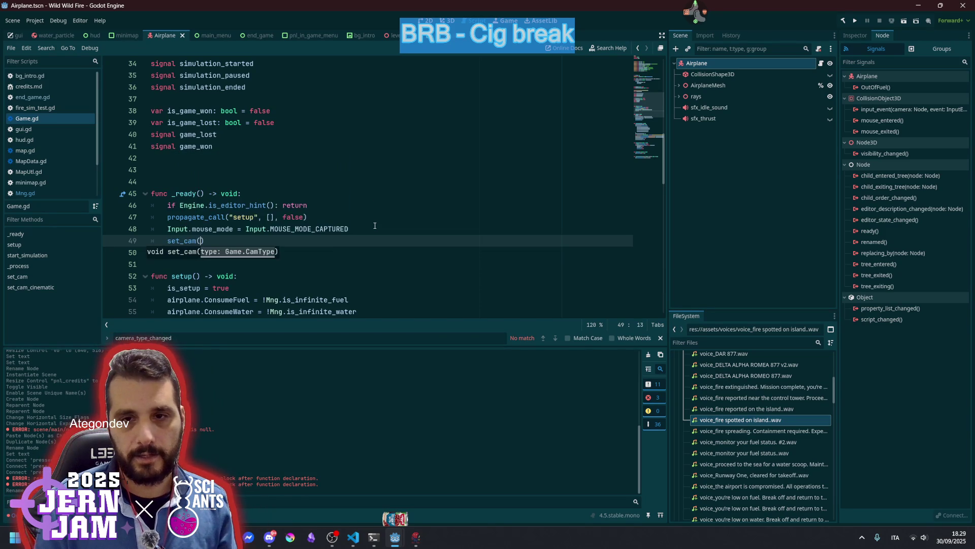
{"action": "key", "text": "Left"}
{"action": "type", "text": "_c"}
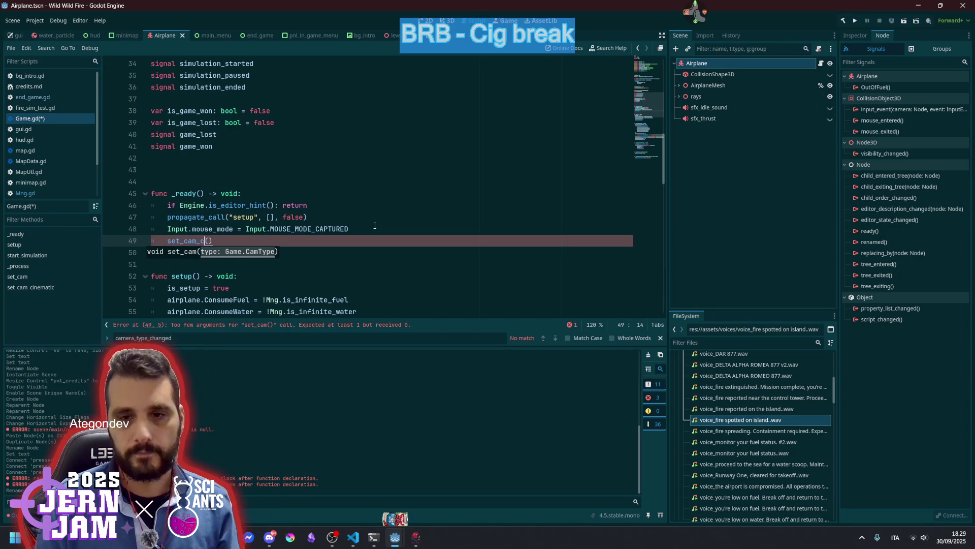
{"action": "key", "text": "Return"}
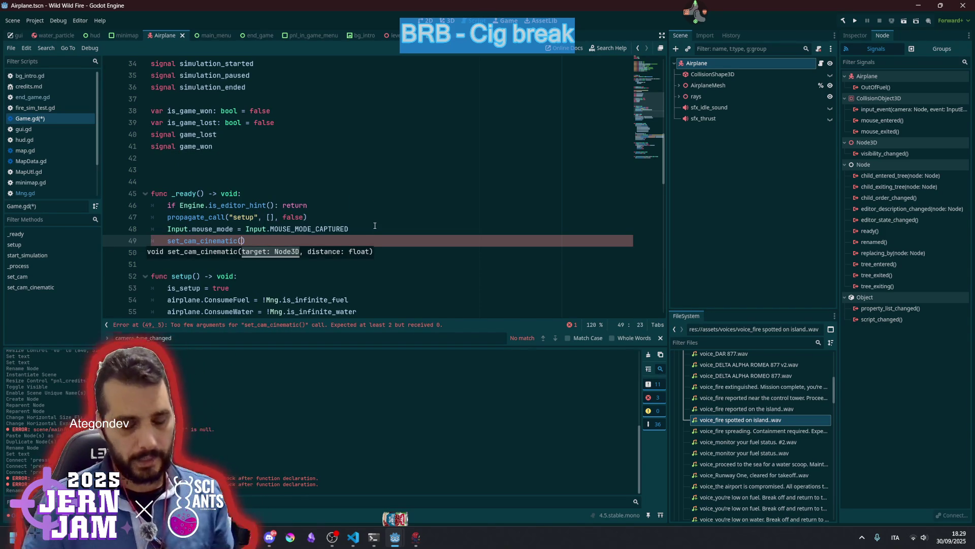
{"action": "type", "text": "air"}
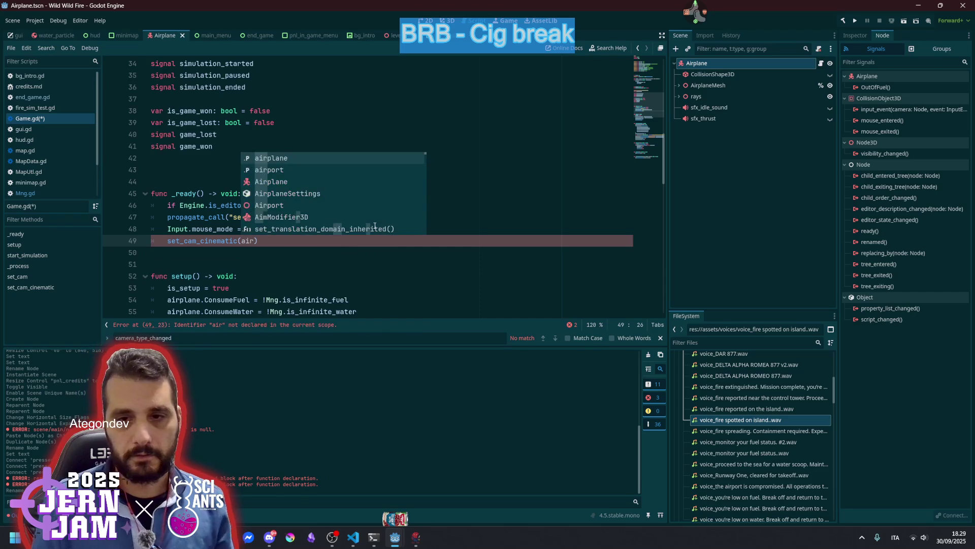
{"action": "key", "text": "Down"}
{"action": "key", "text": "Return"}
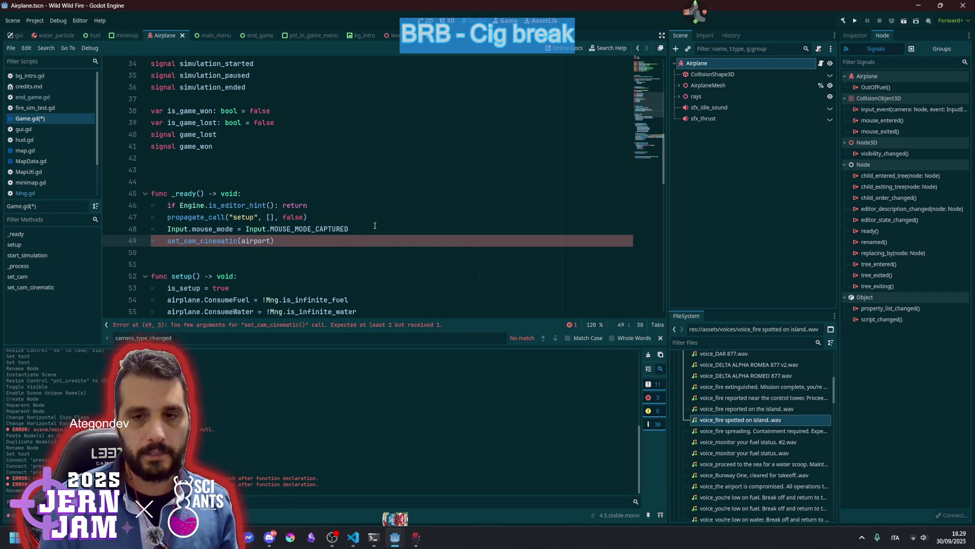
{"action": "type", "text": ", "}
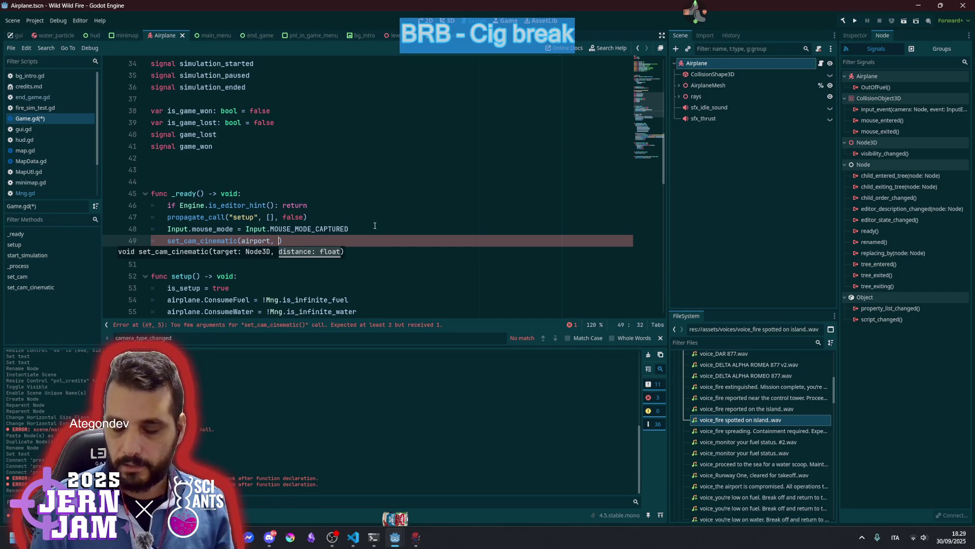
{"action": "type", "text": "15"}
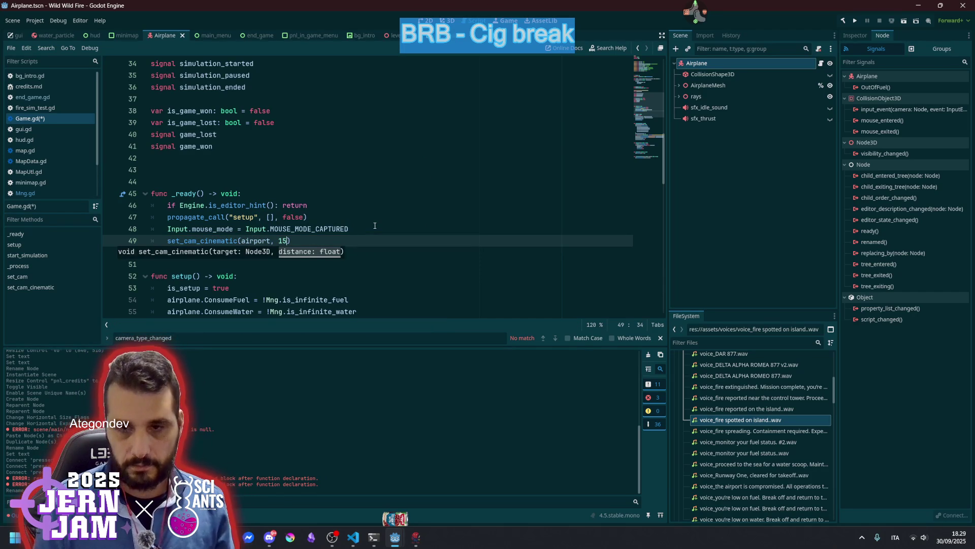
{"action": "key", "text": "End"}
{"action": "key", "text": "F5"}
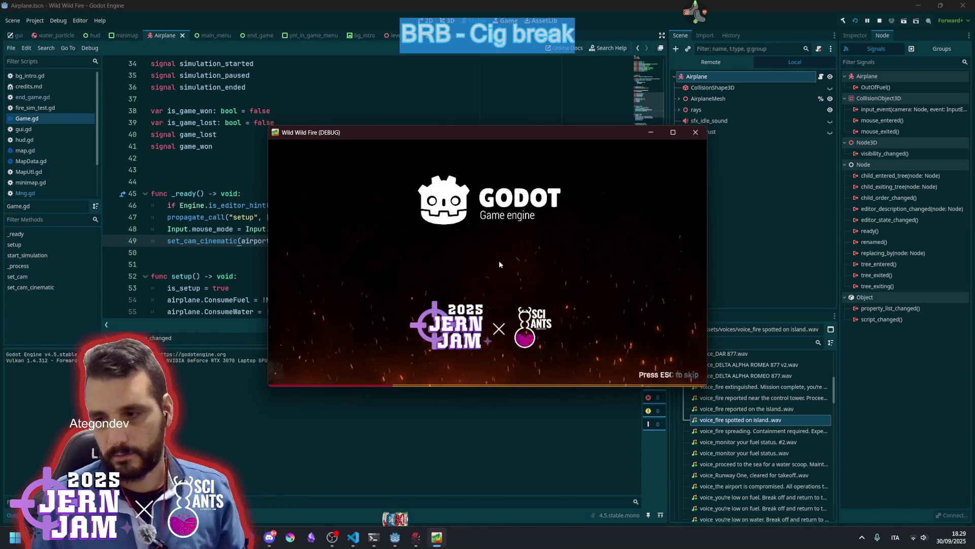
Skip the splash, start a game to watch the camera, stop with F8, and switch to VS Code.
{"action": "key", "text": "Escape"}
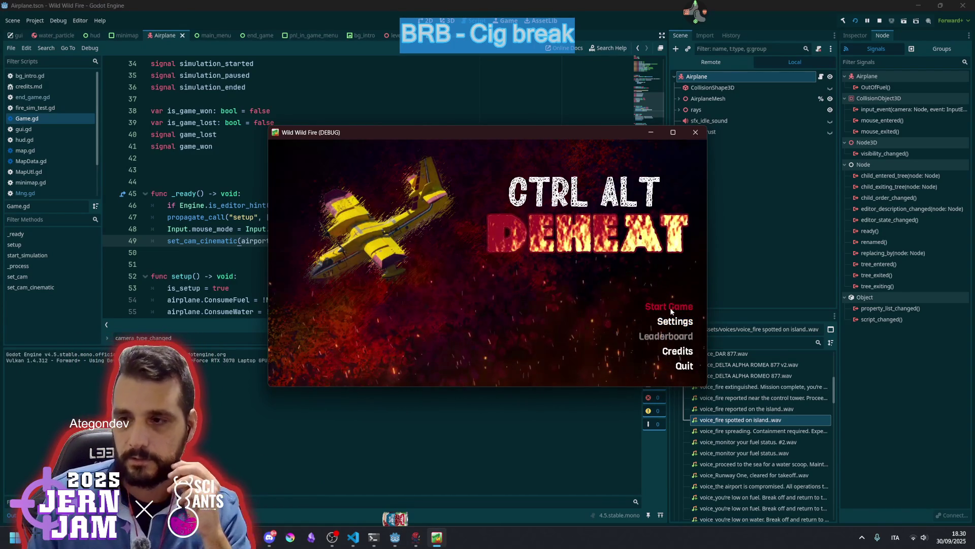
{"action": "left_click", "coordinate": [671, 310]}
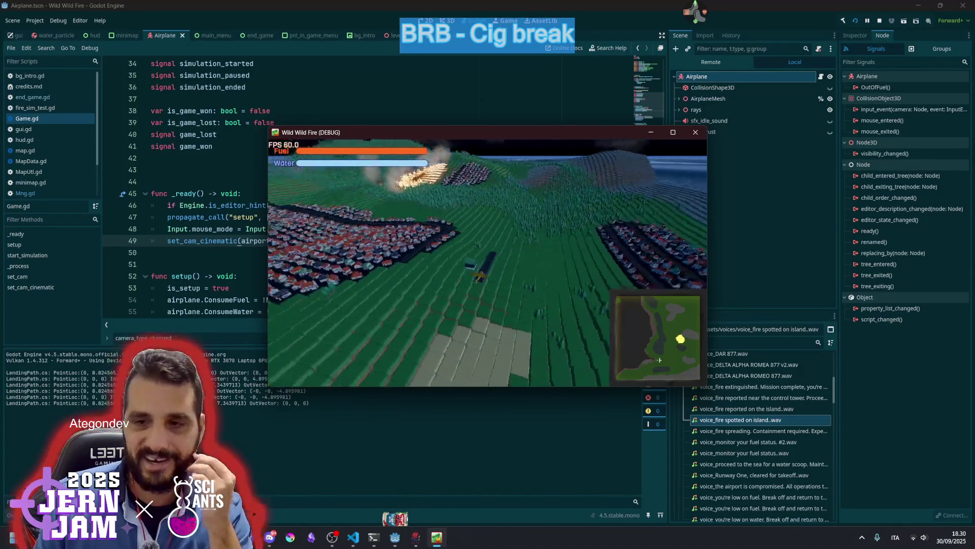
{"action": "key", "text": "F8"}
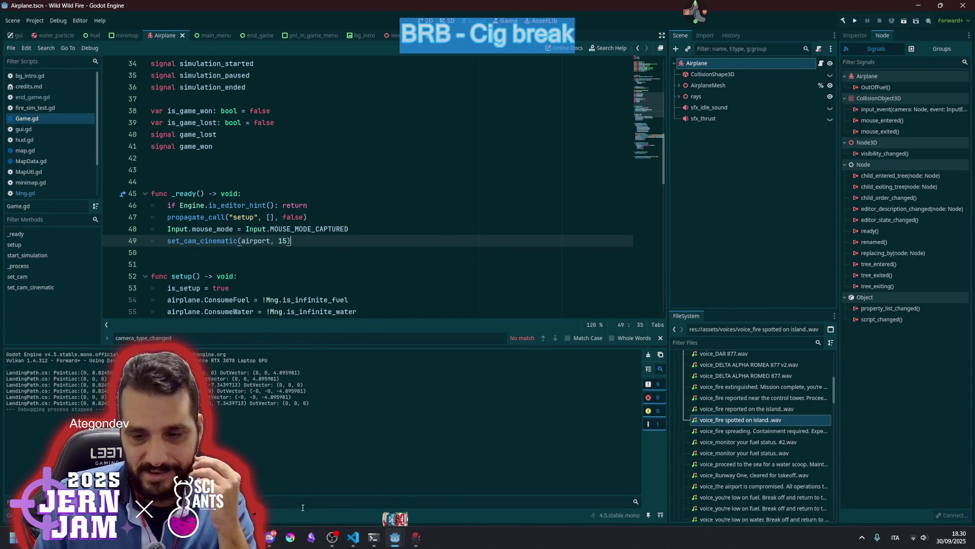
{"action": "key", "text": "alt+Tab"}
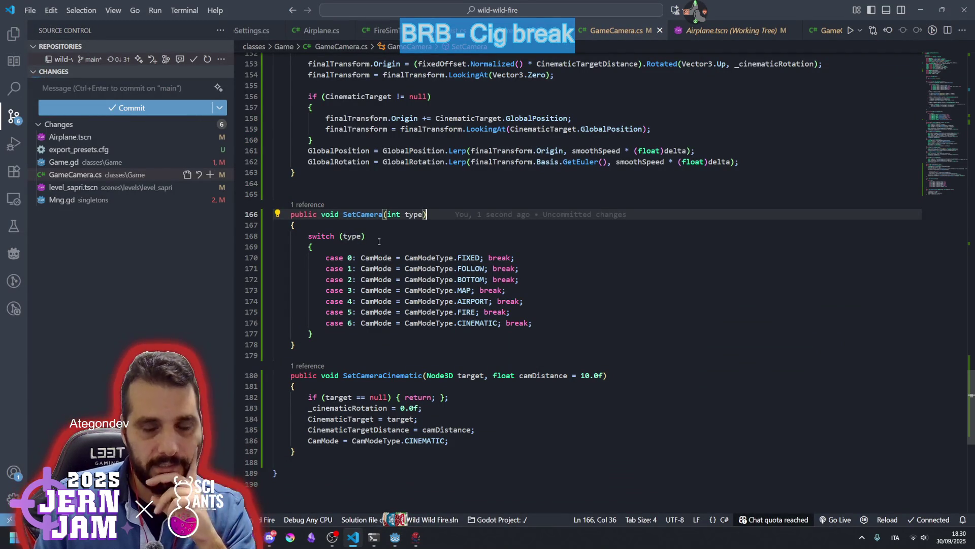
Inspect ProcessCinematic, highlighting uses of _cinematicRotation and the rotation smoothing line, then open Run and Debug.
{"action": "scroll", "coordinate": [381, 237], "scroll_direction": "up", "scroll_amount": 5}
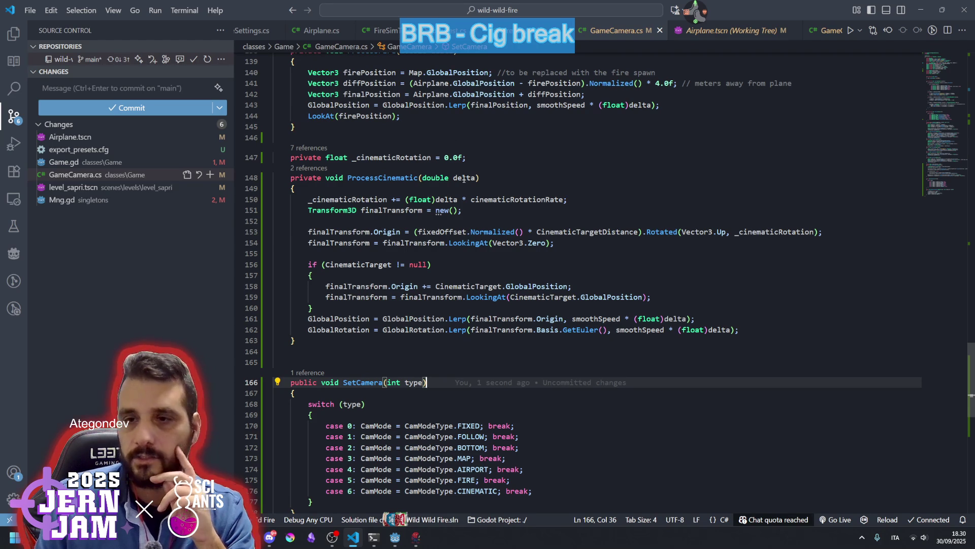
{"action": "double_click", "coordinate": [365, 198]}
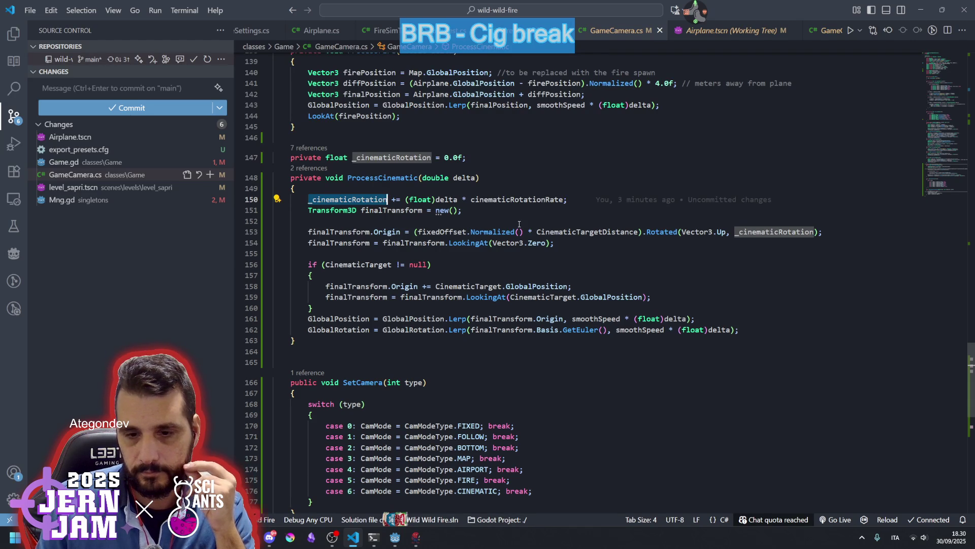
{"action": "mouse_move", "coordinate": [483, 233]}
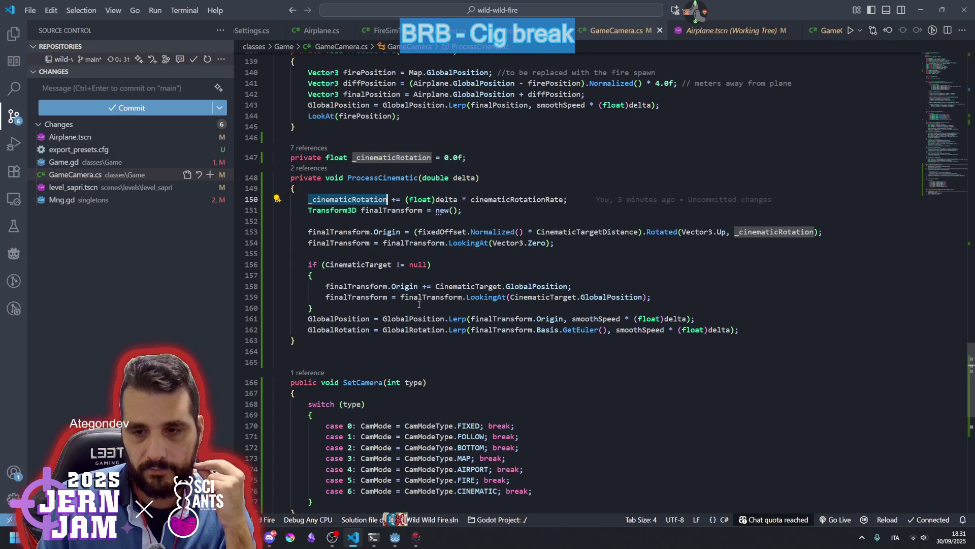
{"action": "left_click", "coordinate": [397, 329]}
{"action": "mouse_move", "coordinate": [421, 321]}
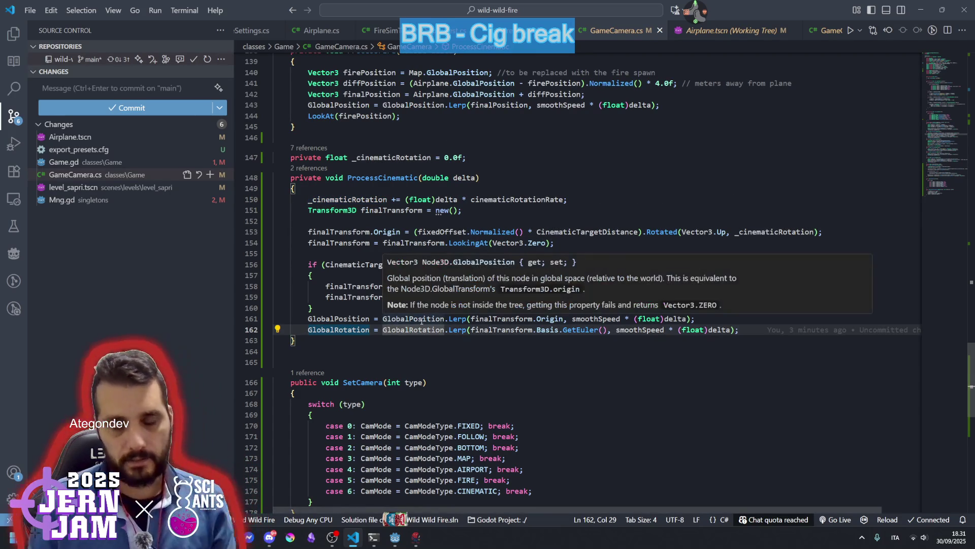
{"action": "key", "text": "ctrl+shift+d"}
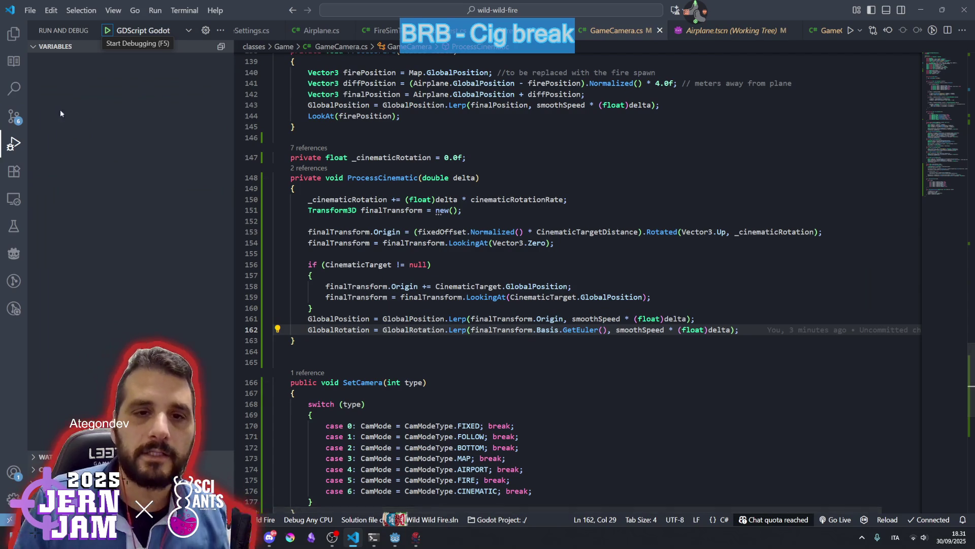
Duplicate the GlobalRotation line and comment out the original smoothed version.
{"action": "left_click", "coordinate": [14, 61]}
{"action": "left_click", "coordinate": [362, 330]}
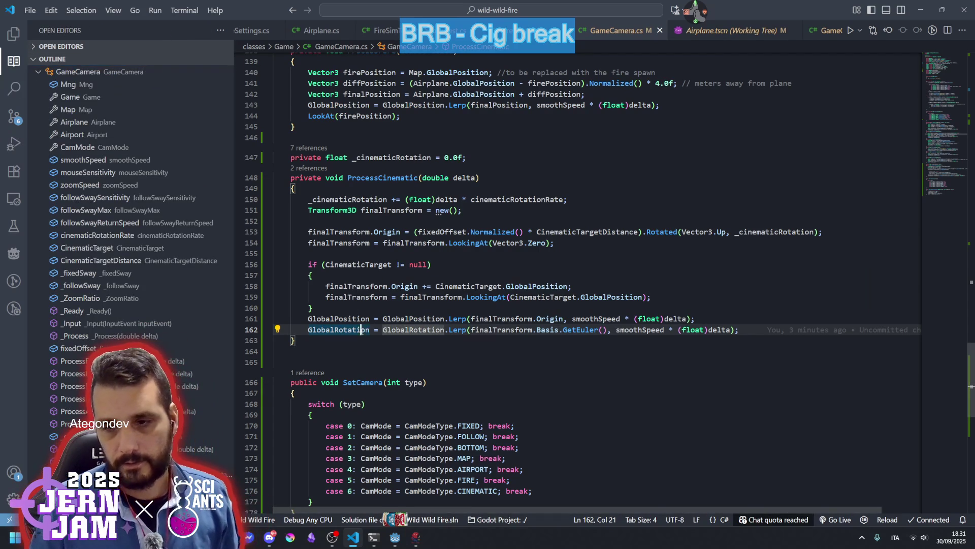
{"action": "key", "text": "shift+alt+Down"}
{"action": "key", "text": "Up"}
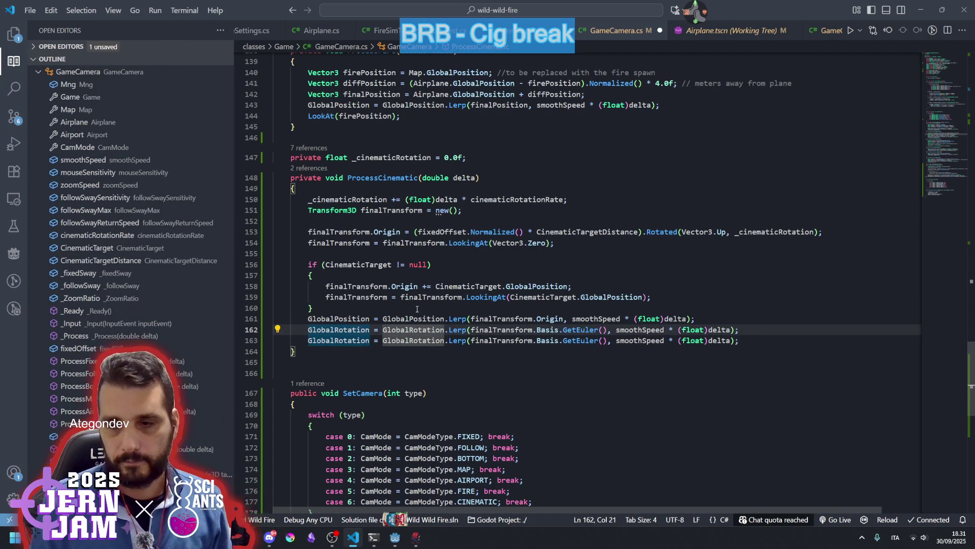
{"action": "key", "text": "ctrl+slash"}
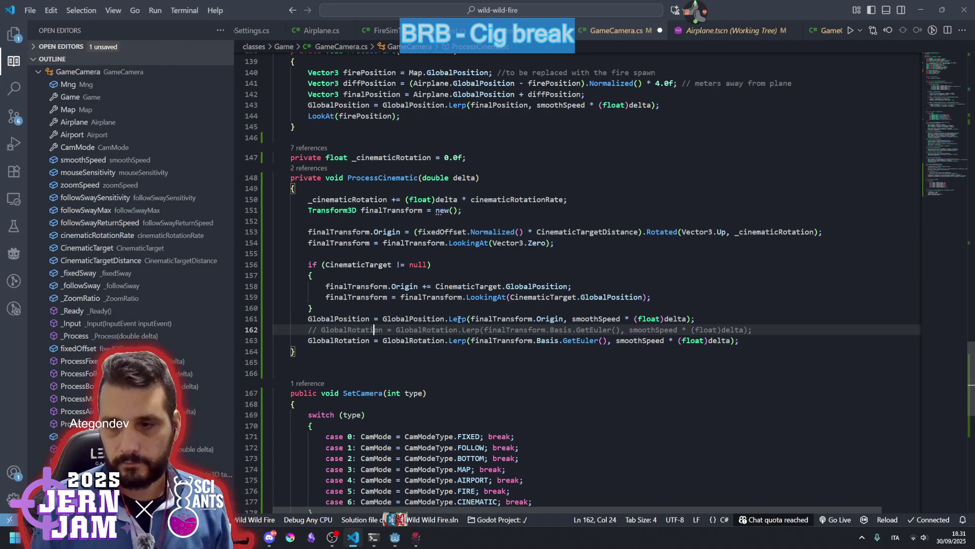
Replace the Lerp call on the new line with finalTransform.Basis.GetEuler() and save GameCamera.cs.
{"action": "left_click", "coordinate": [471, 340]}
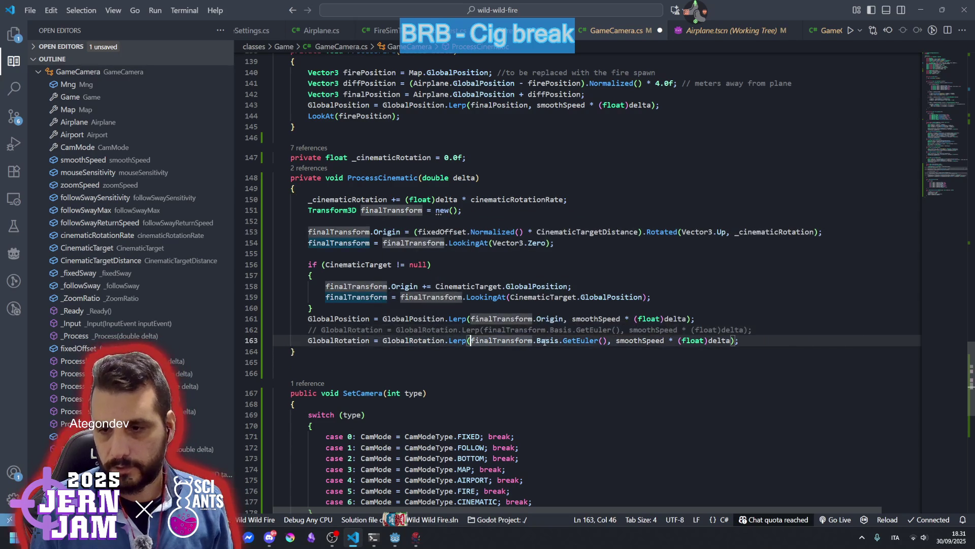
{"action": "left_click", "coordinate": [608, 340], "text": "shift"}
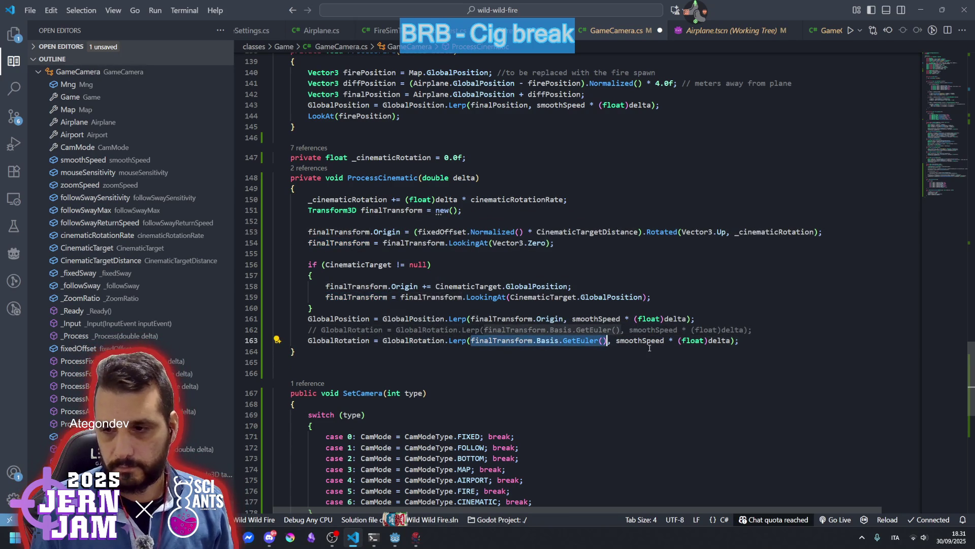
{"action": "left_click", "coordinate": [382, 340]}
{"action": "key", "text": "shift+End"}
{"action": "key", "text": "shift+Left"}
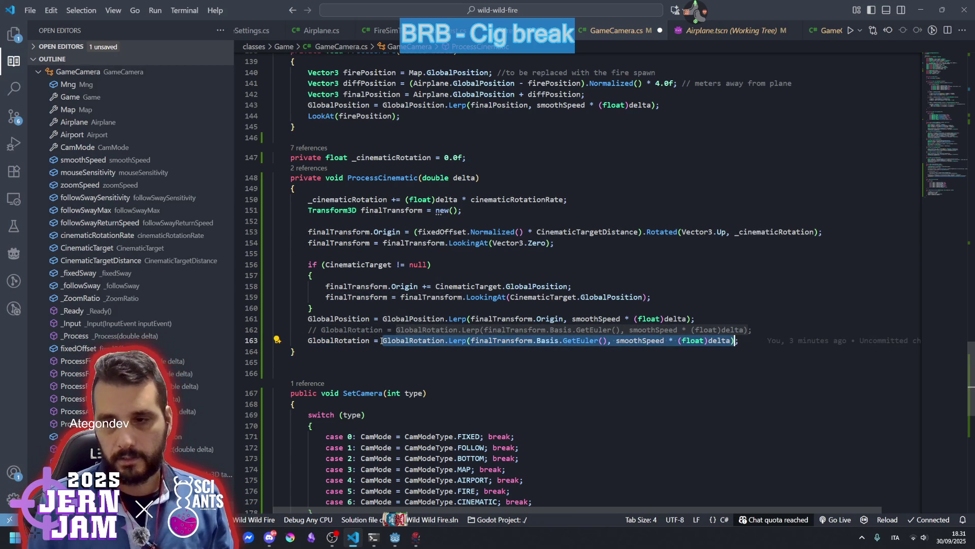
{"action": "left_click", "coordinate": [469, 340]}
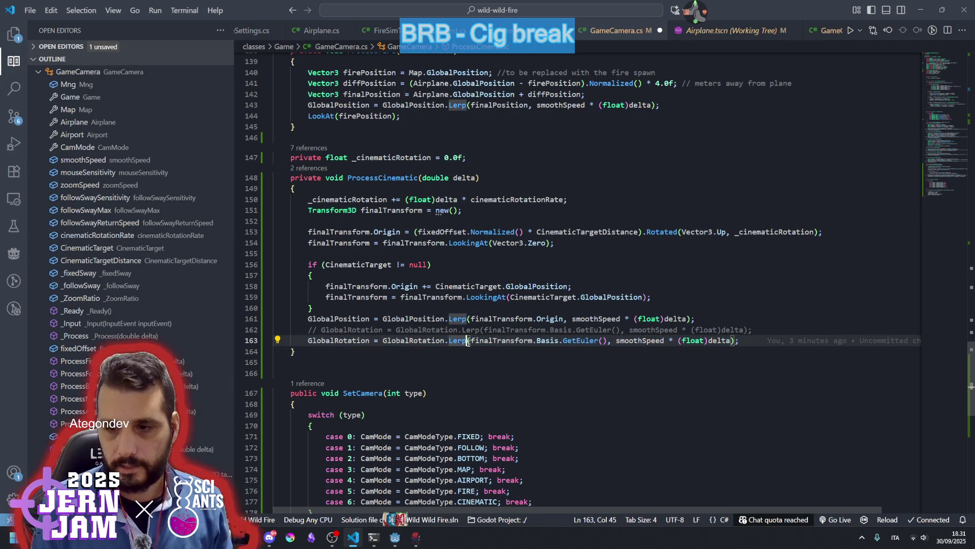
{"action": "type", "text": "A"}
{"action": "key", "text": "BackSpace"}
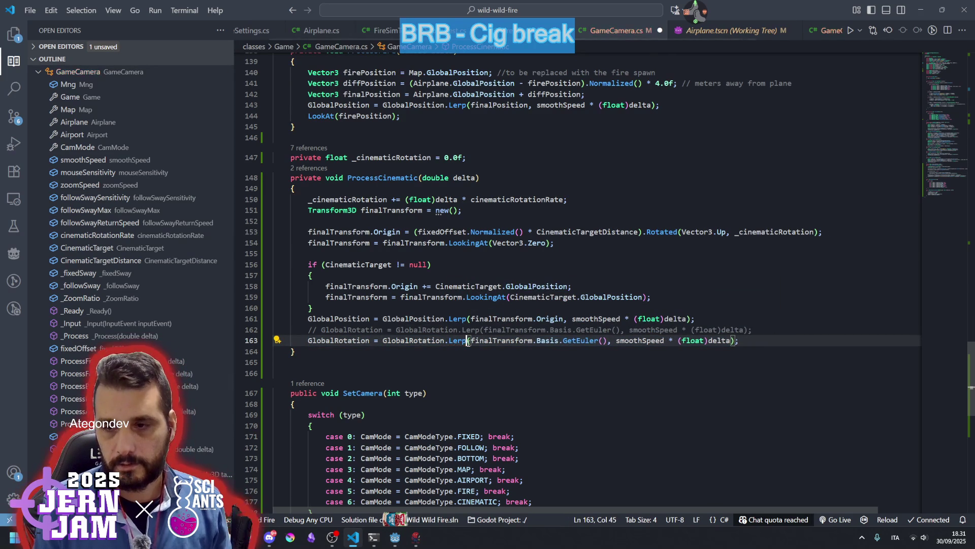
{"action": "key", "text": "ctrl+Left"}
{"action": "key", "text": "ctrl+Left"}
{"action": "key", "text": "ctrl+Left"}
{"action": "key", "text": "shift+End"}
{"action": "key", "text": "shift+Left"}
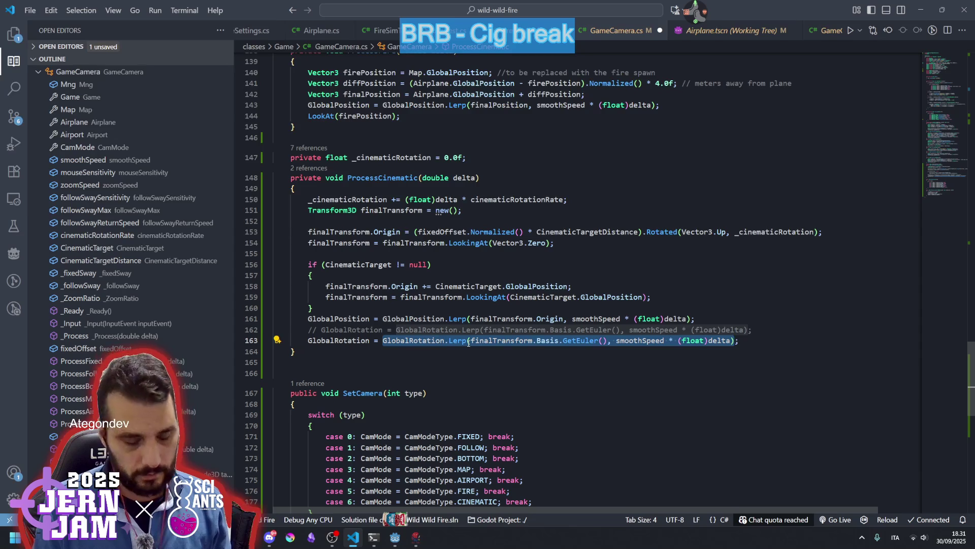
{"action": "type", "text": "finalTransform.Basis.GetEuler()"}
{"action": "key", "text": "End"}
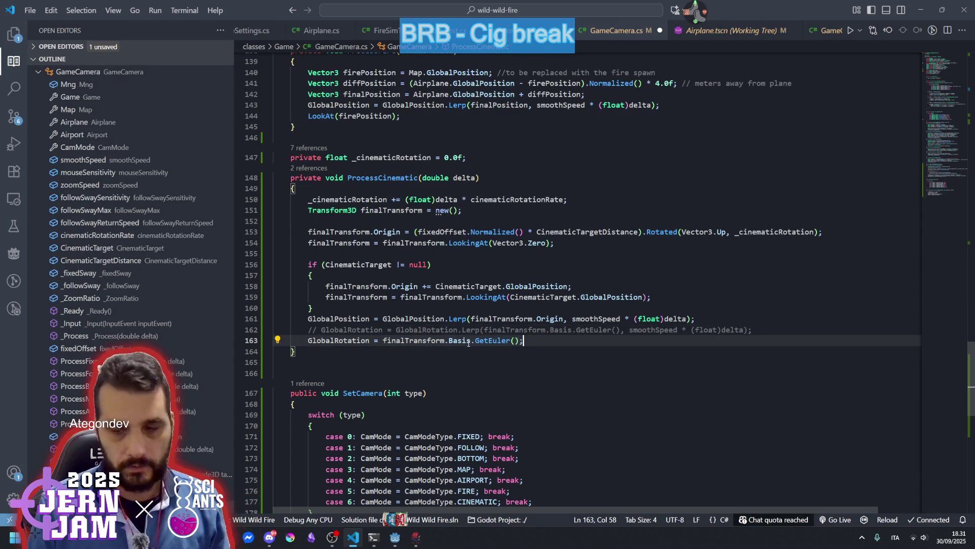
{"action": "key", "text": "ctrl+s"}
{"action": "left_click", "coordinate": [506, 330]}
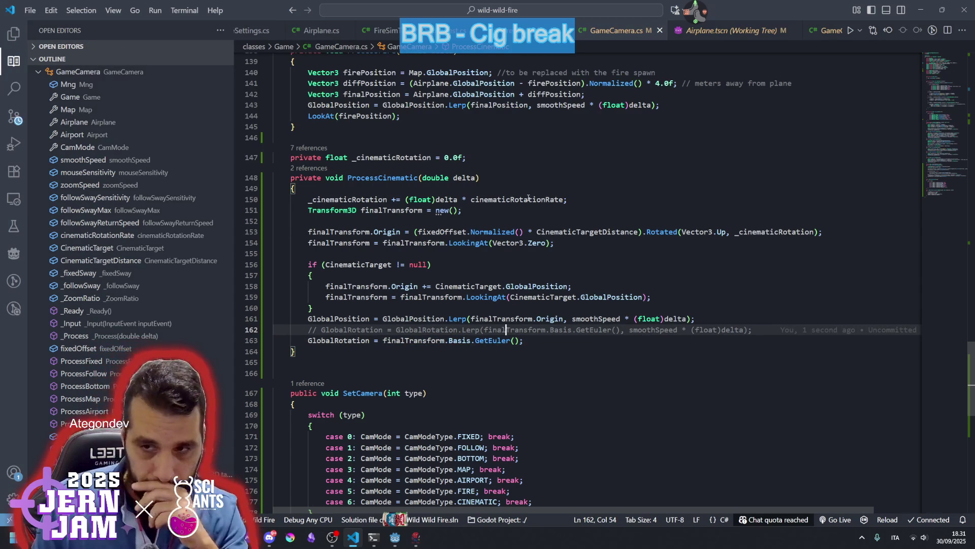
Change the cinematicRotationRate default on line 22 from 1.2f to 0.5f.
{"action": "left_click", "coordinate": [939, 108]}
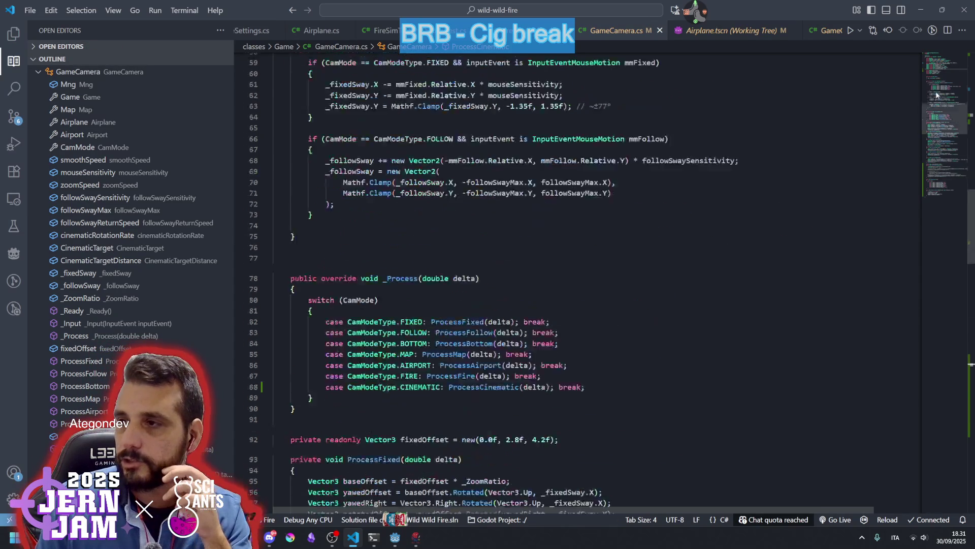
{"action": "scroll", "coordinate": [447, 276], "scroll_direction": "up", "scroll_amount": 15}
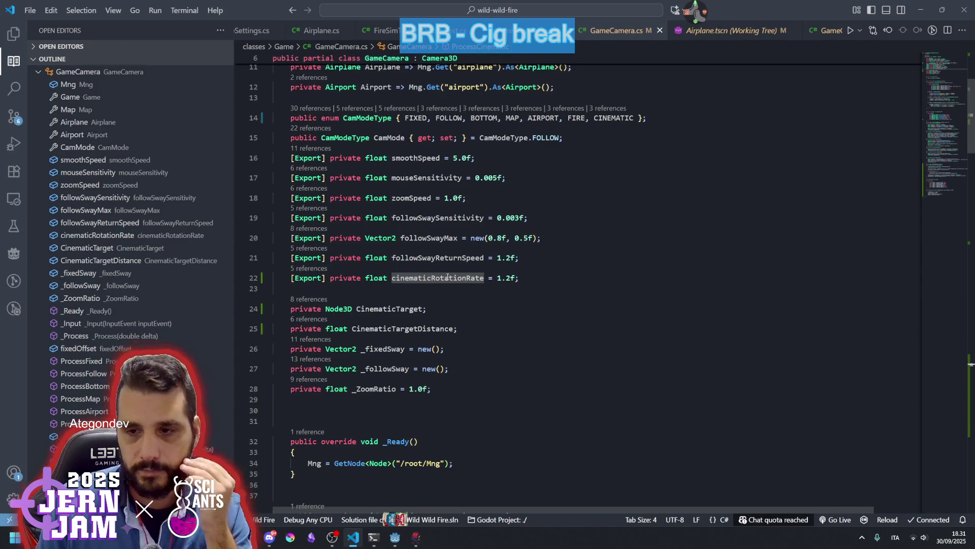
{"action": "left_click", "coordinate": [510, 278]}
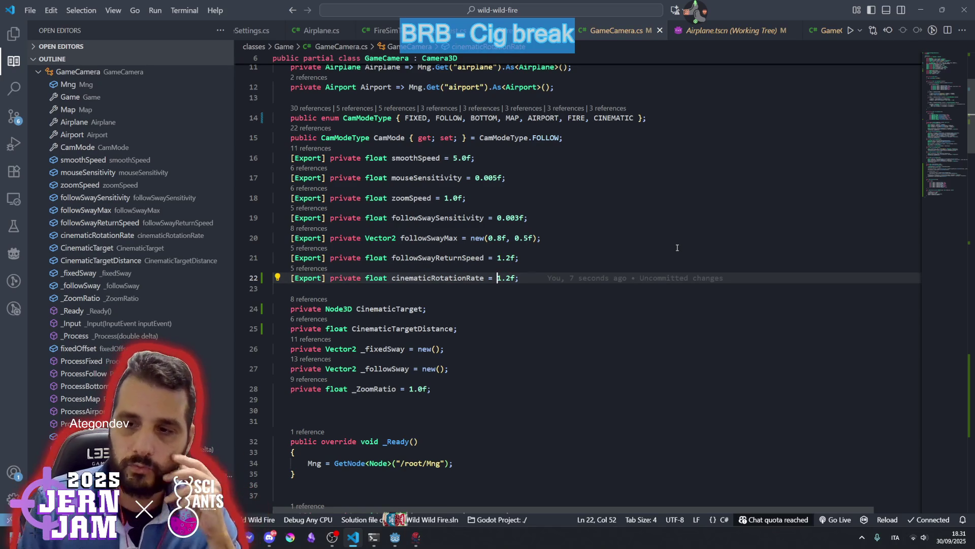
{"action": "key", "text": "Delete"}
{"action": "type", "text": "0"}
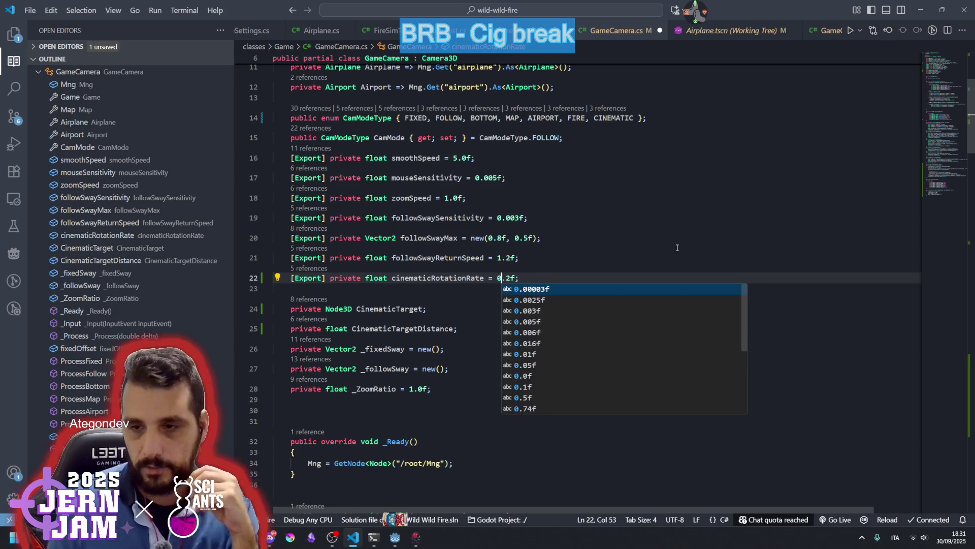
{"action": "left_click_drag", "start_coordinate": [507, 278], "coordinate": [512, 278]}
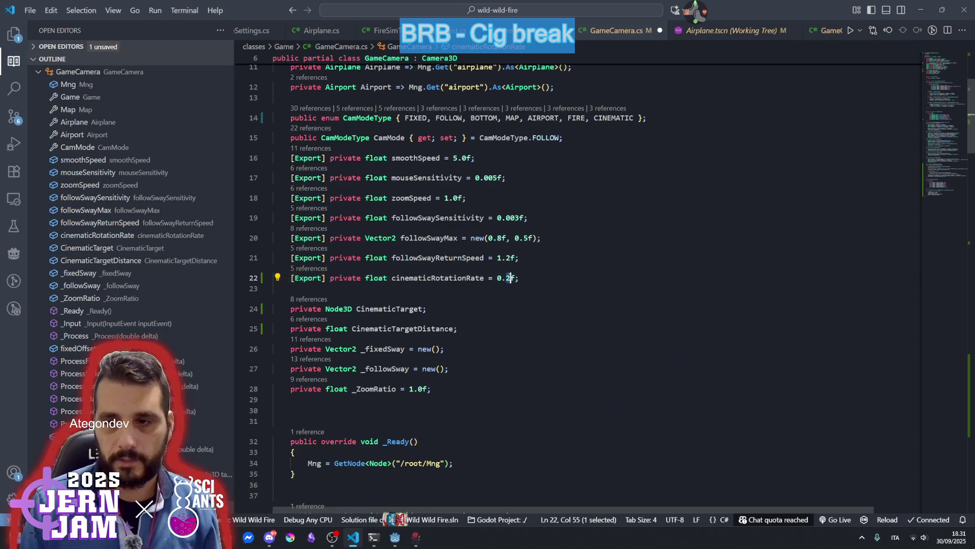
{"action": "type", "text": "5"}
{"action": "left_click", "coordinate": [621, 256]}
Save GameCamera.cs and launch a debug run of the game with F5.
{"action": "key", "text": "ctrl+s"}
{"action": "left_click", "coordinate": [552, 277]}
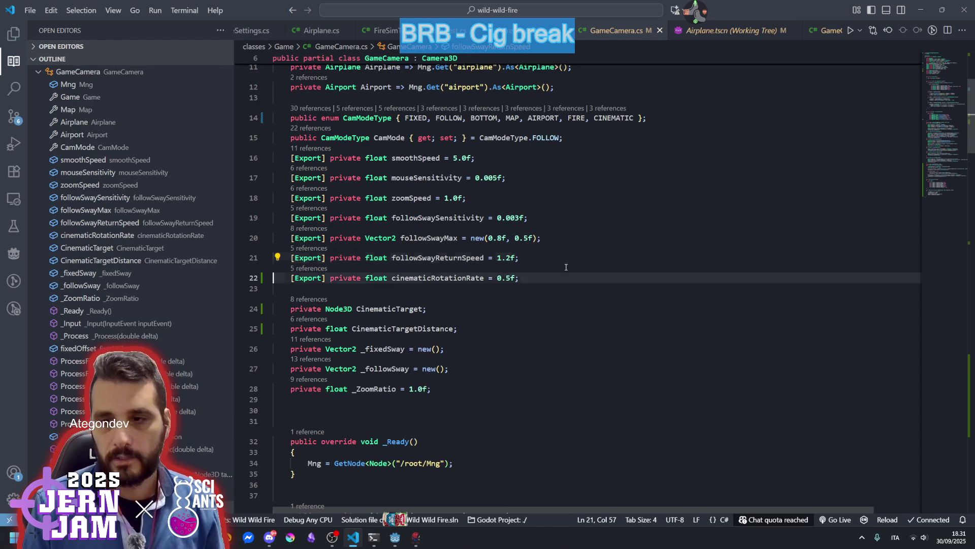
{"action": "key", "text": "F5"}
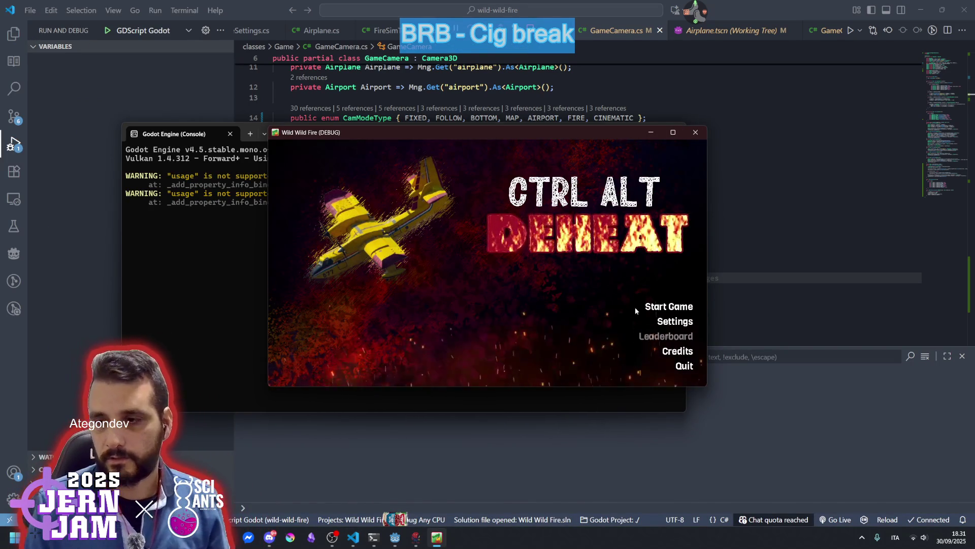
Start a game in the debug build, play briefly with the slower orbit, pause, and close the game window.
{"action": "left_click", "coordinate": [660, 307]}
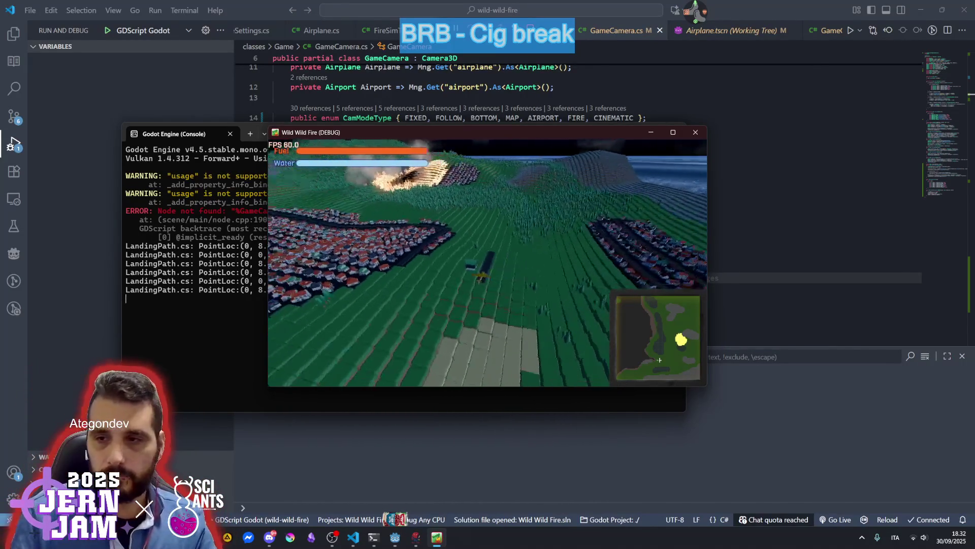
{"action": "key", "text": "Escape"}
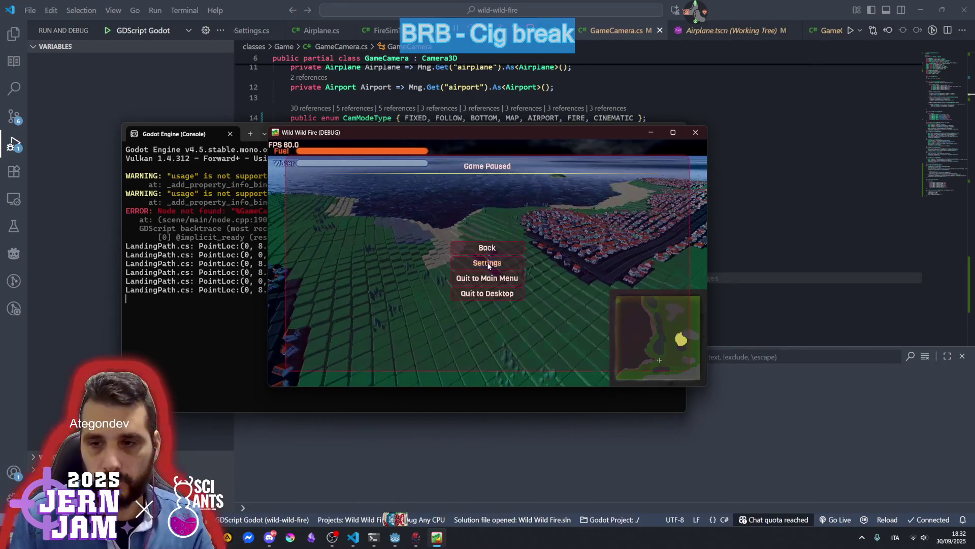
{"action": "left_click", "coordinate": [696, 132]}
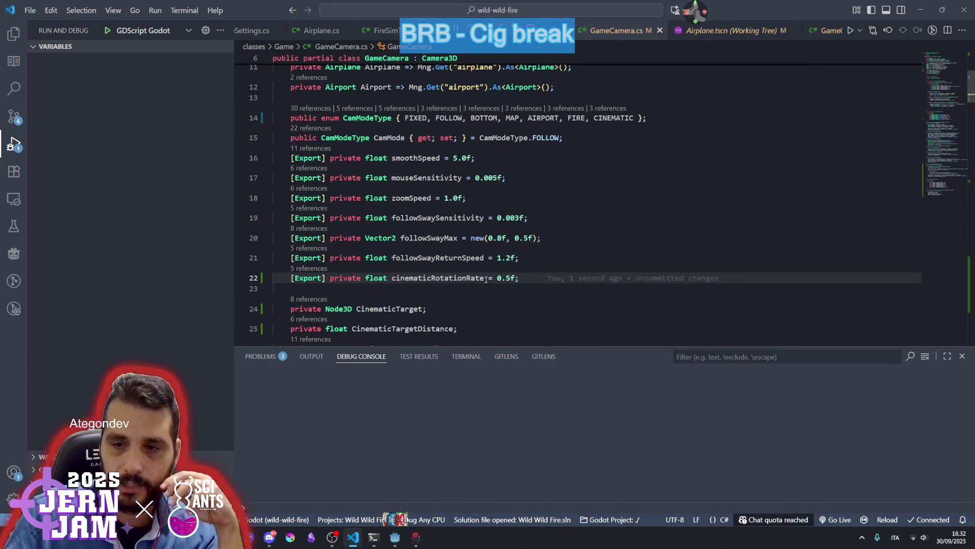
{"action": "left_click_drag", "start_coordinate": [940, 66], "coordinate": [937, 166]}
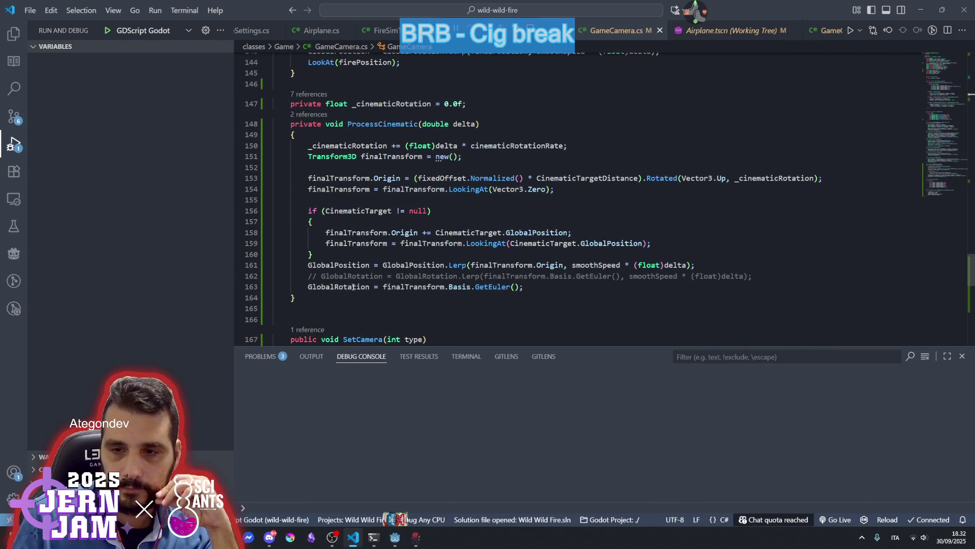
On line 163, replace the GetEuler call with Basis.GetRotationQuaternion().
{"action": "left_click", "coordinate": [345, 287]}
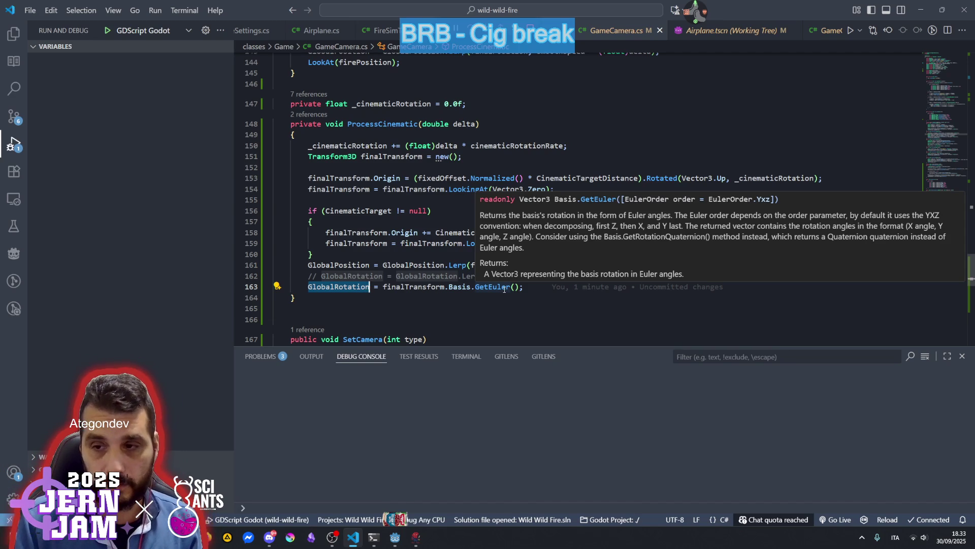
{"action": "left_click", "coordinate": [490, 287]}
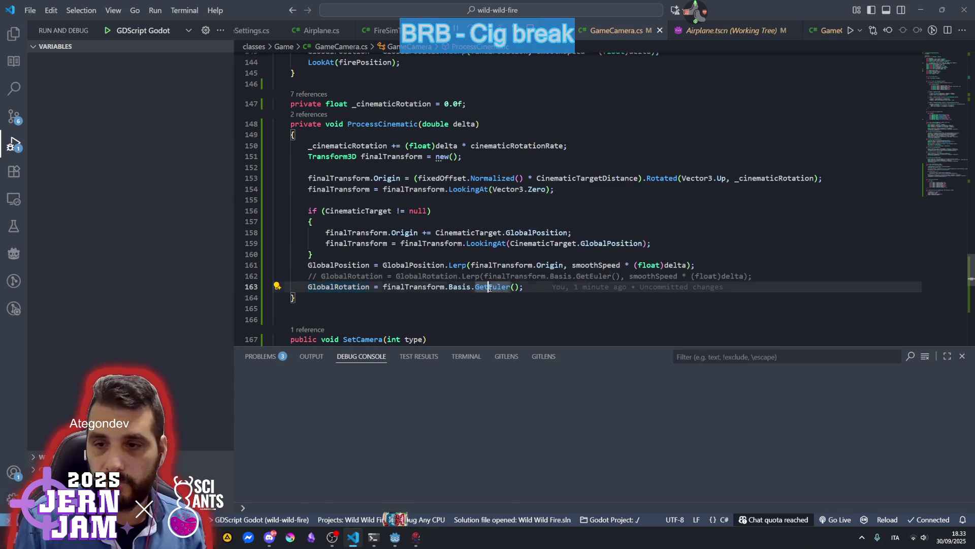
{"action": "key", "text": "BackSpace"}
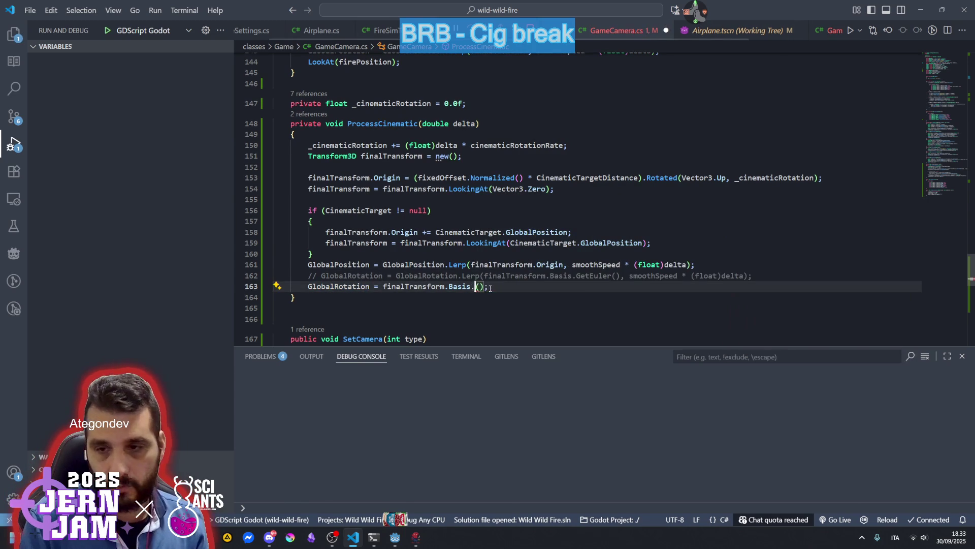
{"action": "type", "text": "Q"}
{"action": "key", "text": "Tab"}
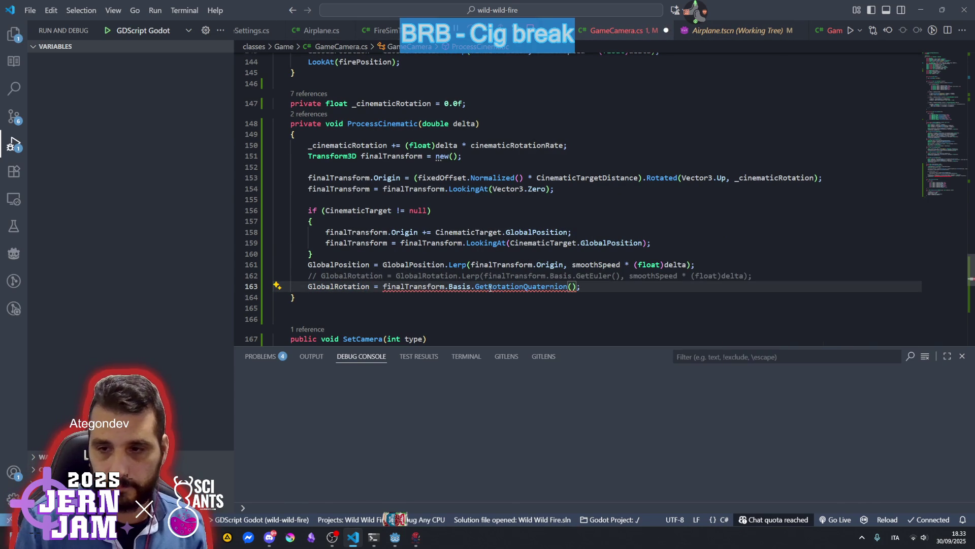
Make line 163 assign to Quaternion instead of GlobalRotation, and save GameCamera.cs.
{"action": "left_click", "coordinate": [338, 287]}
{"action": "double_click", "coordinate": [337, 287]}
{"action": "type", "text": "Qu"}
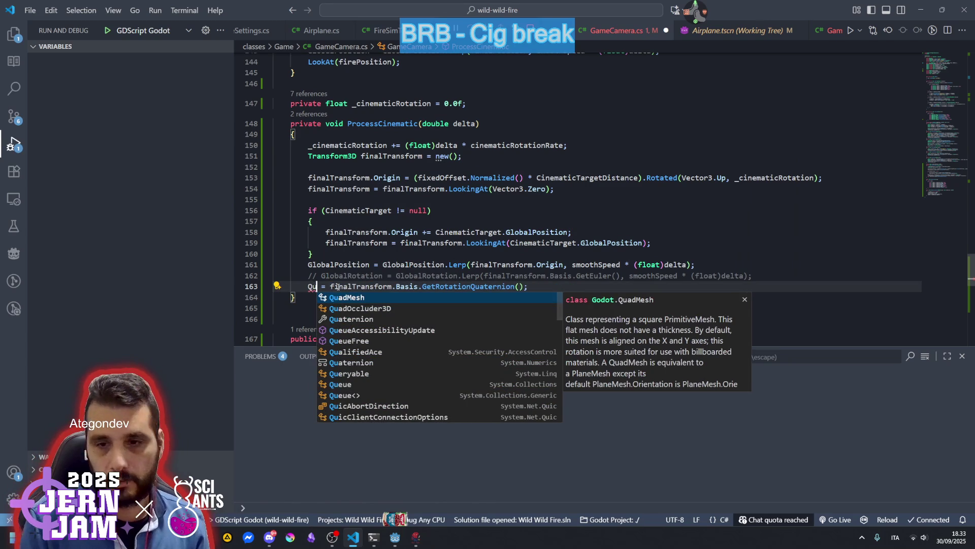
{"action": "key", "text": "Down"}
{"action": "key", "text": "Down"}
{"action": "key", "text": "Tab"}
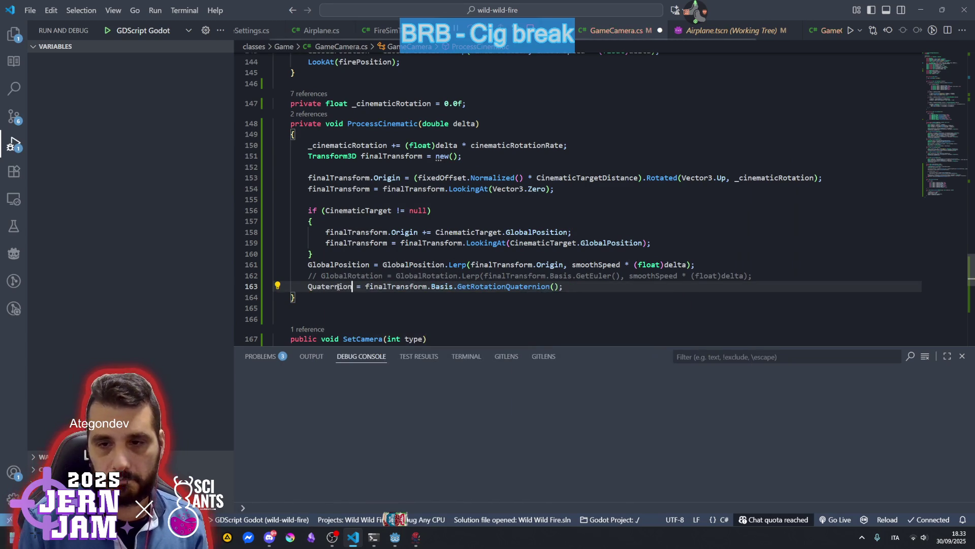
{"action": "left_click", "coordinate": [366, 276]}
{"action": "key", "text": "ctrl+s"}
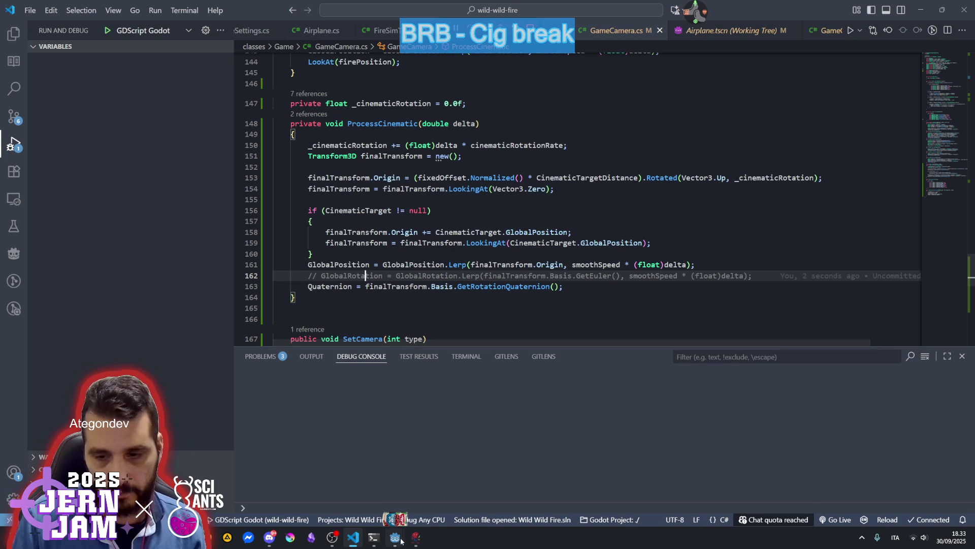
Run Wild Wild Fire from the Godot editor, start a game to watch the camera, then stop it.
{"action": "mouse_move", "coordinate": [401, 540]}
{"action": "left_click", "coordinate": [431, 482]}
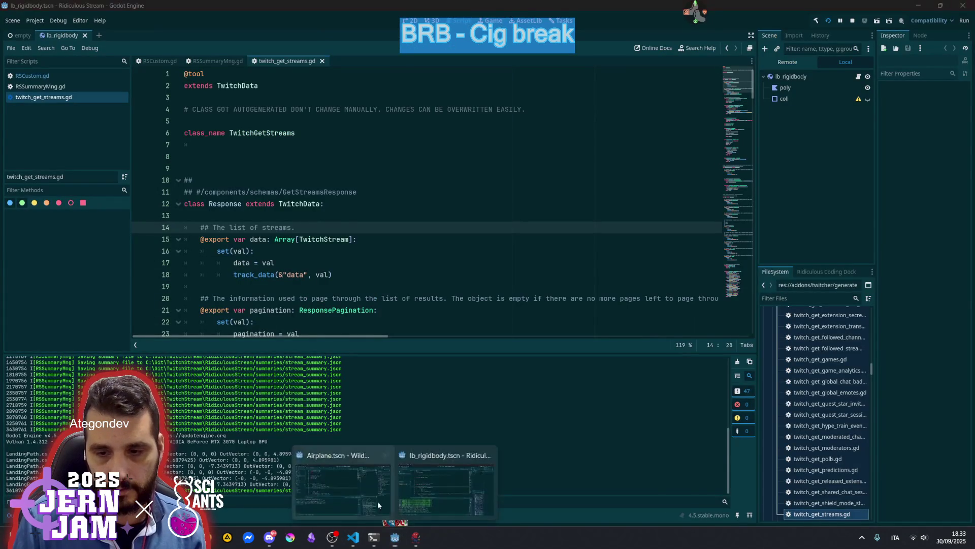
{"action": "left_click", "coordinate": [384, 510]}
{"action": "left_click", "coordinate": [438, 218]}
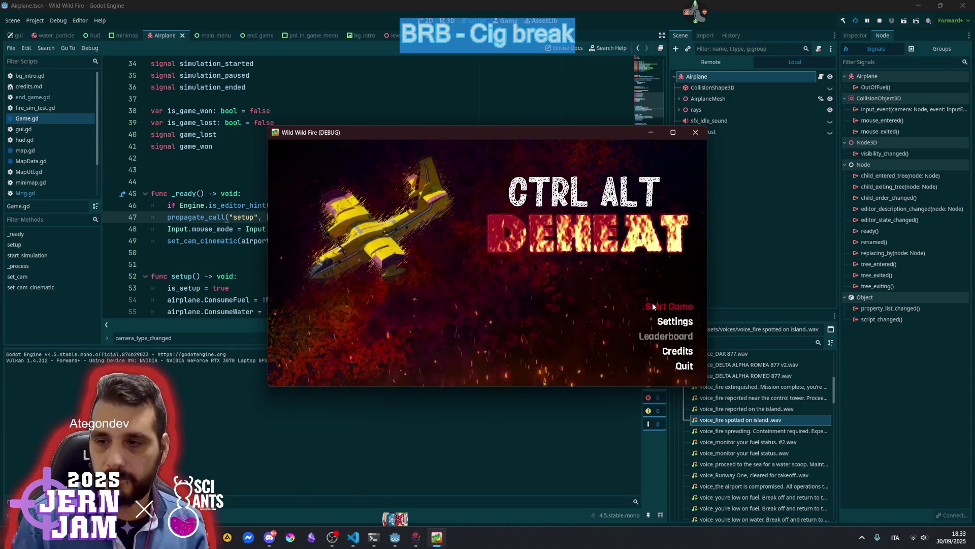
{"action": "left_click", "coordinate": [669, 306]}
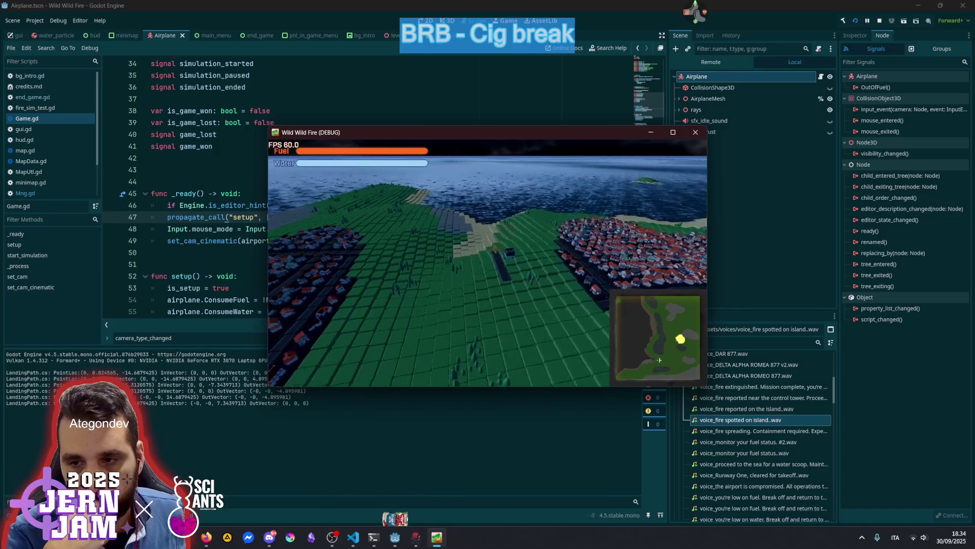
{"action": "key", "text": "F8"}
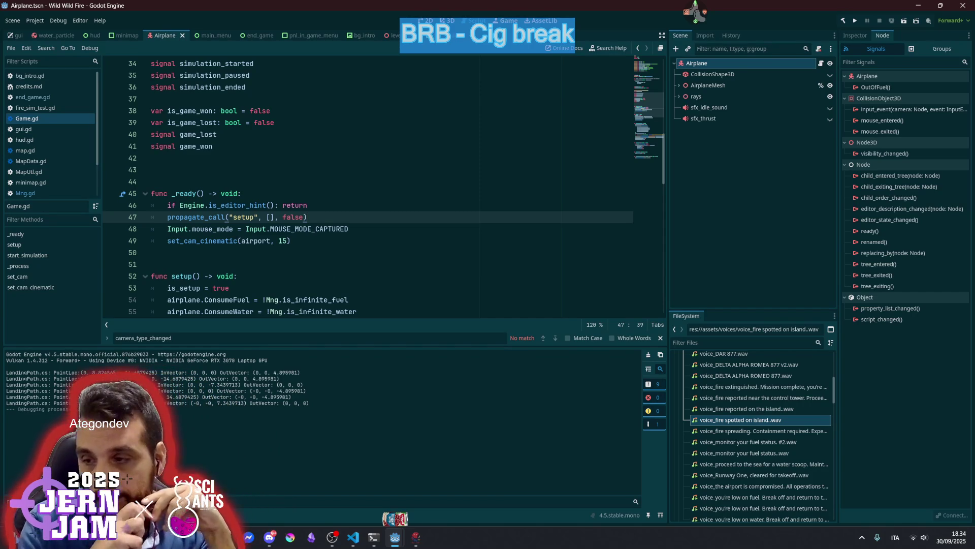
Follow the GameCamera not-found error to Game.gd and trace where the camera variable is used.
{"action": "key", "text": "alt+d"}
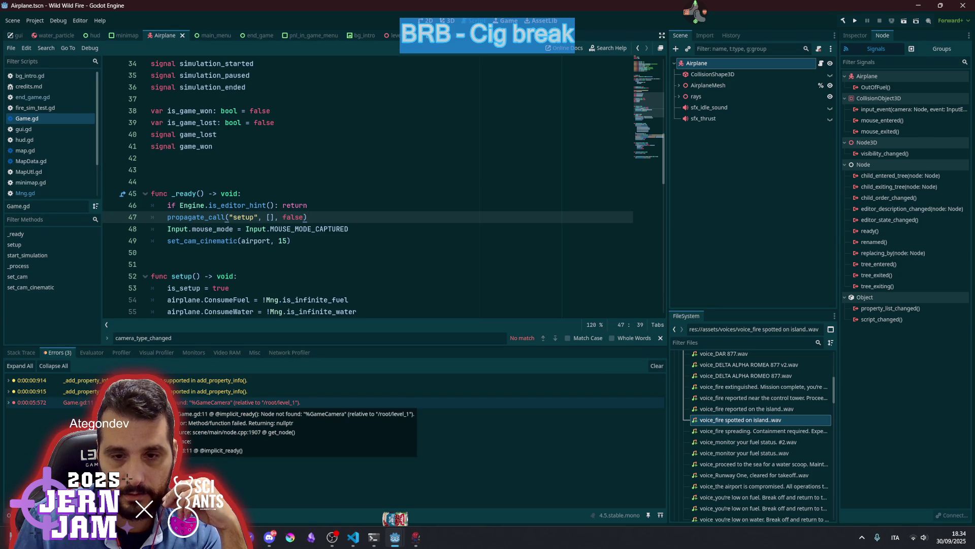
{"action": "left_click", "coordinate": [172, 403]}
{"action": "left_click", "coordinate": [316, 182]}
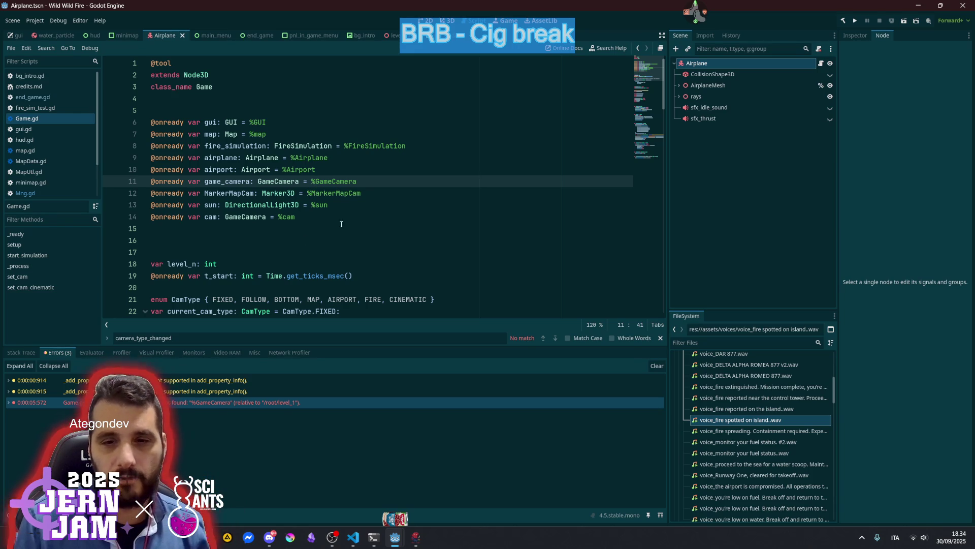
{"action": "scroll", "coordinate": [259, 214], "scroll_direction": "down", "scroll_amount": 5}
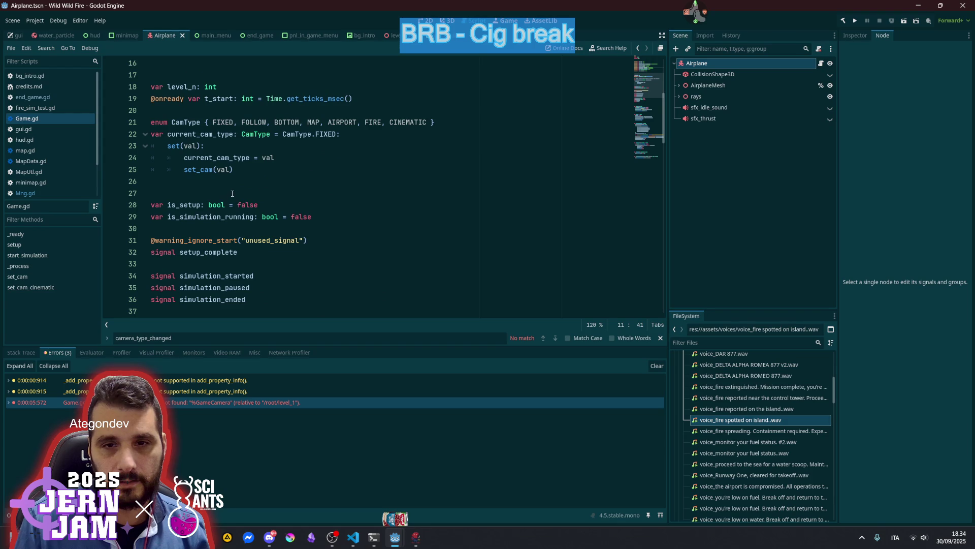
{"action": "scroll", "coordinate": [234, 180], "scroll_direction": "up", "scroll_amount": 2}
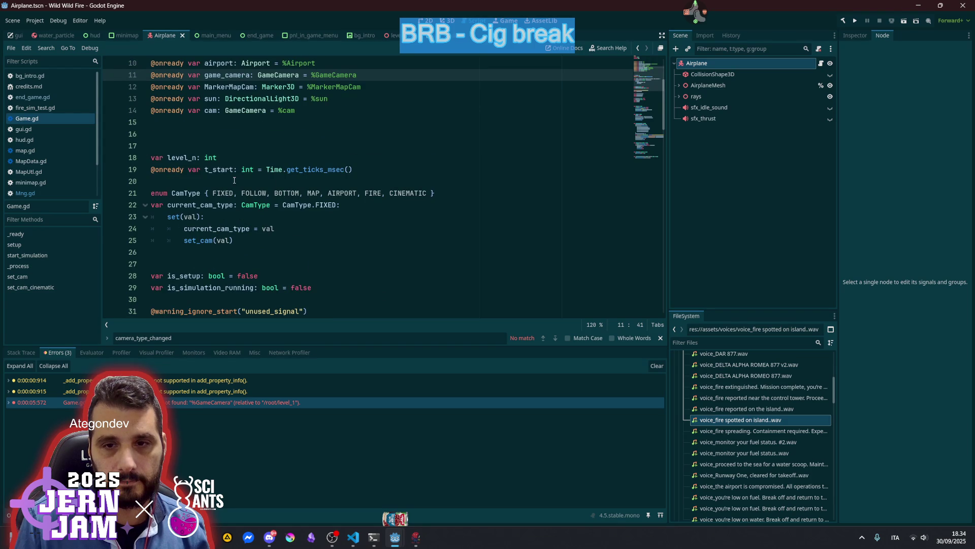
{"action": "left_click", "coordinate": [206, 240], "text": "ctrl"}
{"action": "double_click", "coordinate": [172, 194]}
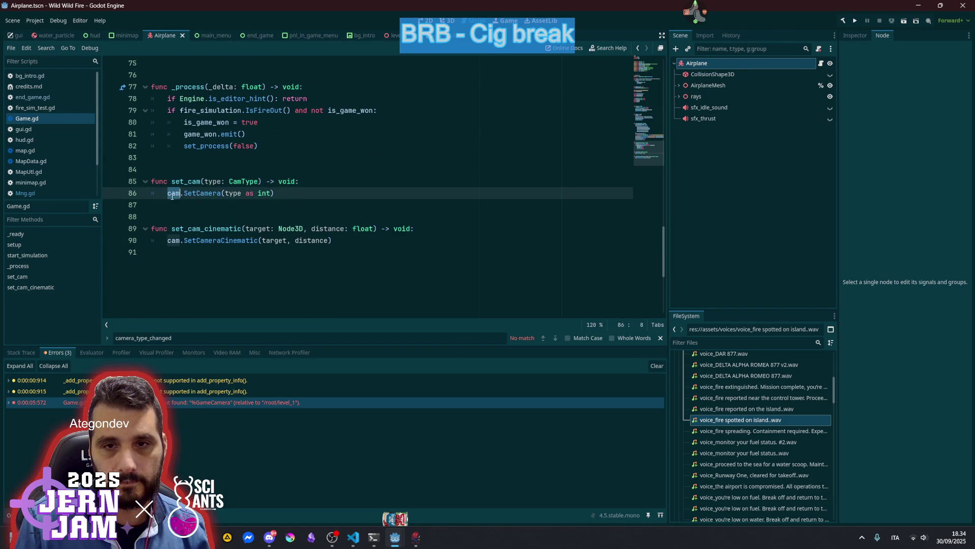
{"action": "left_click", "coordinate": [173, 194], "text": "ctrl"}
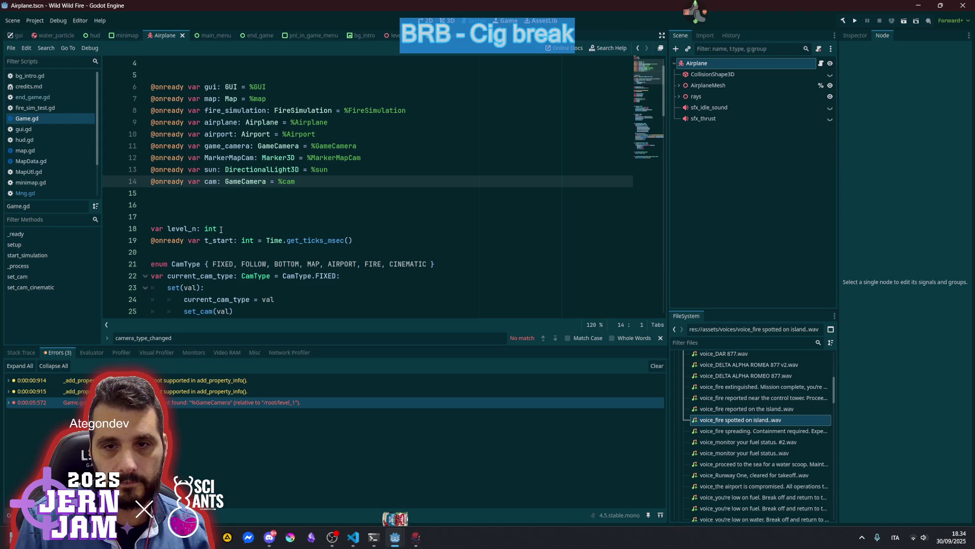
Delete the stale game_camera = %GameCamera declaration from Game.gd and save the script.
{"action": "left_click", "coordinate": [251, 145]}
{"action": "triple_click", "coordinate": [252, 145]}
{"action": "key", "text": "BackSpace"}
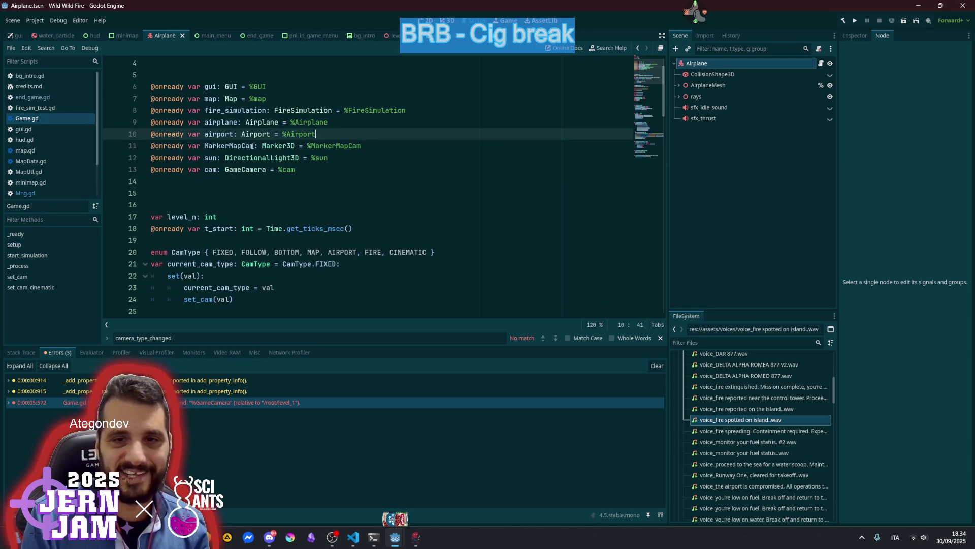
{"action": "left_click", "coordinate": [353, 179]}
{"action": "key", "text": "ctrl+s"}
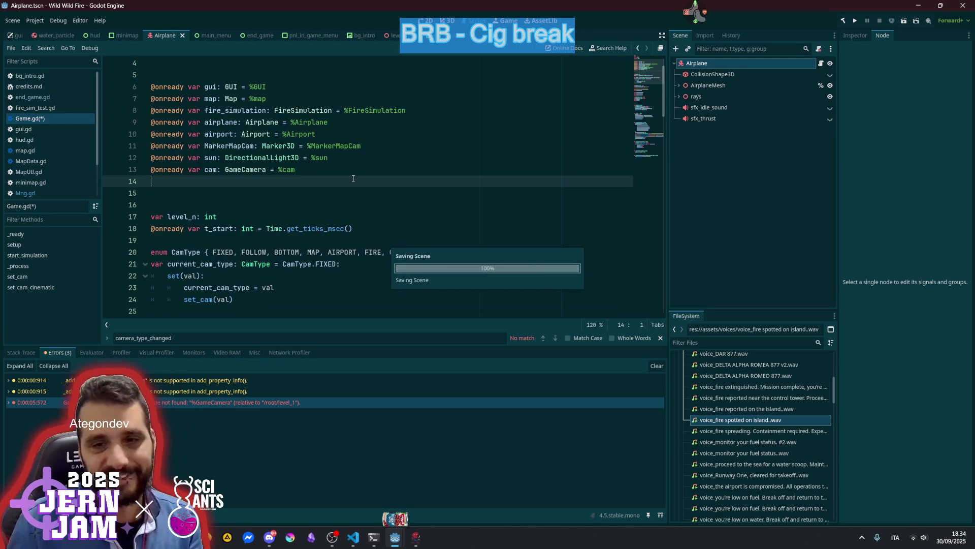
{"action": "left_click", "coordinate": [349, 162]}
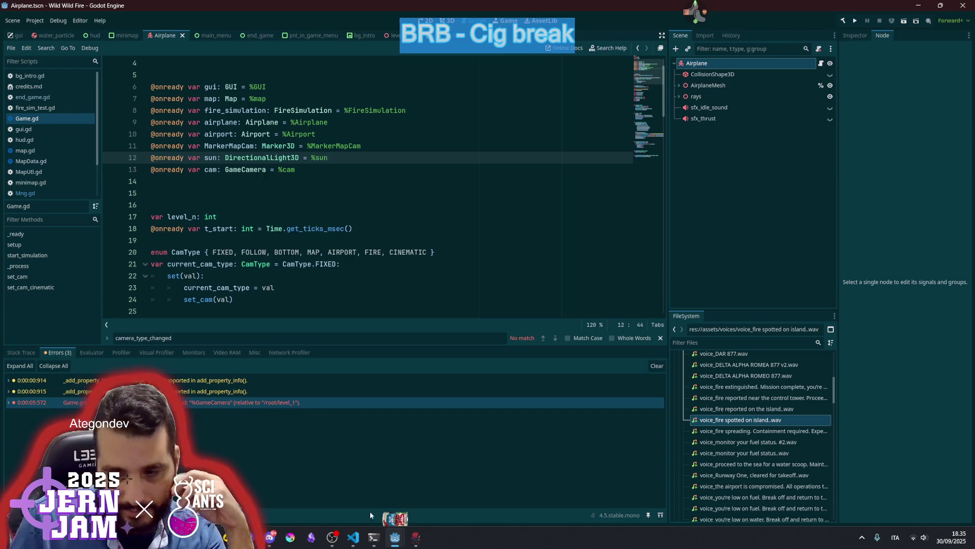
{"action": "mouse_move", "coordinate": [394, 539]}
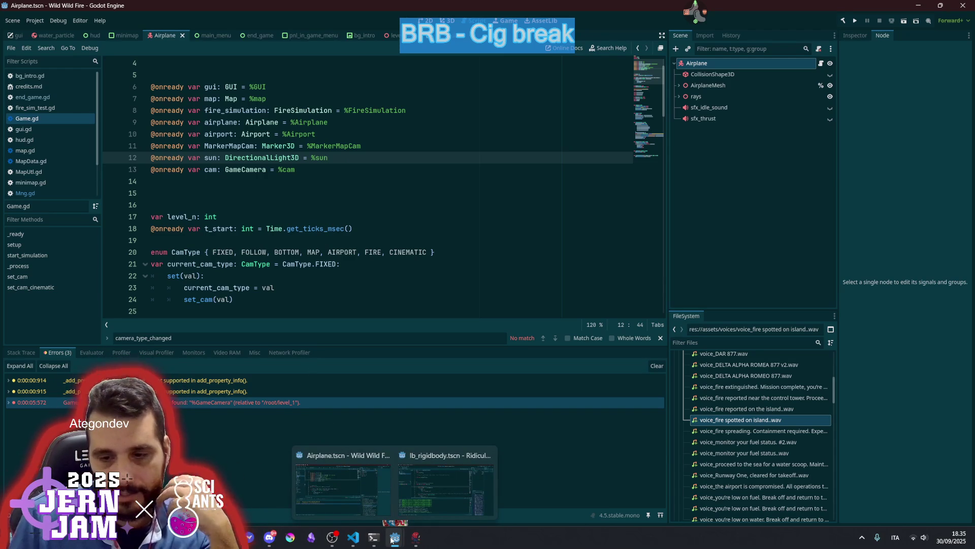
{"action": "left_click", "coordinate": [354, 537]}
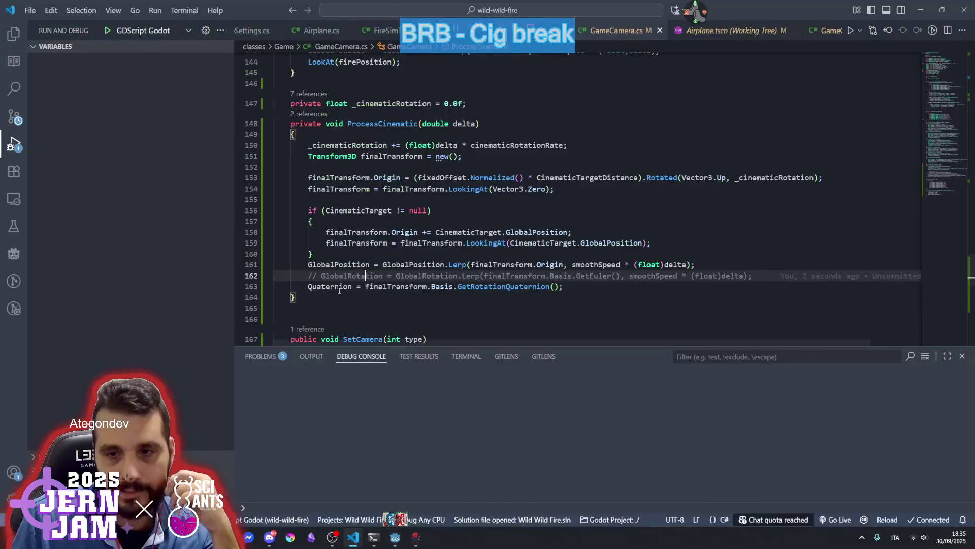
Try a Quaternion.L… expression on line 163, then remove the unfinished text again.
{"action": "left_click", "coordinate": [422, 292]}
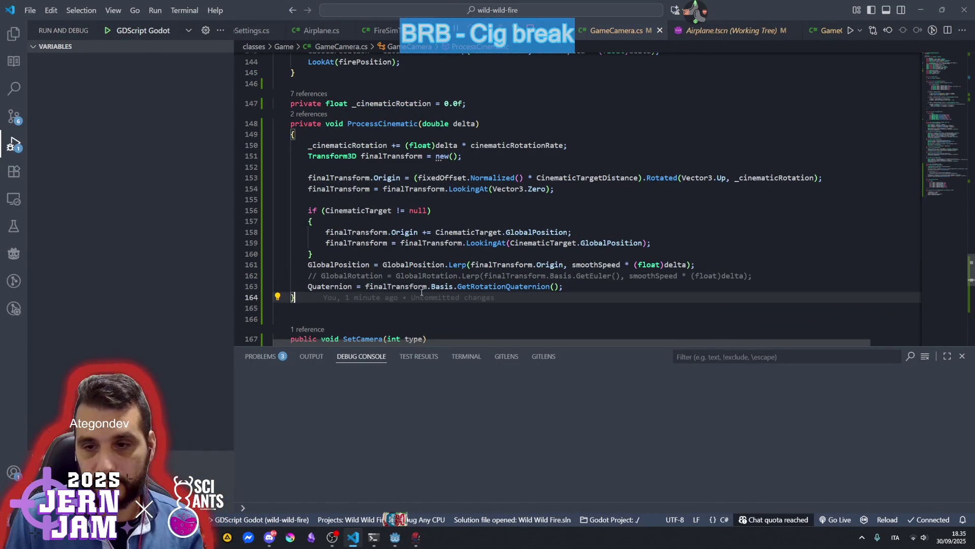
{"action": "left_click", "coordinate": [346, 287]}
{"action": "left_click", "coordinate": [366, 287]}
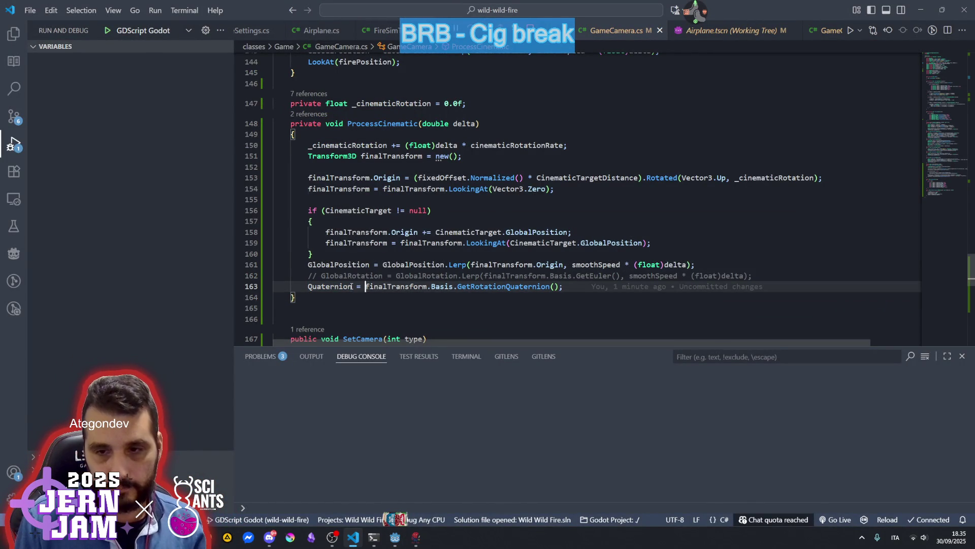
{"action": "type", "text": "Quaternion = Quaternion"}
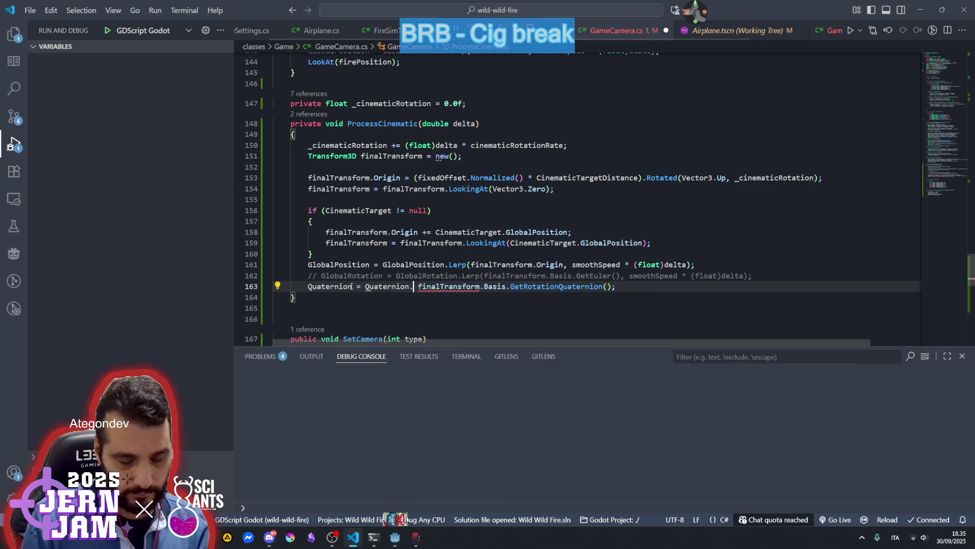
{"action": "type", "text": ".l"}
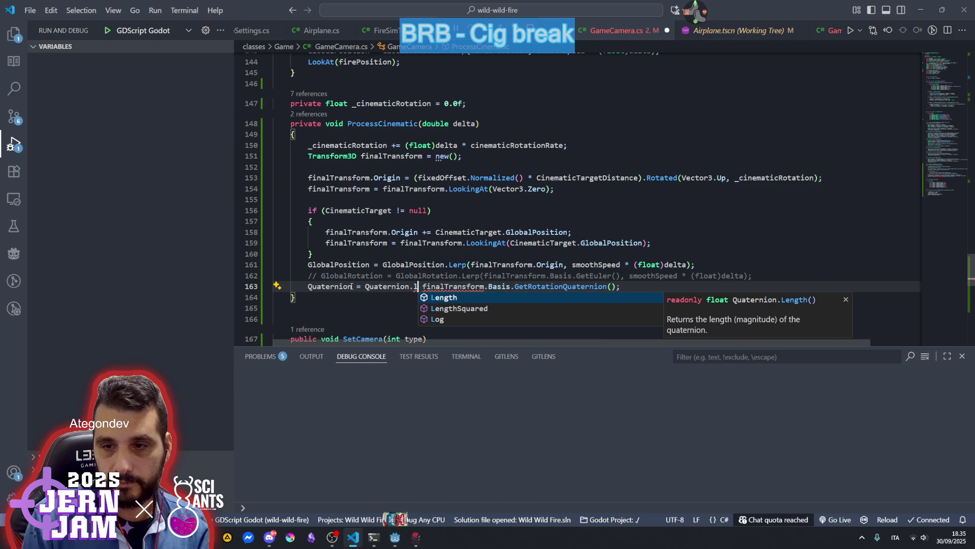
{"action": "type", "text": "e"}
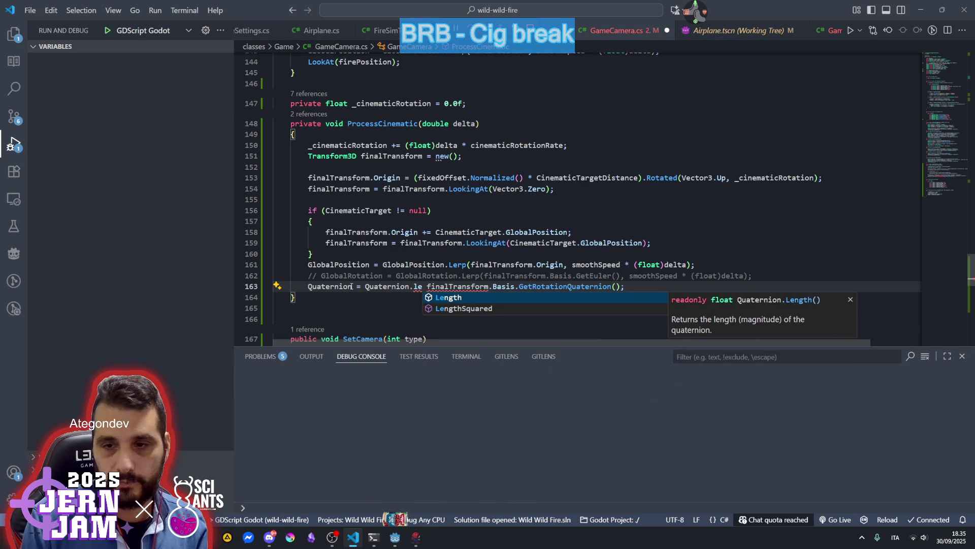
{"action": "key", "text": "BackSpace"}
{"action": "key", "text": "BackSpace"}
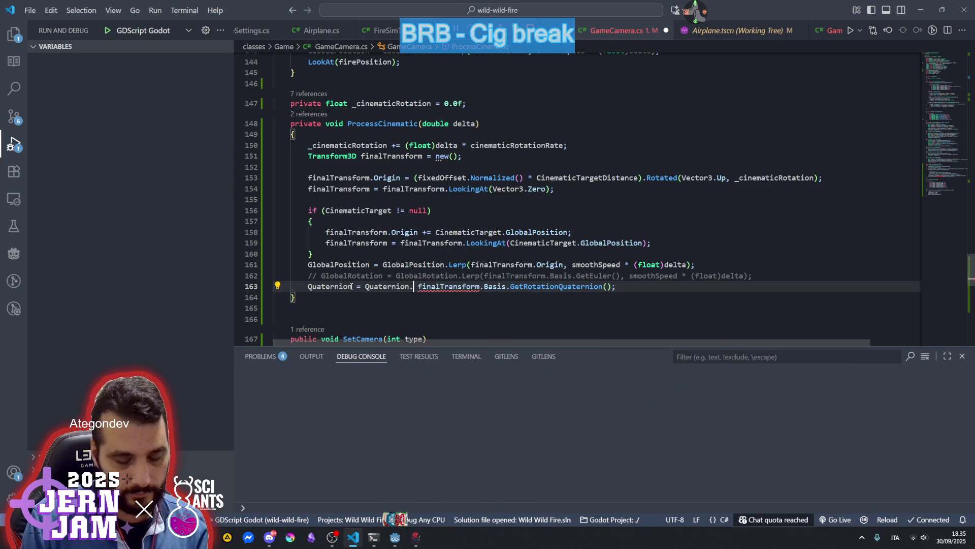
{"action": "type", "text": "L"}
{"action": "key", "text": "Down"}
{"action": "key", "text": "Down"}
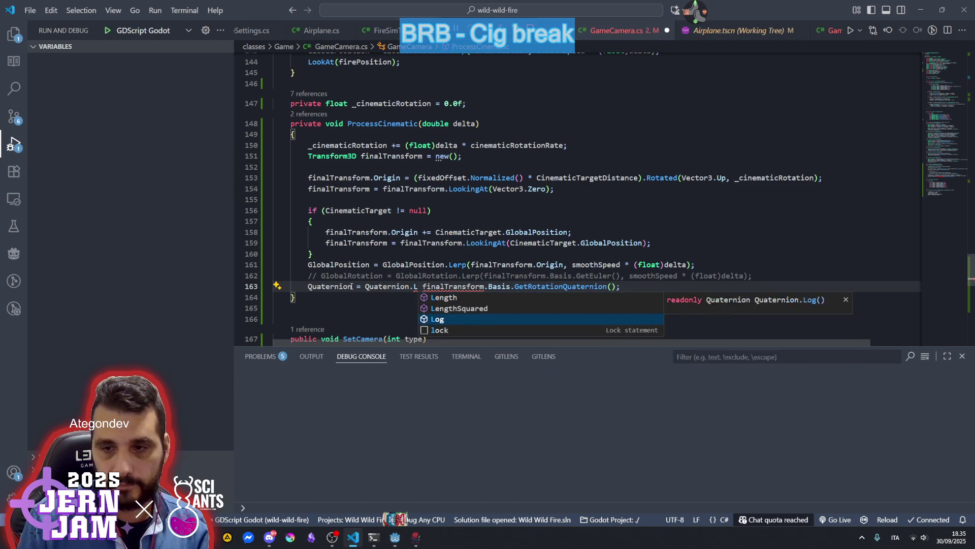
{"action": "key", "text": "Down"}
{"action": "key", "text": "Up"}
{"action": "key", "text": "Up"}
{"action": "key", "text": "Up"}
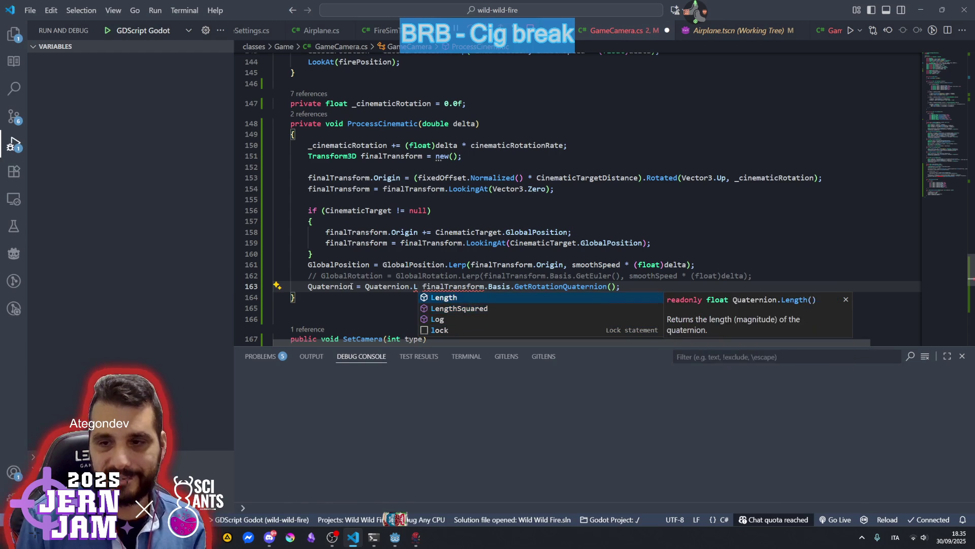
{"action": "key", "text": "Escape"}
{"action": "key", "text": "ctrl+shift+Left"}
{"action": "key", "text": "ctrl+shift+Left"}
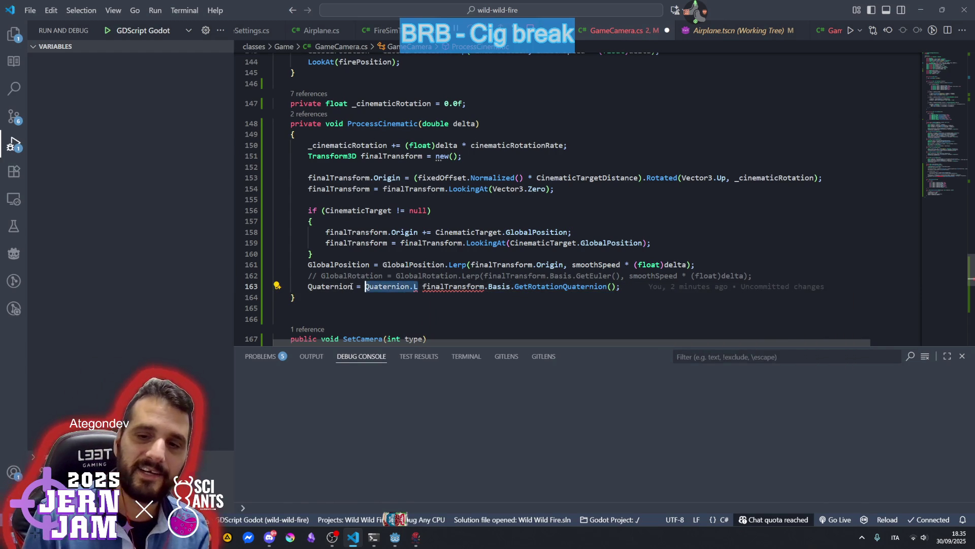
{"action": "key", "text": "BackSpace"}
{"action": "key", "text": "Delete"}
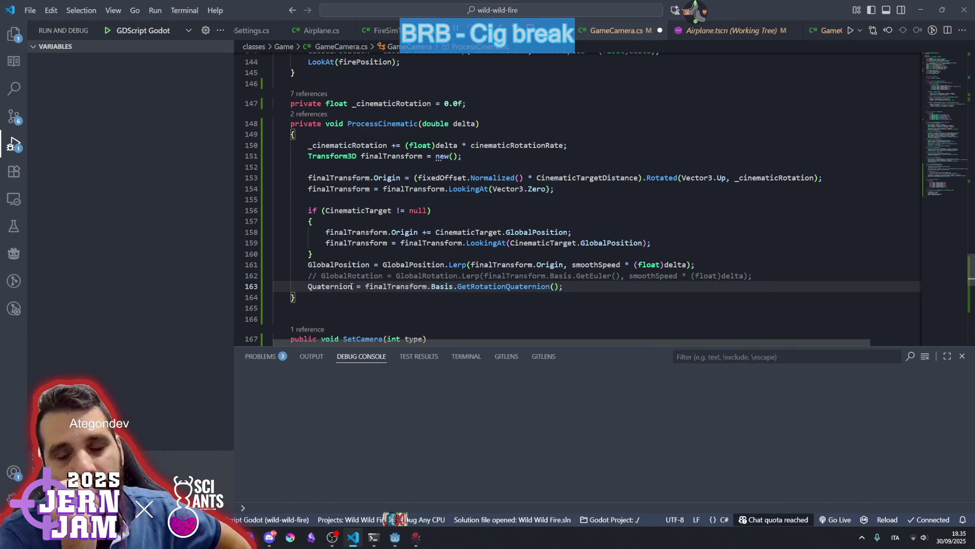
Delete the commented-out GlobalRotation line 162 and save GameCamera.cs.
{"action": "key", "text": "ctrl+shift+g"}
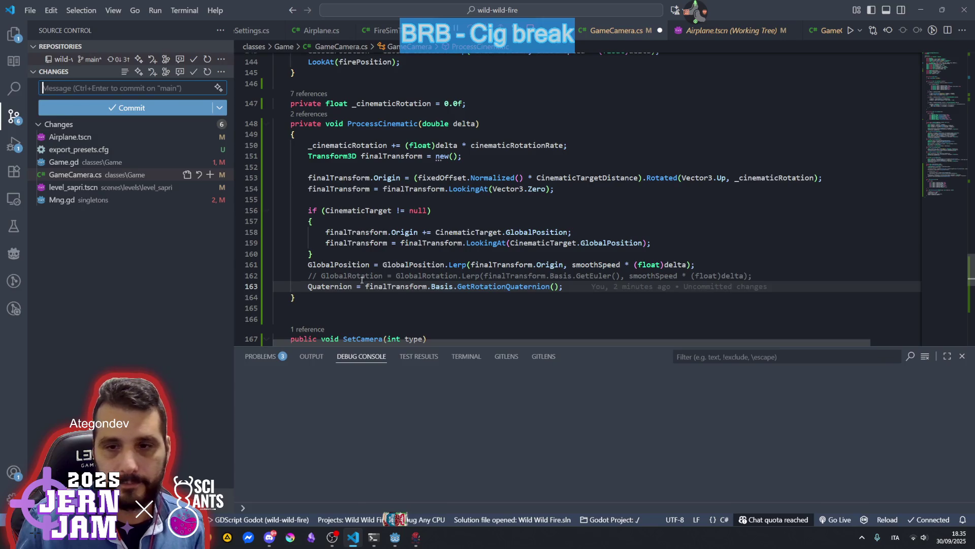
{"action": "left_click", "coordinate": [402, 286]}
{"action": "left_click", "coordinate": [382, 275]}
{"action": "triple_click", "coordinate": [382, 276]}
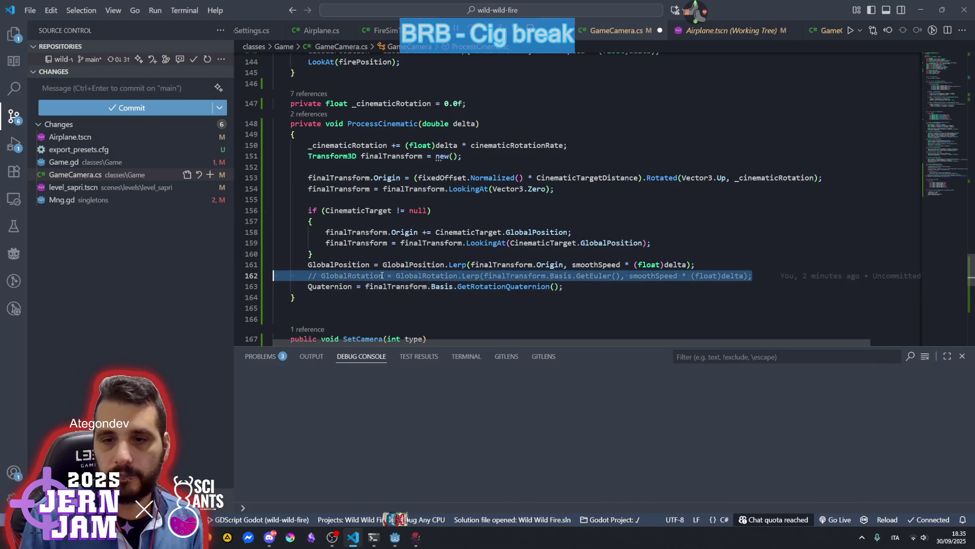
{"action": "key", "text": "BackSpace"}
{"action": "left_click", "coordinate": [420, 255]}
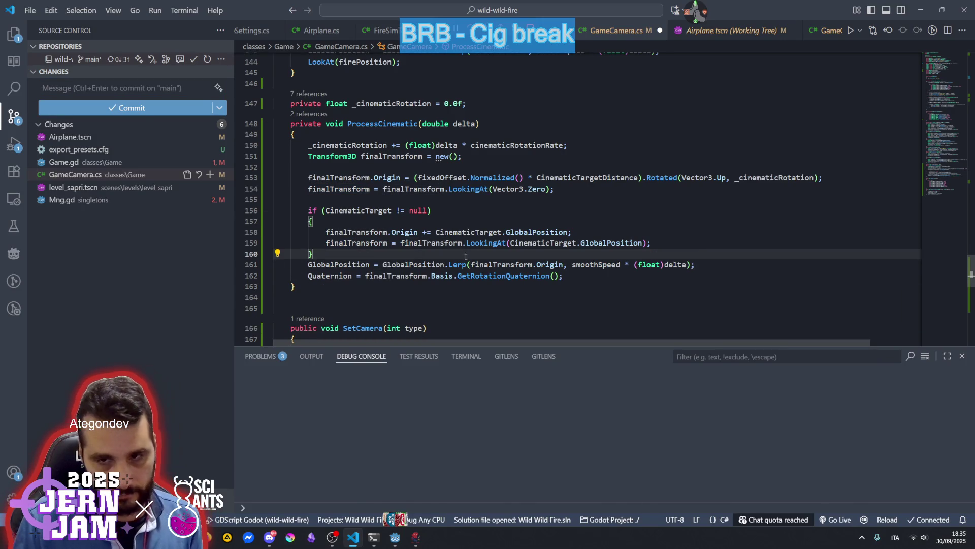
{"action": "left_click", "coordinate": [467, 232]}
{"action": "key", "text": "ctrl+s"}
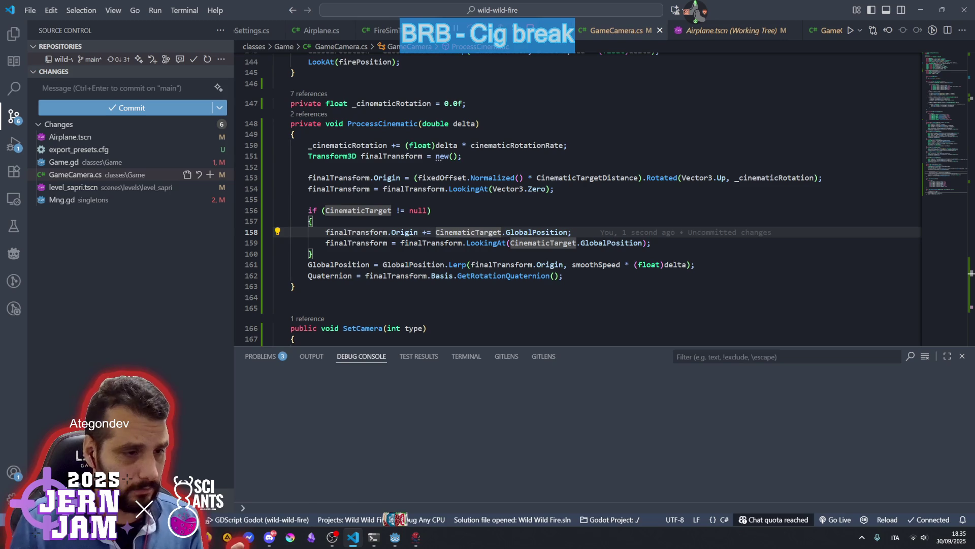
{"action": "left_click", "coordinate": [507, 212]}
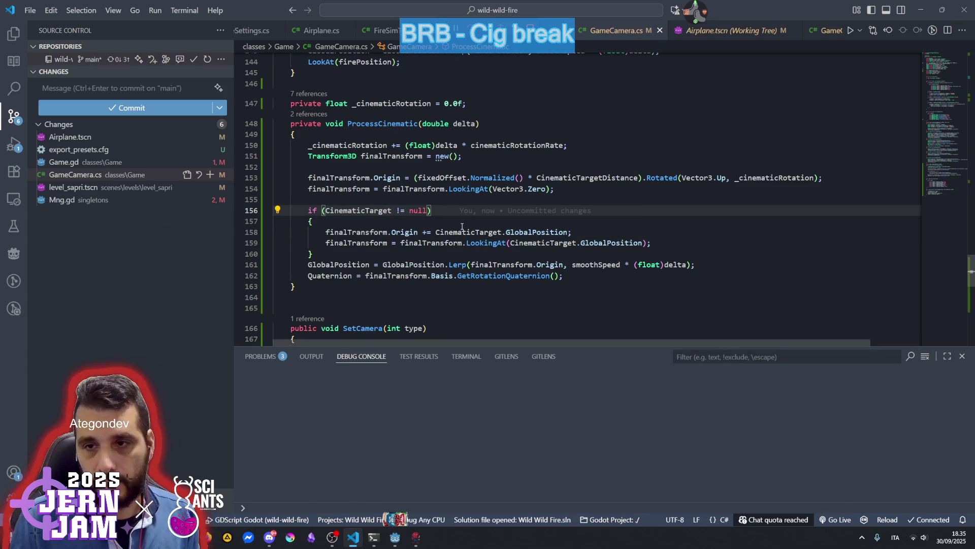
Lower the cinematicRotationRate default on line 22 from 0.5f to 0.35f.
{"action": "left_click_drag", "start_coordinate": [948, 176], "coordinate": [943, 72]}
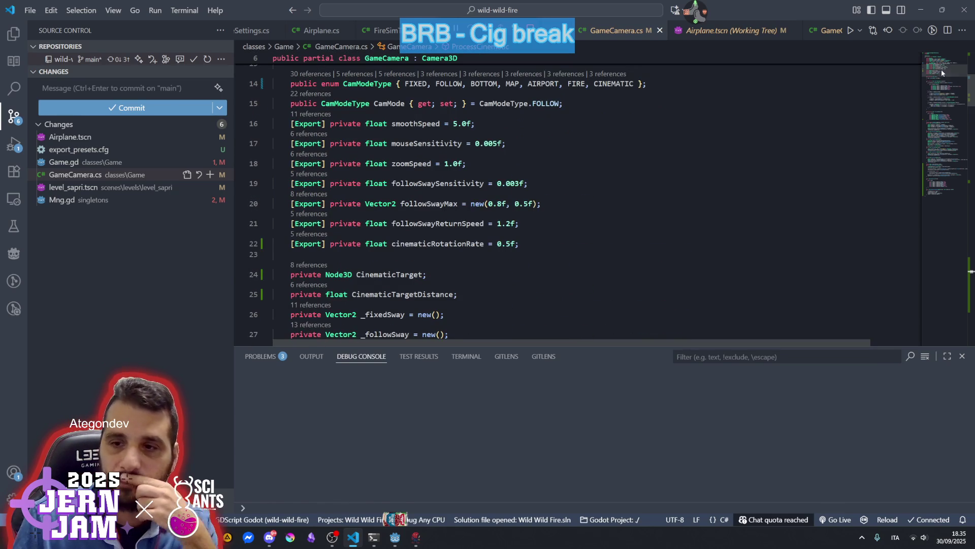
{"action": "double_click", "coordinate": [443, 244]}
{"action": "left_click", "coordinate": [511, 244]}
{"action": "key", "text": "BackSpace"}
{"action": "type", "text": "35"}
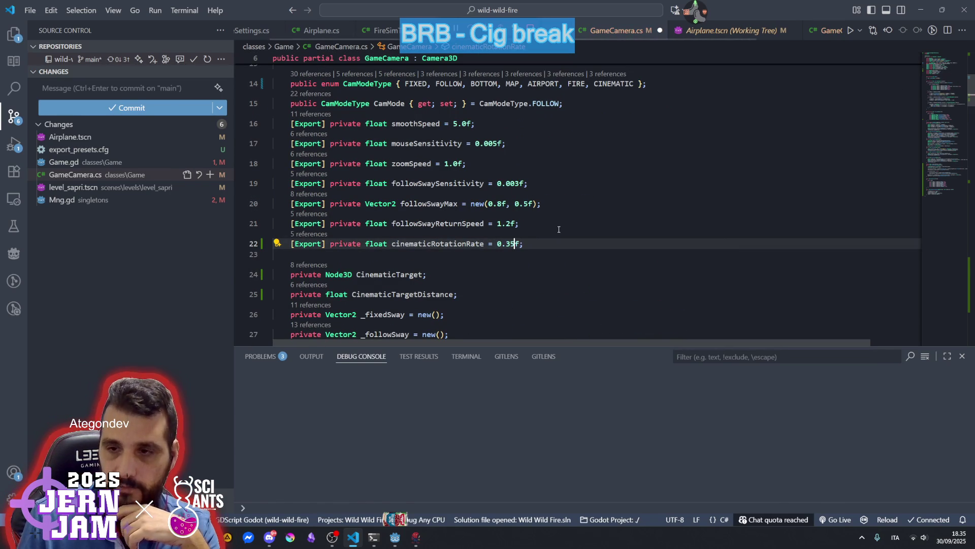
{"action": "left_click", "coordinate": [559, 229]}
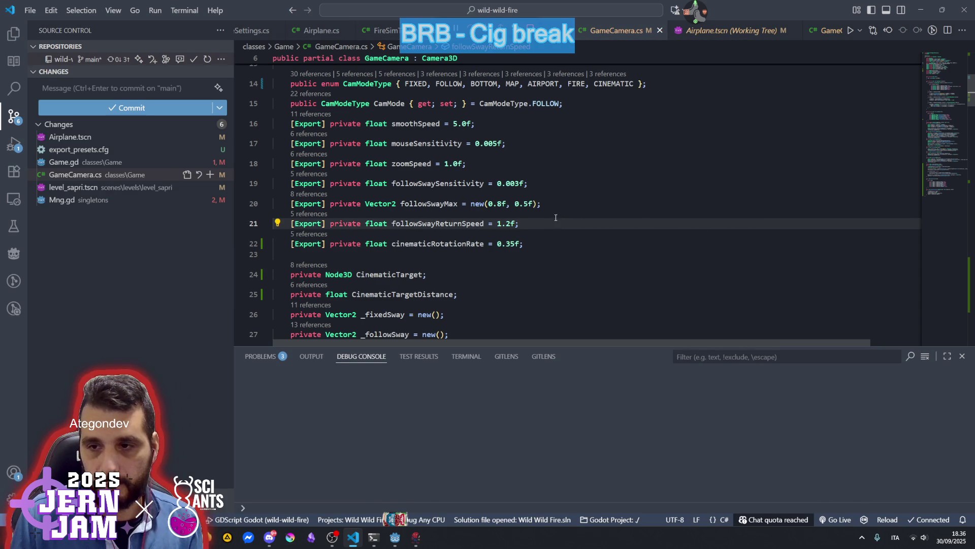
{"action": "mouse_move", "coordinate": [394, 537]}
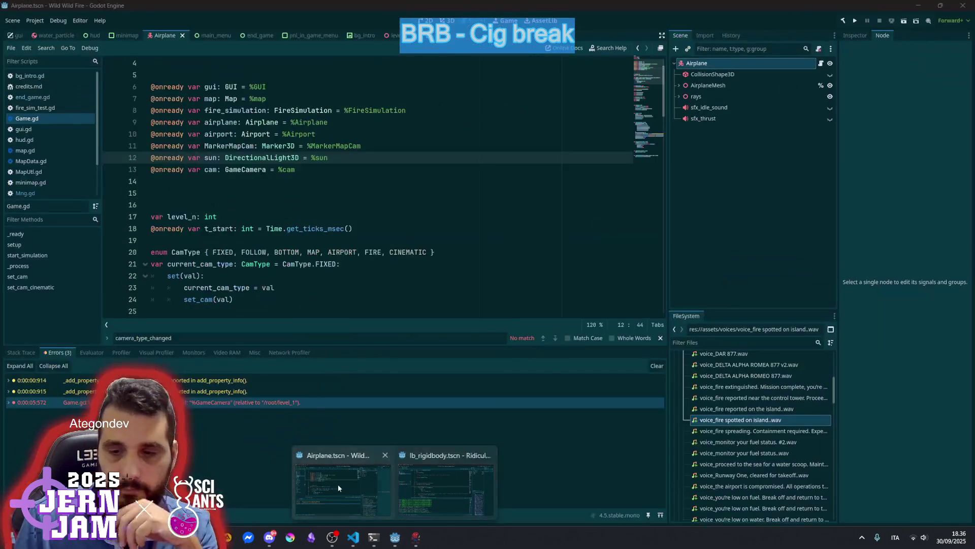
{"action": "left_click", "coordinate": [338, 483]}
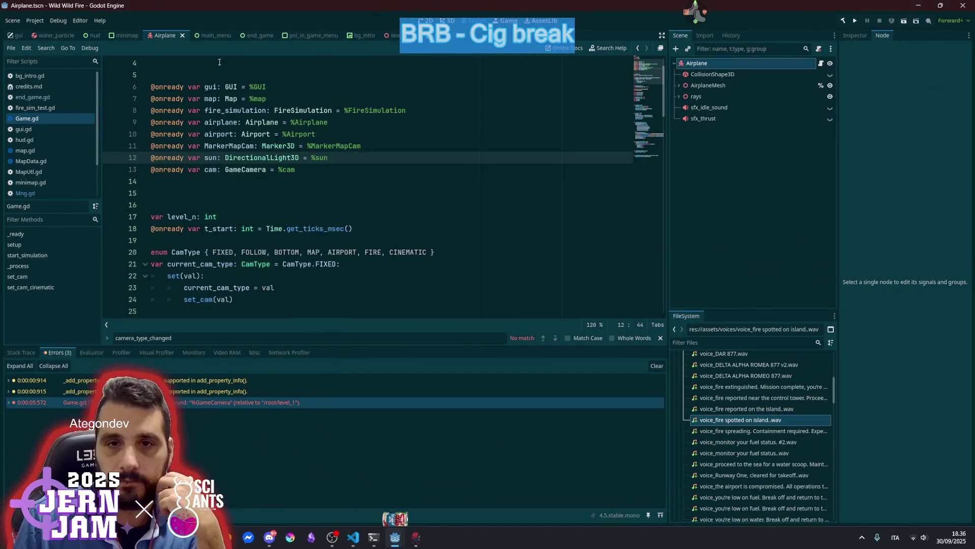
Save, run the game past the intro into a round to check the slower camera, then close it.
{"action": "left_click", "coordinate": [229, 145]}
{"action": "key", "text": "ctrl+s"}
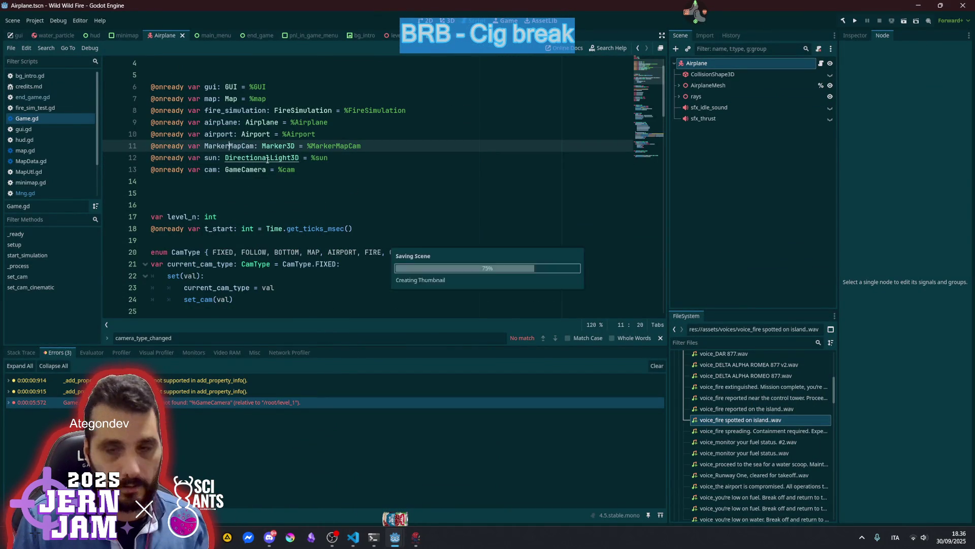
{"action": "left_click", "coordinate": [350, 178]}
{"action": "key", "text": "F5"}
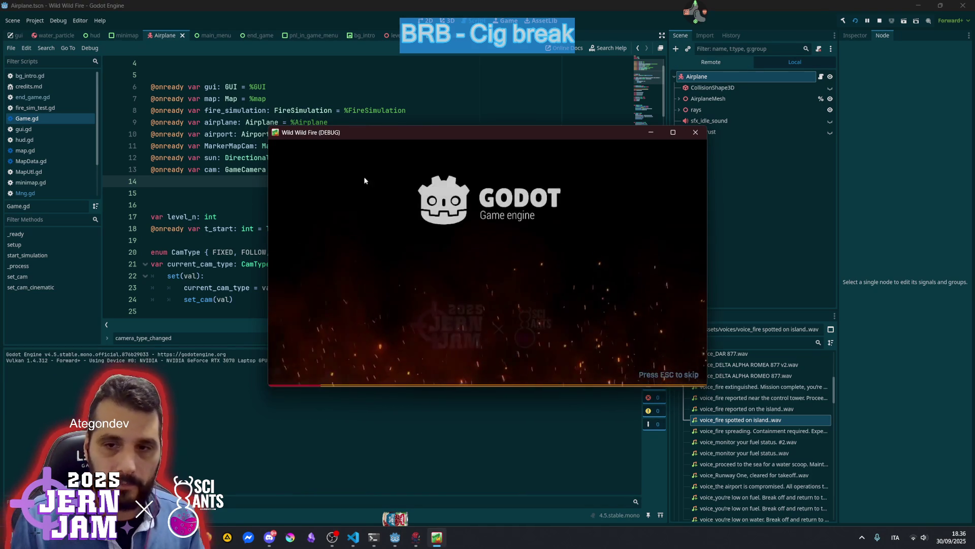
{"action": "key", "text": "Escape"}
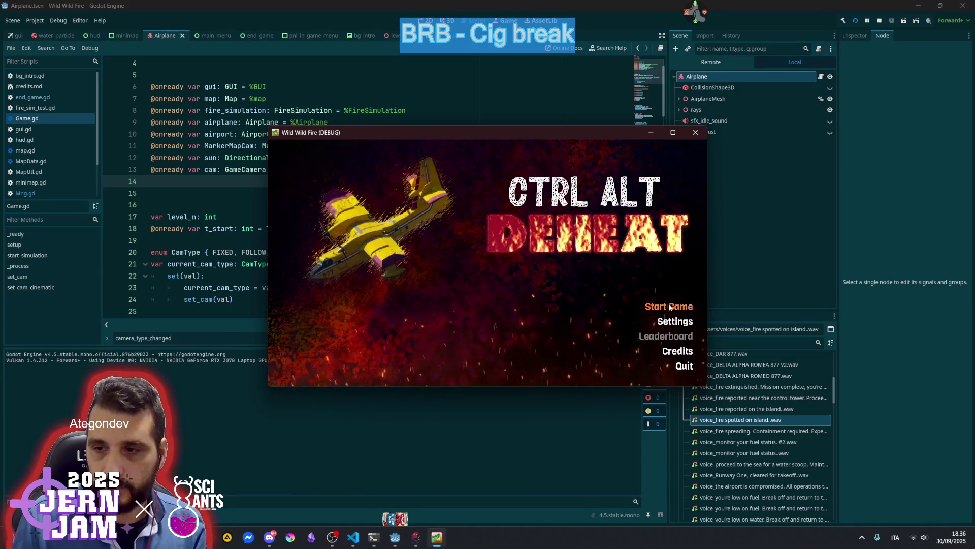
{"action": "left_click", "coordinate": [669, 306]}
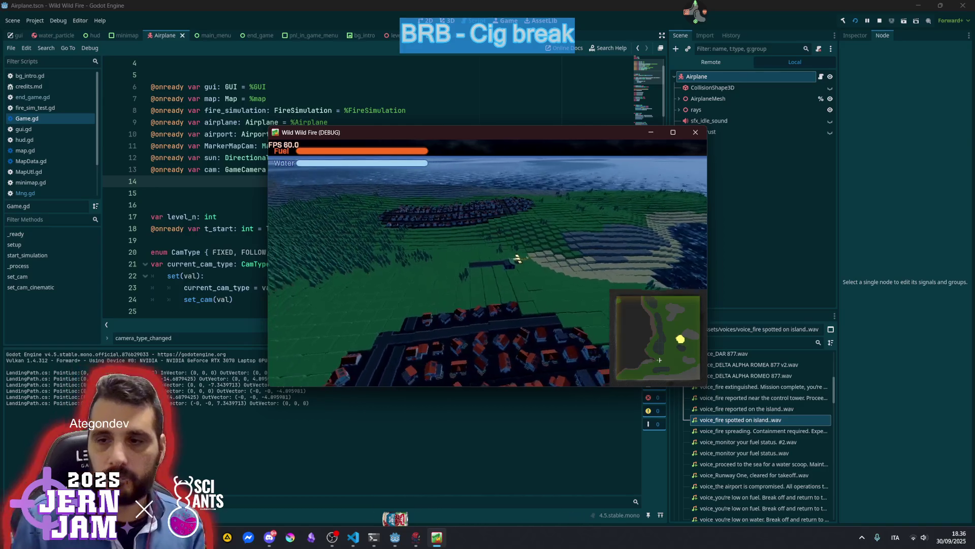
{"action": "key", "text": "alt+F4"}
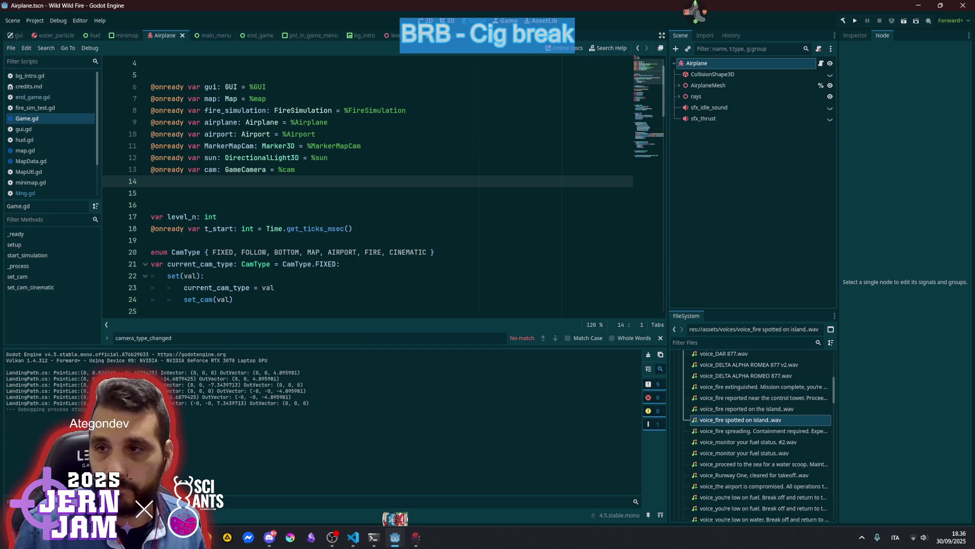
Relaunch the game, maximize its window, and start a match from the main menu.
{"action": "left_click", "coordinate": [695, 15]}
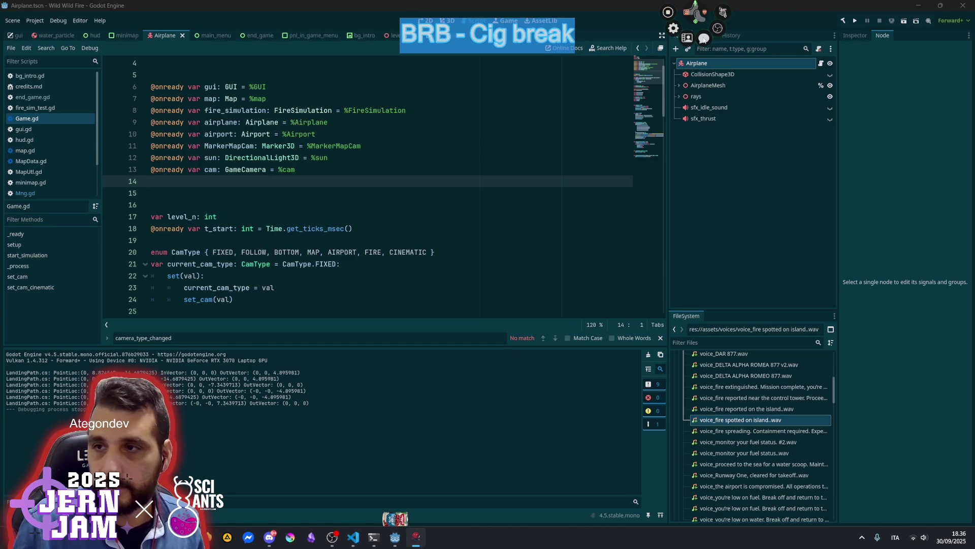
{"action": "mouse_move", "coordinate": [725, 19]}
{"action": "left_click", "coordinate": [737, 42]}
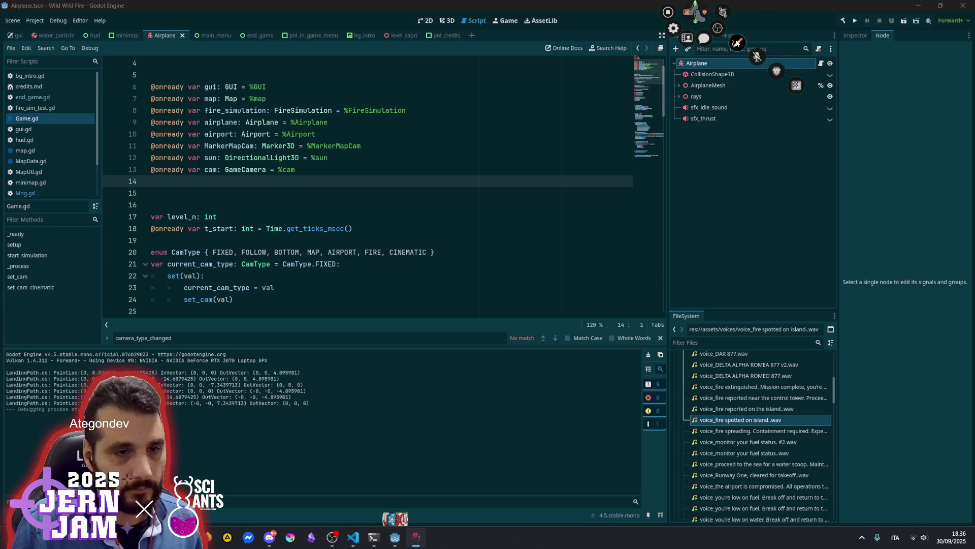
{"action": "left_click", "coordinate": [738, 42]}
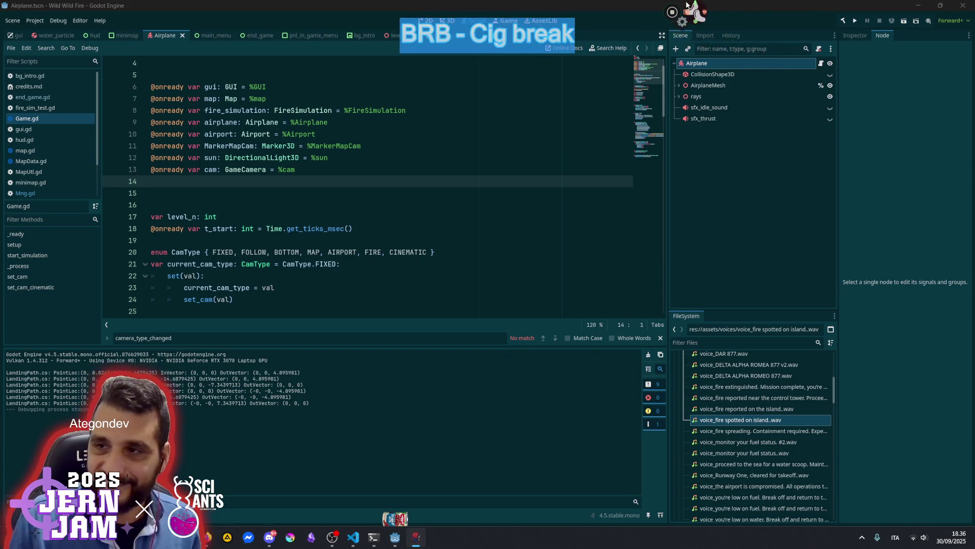
{"action": "left_click", "coordinate": [305, 231]}
{"action": "left_click", "coordinate": [365, 254]}
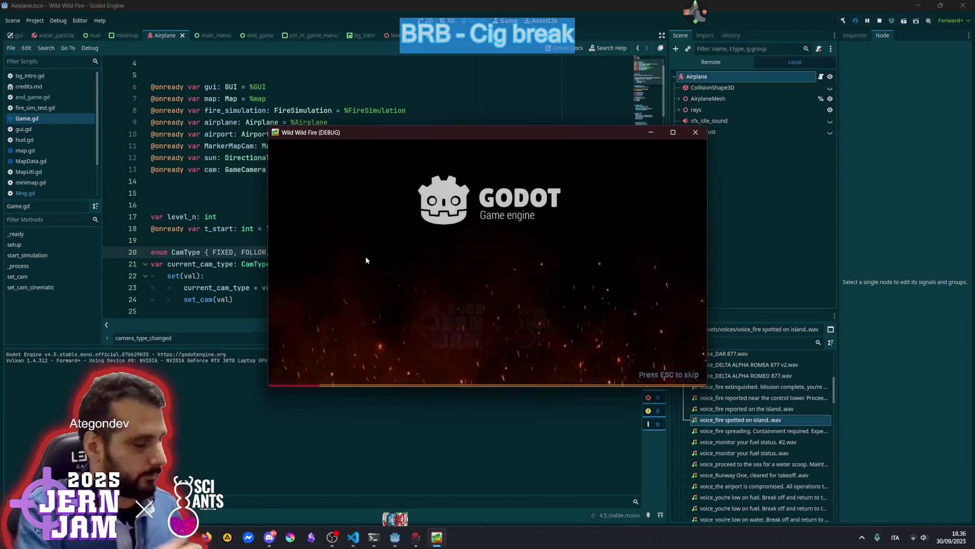
{"action": "double_click", "coordinate": [507, 135]}
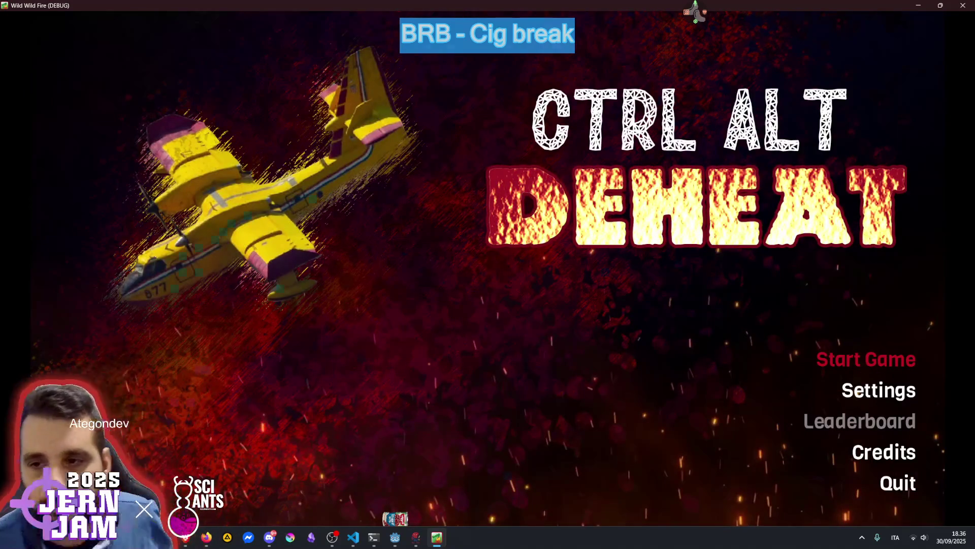
{"action": "left_click", "coordinate": [861, 359]}
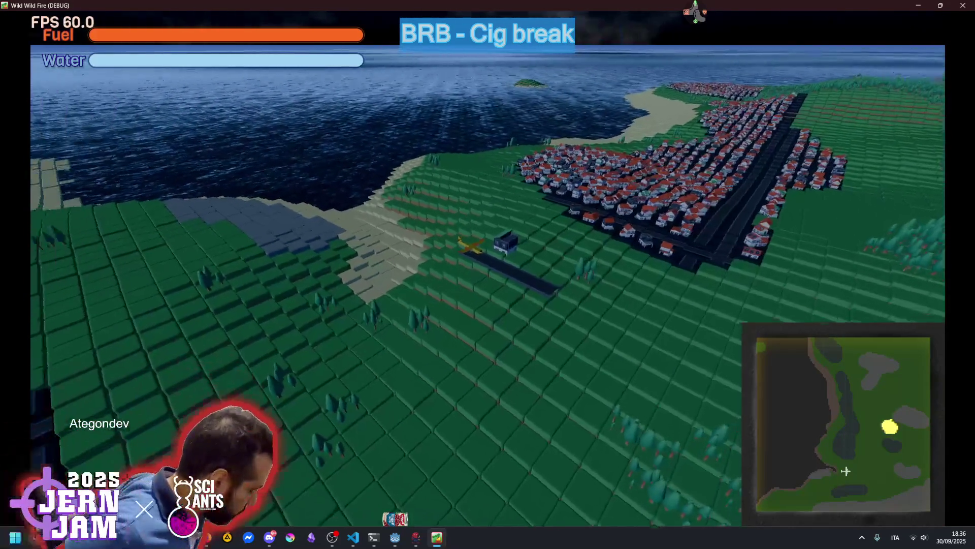
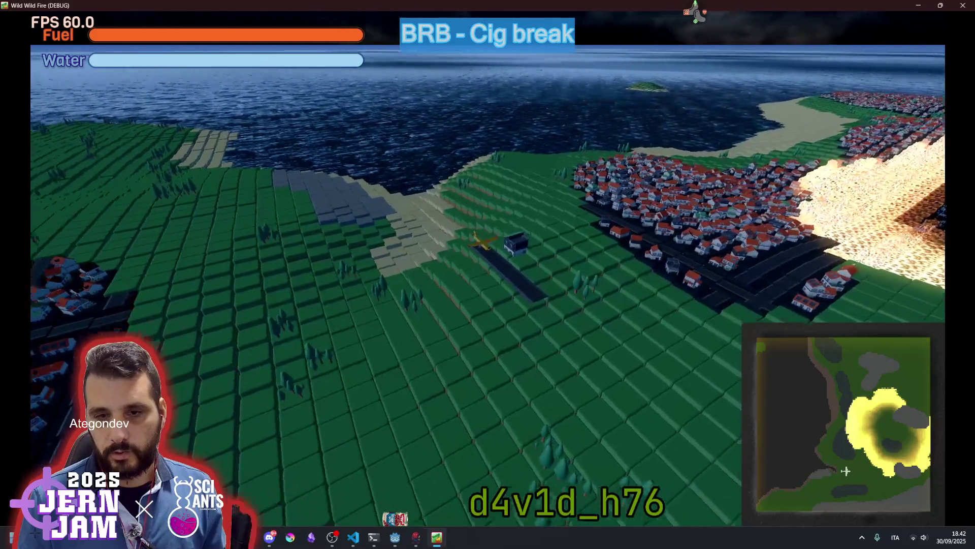
Stop the running game and return to the Game.gd script.
{"action": "key", "text": "Escape"}
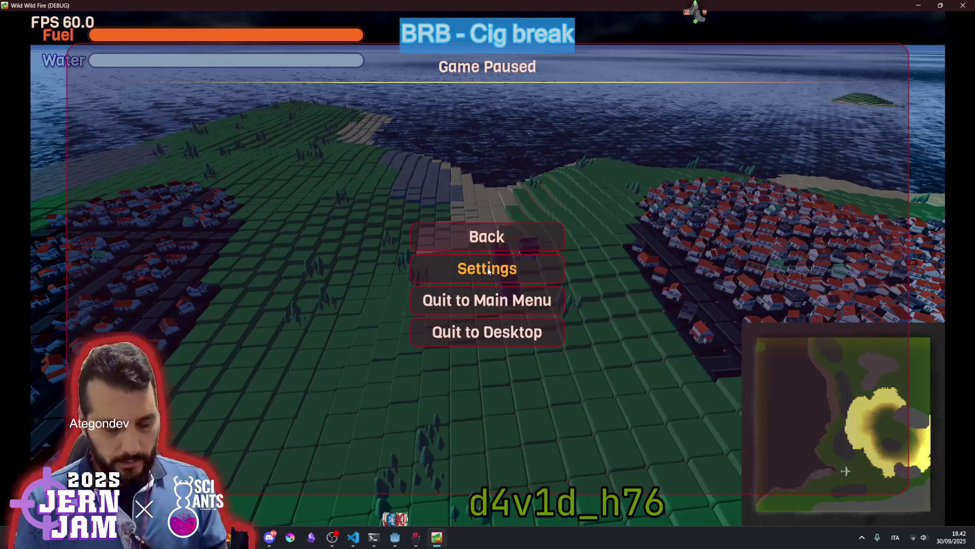
{"action": "key", "text": "F8"}
{"action": "left_click", "coordinate": [367, 194]}
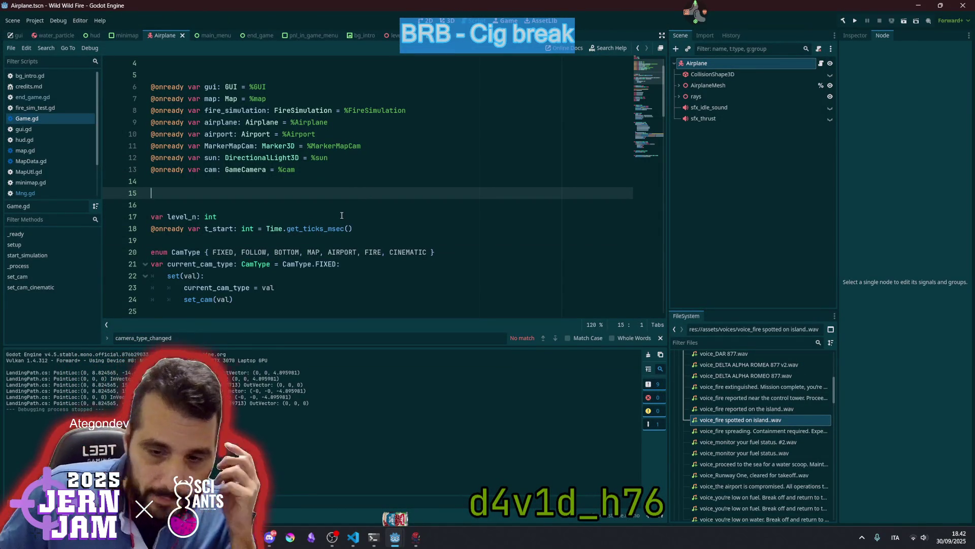
{"action": "scroll", "coordinate": [329, 237], "scroll_direction": "down", "scroll_amount": 2}
{"action": "scroll", "coordinate": [329, 237], "scroll_direction": "down", "scroll_amount": 10}
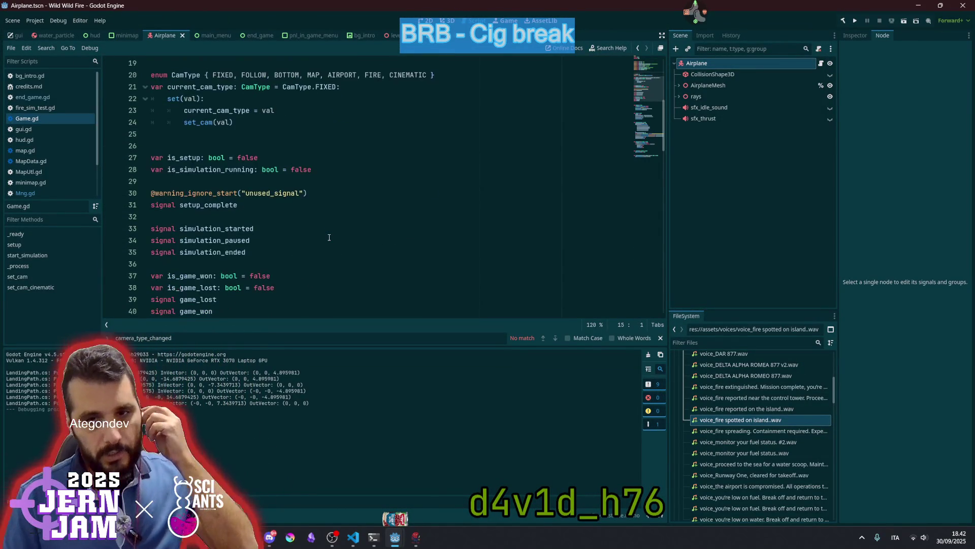
Follow the set_cam_cinematic call on line 48 to its definition in GameCamera.cs.
{"action": "left_click", "coordinate": [248, 192]}
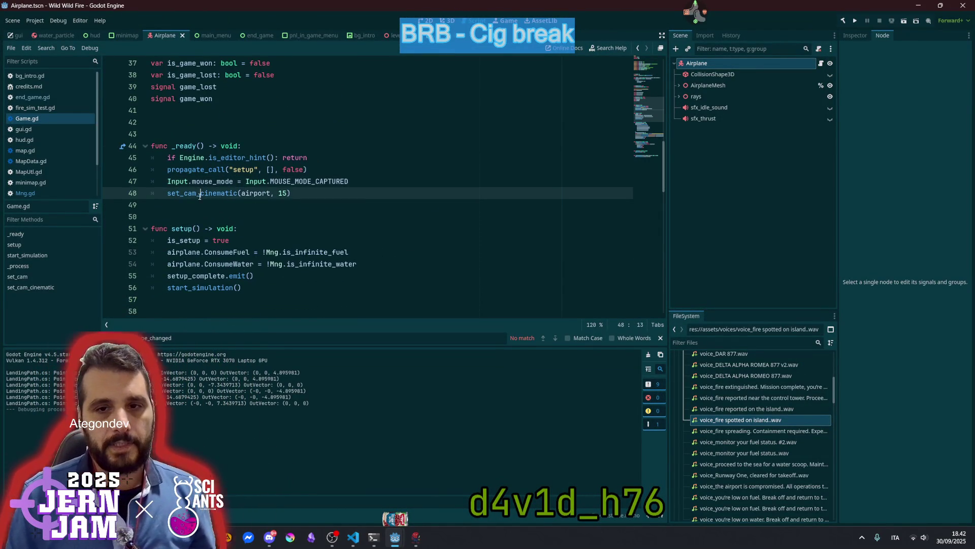
{"action": "double_click", "coordinate": [238, 193]}
{"action": "left_click", "coordinate": [319, 203]}
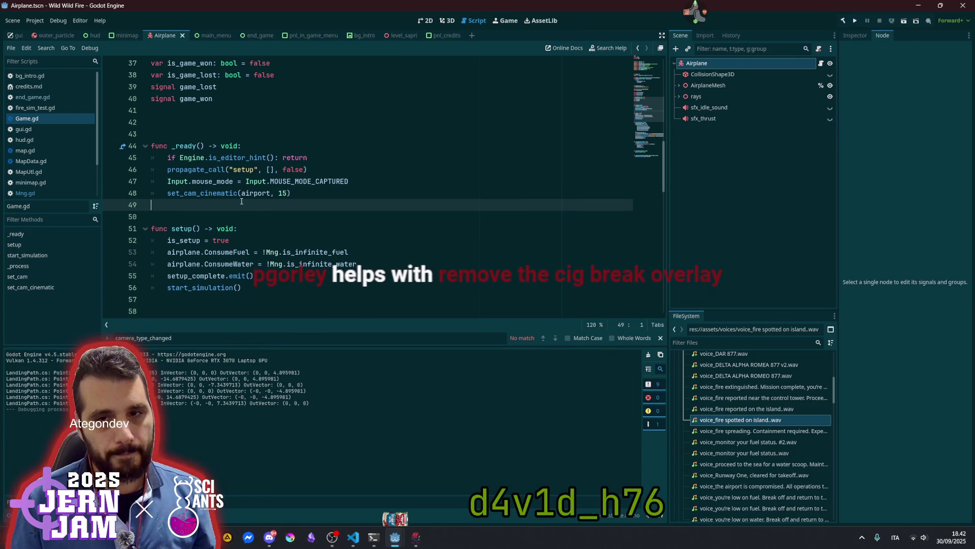
{"action": "left_click", "coordinate": [306, 193]}
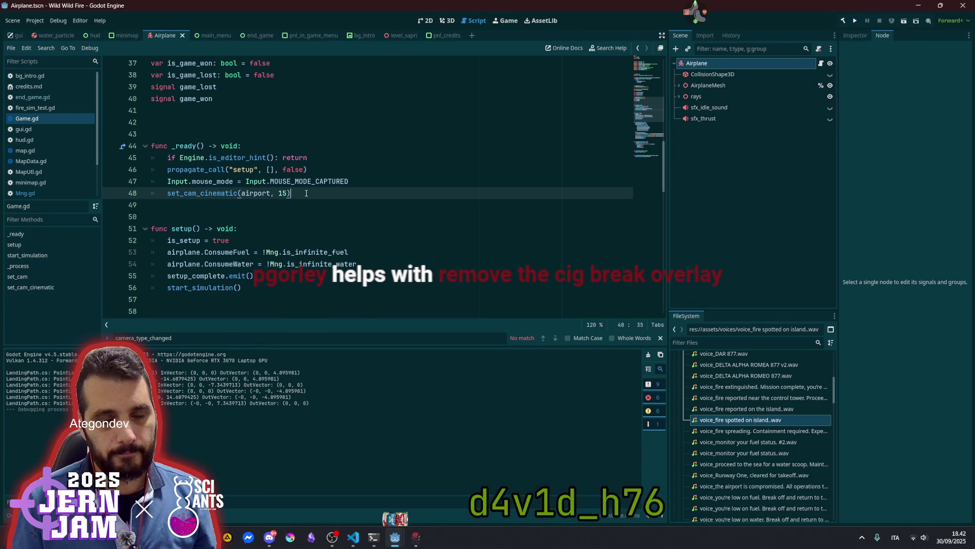
{"action": "left_click", "coordinate": [220, 194], "text": "ctrl"}
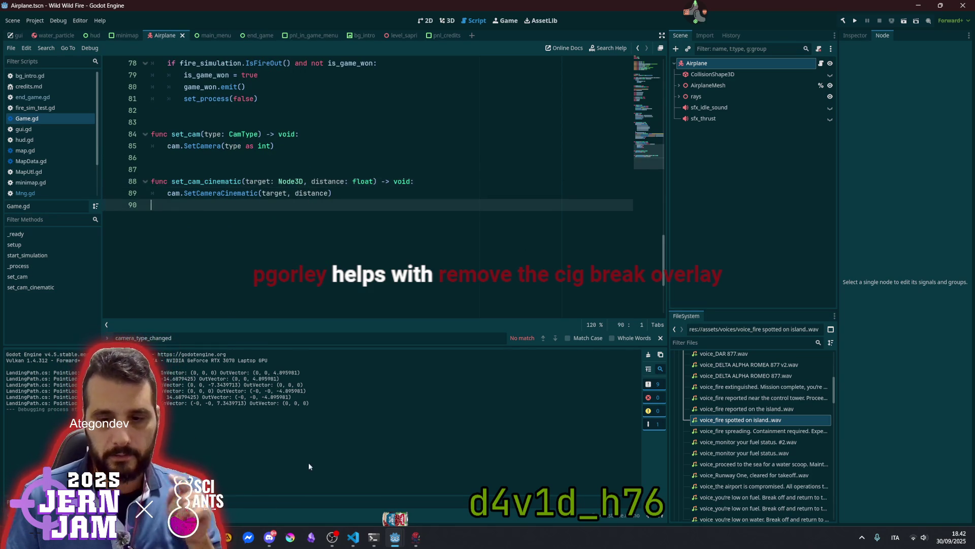
{"action": "left_click", "coordinate": [354, 537]}
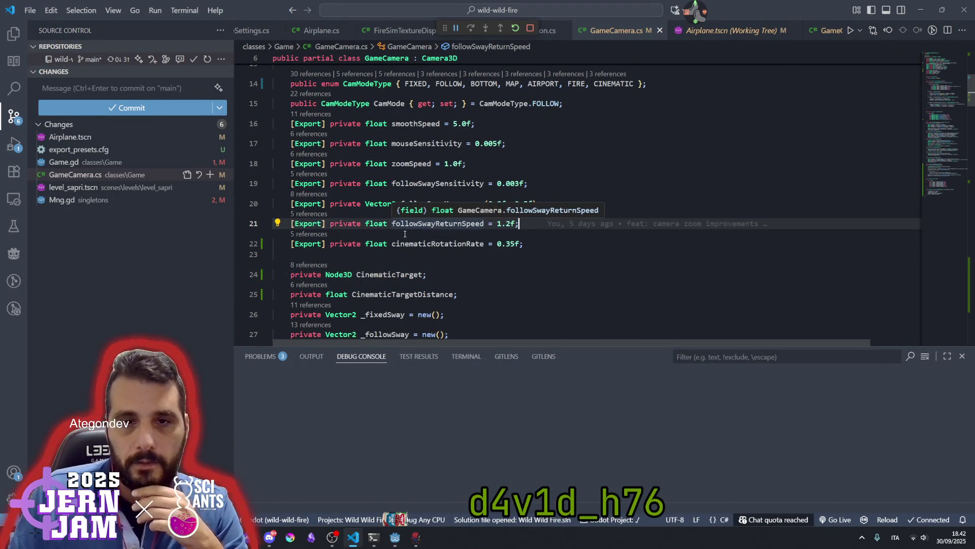
Stop the VS Code debug session and close the bottom panel.
{"action": "left_click", "coordinate": [528, 29]}
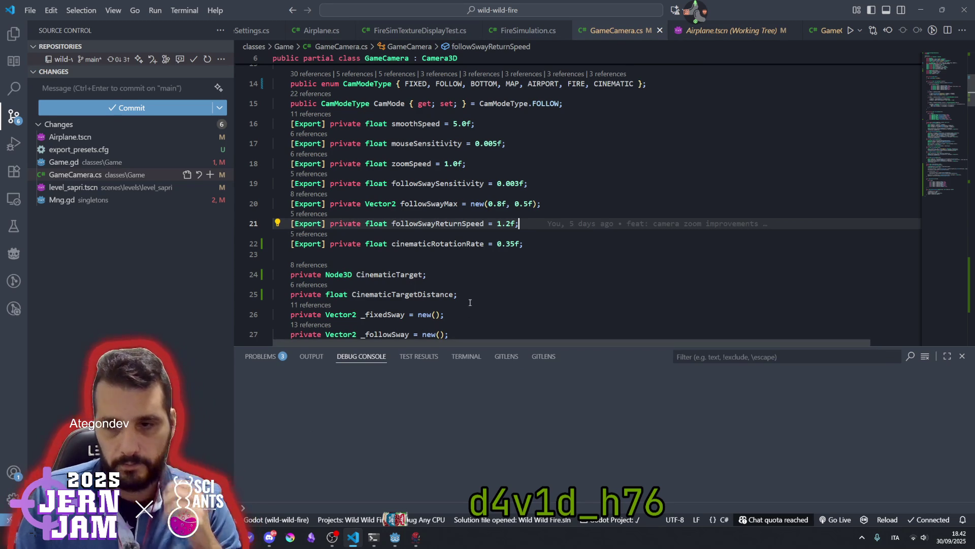
{"action": "key", "text": "ctrl+grave"}
{"action": "key", "text": "ctrl+grave"}
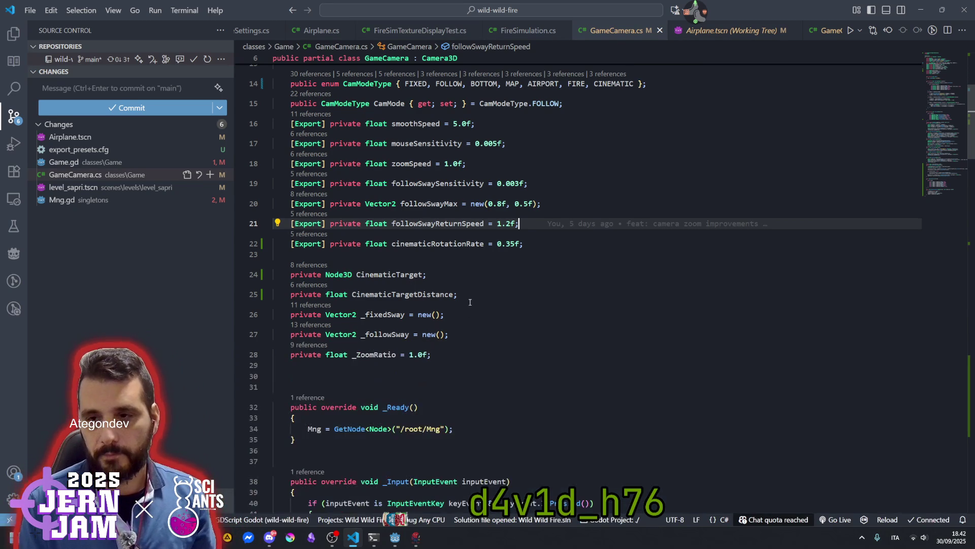
{"action": "key", "text": "ctrl+End"}
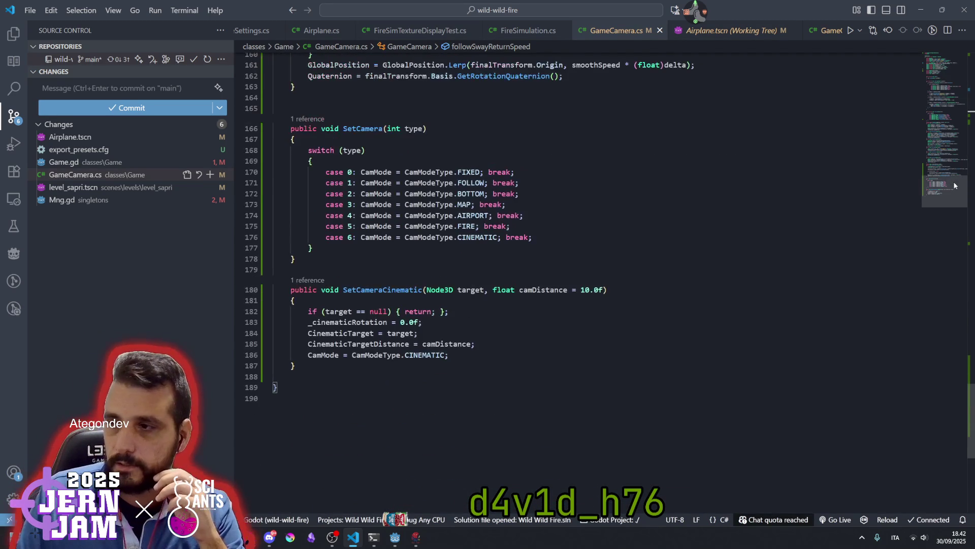
Comment out line 186's CamMode = CamModeType.CINEMATIC assignment and save GameCamera.cs.
{"action": "left_click", "coordinate": [427, 355]}
{"action": "key", "text": "End"}
{"action": "key", "text": "ctrl+slash"}
{"action": "left_click", "coordinate": [550, 307]}
{"action": "key", "text": "ctrl+s"}
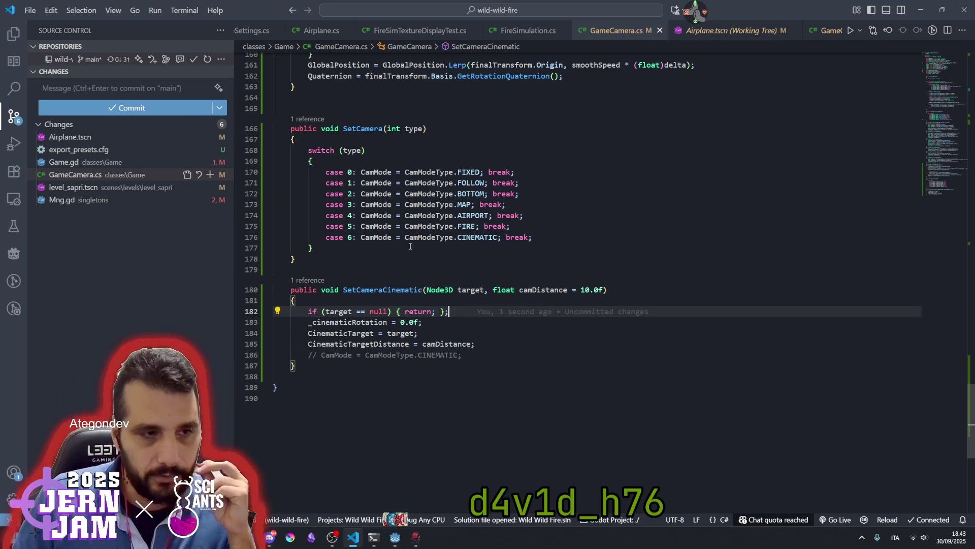
Go back to the Godot editor to rebuild.
{"action": "left_click", "coordinate": [392, 205]}
{"action": "mouse_move", "coordinate": [404, 538]}
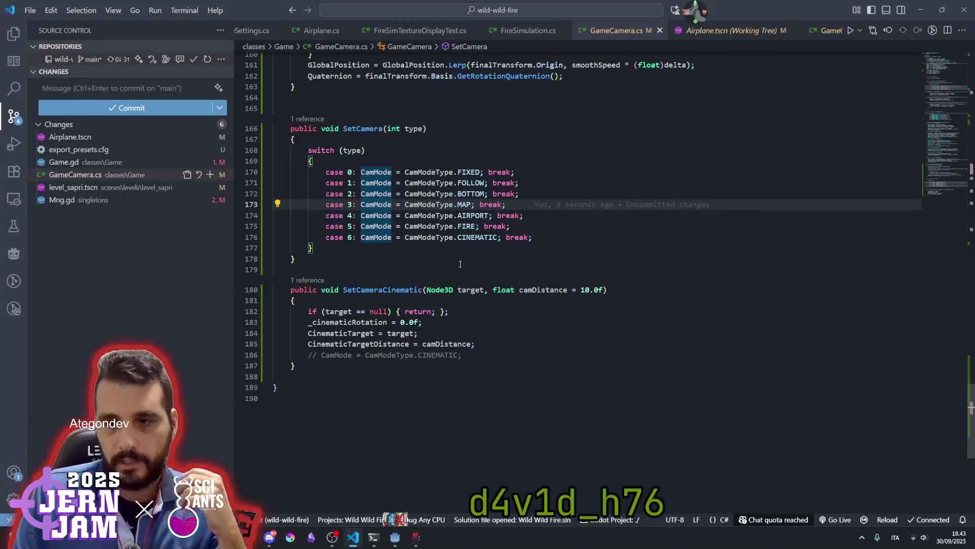
{"action": "left_click", "coordinate": [343, 480]}
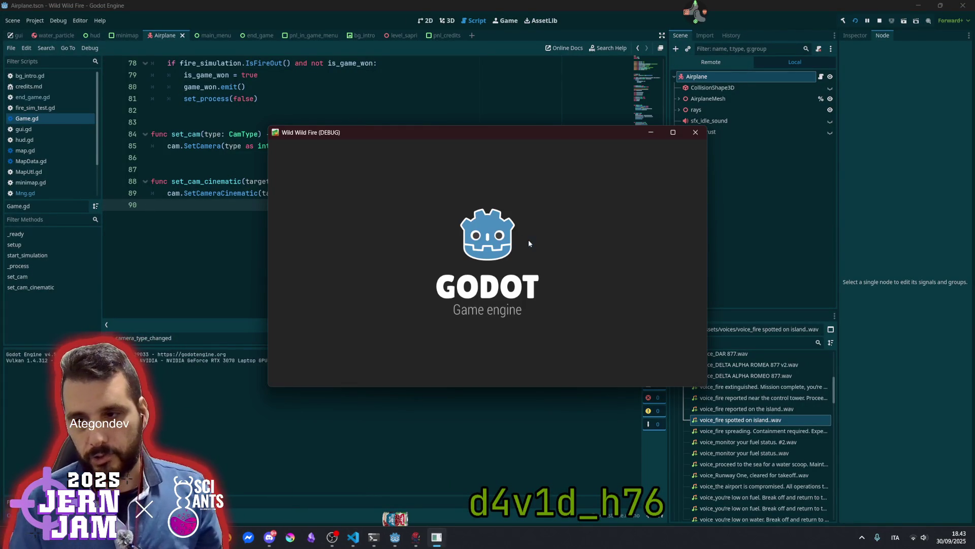
Skip the splash screen, start the game, then stop it.
{"action": "key", "text": "Escape"}
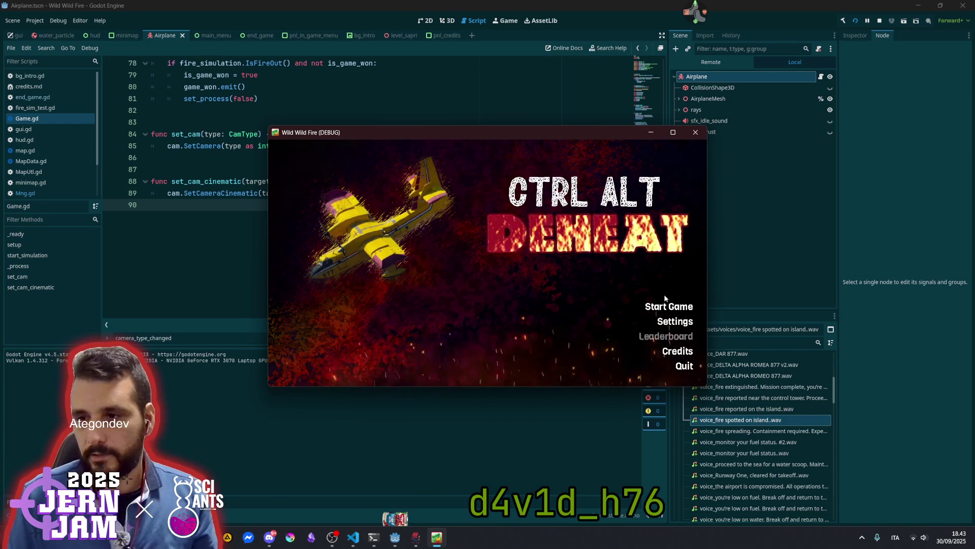
{"action": "left_click", "coordinate": [669, 305]}
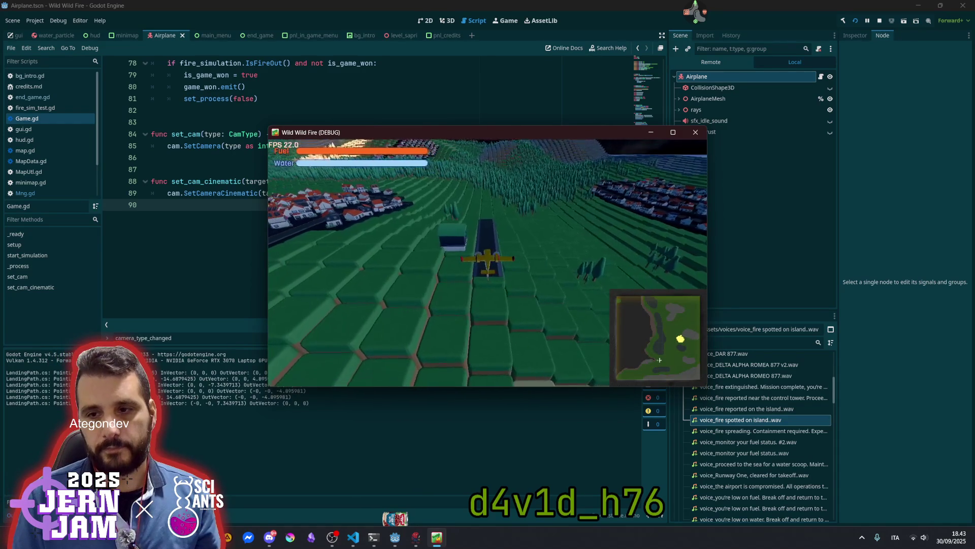
{"action": "key", "text": "F8"}
Open a new indented line after line 48 in _ready and clear the stray text.
{"action": "key", "text": "Up"}
{"action": "key", "text": "Up"}
{"action": "key", "text": "Up"}
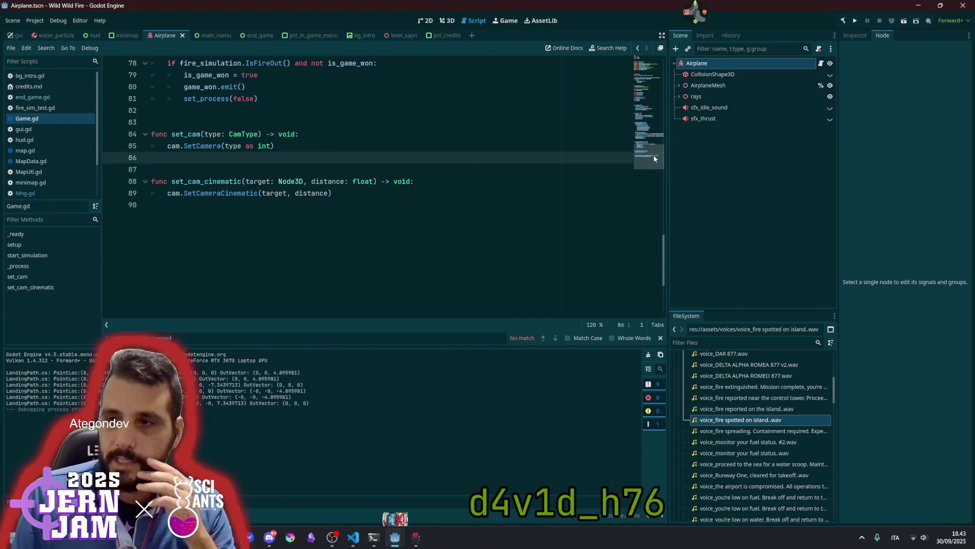
{"action": "scroll", "coordinate": [653, 158], "scroll_direction": "up", "scroll_amount": 15}
{"action": "scroll", "coordinate": [299, 196], "scroll_direction": "down", "scroll_amount": 8}
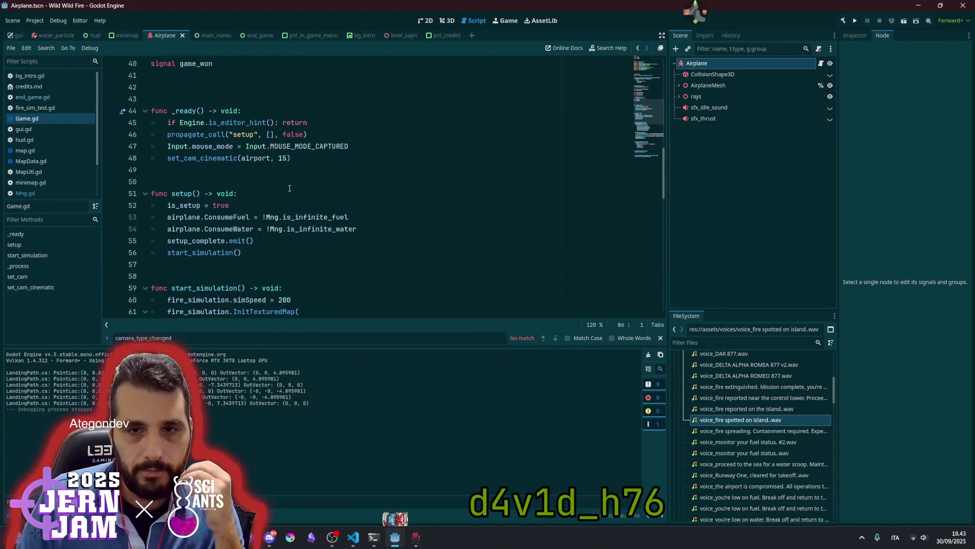
{"action": "left_click", "coordinate": [328, 161]}
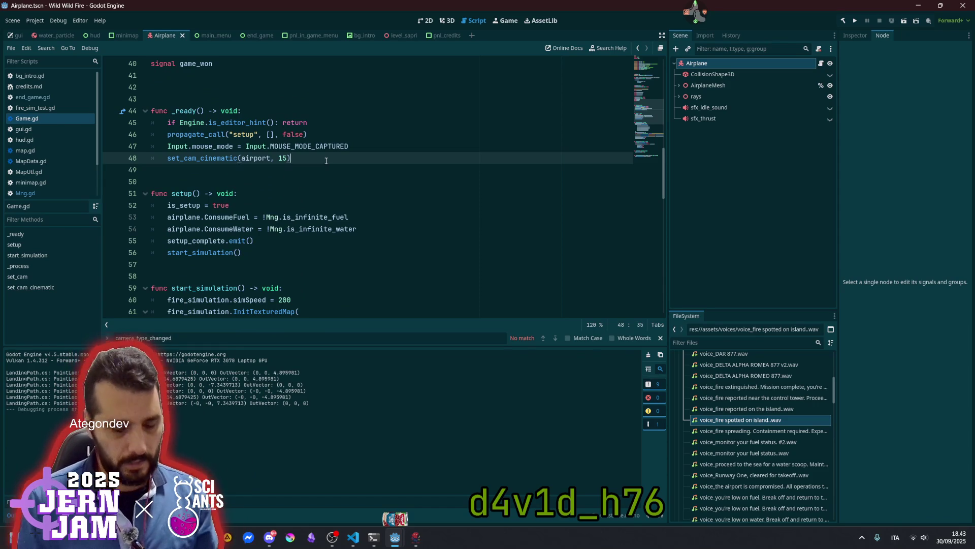
{"action": "key", "text": "Return"}
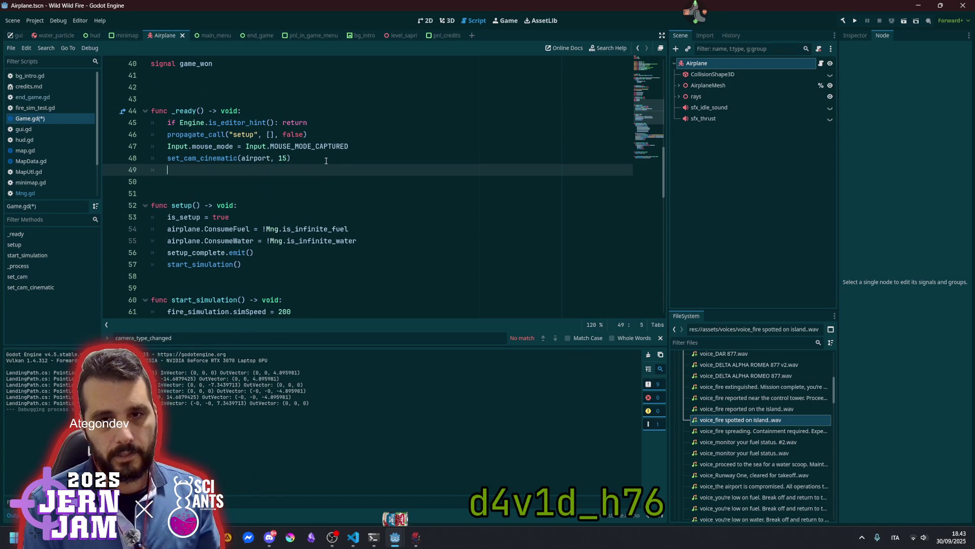
{"action": "key", "text": "BackSpace"}
{"action": "key", "text": "BackSpace"}
{"action": "type", "text": "ty"}
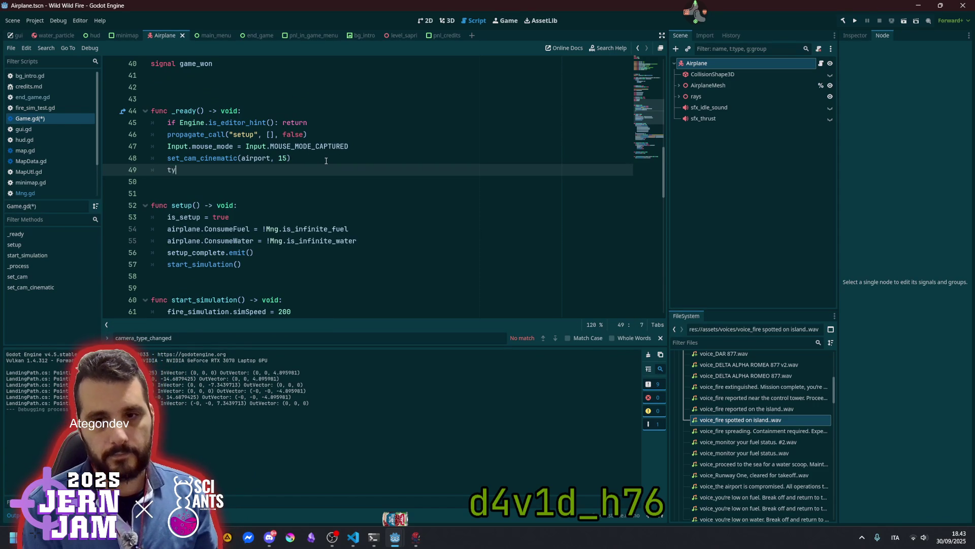
{"action": "type", "text": "pe"}
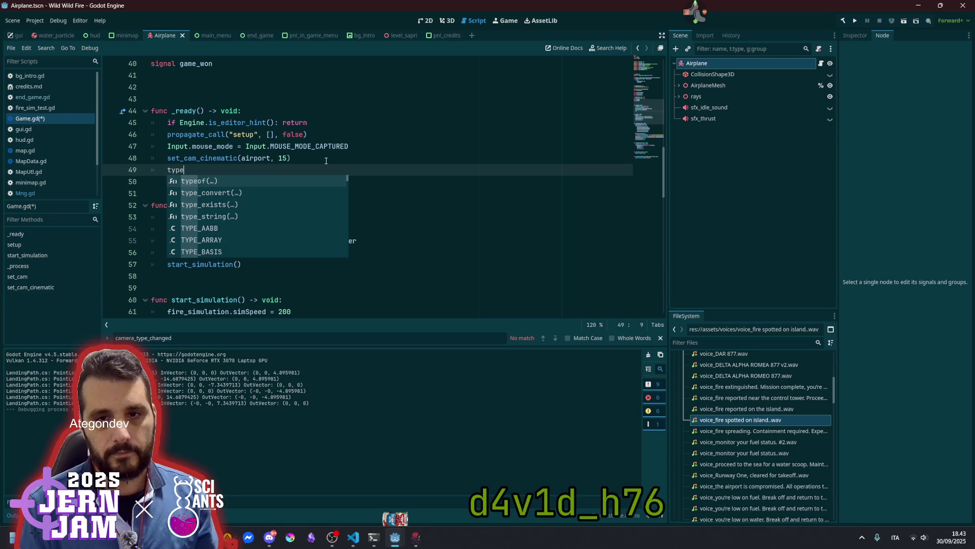
{"action": "key", "text": "BackSpace"}
{"action": "key", "text": "BackSpace"}
{"action": "key", "text": "BackSpace"}
{"action": "key", "text": "BackSpace"}
Rename current_cam_type to cam_type on lines 21 and 23.
{"action": "scroll", "coordinate": [236, 159], "scroll_direction": "up", "scroll_amount": 6}
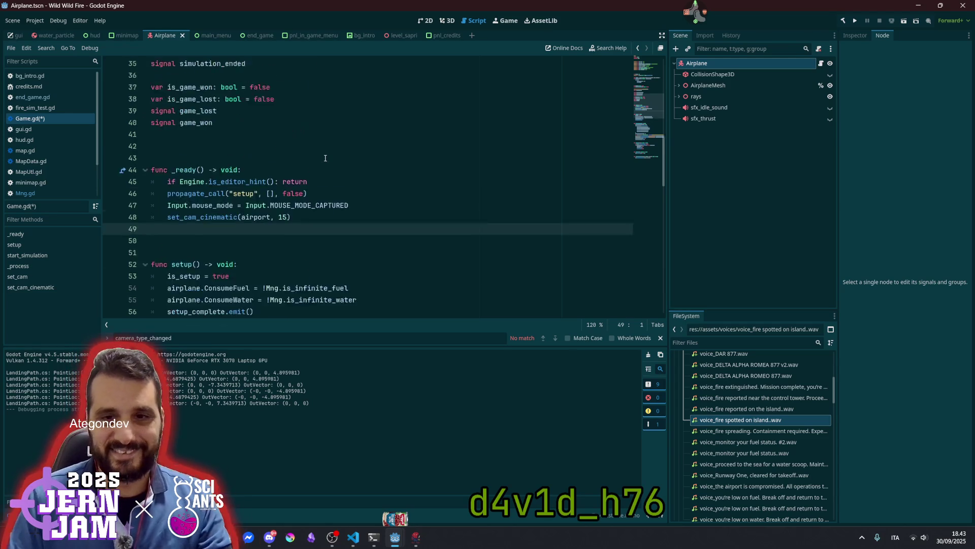
{"action": "left_click", "coordinate": [237, 158]}
{"action": "scroll", "coordinate": [236, 159], "scroll_direction": "up", "scroll_amount": 4}
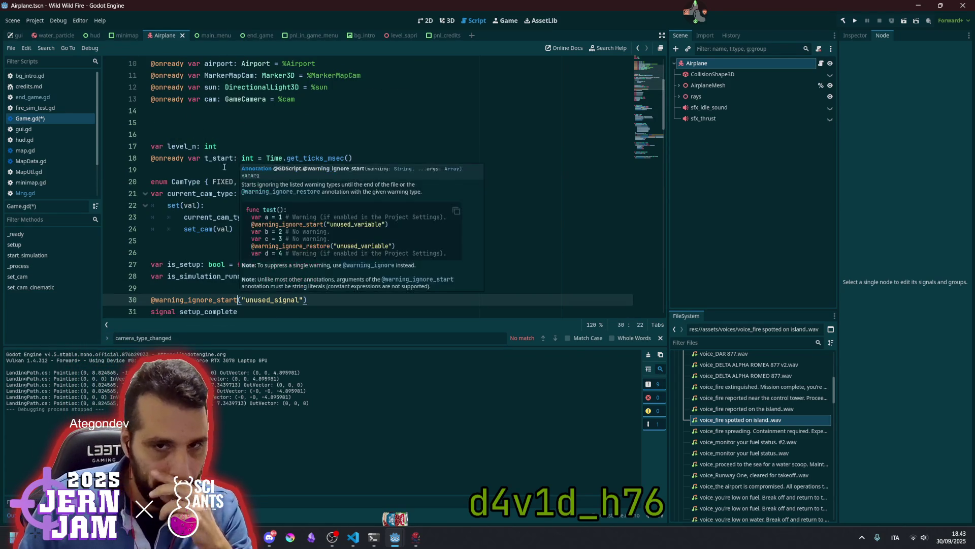
{"action": "left_click", "coordinate": [189, 194]}
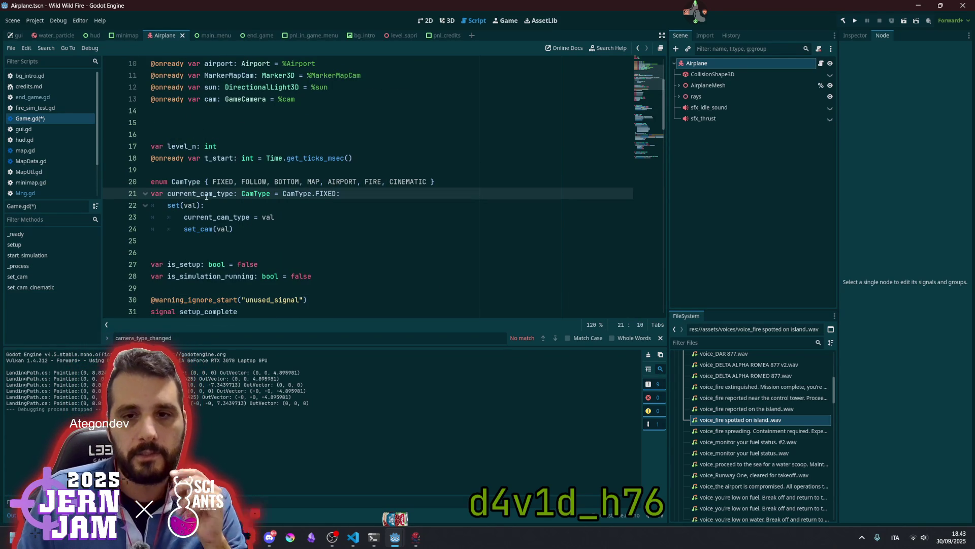
{"action": "key", "text": "ctrl+BackSpace"}
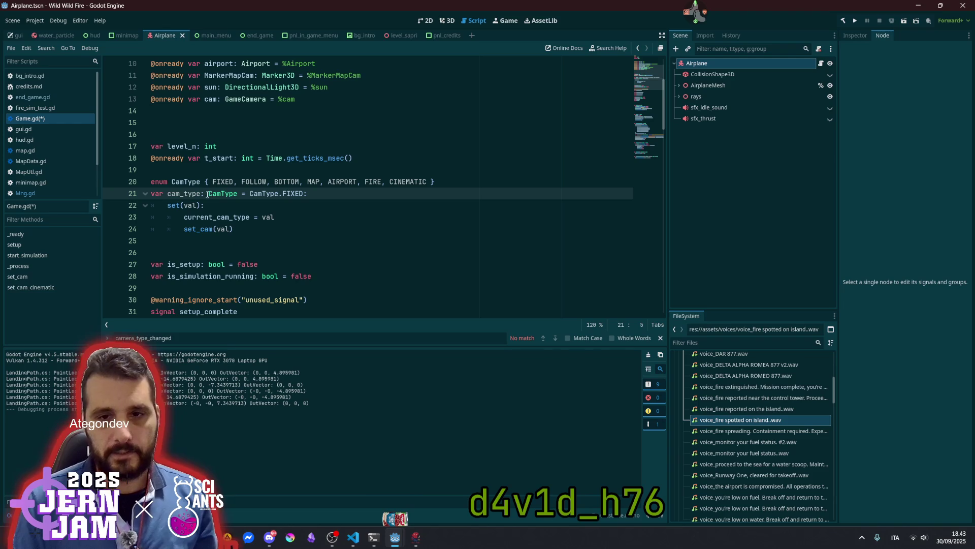
{"action": "key", "text": "ctrl+shift+Right"}
{"action": "left_click", "coordinate": [211, 209]}
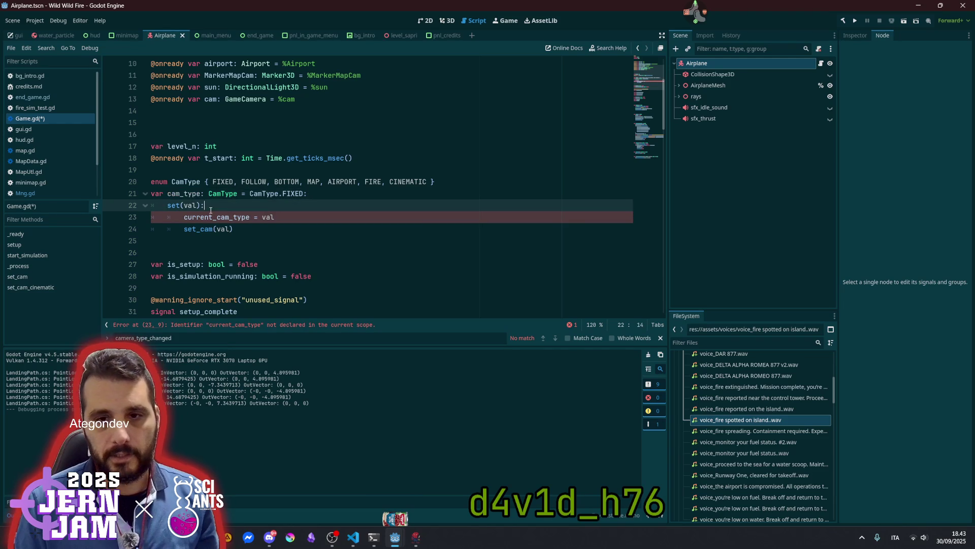
{"action": "left_click", "coordinate": [215, 219]}
{"action": "key", "text": "ctrl+BackSpace"}
{"action": "key", "text": "End"}
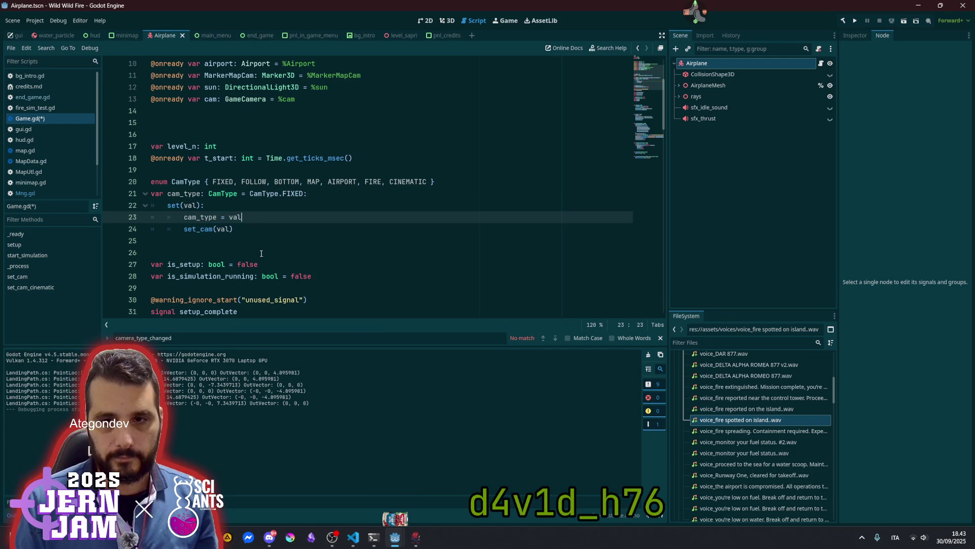
Add 'cam_type = CamType.FIXED' on line 49 of _ready, then save and run with F5.
{"action": "scroll", "coordinate": [270, 230], "scroll_direction": "down", "scroll_amount": 1}
{"action": "double_click", "coordinate": [188, 158]}
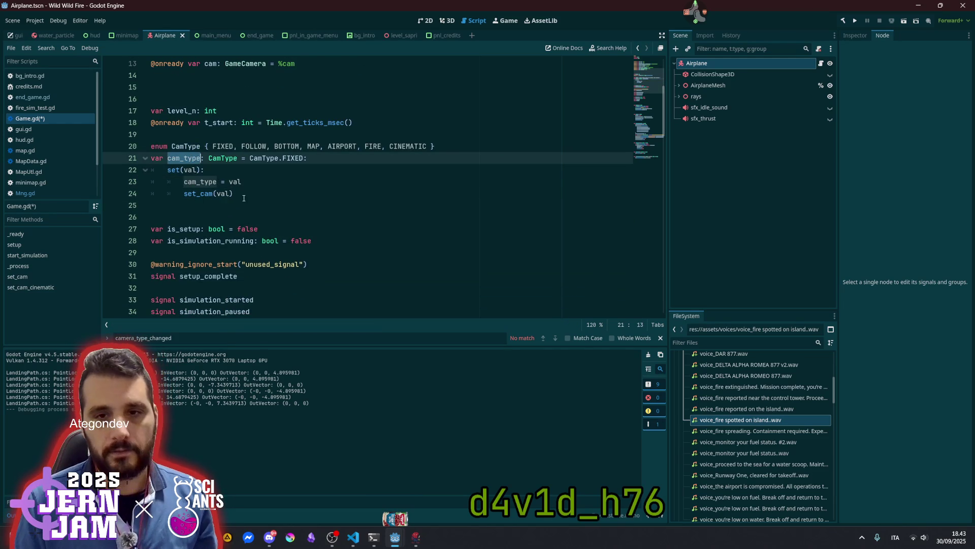
{"action": "scroll", "coordinate": [244, 198], "scroll_direction": "down", "scroll_amount": 10}
{"action": "left_click", "coordinate": [331, 130]}
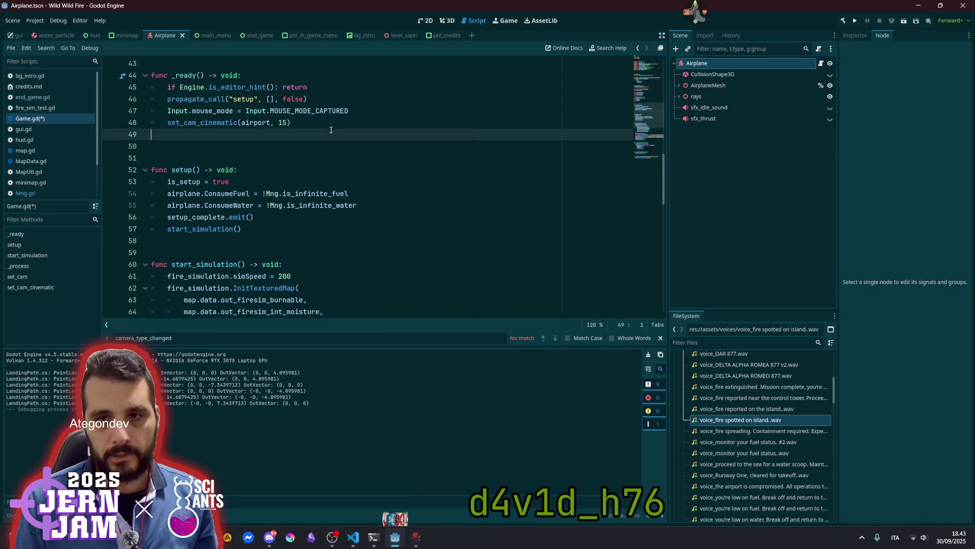
{"action": "key", "text": "Up"}
{"action": "key", "text": "End"}
{"action": "key", "text": "Return"}
{"action": "type", "text": "cam_type"}
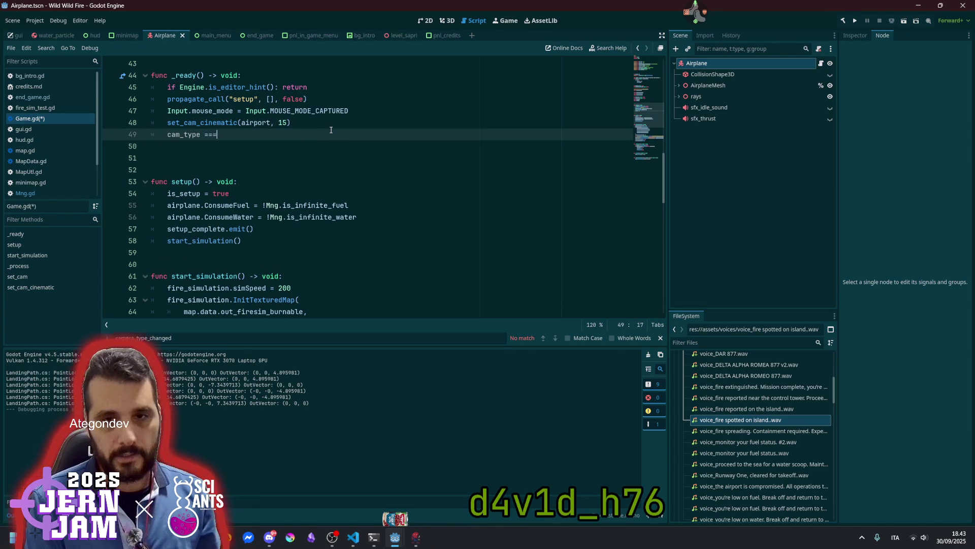
{"action": "key", "text": "BackSpace"}
{"action": "key", "text": "BackSpace"}
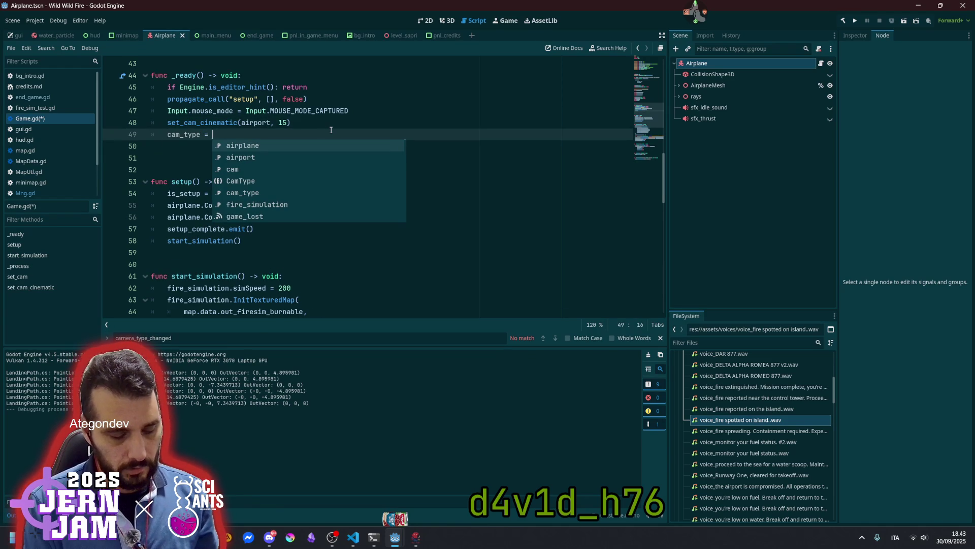
{"action": "type", "text": "CamType"}
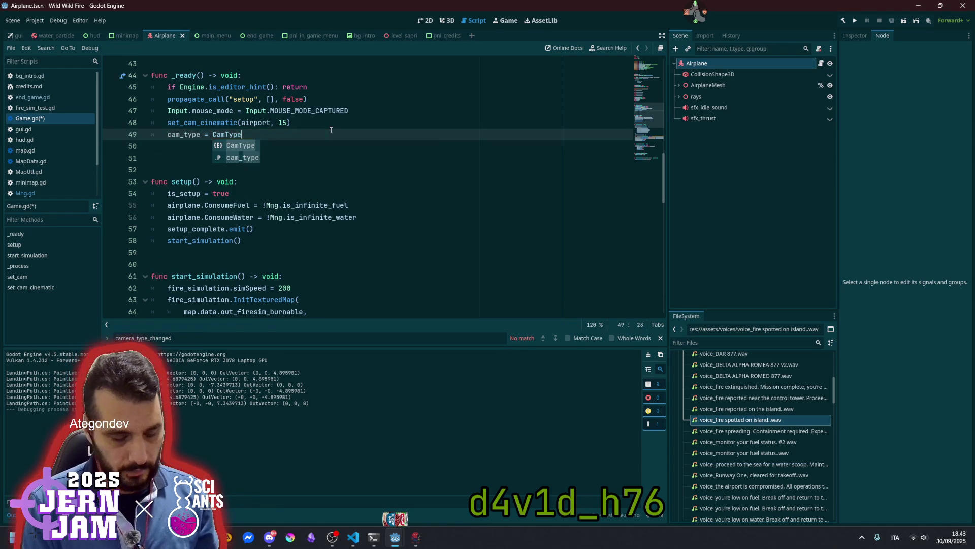
{"action": "type", "text": ".F"}
{"action": "key", "text": "Return"}
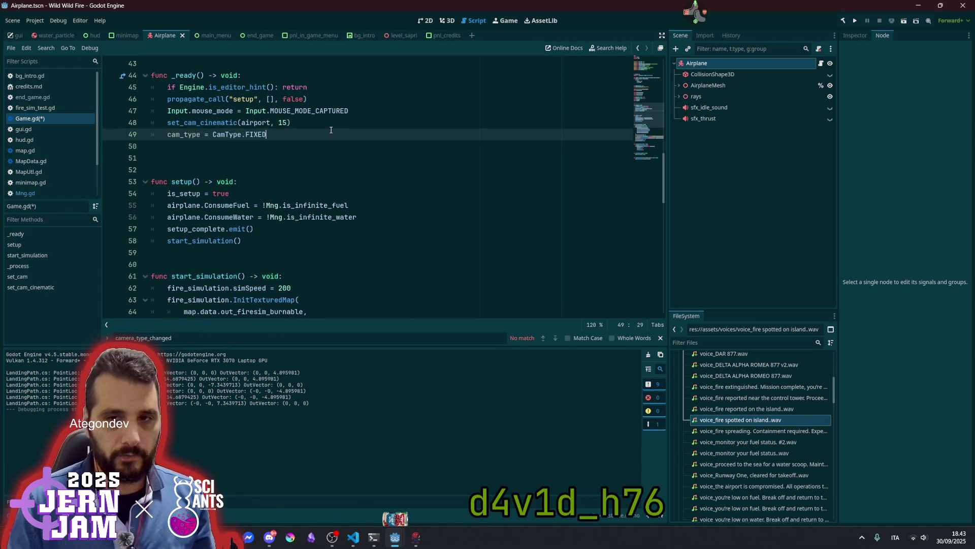
{"action": "key", "text": "F5"}
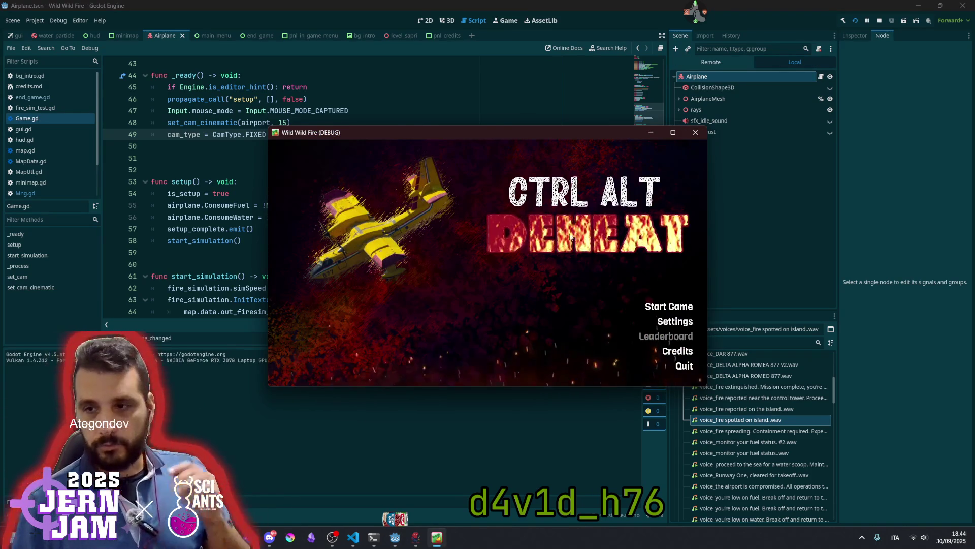
Start a flight from the title menu, stop it with F8, then switch to Visual Studio Code.
{"action": "left_click", "coordinate": [660, 306]}
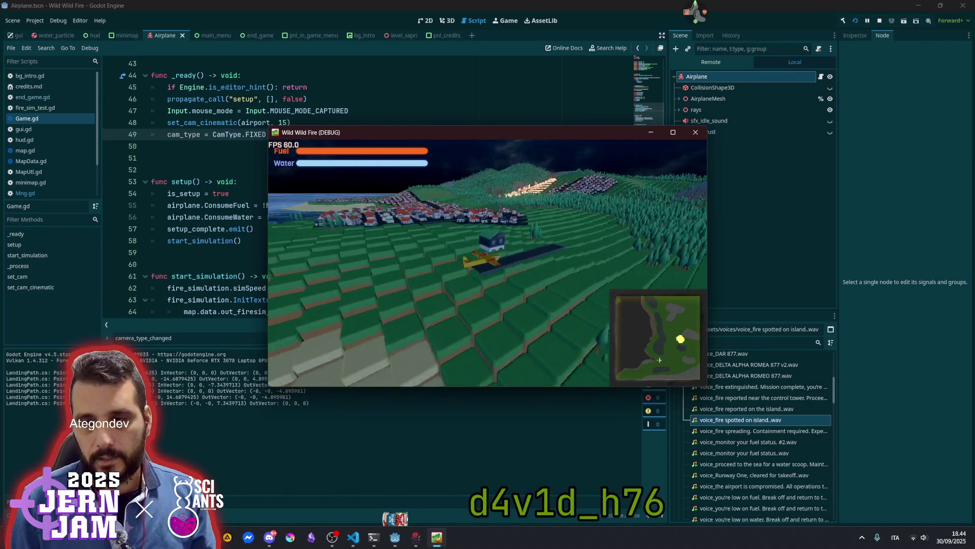
{"action": "key", "text": "F8"}
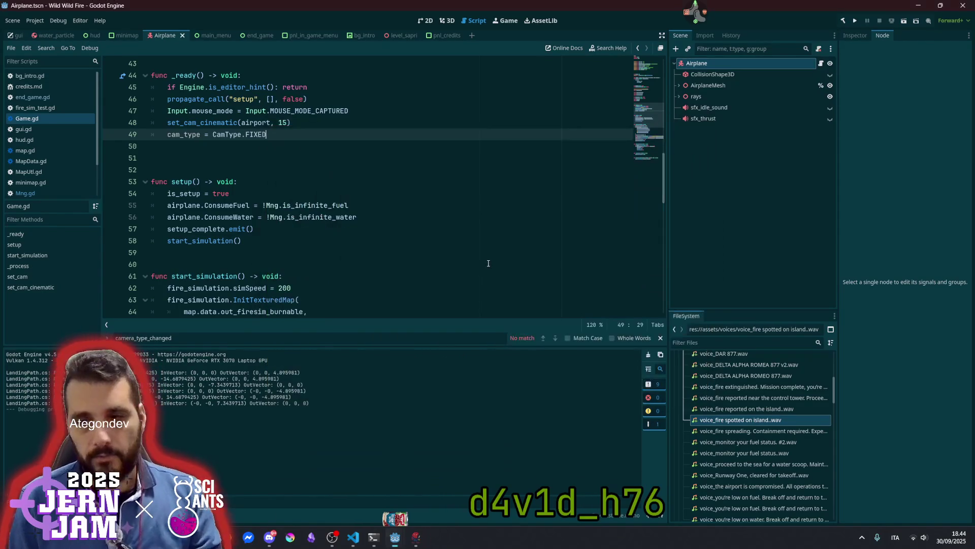
{"action": "left_click", "coordinate": [480, 214]}
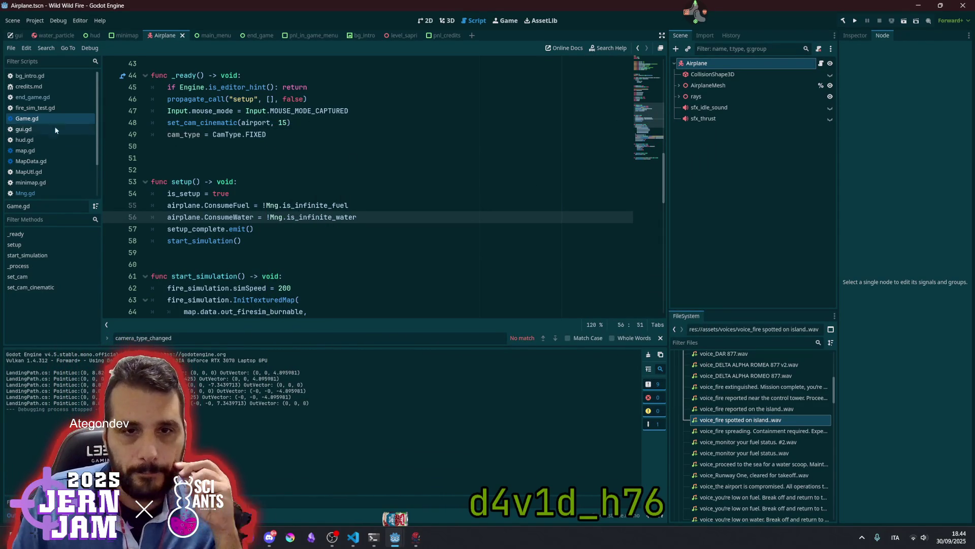
{"action": "left_click", "coordinate": [353, 537]}
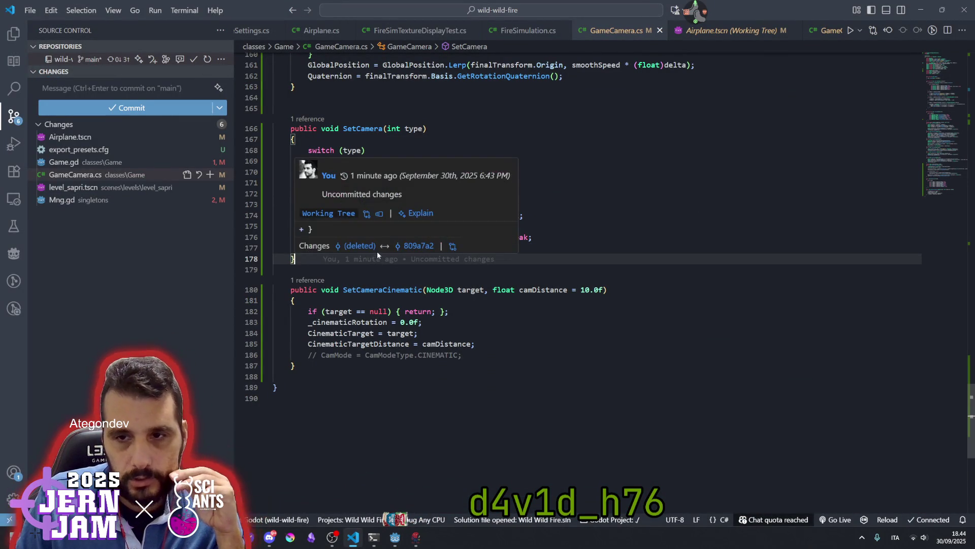
Append '* _ZoomRatio' after CinematicTargetDistance on line 153.
{"action": "key", "text": "ctrl+shift+backslash"}
{"action": "scroll", "coordinate": [444, 223], "scroll_direction": "up", "scroll_amount": 3}
{"action": "scroll", "coordinate": [444, 223], "scroll_direction": "up", "scroll_amount": 5}
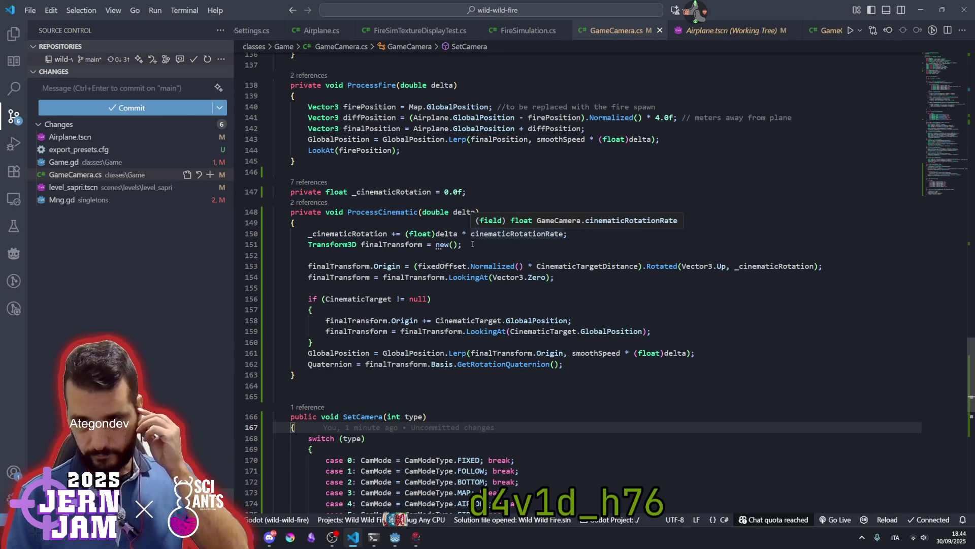
{"action": "left_click", "coordinate": [638, 266]}
{"action": "type", "text": "* "}
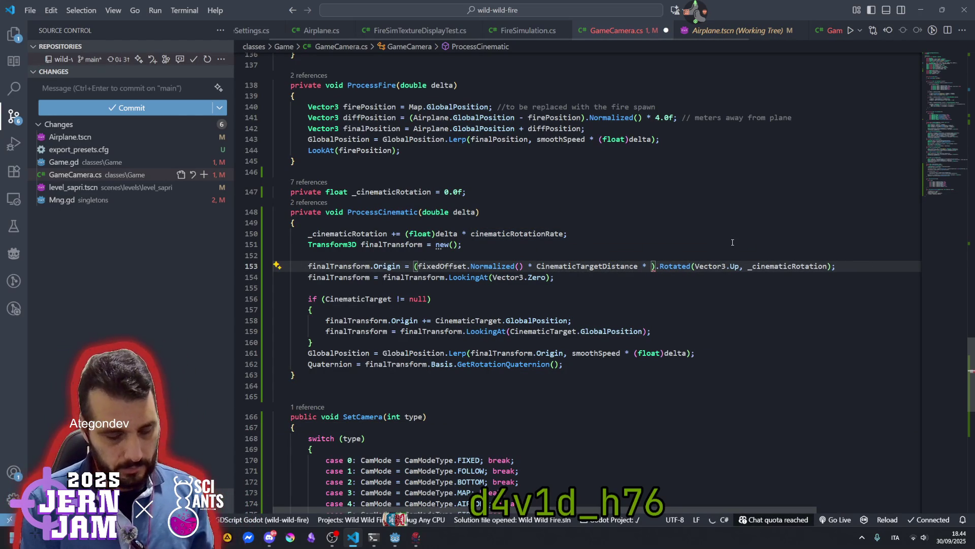
{"action": "type", "text": "zoo"}
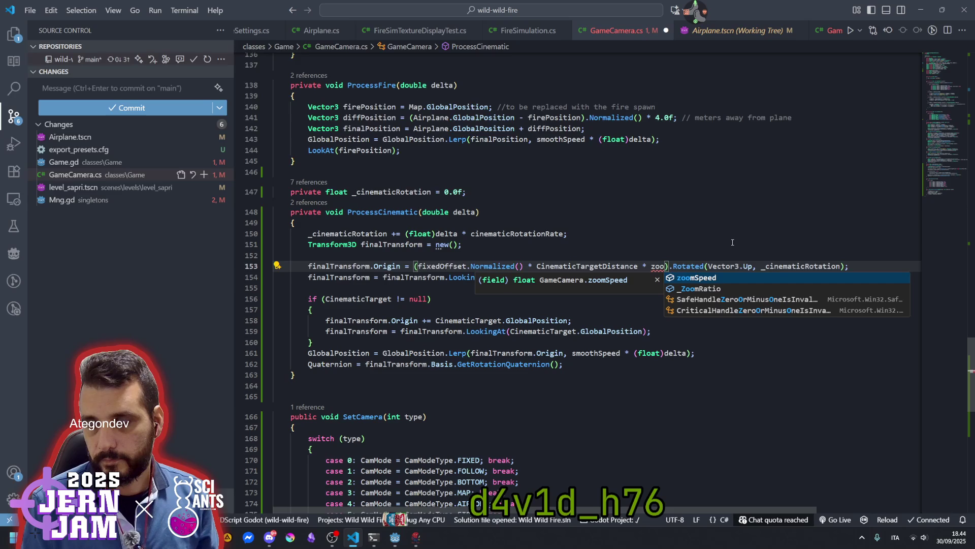
{"action": "key", "text": "Down"}
{"action": "key", "text": "Return"}
Check where _ZoomRatio is declared and save GameCamera.cs.
{"action": "left_click", "coordinate": [664, 265]}
{"action": "left_click", "coordinate": [679, 265], "text": "ctrl"}
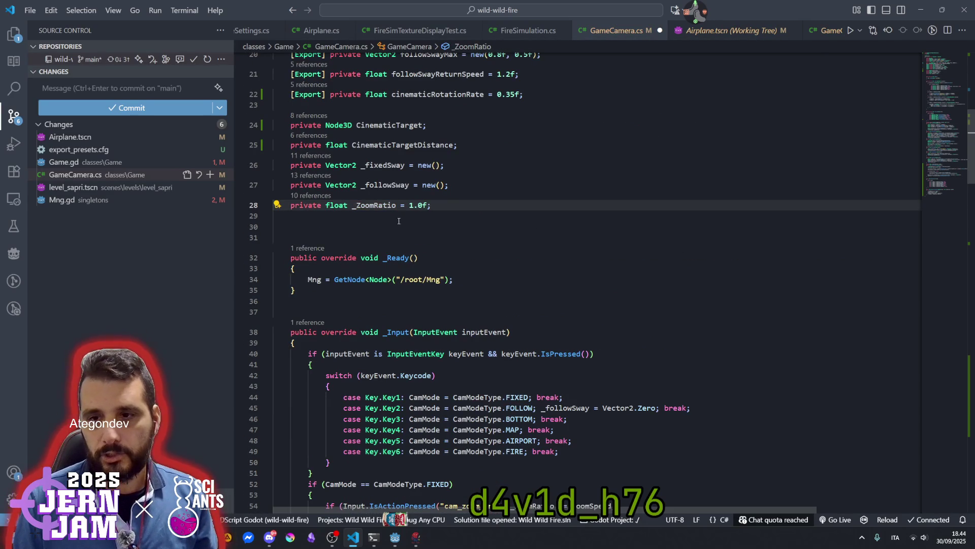
{"action": "key", "text": "Down"}
{"action": "key", "text": "Down"}
{"action": "key", "text": "Down"}
{"action": "scroll", "coordinate": [778, 219], "scroll_direction": "down", "scroll_amount": 1}
{"action": "key", "text": "ctrl+s"}
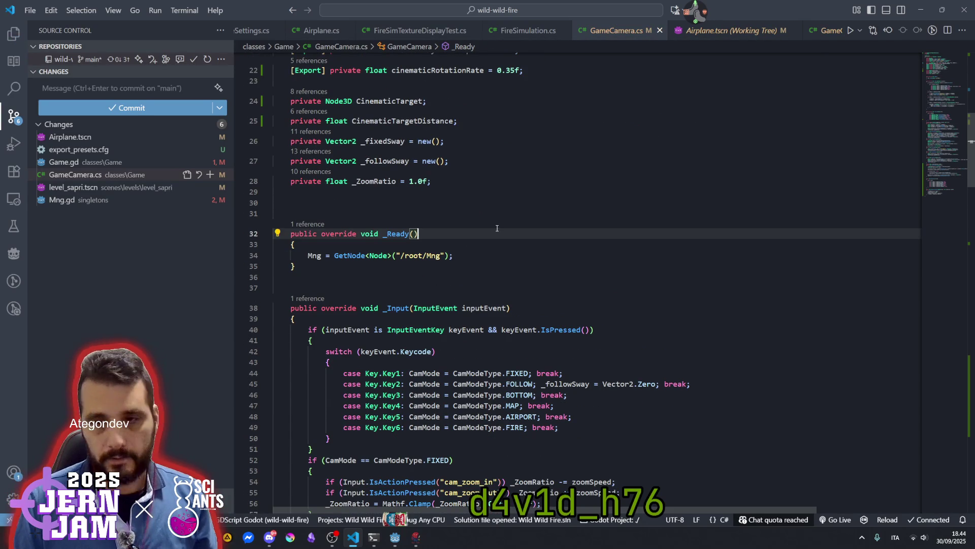
{"action": "left_click", "coordinate": [778, 218]}
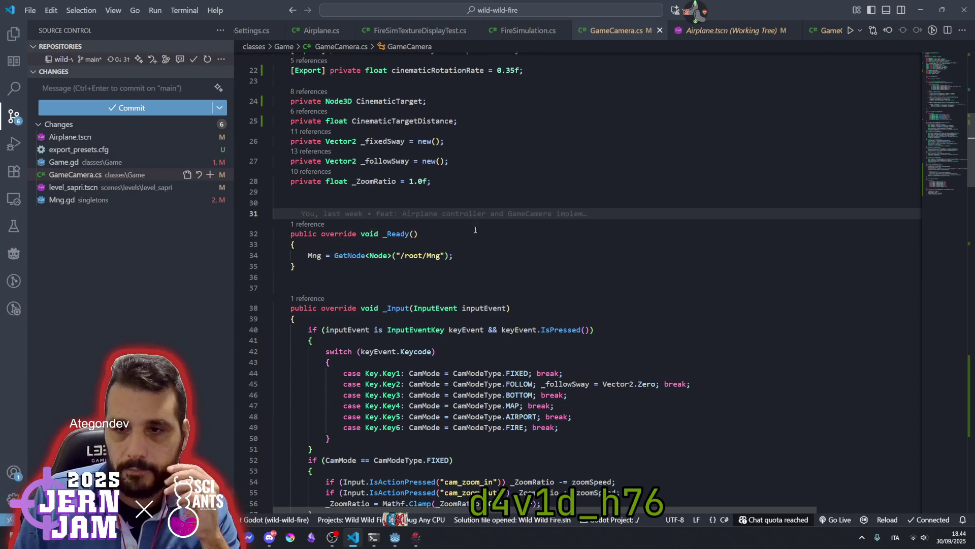
{"action": "scroll", "coordinate": [394, 268], "scroll_direction": "down", "scroll_amount": 10}
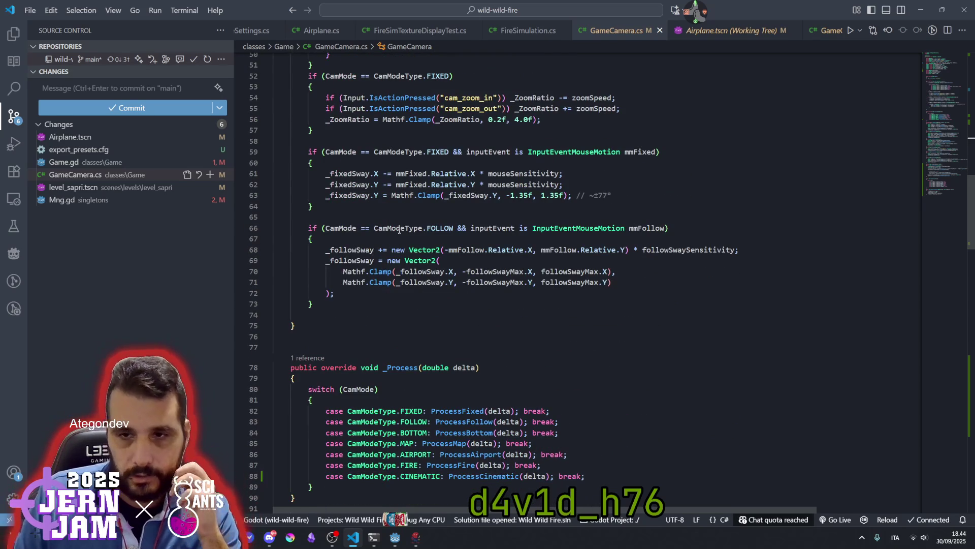
{"action": "scroll", "coordinate": [398, 235], "scroll_direction": "up", "scroll_amount": 7}
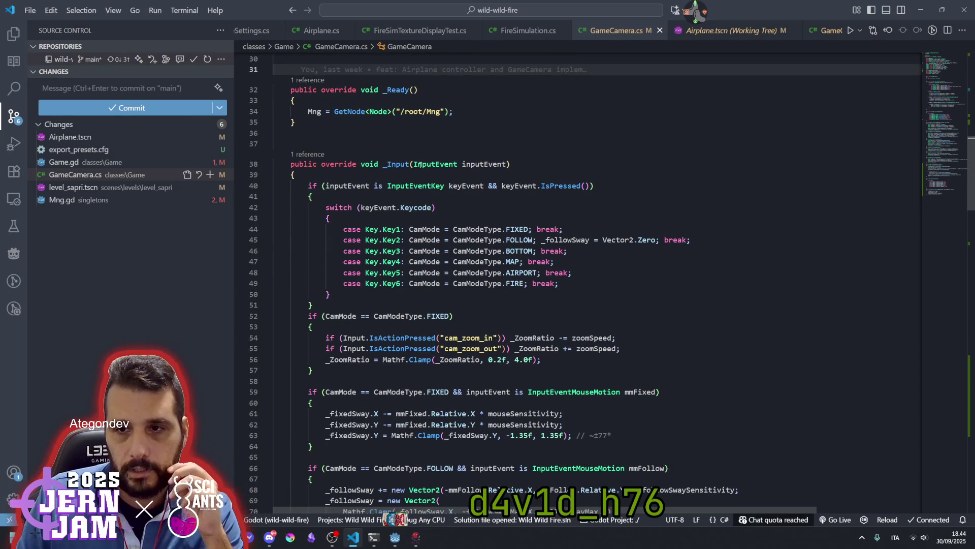
{"action": "left_click", "coordinate": [401, 164]}
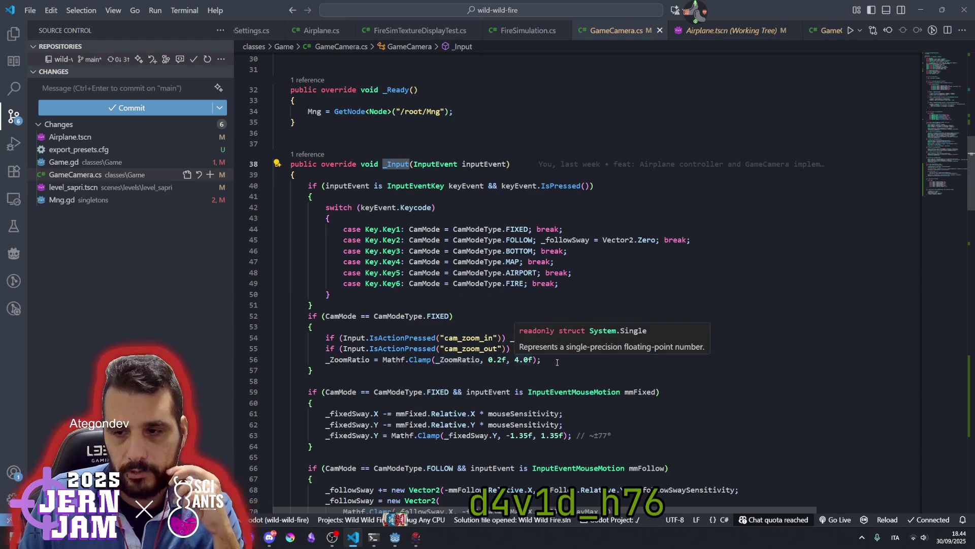
{"action": "left_click", "coordinate": [541, 360]}
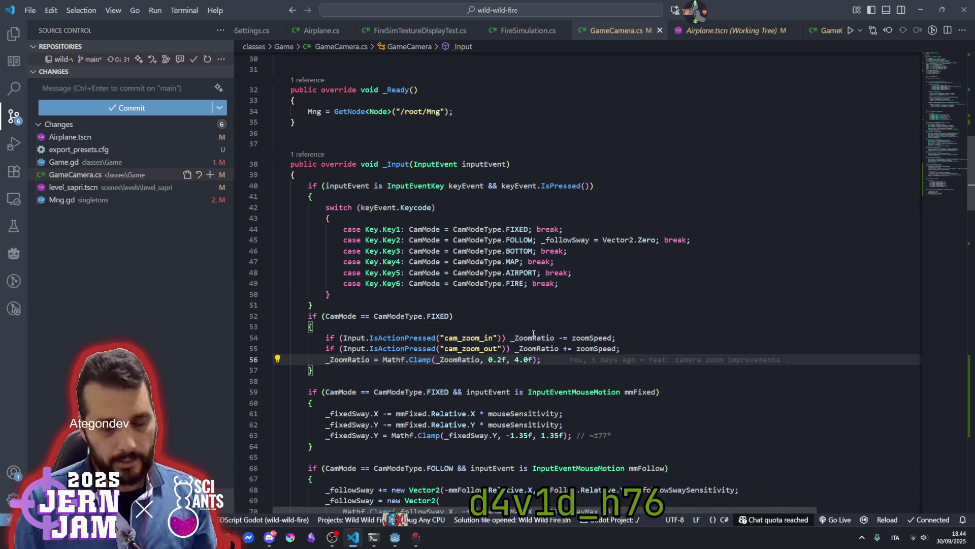
{"action": "left_click", "coordinate": [602, 294]}
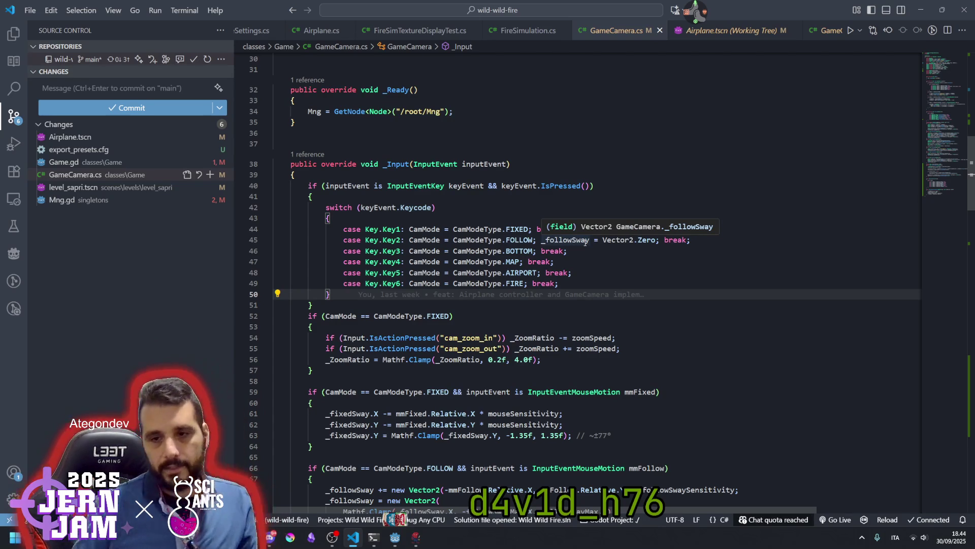
{"action": "scroll", "coordinate": [500, 282], "scroll_direction": "down", "scroll_amount": 3}
{"action": "scroll", "coordinate": [501, 282], "scroll_direction": "down", "scroll_amount": 9}
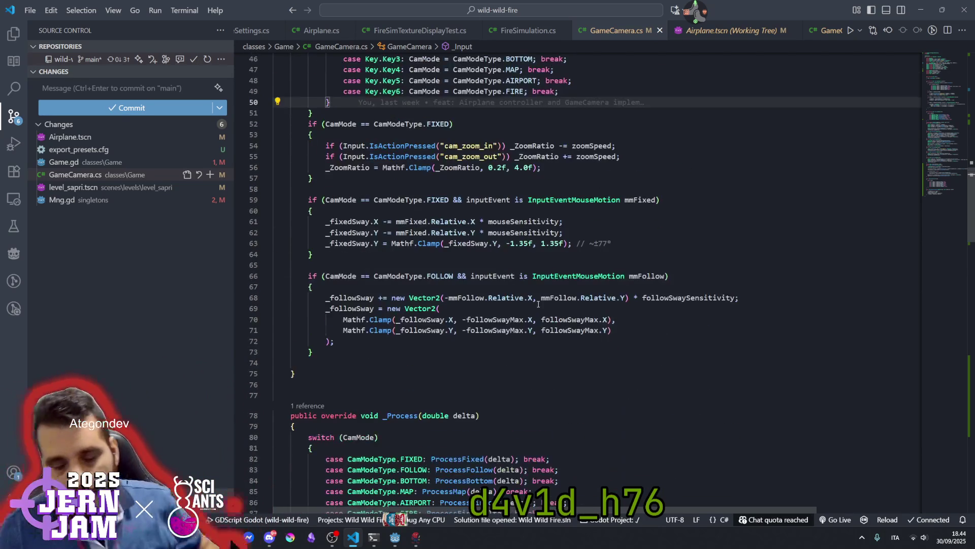
{"action": "scroll", "coordinate": [418, 308], "scroll_direction": "down", "scroll_amount": 4}
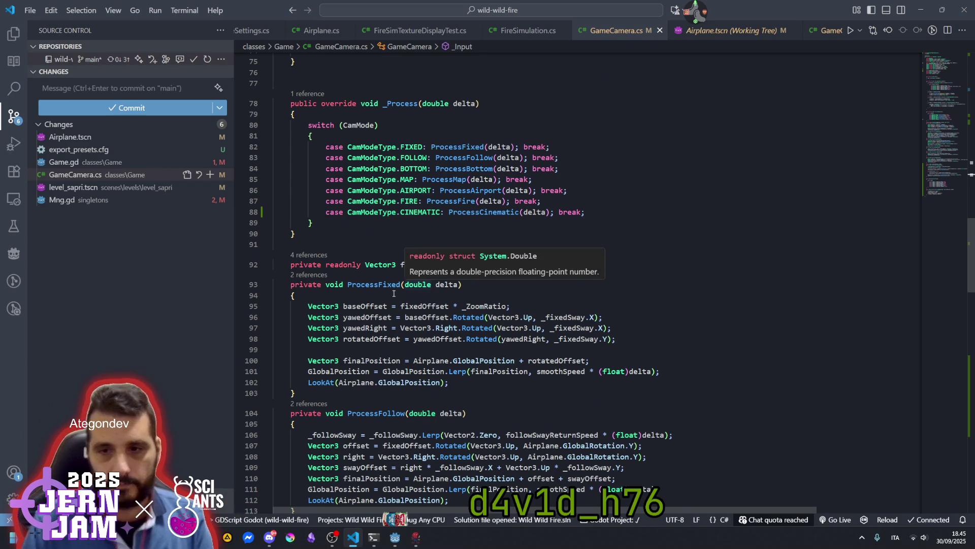
{"action": "left_click", "coordinate": [375, 284]}
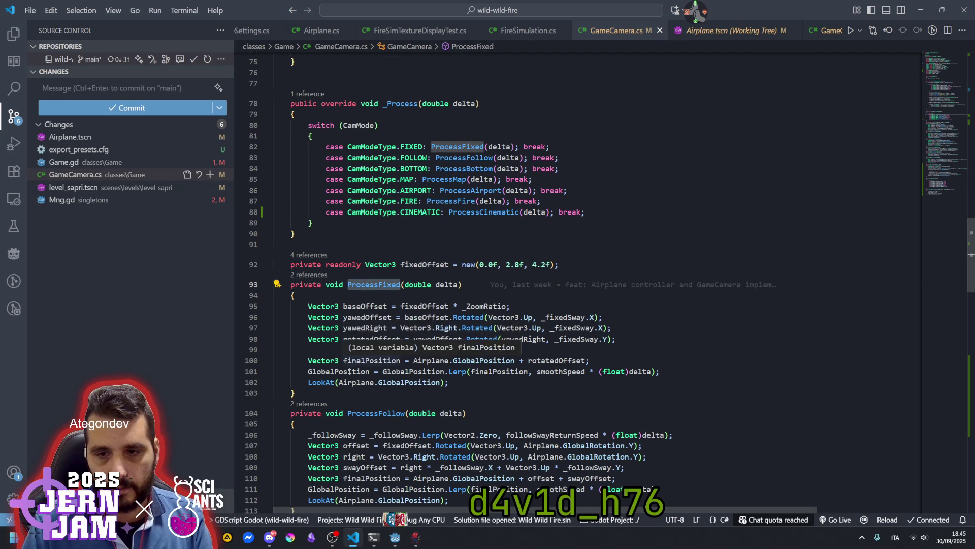
{"action": "mouse_move", "coordinate": [411, 373]}
{"action": "left_click", "coordinate": [529, 371]}
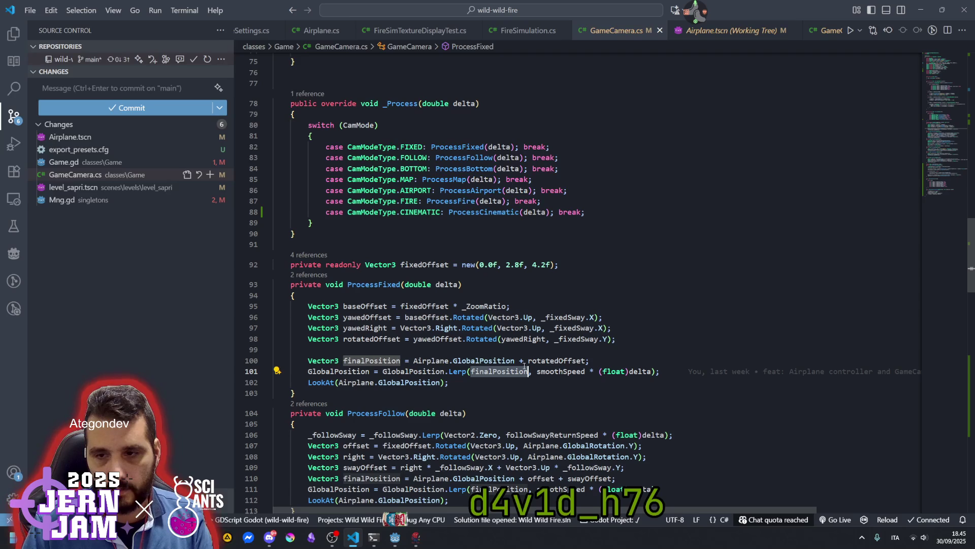
{"action": "mouse_move", "coordinate": [587, 360]}
{"action": "left_mouse_down"}
{"action": "mouse_move", "coordinate": [425, 352]}
{"action": "mouse_move", "coordinate": [414, 361]}
{"action": "left_mouse_up"}
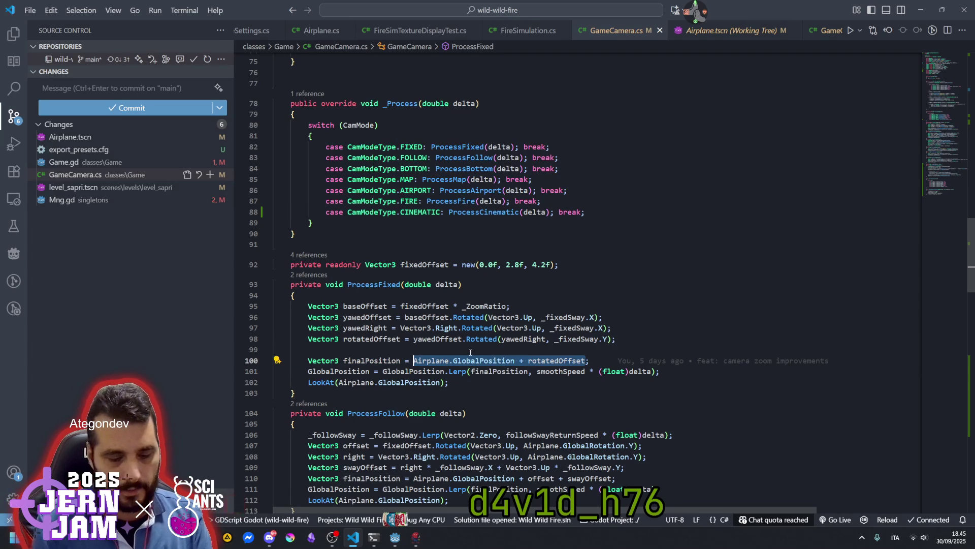
Wrap the sum on line 100 in parentheses and multiply it by _ZoomRatio.
{"action": "type", "text": "("}
{"action": "key", "text": "Right"}
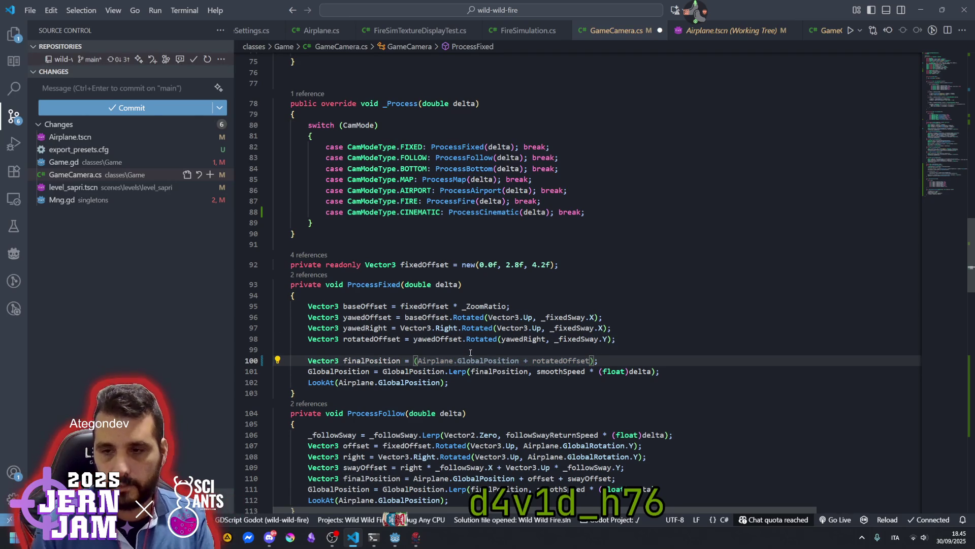
{"action": "type", "text": "* "}
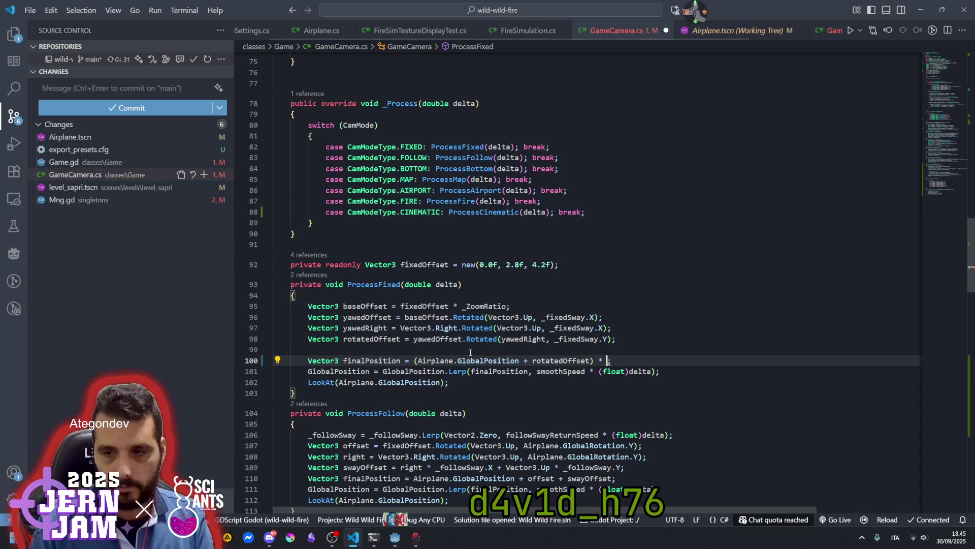
{"action": "type", "text": "_"}
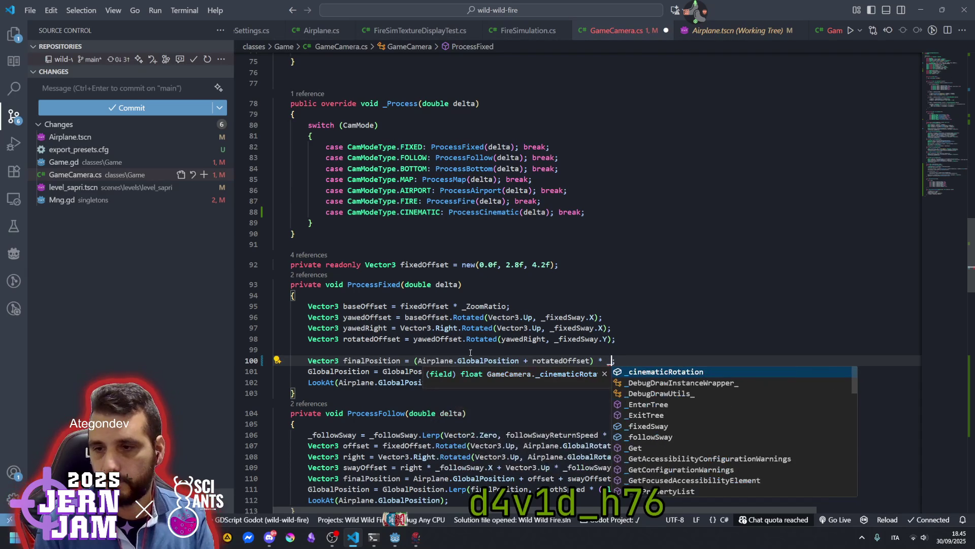
{"action": "type", "text": "Zoom"}
{"action": "key", "text": "Tab"}
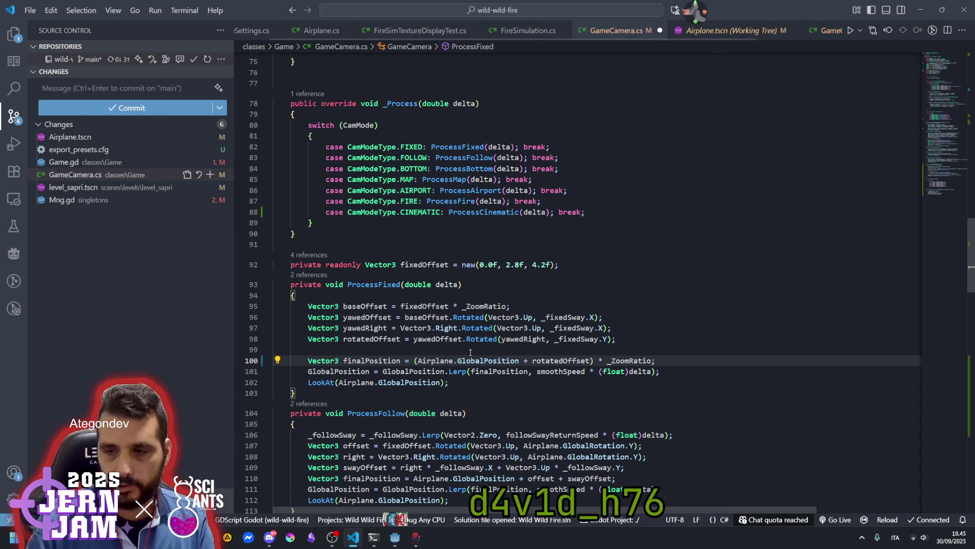
{"action": "left_click", "coordinate": [481, 339]}
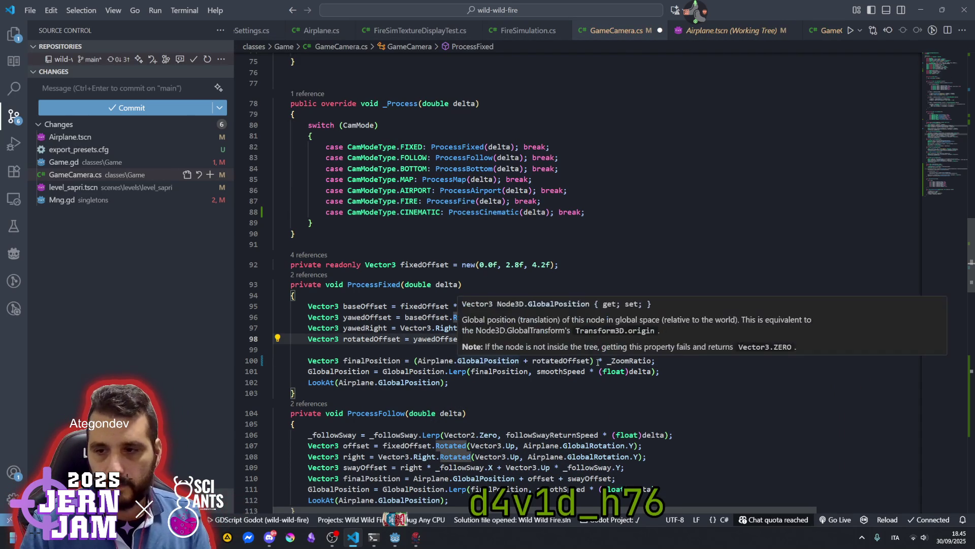
{"action": "left_click_drag", "start_coordinate": [596, 361], "coordinate": [723, 362]}
{"action": "key", "text": "ctrl+c"}
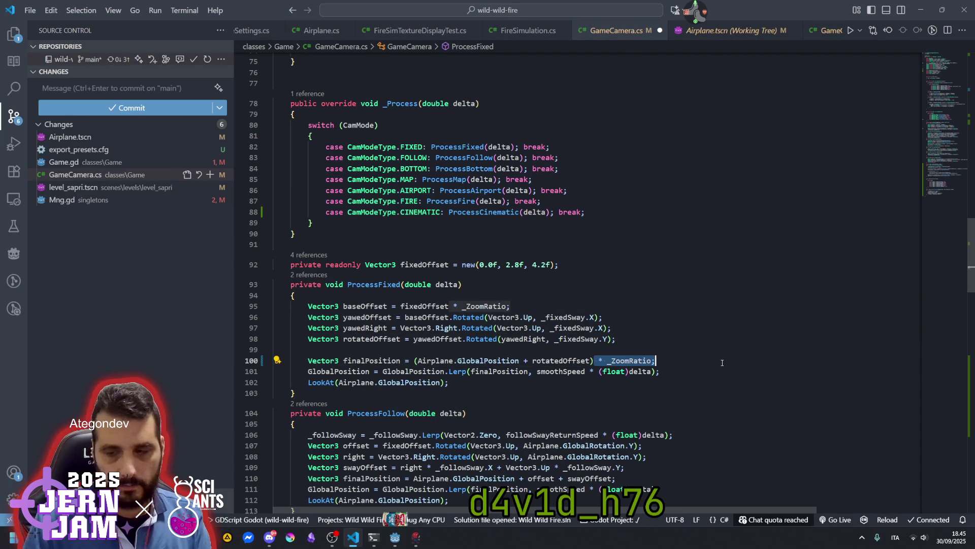
{"action": "left_click", "coordinate": [510, 306]}
{"action": "scroll", "coordinate": [418, 362], "scroll_direction": "down", "scroll_amount": 2}
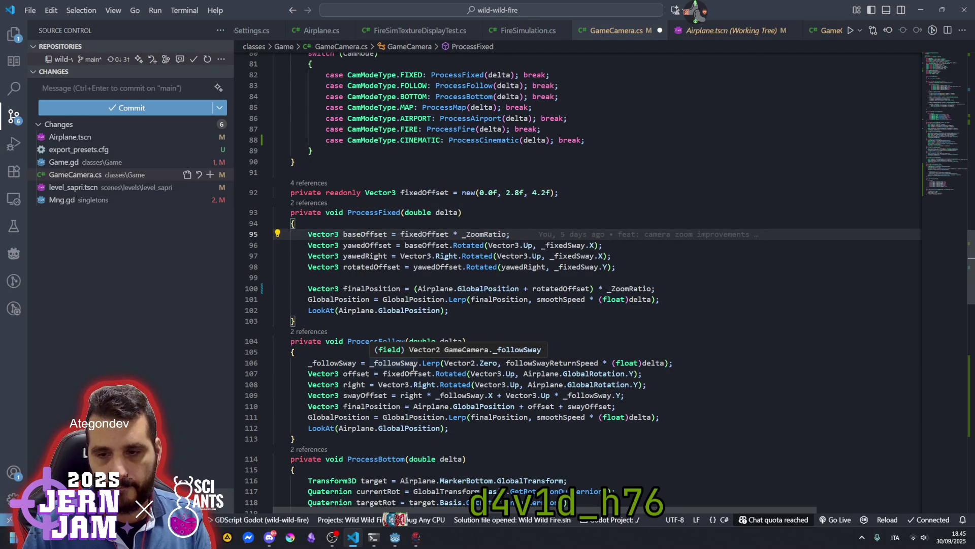
Append '* _ZoomRatio' to the ProcessFollow offset calculation on line 107.
{"action": "left_click", "coordinate": [361, 342]}
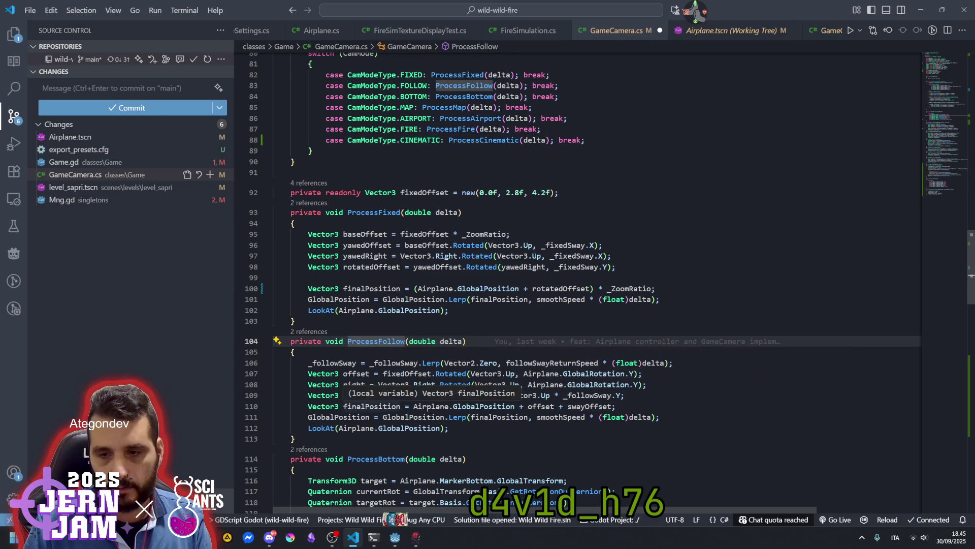
{"action": "key", "text": "Down"}
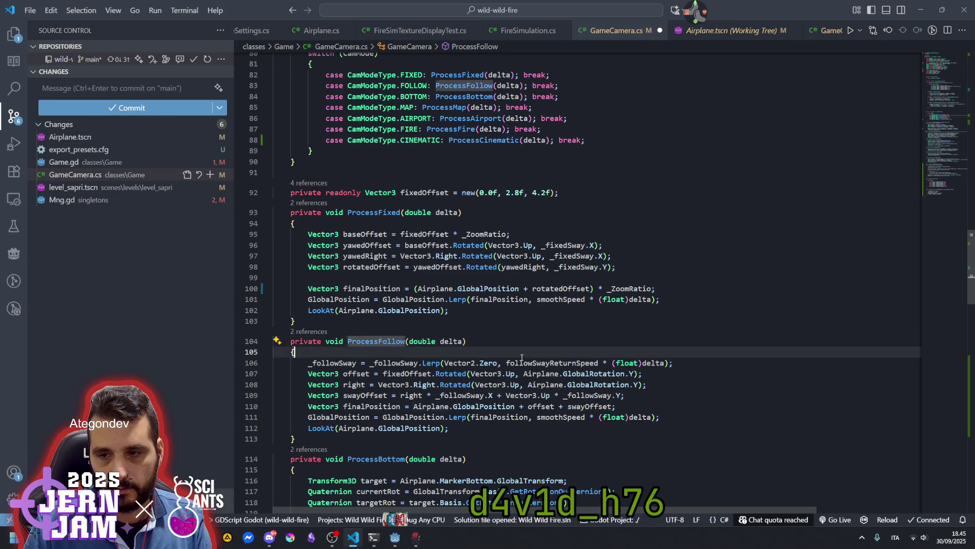
{"action": "double_click", "coordinate": [357, 374]}
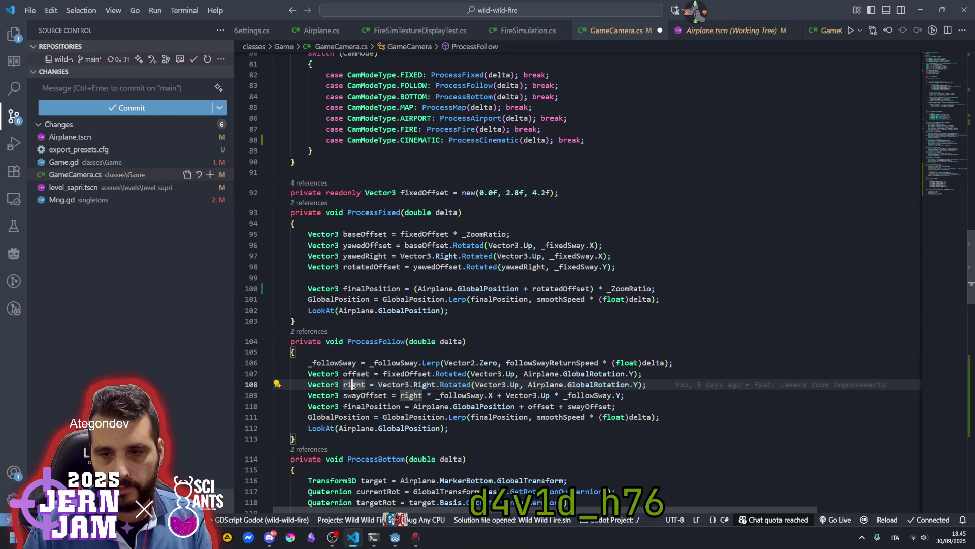
{"action": "left_click", "coordinate": [417, 374]}
{"action": "left_click", "coordinate": [532, 373]}
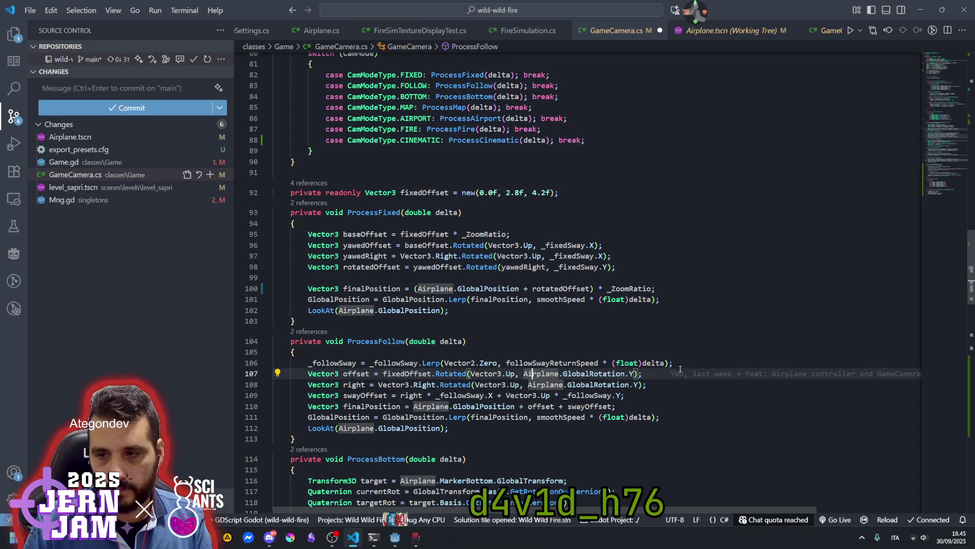
{"action": "left_click", "coordinate": [638, 373]}
{"action": "type", "text": "*  * _ZoomRatio"}
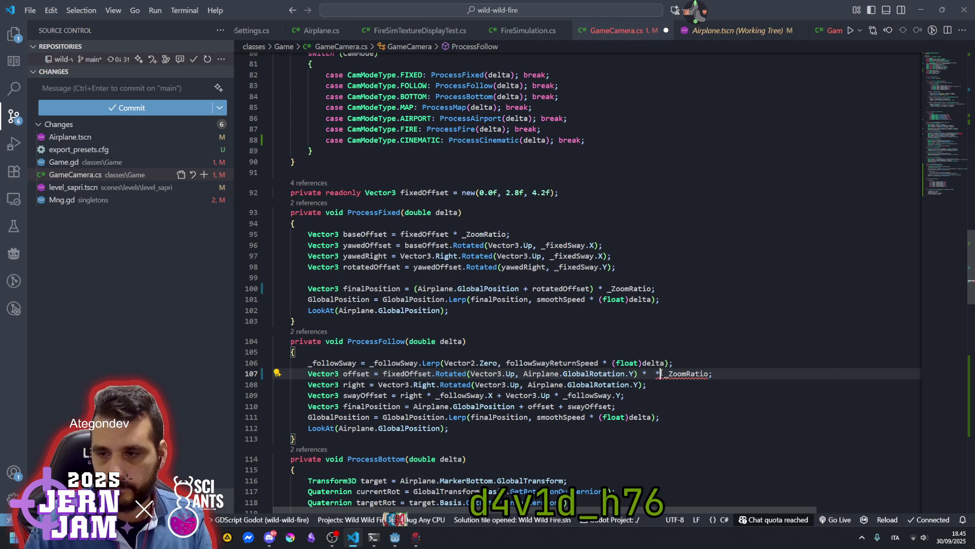
{"action": "left_click", "coordinate": [661, 374]}
{"action": "key", "text": "BackSpace"}
{"action": "key", "text": "BackSpace"}
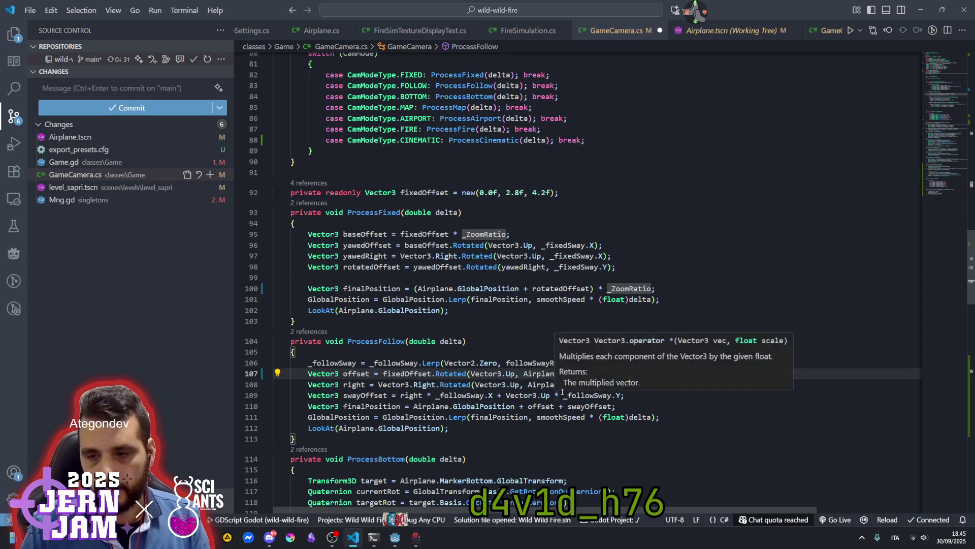
Multiply the ProcessMap lerped position on line 128 by _ZoomRatio.
{"action": "left_click", "coordinate": [391, 406]}
{"action": "scroll", "coordinate": [392, 355], "scroll_direction": "down", "scroll_amount": 4}
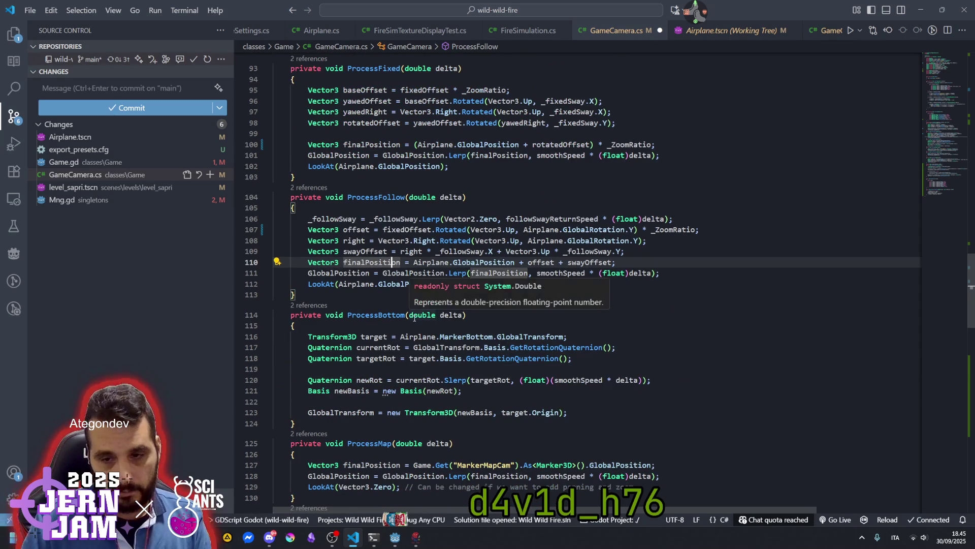
{"action": "scroll", "coordinate": [406, 359], "scroll_direction": "down", "scroll_amount": 3}
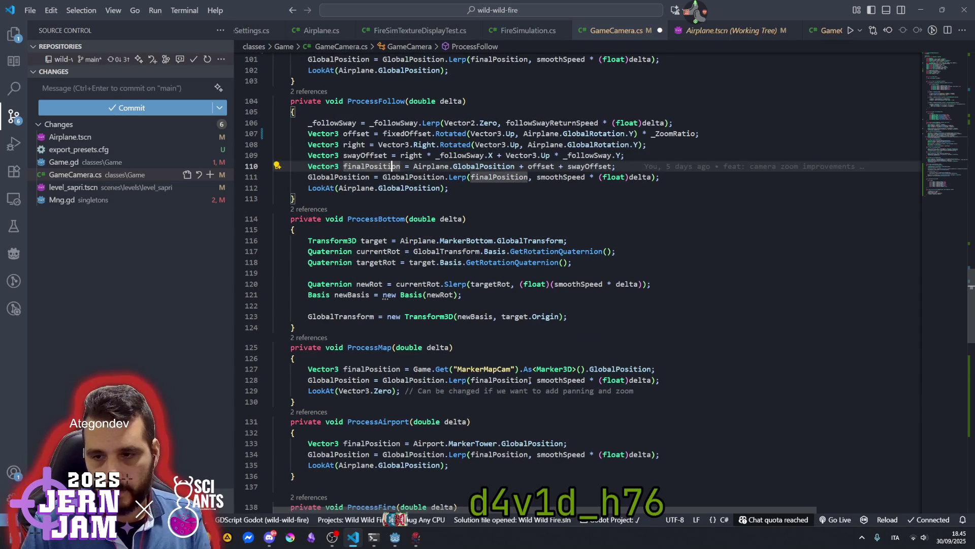
{"action": "double_click", "coordinate": [357, 382]}
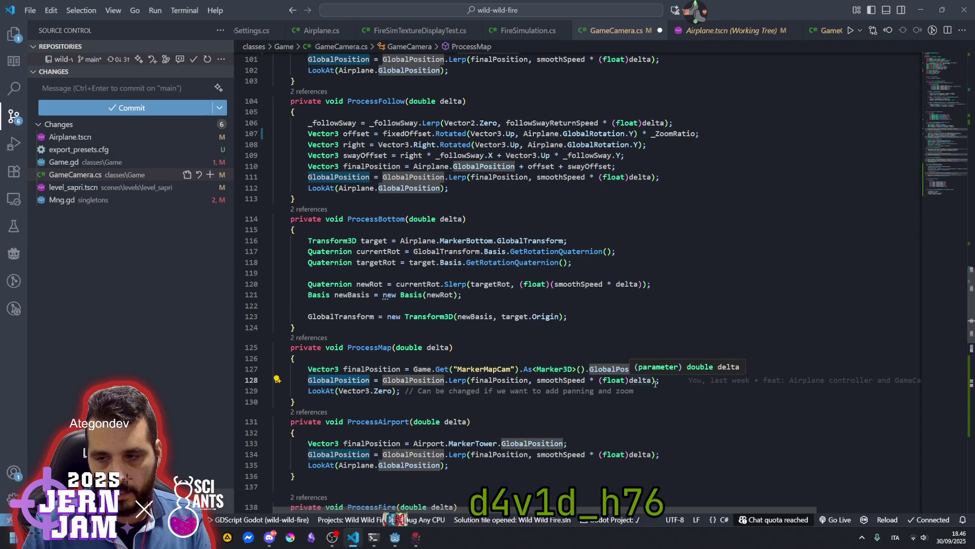
{"action": "left_click", "coordinate": [656, 381]}
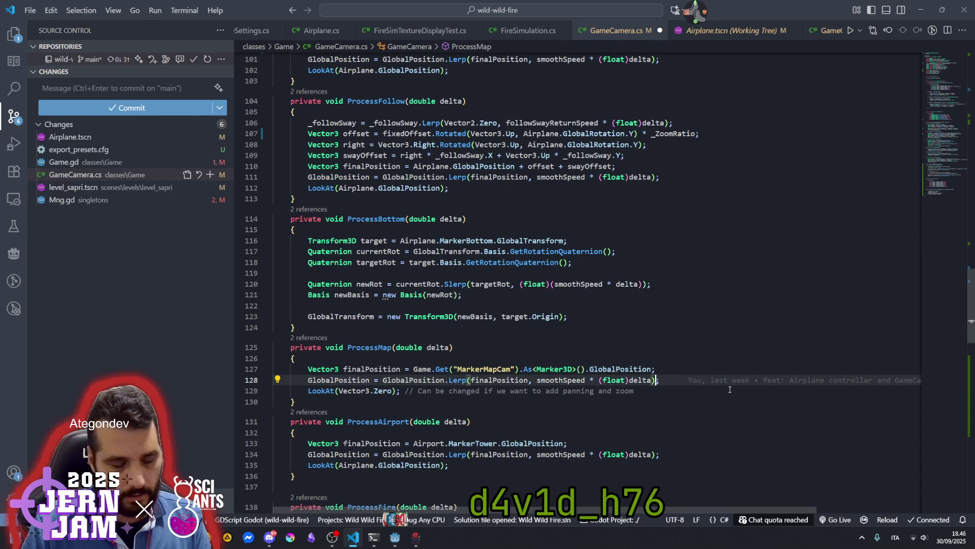
{"action": "type", "text": "*"}
{"action": "key", "text": "ctrl+v"}
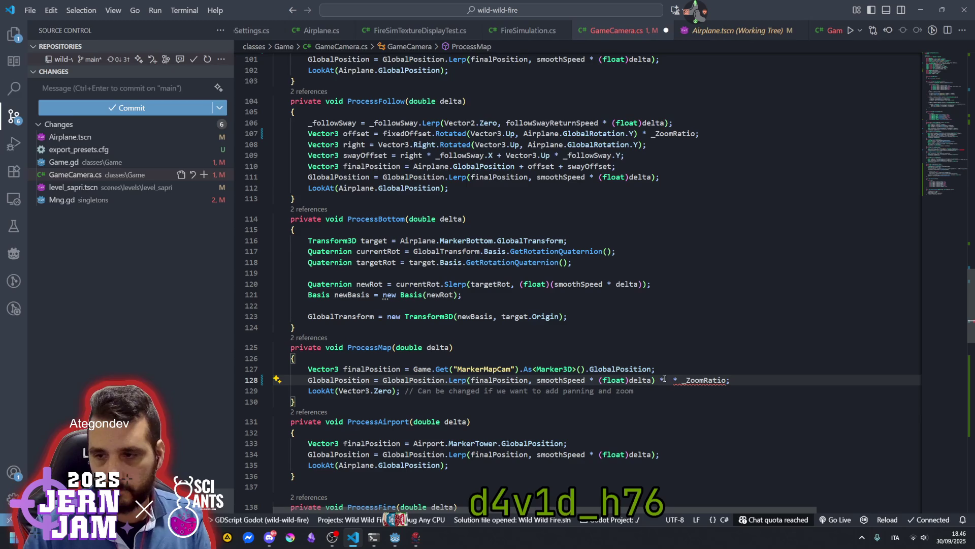
{"action": "left_click", "coordinate": [682, 381]}
{"action": "key", "text": "BackSpace"}
{"action": "key", "text": "BackSpace"}
{"action": "key", "text": "BackSpace"}
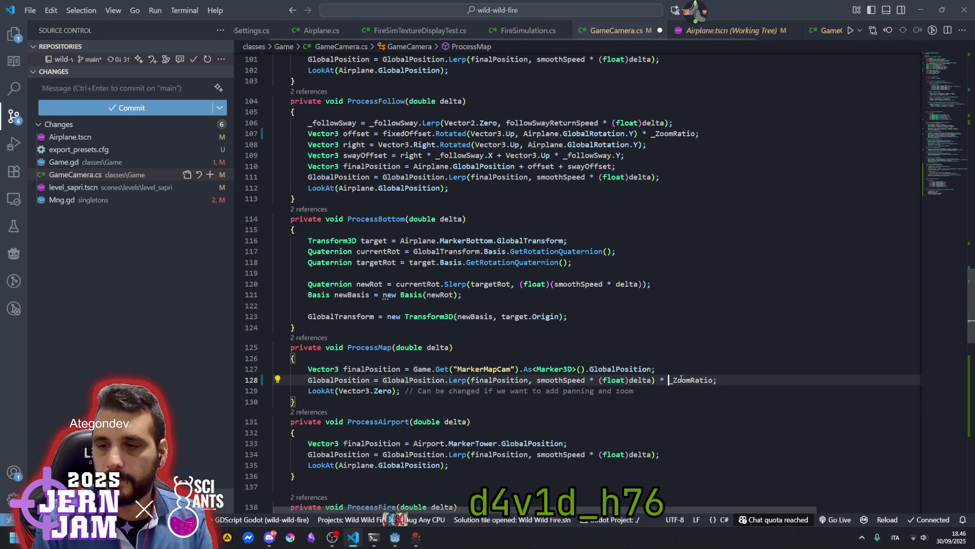
{"action": "key", "text": "Up"}
{"action": "key", "text": "Up"}
{"action": "key", "text": "Up"}
Save GameCamera.cs with the ProcessMap change.
{"action": "scroll", "coordinate": [463, 389], "scroll_direction": "down", "scroll_amount": 1}
{"action": "left_click", "coordinate": [454, 367]}
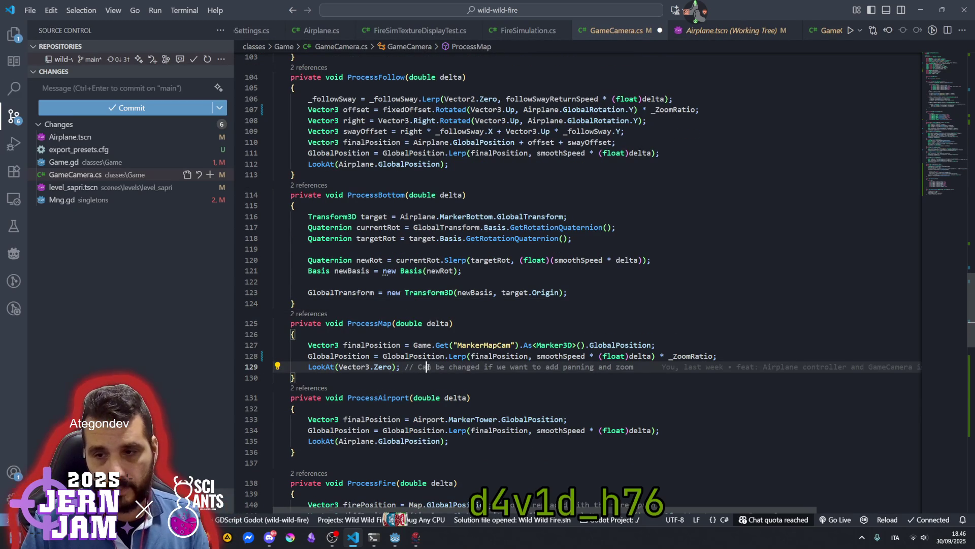
{"action": "key", "text": "ctrl+s"}
{"action": "left_click", "coordinate": [401, 333]}
{"action": "scroll", "coordinate": [427, 345], "scroll_direction": "down", "scroll_amount": 2}
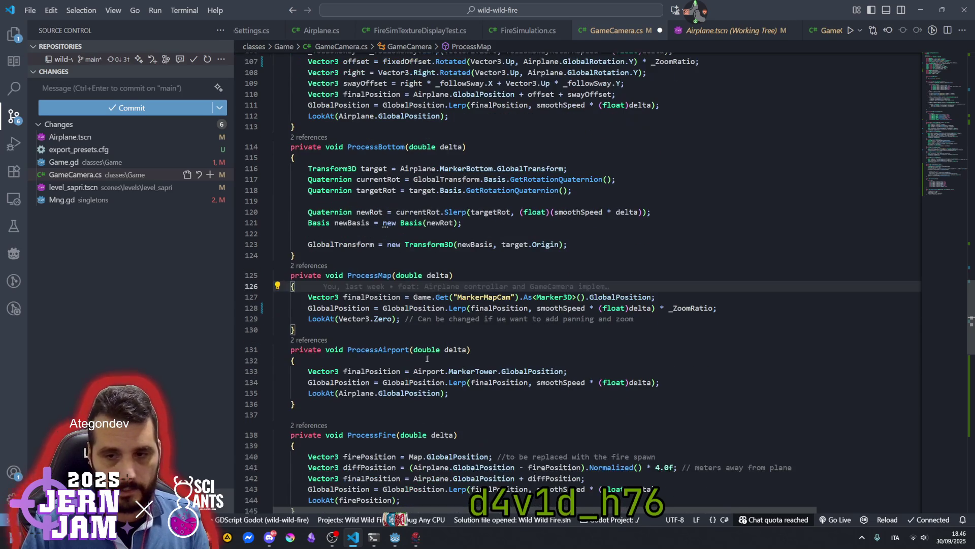
Replace Map.GlobalPosition with firePosition in ProcessFire.
{"action": "left_click", "coordinate": [458, 359]}
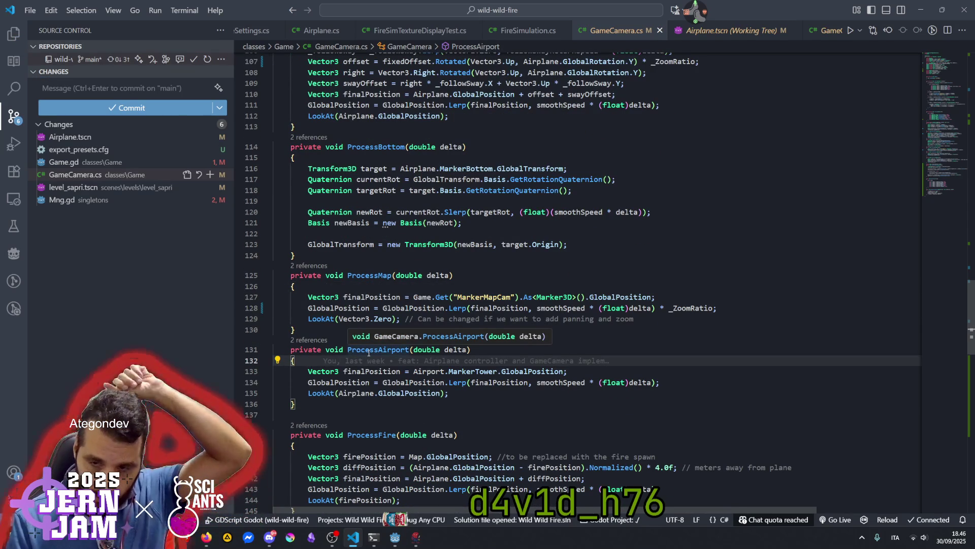
{"action": "scroll", "coordinate": [376, 365], "scroll_direction": "down", "scroll_amount": 3}
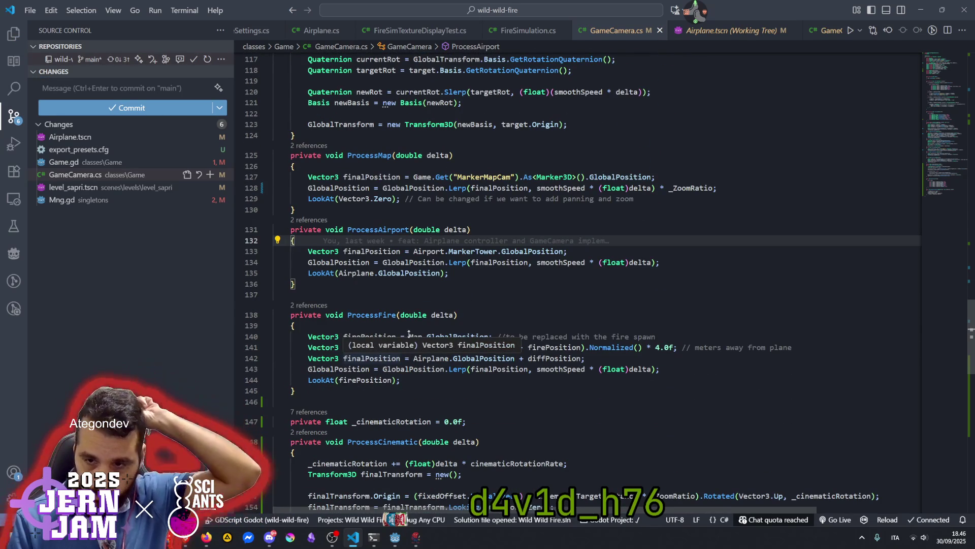
{"action": "left_click", "coordinate": [435, 326]}
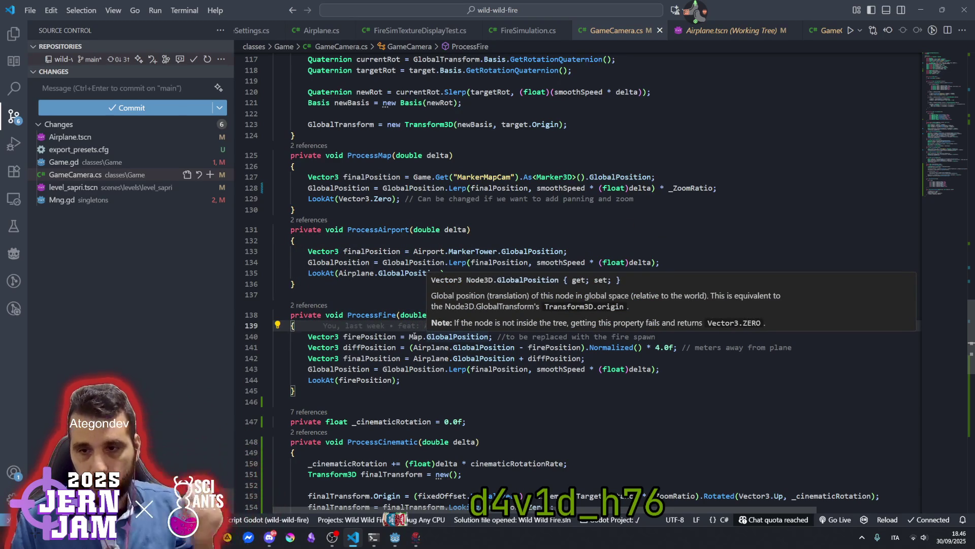
{"action": "left_click", "coordinate": [414, 337]}
{"action": "key", "text": "ctrl+shift+Right"}
{"action": "key", "text": "ctrl+shift+Right"}
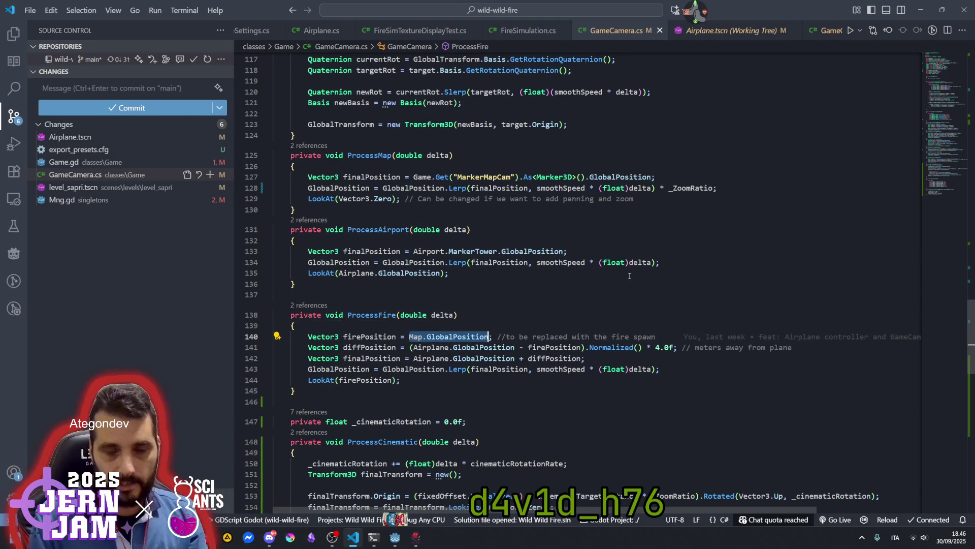
{"action": "type", "text": "fi"}
{"action": "key", "text": "Tab"}
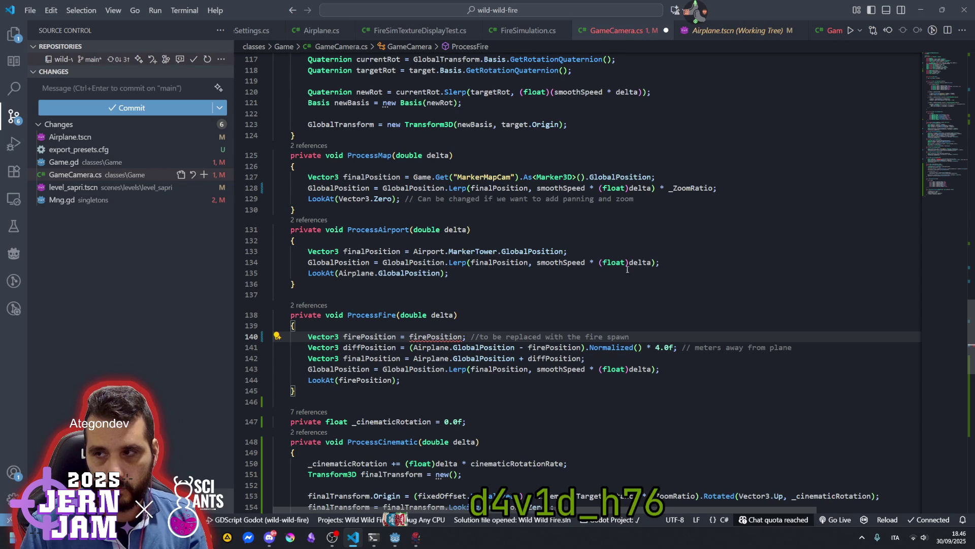
Delete the local Vector3 firePosition declaration line on line 140.
{"action": "left_click", "coordinate": [941, 104]}
{"action": "left_click_drag", "start_coordinate": [940, 104], "coordinate": [938, 171]}
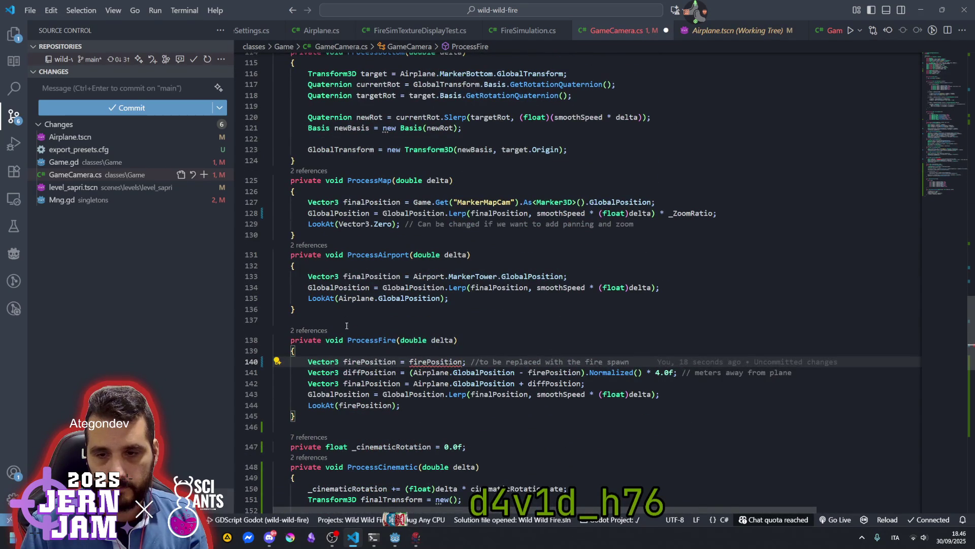
{"action": "mouse_move", "coordinate": [310, 362]}
{"action": "left_mouse_down"}
{"action": "mouse_move", "coordinate": [355, 362]}
{"action": "mouse_move", "coordinate": [337, 373]}
{"action": "mouse_move", "coordinate": [397, 362]}
{"action": "left_mouse_up"}
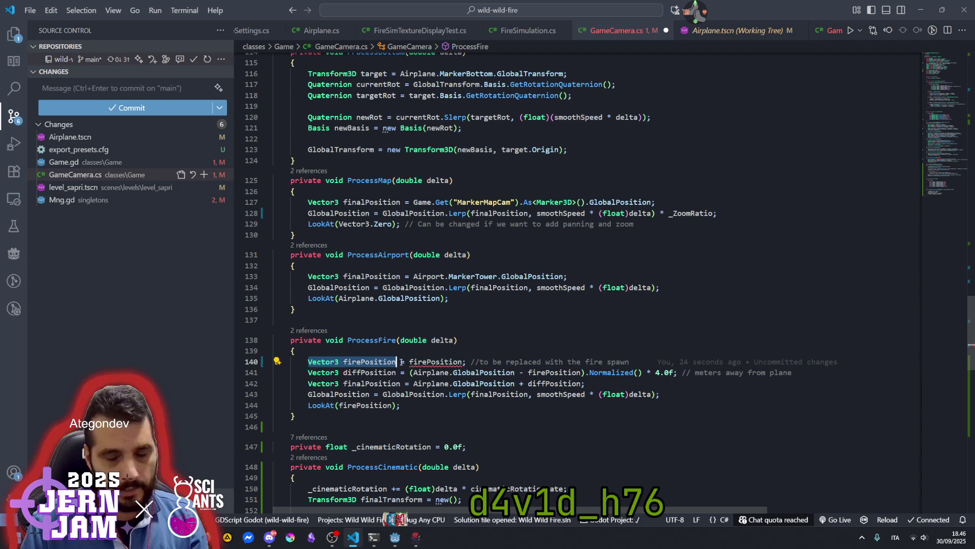
{"action": "key", "text": "BackSpace"}
{"action": "key", "text": "shift+End"}
{"action": "key", "text": "Delete"}
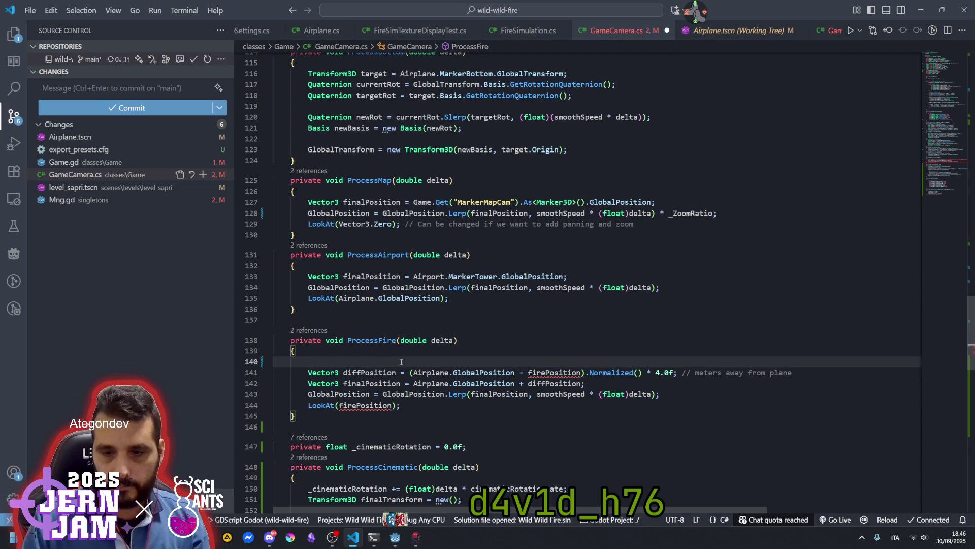
{"action": "key", "text": "BackSpace"}
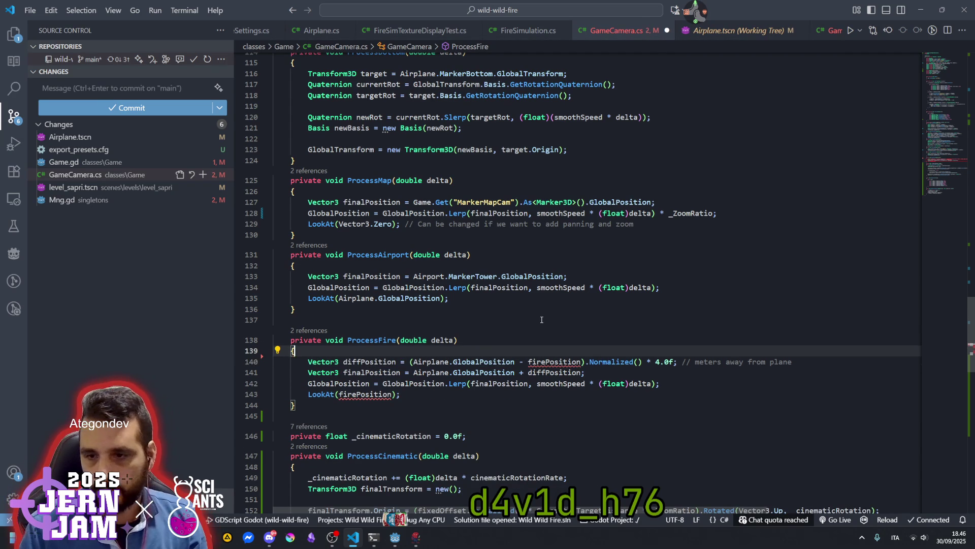
{"action": "left_click", "coordinate": [543, 324]}
{"action": "scroll", "coordinate": [489, 278], "scroll_direction": "up", "scroll_amount": 20}
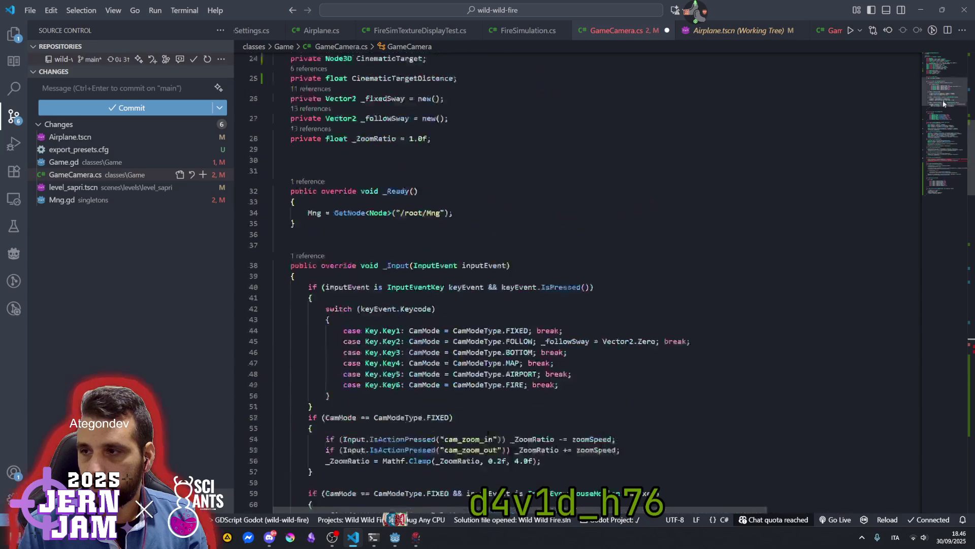
Open a new empty line directly after the CamMode property on line 15.
{"action": "scroll", "coordinate": [490, 278], "scroll_direction": "up", "scroll_amount": 5}
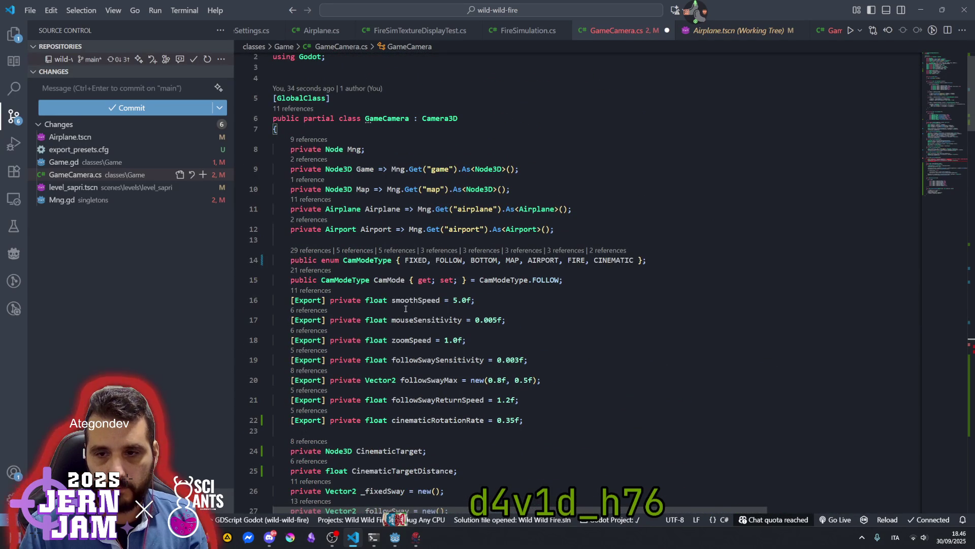
{"action": "scroll", "coordinate": [391, 305], "scroll_direction": "up", "scroll_amount": 1}
{"action": "left_click", "coordinate": [391, 302]}
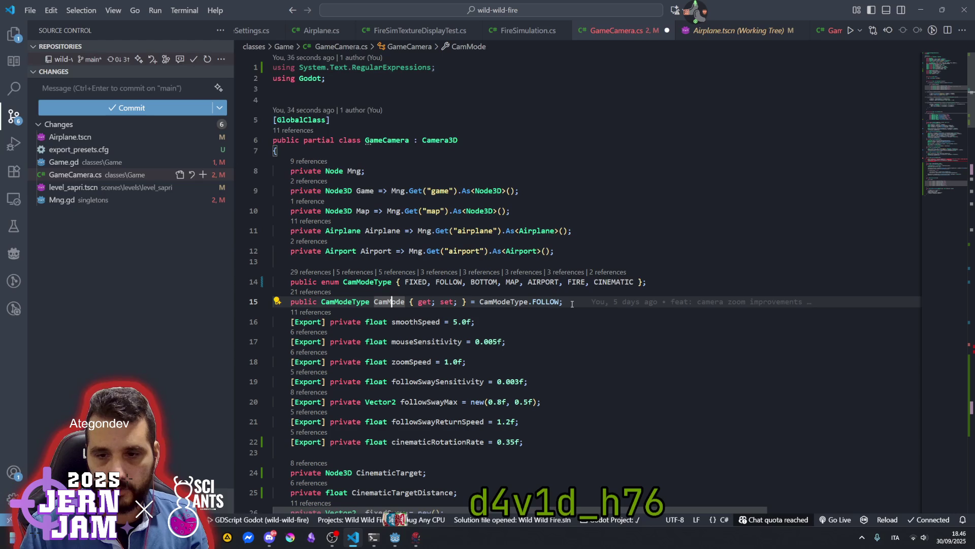
{"action": "scroll", "coordinate": [350, 330], "scroll_direction": "down", "scroll_amount": 5}
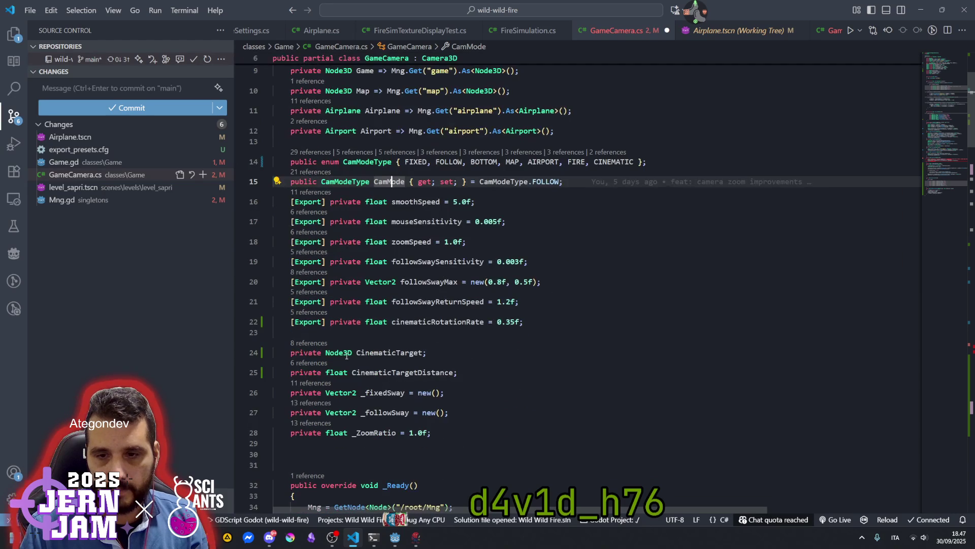
{"action": "left_click", "coordinate": [447, 352]}
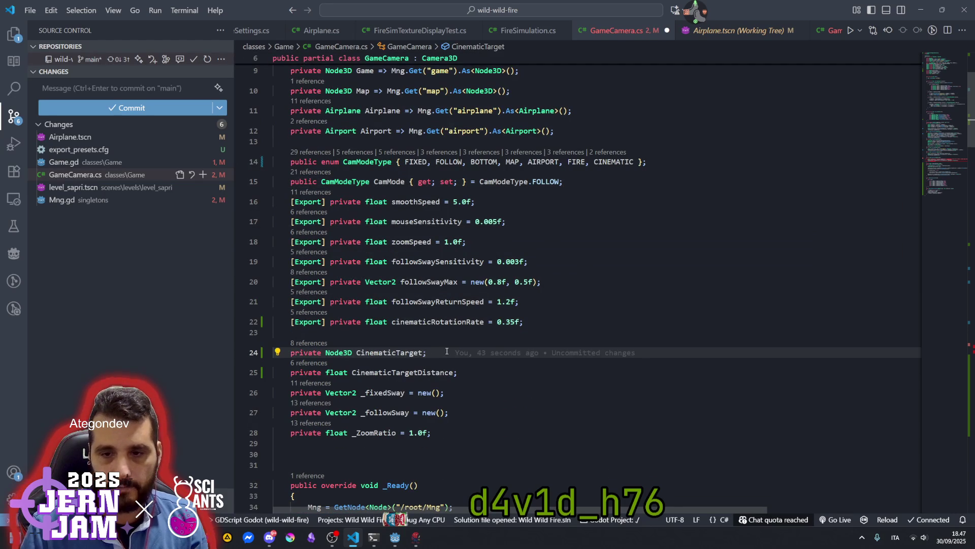
{"action": "scroll", "coordinate": [437, 339], "scroll_direction": "up", "scroll_amount": 3}
{"action": "left_click", "coordinate": [580, 249]}
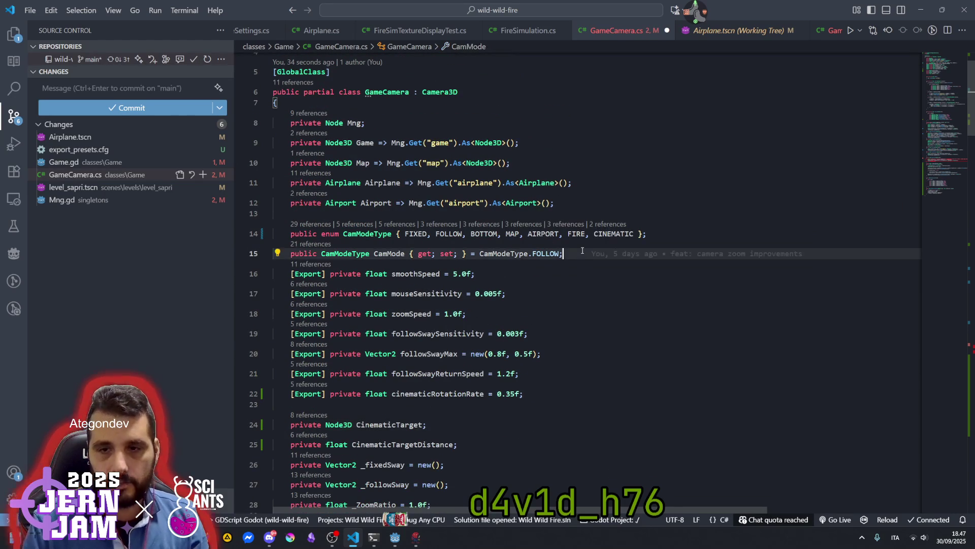
{"action": "key", "text": "Return"}
Complete the new line as 'public Vector3 firePosition;' and save GameCamera.cs.
{"action": "type", "text": "public Vector3 firePosition"}
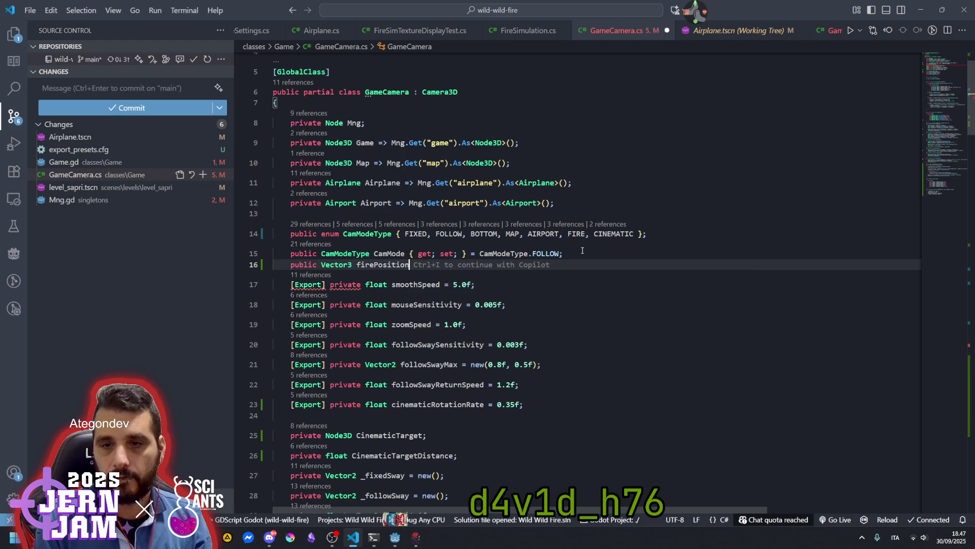
{"action": "key", "text": "Tab"}
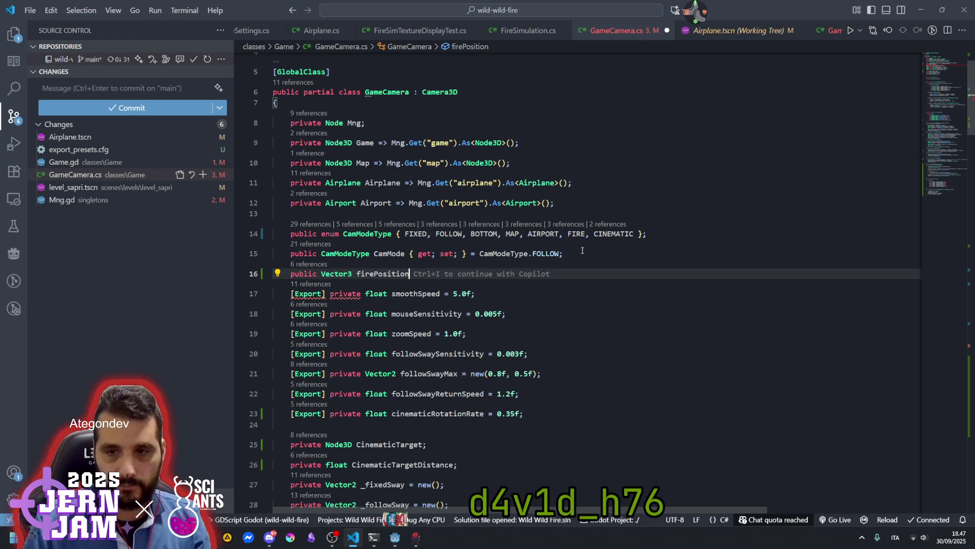
{"action": "type", "text": ";"}
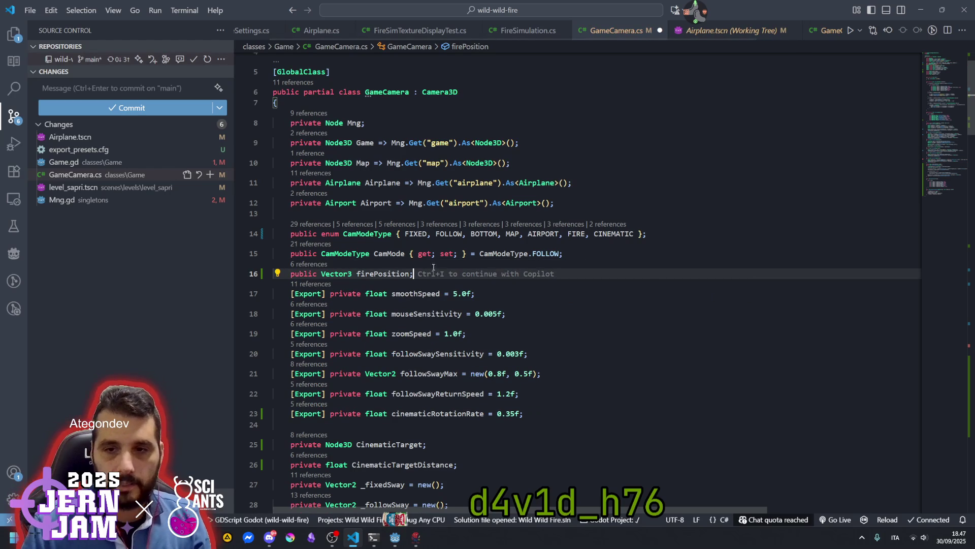
{"action": "double_click", "coordinate": [381, 273]}
{"action": "left_click", "coordinate": [479, 254]}
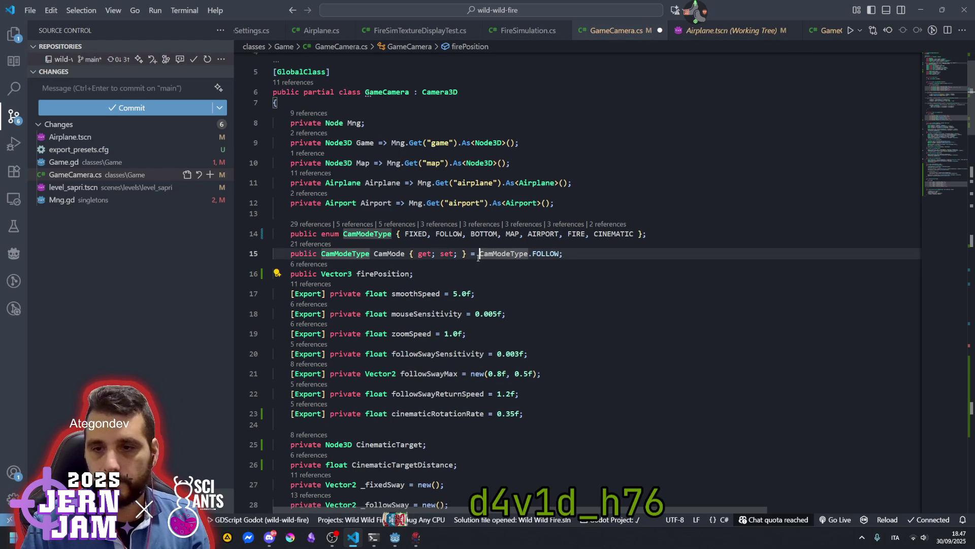
{"action": "left_click_drag", "start_coordinate": [944, 75], "coordinate": [941, 175]}
{"action": "left_click", "coordinate": [524, 222]}
{"action": "key", "text": "ctrl+s"}
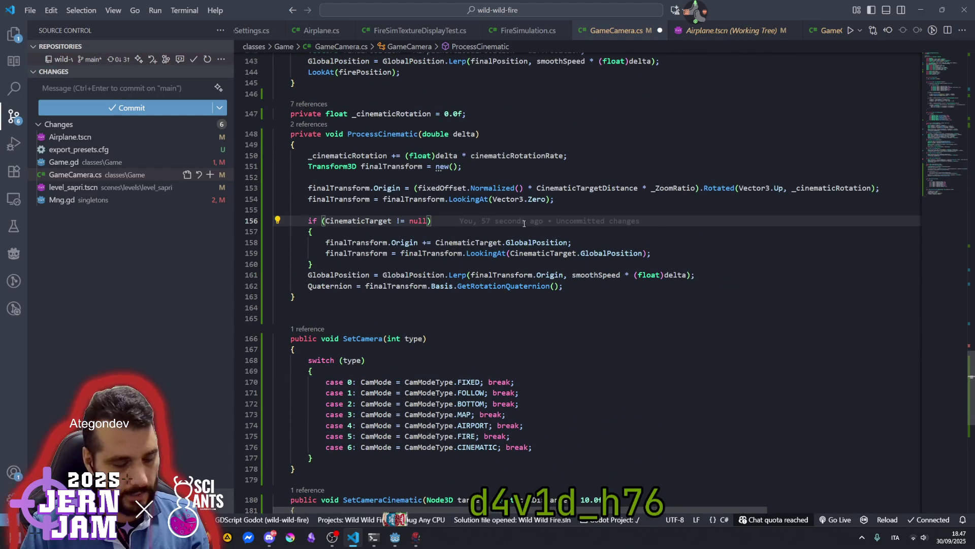
{"action": "key", "text": "Up"}
{"action": "mouse_move", "coordinate": [395, 537]}
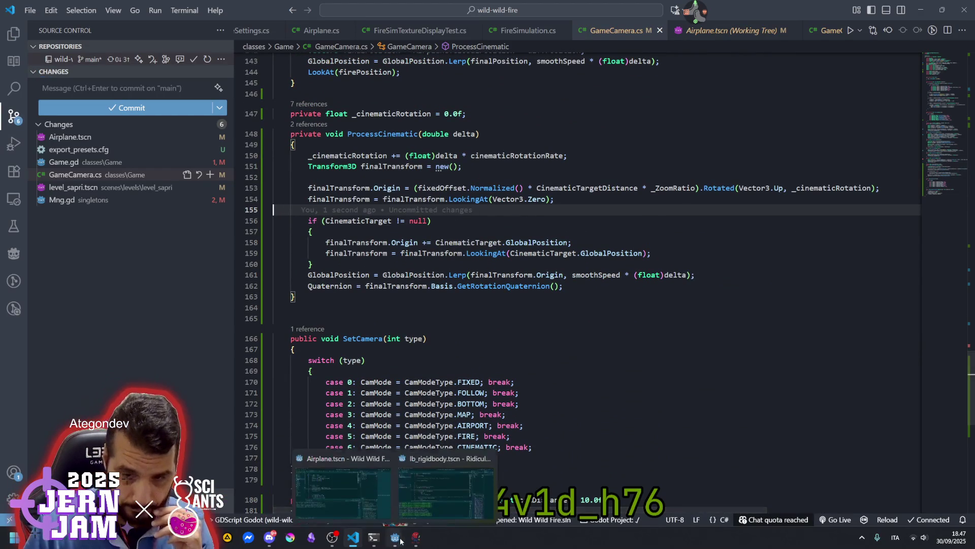
{"action": "mouse_move", "coordinate": [417, 496]}
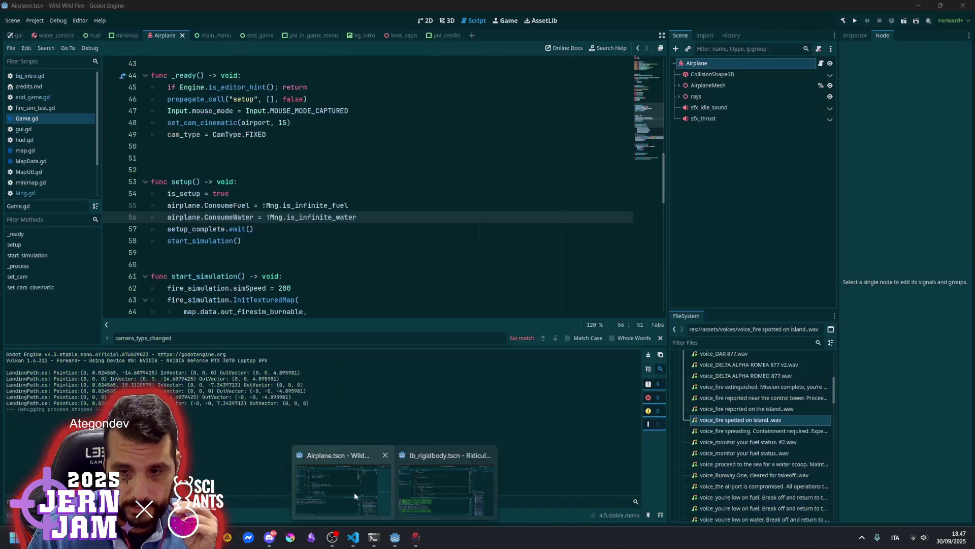
Bring the Wild Wild Fire Godot window forward and add blank lines in _ready above set_cam_cinematic(airport, 15).
{"action": "left_click", "coordinate": [354, 492]}
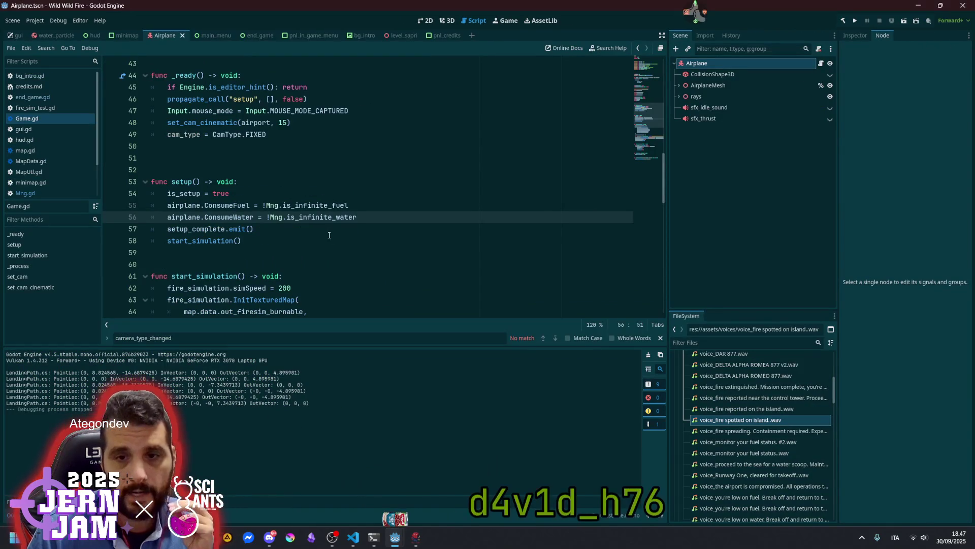
{"action": "left_click", "coordinate": [302, 146]}
{"action": "scroll", "coordinate": [302, 201], "scroll_direction": "up", "scroll_amount": 4}
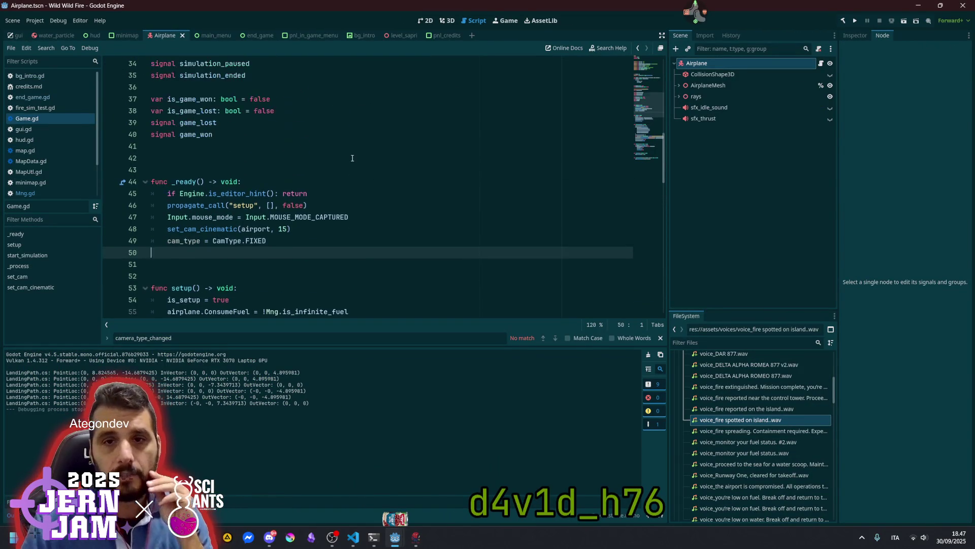
{"action": "scroll", "coordinate": [302, 204], "scroll_direction": "up", "scroll_amount": 3}
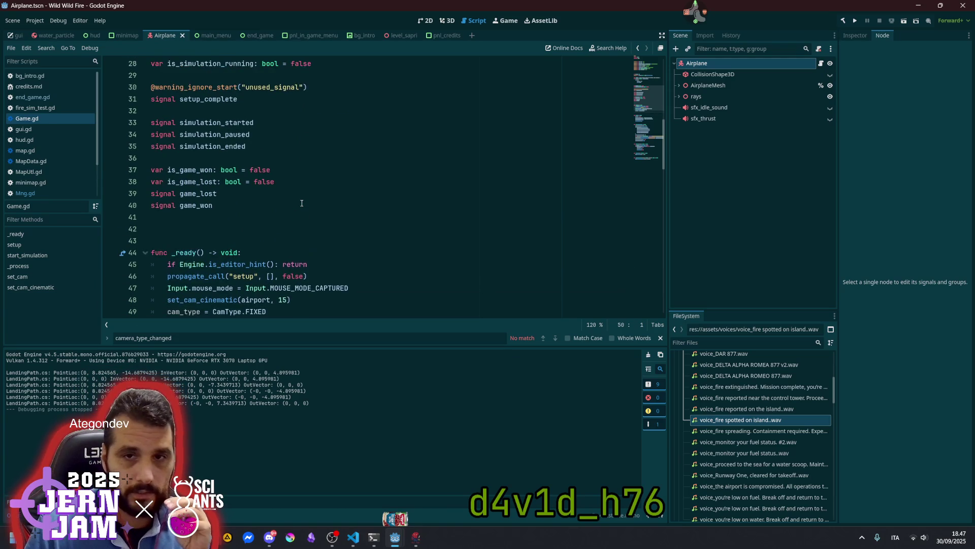
{"action": "scroll", "coordinate": [283, 211], "scroll_direction": "up", "scroll_amount": 4}
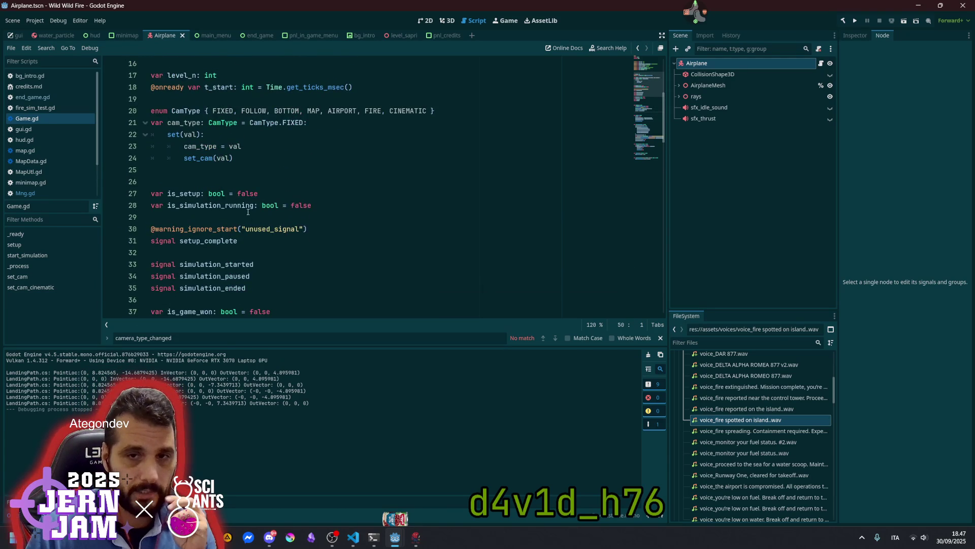
{"action": "scroll", "coordinate": [240, 207], "scroll_direction": "down", "scroll_amount": 9}
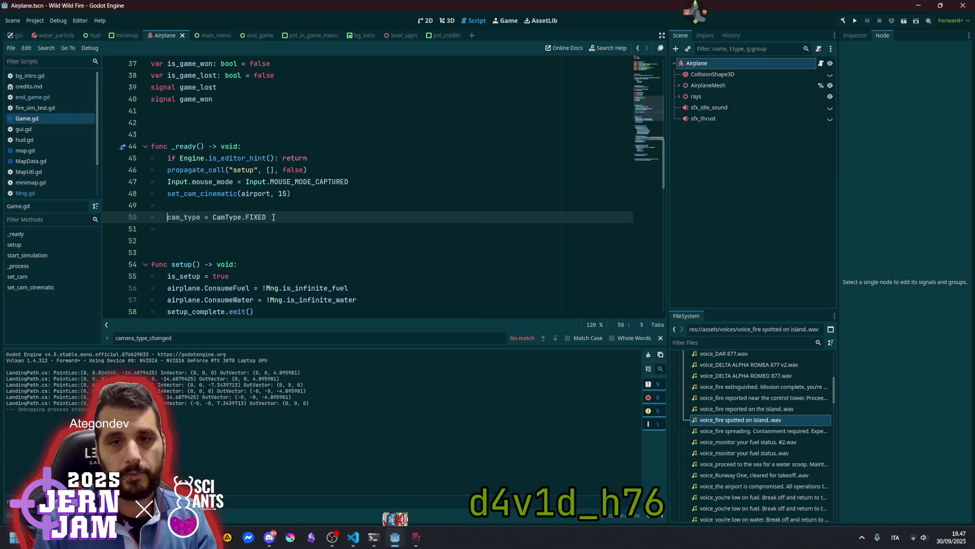
{"action": "key", "text": "alt+Up"}
{"action": "key", "text": "alt+Up"}
{"action": "key", "text": "Return"}
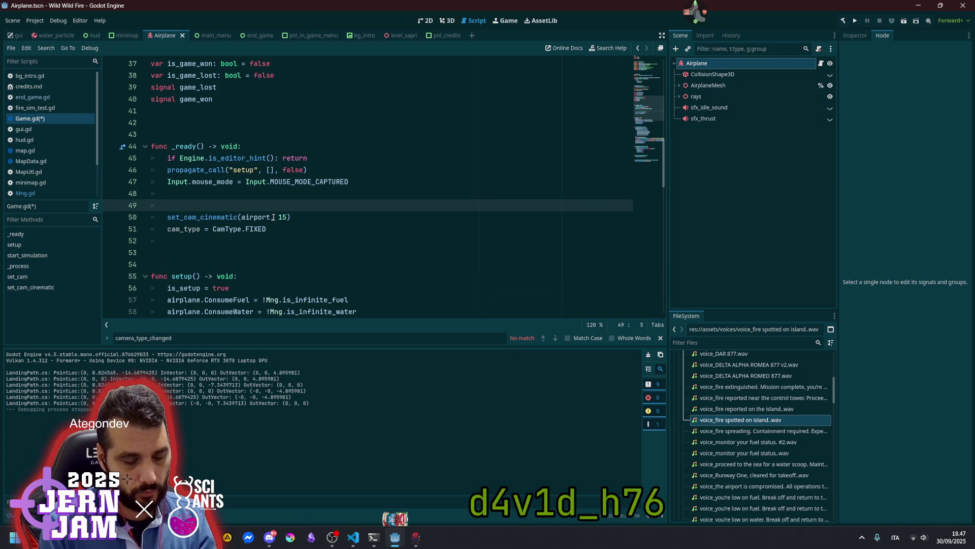
{"action": "scroll", "coordinate": [274, 217], "scroll_direction": "up", "scroll_amount": 7}
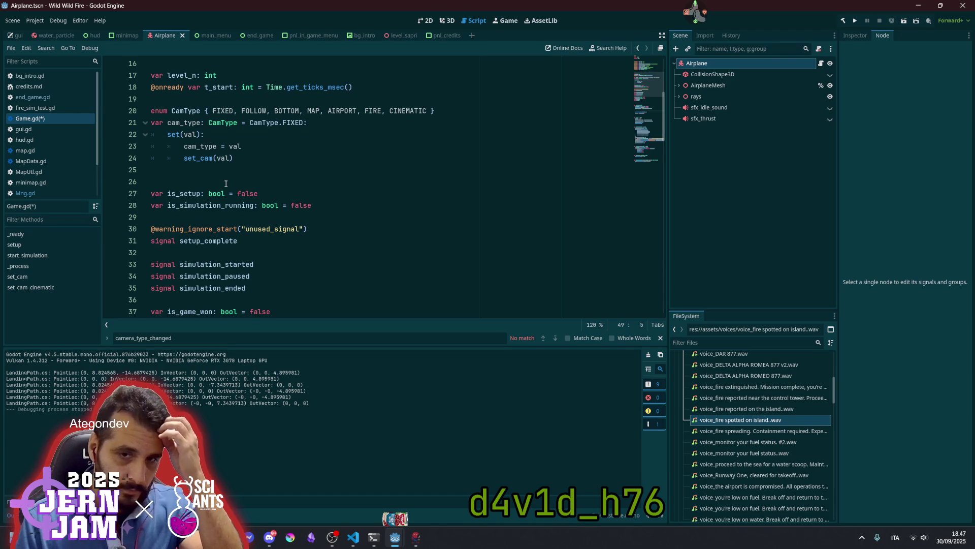
{"action": "scroll", "coordinate": [228, 183], "scroll_direction": "down", "scroll_amount": 5}
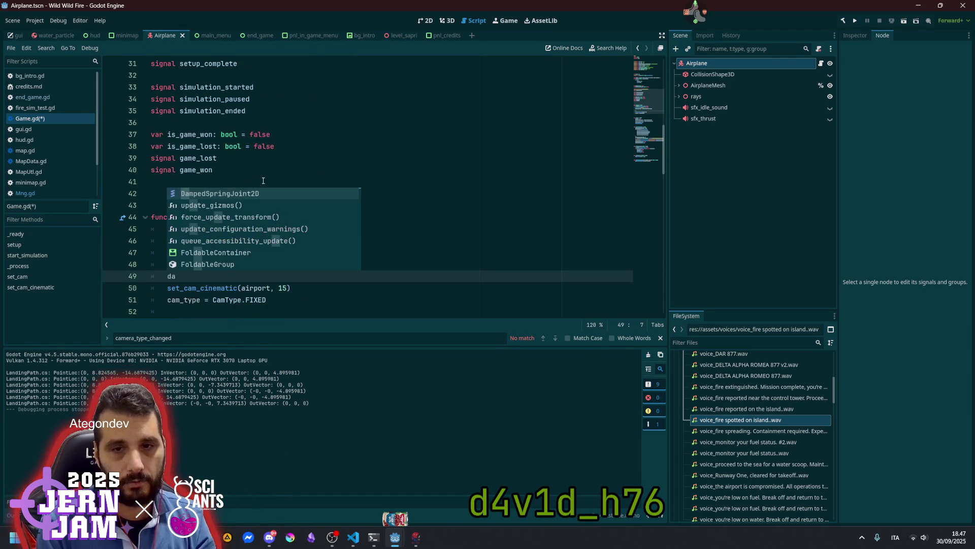
Browse the map.data.fire member suggestions and look up firesim_starting_cell in start_simulation.
{"action": "key", "text": "BackSpace"}
{"action": "key", "text": "BackSpace"}
{"action": "type", "text": "map.data"}
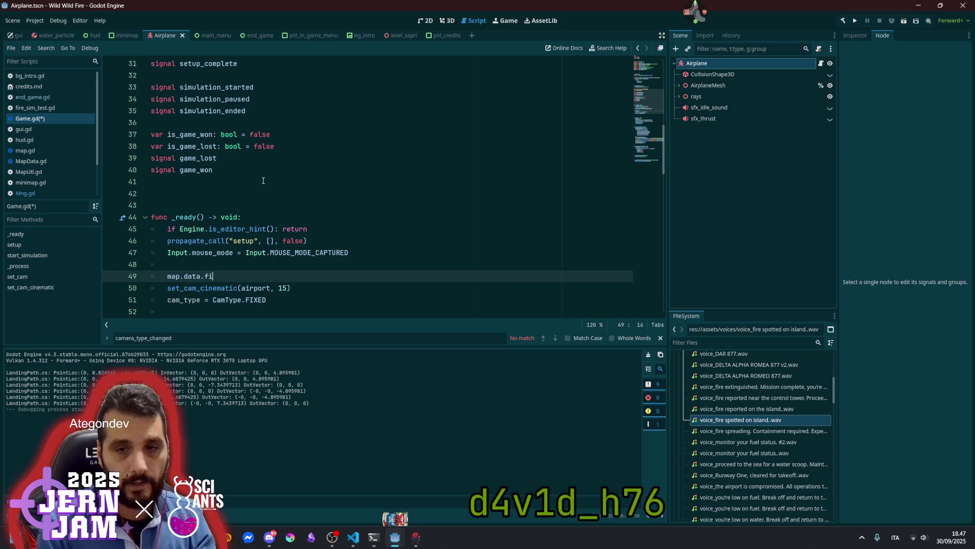
{"action": "type", "text": ".fire"}
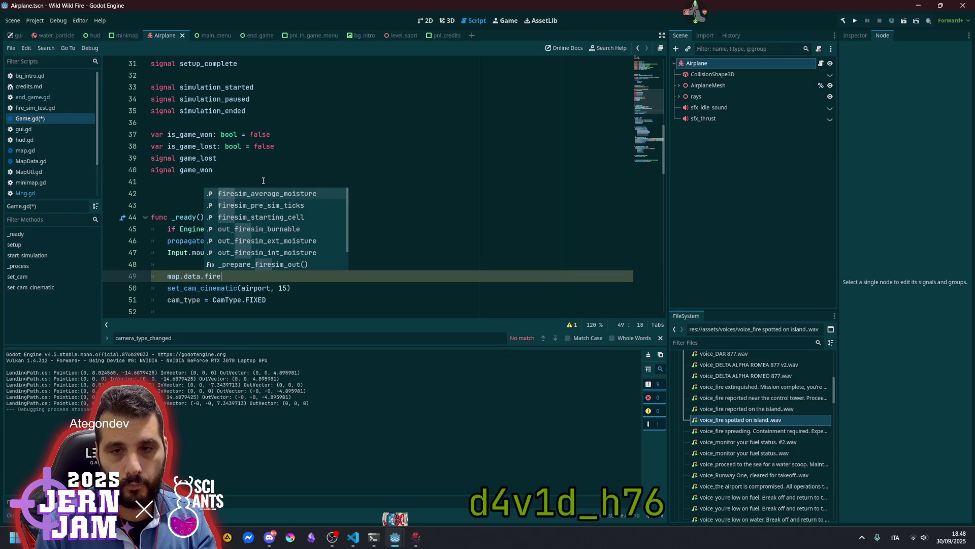
{"action": "key", "text": "Down"}
{"action": "key", "text": "Down"}
{"action": "key", "text": "Down"}
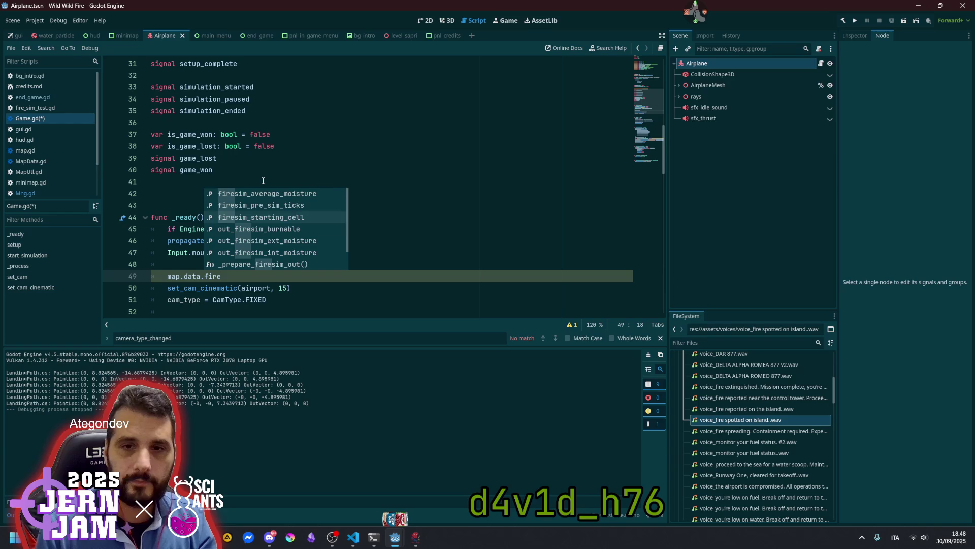
{"action": "key", "text": "Up"}
{"action": "key", "text": "Up"}
{"action": "key", "text": "Up"}
{"action": "key", "text": "BackSpace"}
{"action": "key", "text": "BackSpace"}
{"action": "key", "text": "BackSpace"}
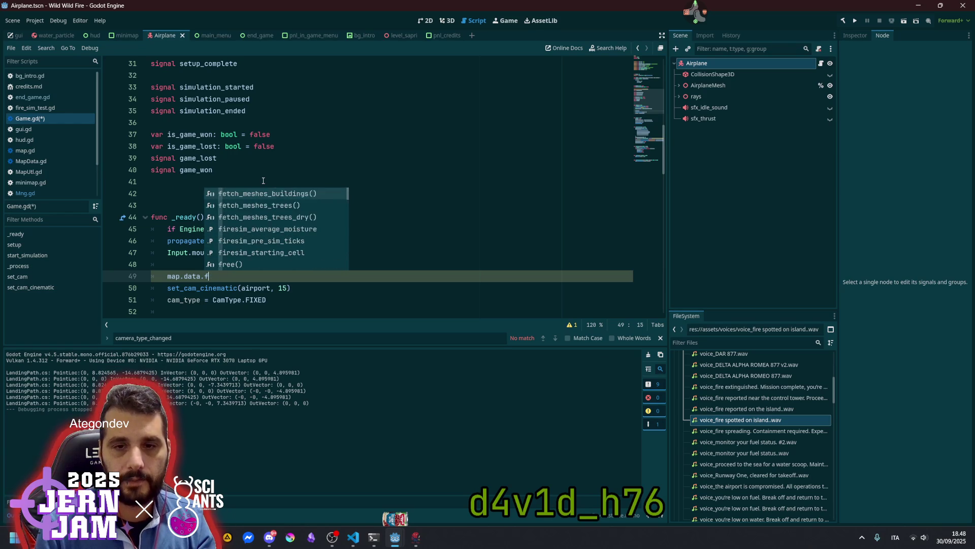
{"action": "left_click", "coordinate": [397, 154]}
{"action": "scroll", "coordinate": [397, 154], "scroll_direction": "down", "scroll_amount": 8}
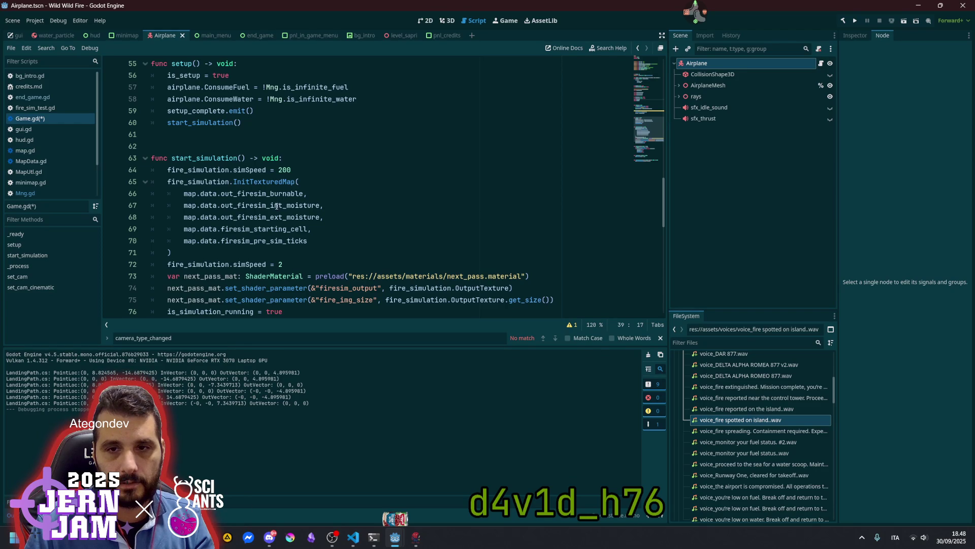
{"action": "double_click", "coordinate": [277, 228]}
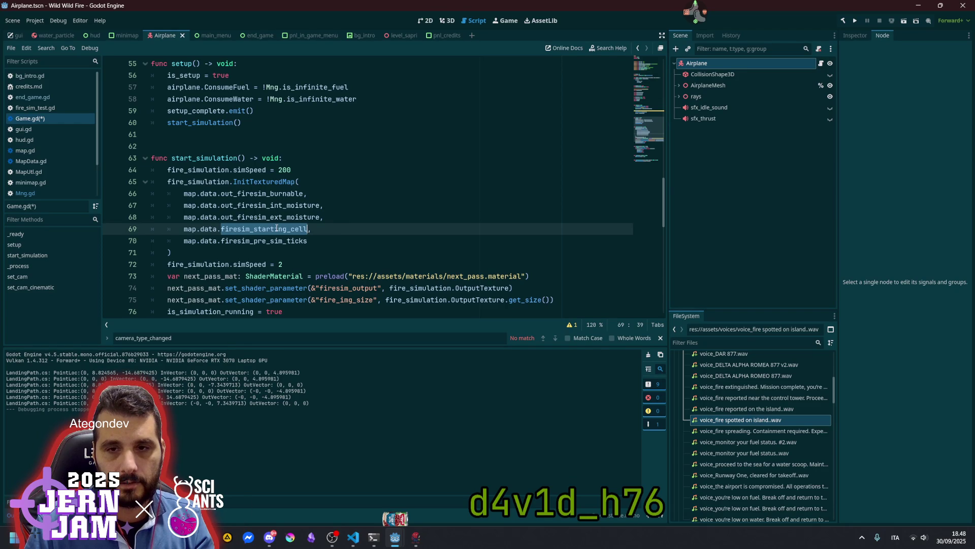
{"action": "left_click", "coordinate": [348, 224]}
{"action": "key", "text": "ctrl+shift+Left"}
{"action": "key", "text": "ctrl+shift+Left"}
{"action": "key", "text": "ctrl+shift+Left"}
{"action": "left_click", "coordinate": [277, 177]}
{"action": "scroll", "coordinate": [277, 176], "scroll_direction": "up", "scroll_amount": 8}
Write cam.fi = map.data.firesim_starting_cell on line 49 of _ready.
{"action": "left_click", "coordinate": [227, 274]}
{"action": "type", "text": "map.data"}
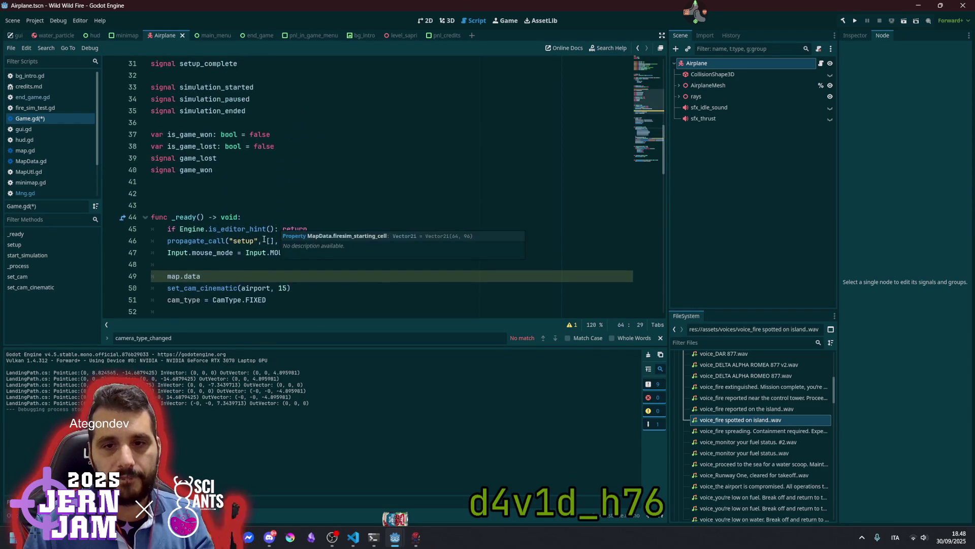
{"action": "key", "text": "ctrl+shift+Left"}
{"action": "key", "text": "BackSpace"}
{"action": "key", "text": "ctrl+shift+Left"}
{"action": "key", "text": "BackSpace"}
{"action": "type", "text": "ca"}
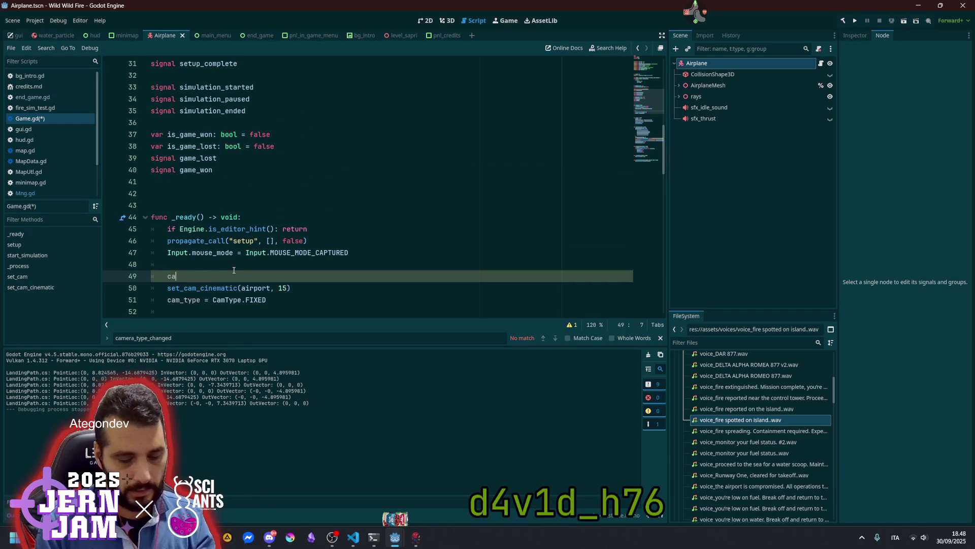
{"action": "key", "text": "Down"}
{"action": "key", "text": "Return"}
{"action": "type", "text": "= map.data.firesim_starting_cell"}
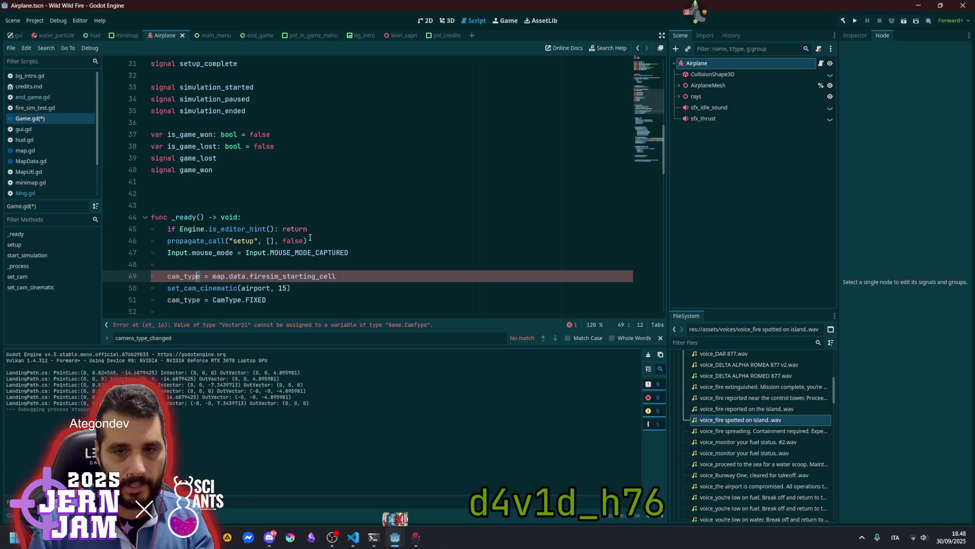
{"action": "type", "text": ".fi"}
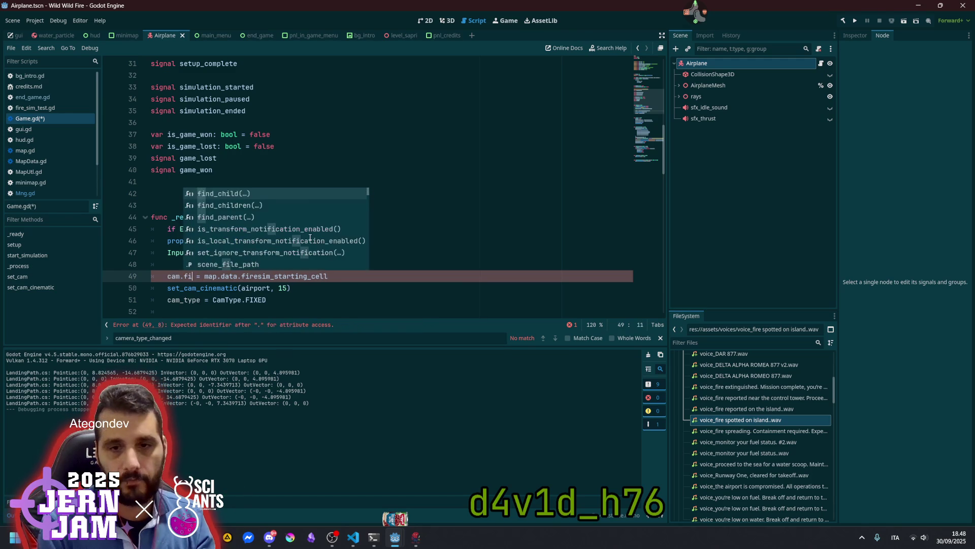
{"action": "left_click", "coordinate": [442, 224]}
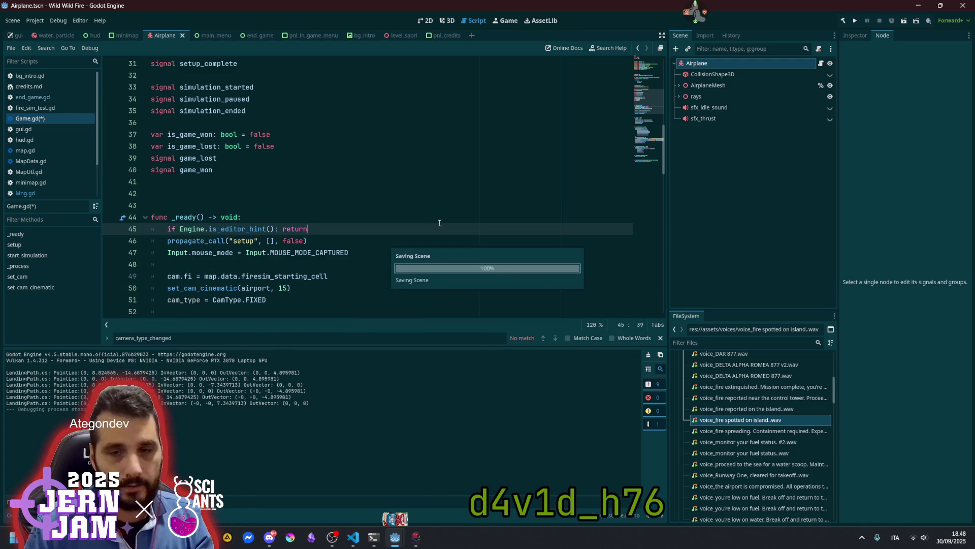
Save Game.gd and build the .NET project.
{"action": "key", "text": "ctrl+s"}
{"action": "left_click", "coordinate": [422, 209]}
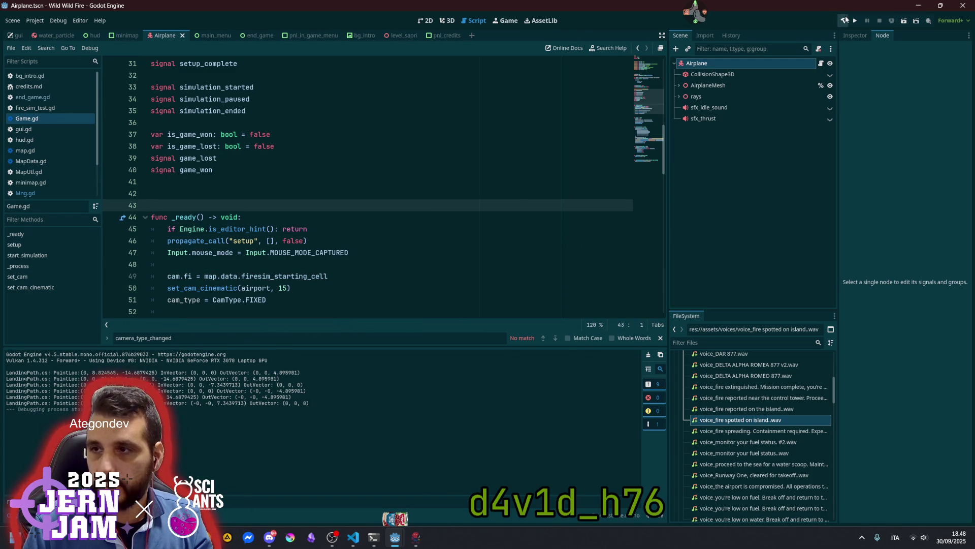
{"action": "left_click", "coordinate": [844, 21]}
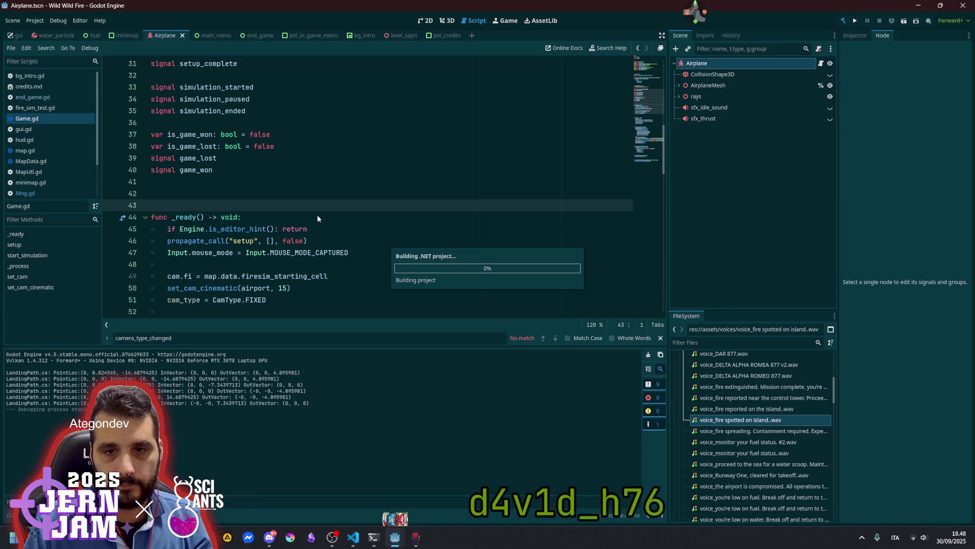
Complete the property name to cam.fire on line 49, then go back to GameCamera.cs in VS Code.
{"action": "left_click", "coordinate": [192, 276]}
{"action": "type", "text": "re"}
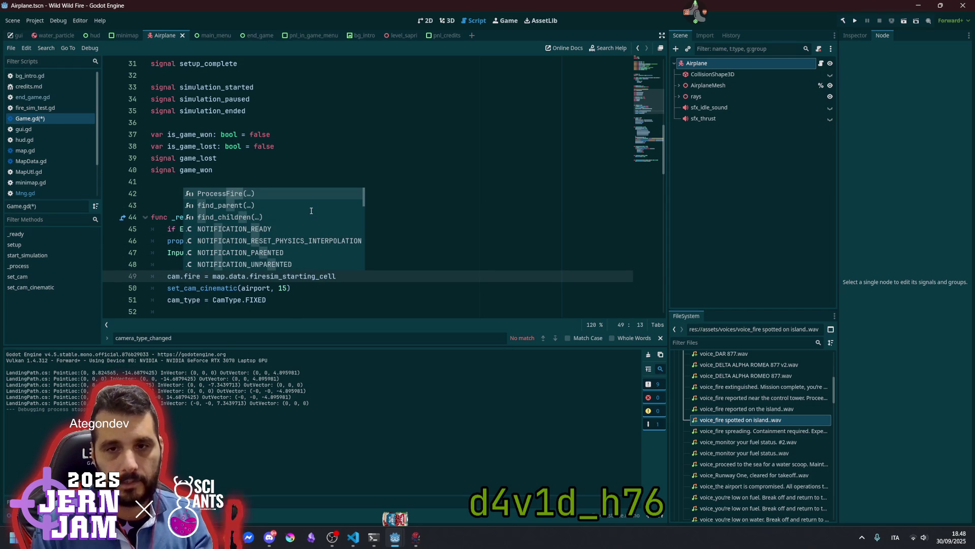
{"action": "left_click", "coordinate": [371, 205]}
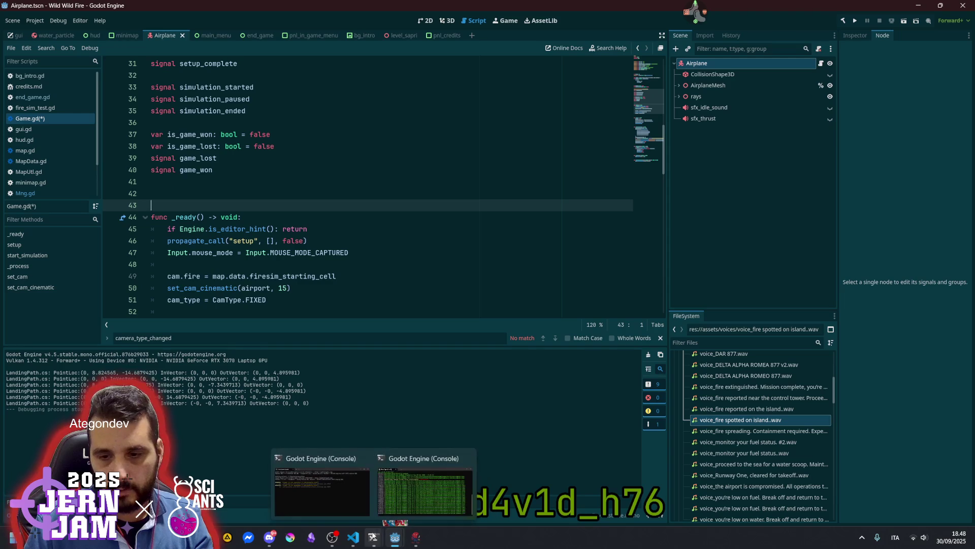
{"action": "left_click", "coordinate": [353, 537]}
{"action": "left_click", "coordinate": [390, 229]}
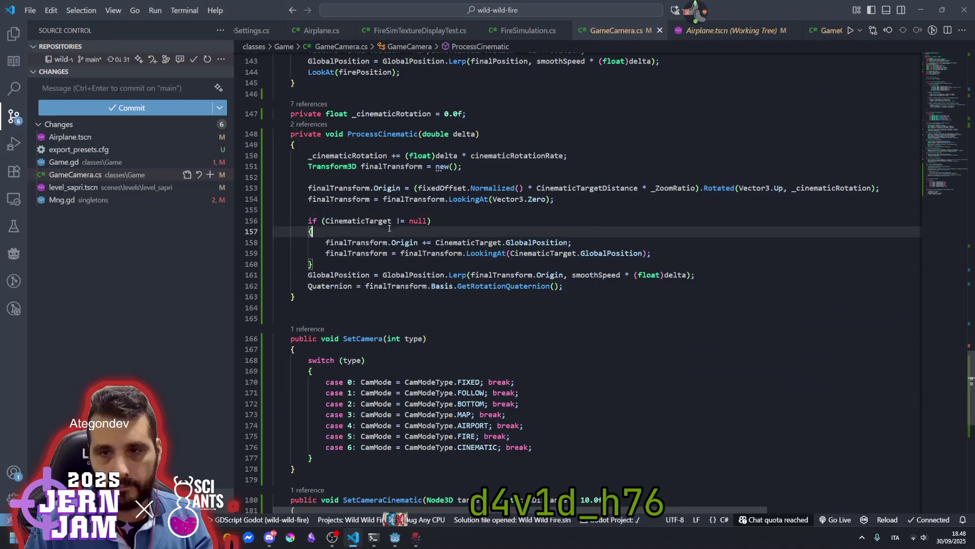
Copy CamMode's { get; set; } accessors and paste them onto the firePosition declaration.
{"action": "left_click", "coordinate": [383, 297]}
{"action": "scroll", "coordinate": [384, 296], "scroll_direction": "up", "scroll_amount": 1}
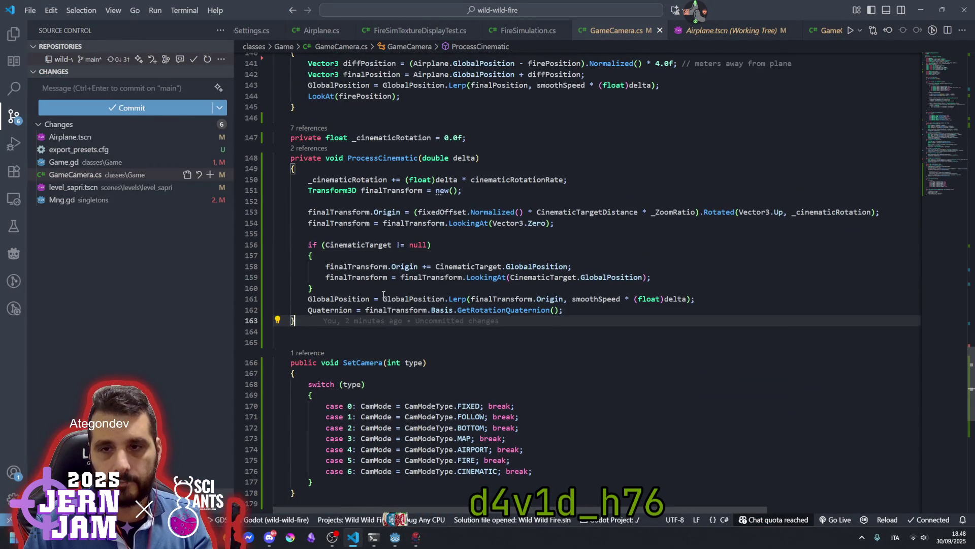
{"action": "scroll", "coordinate": [383, 295], "scroll_direction": "up", "scroll_amount": 5}
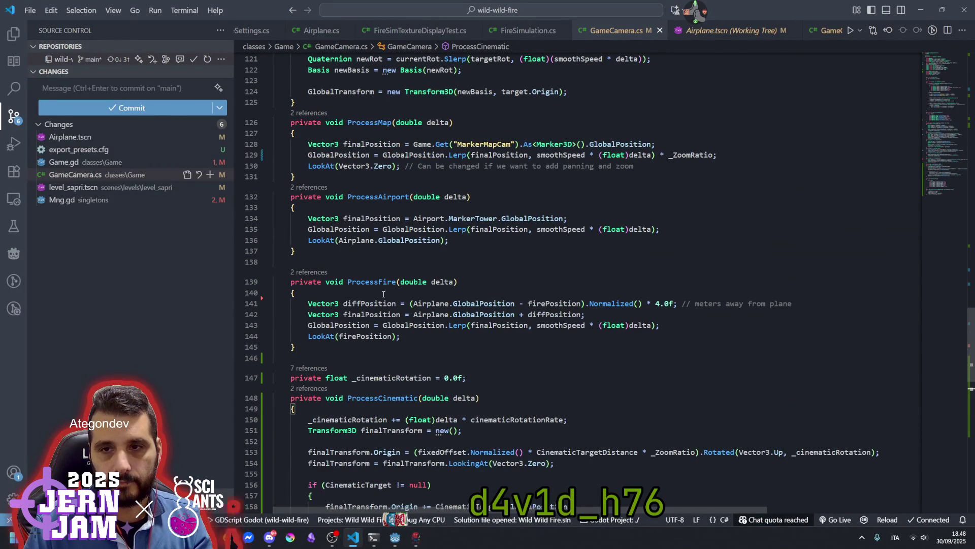
{"action": "left_click", "coordinate": [553, 303], "text": "ctrl"}
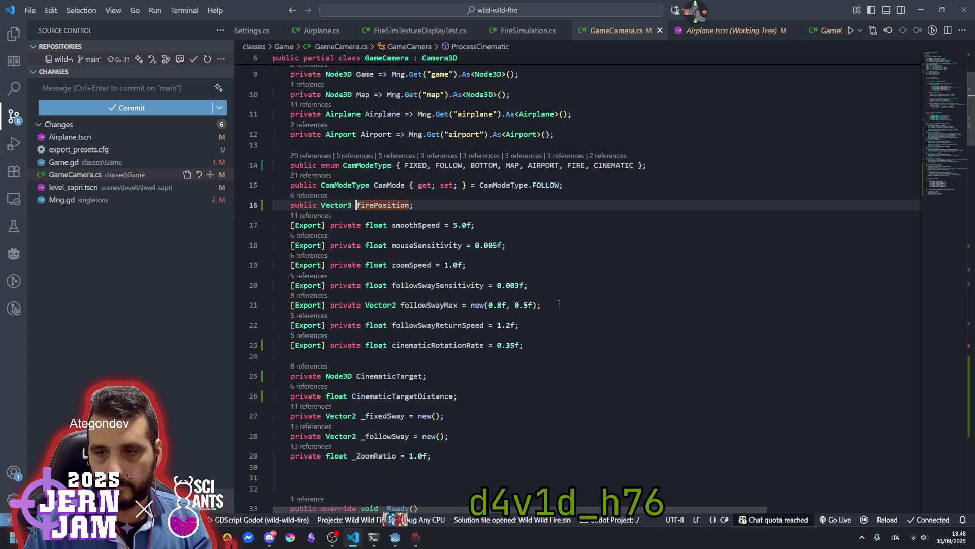
{"action": "left_click", "coordinate": [389, 185]}
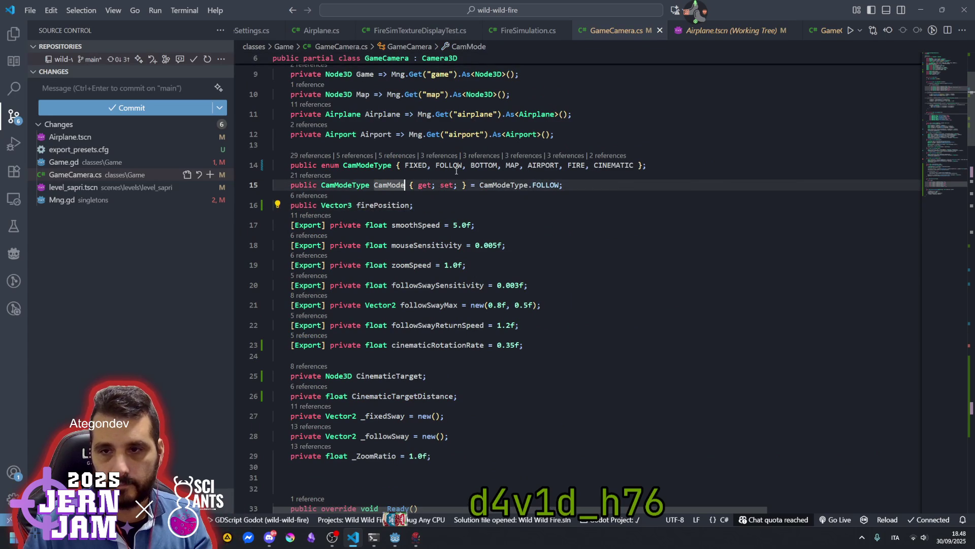
{"action": "left_click_drag", "start_coordinate": [407, 185], "coordinate": [432, 185]}
{"action": "key", "text": "ctrl+shift+Right"}
{"action": "key", "text": "ctrl+shift+Right"}
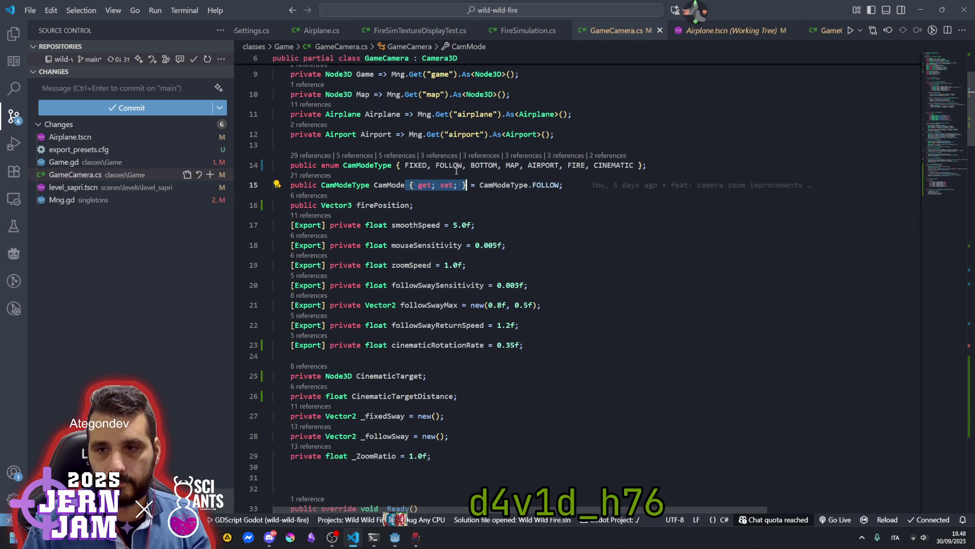
{"action": "key", "text": "ctrl+c"}
{"action": "key", "text": "Down"}
{"action": "key", "text": "Left"}
{"action": "key", "text": "ctrl+v"}
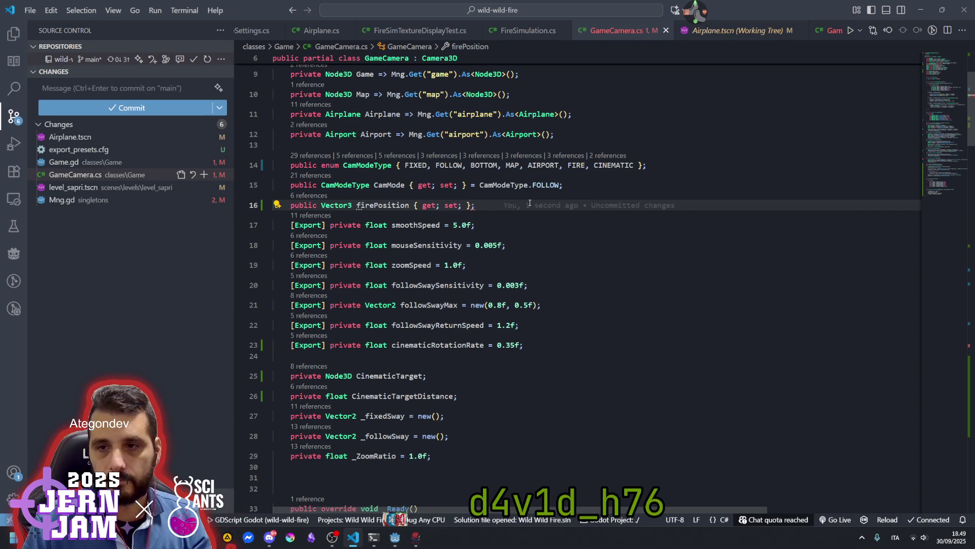
Build the C# project in Godot, dismiss the build error, and return to GameCamera.cs.
{"action": "mouse_move", "coordinate": [395, 537]}
{"action": "left_click", "coordinate": [357, 471]}
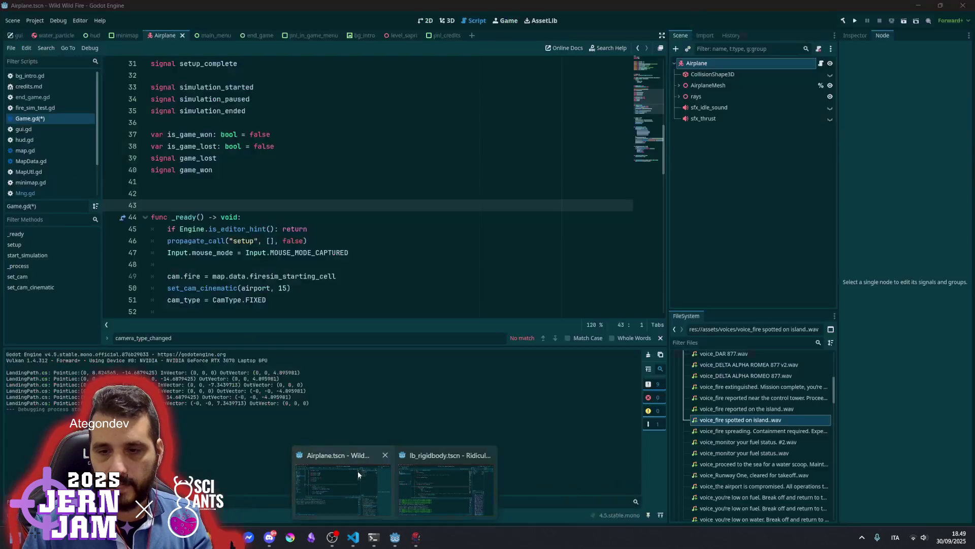
{"action": "left_click", "coordinate": [843, 21]}
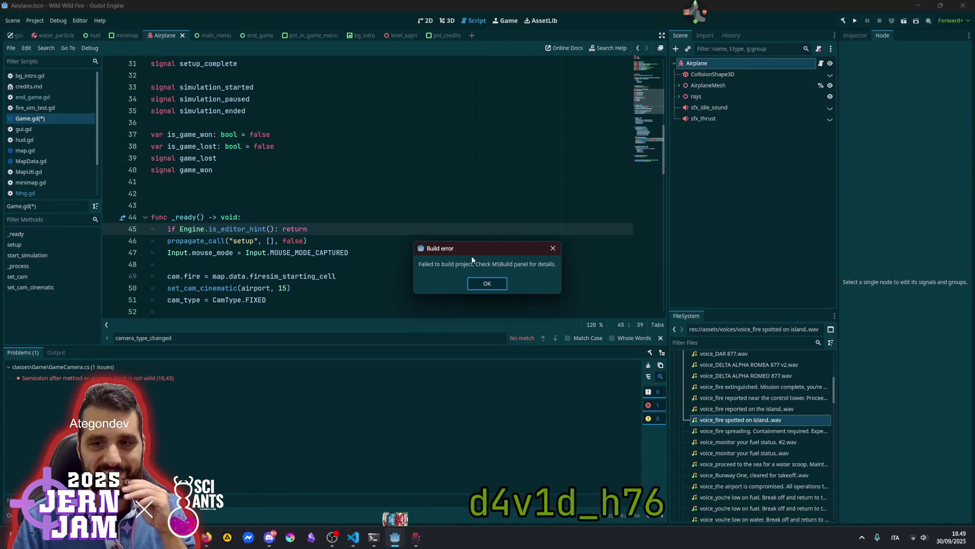
{"action": "left_click", "coordinate": [480, 279]}
{"action": "left_click", "coordinate": [353, 537]}
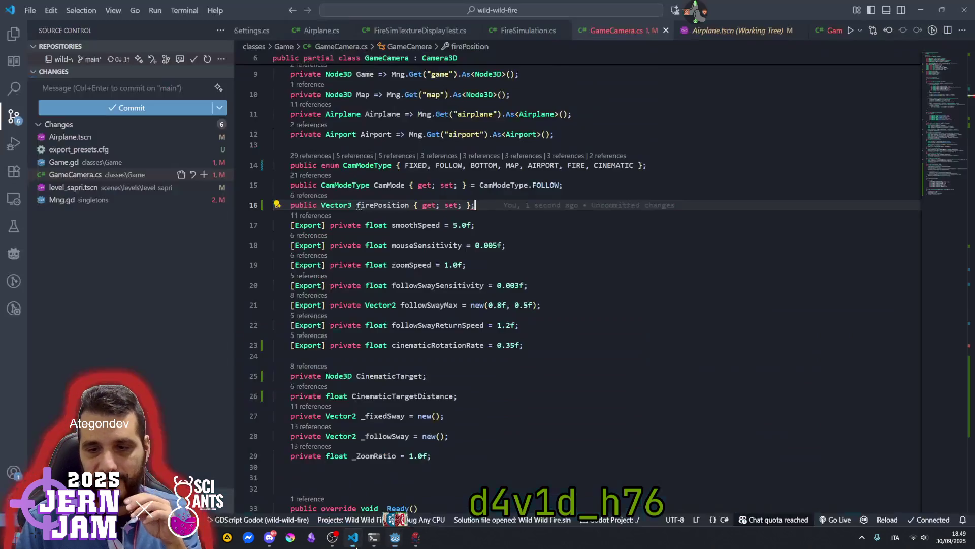
Give the firePosition property a default value of Vector3.Zero.
{"action": "left_click", "coordinate": [395, 224]}
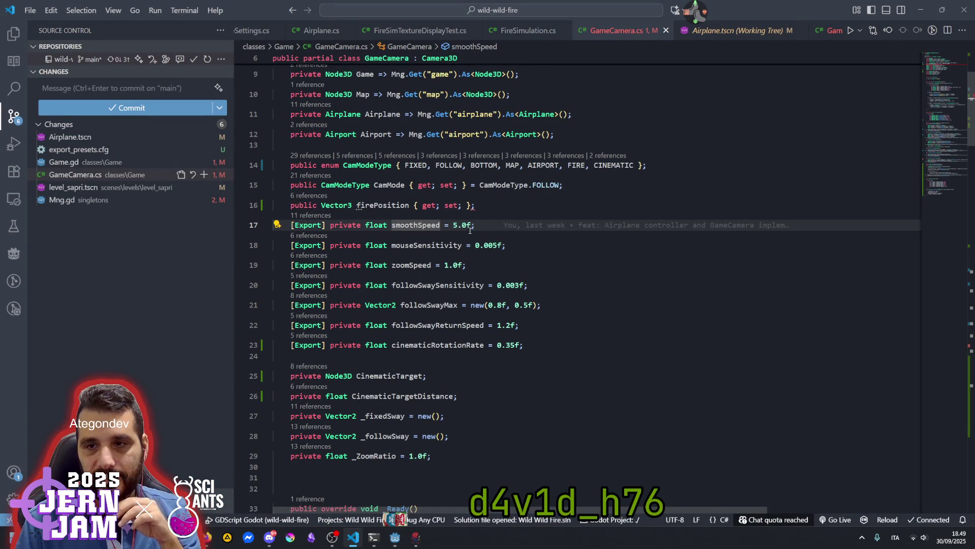
{"action": "left_click", "coordinate": [471, 206]}
{"action": "type", "text": "= "}
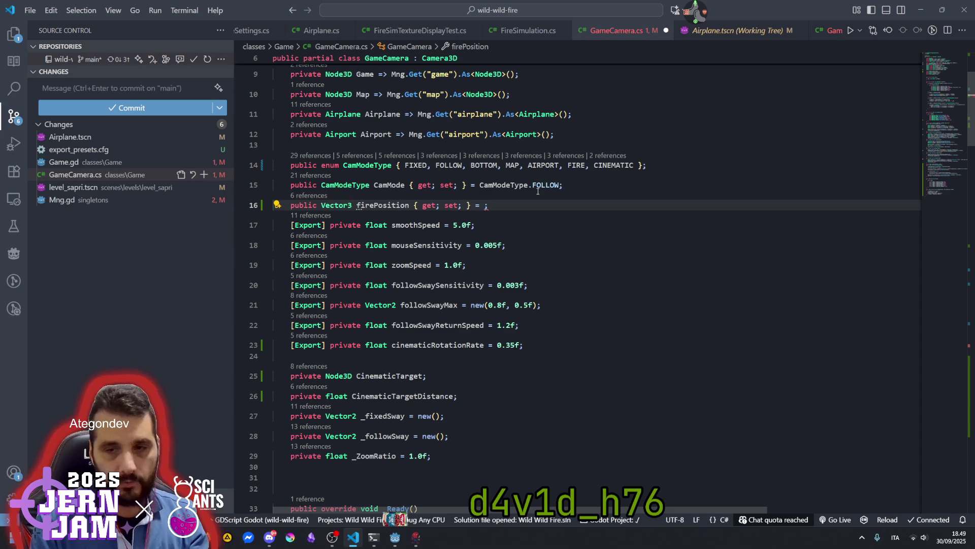
{"action": "type", "text": "Vec"}
{"action": "key", "text": "Down"}
{"action": "key", "text": "Down"}
{"action": "type", "text": ".Z"}
{"action": "key", "text": "Return"}
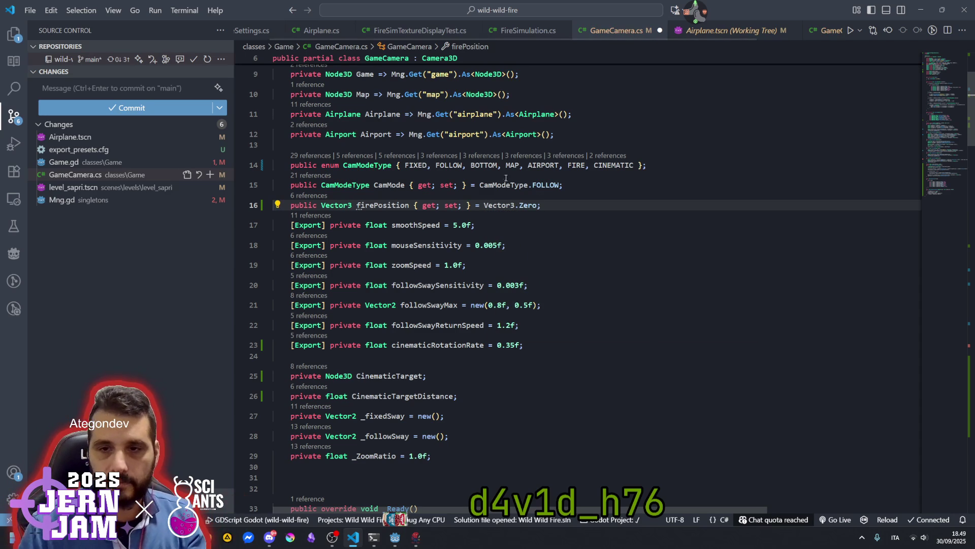
Rename the firePosition symbol to FirePosition with F2.
{"action": "left_click", "coordinate": [363, 204]}
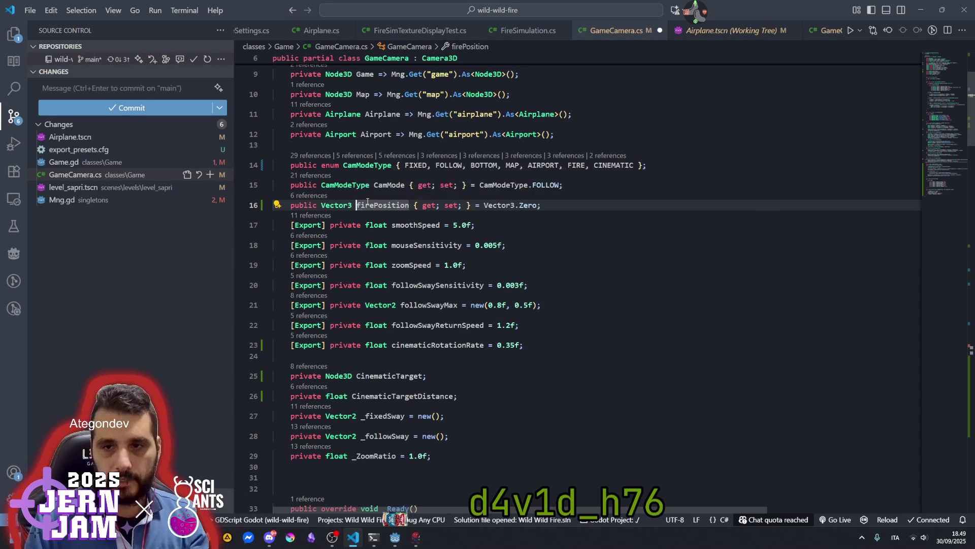
{"action": "double_click", "coordinate": [367, 202]}
{"action": "key", "text": "F2"}
{"action": "type", "text": "FirePosition"}
{"action": "key", "text": "Return"}
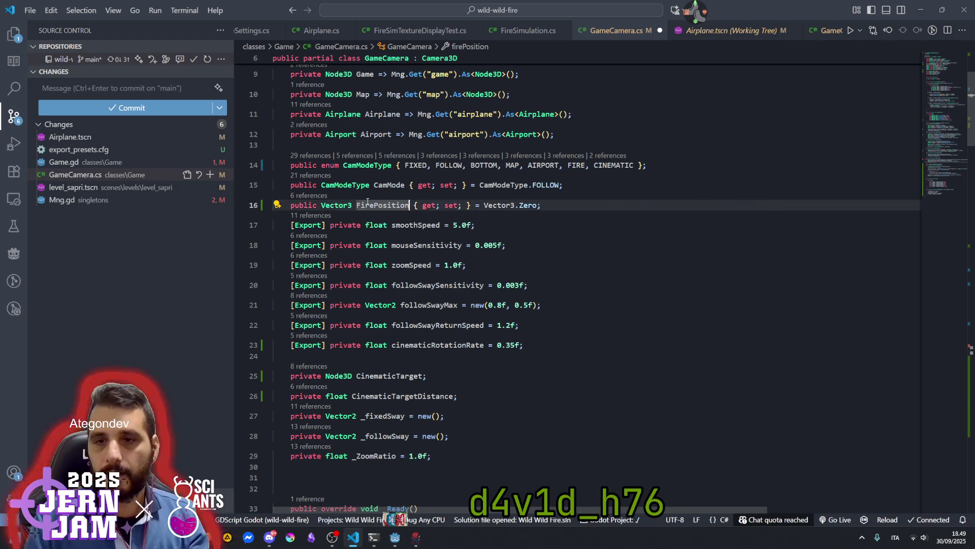
Review the renamed FirePosition property, then switch back to the Godot editor.
{"action": "key", "text": "Up"}
{"action": "left_click", "coordinate": [490, 226]}
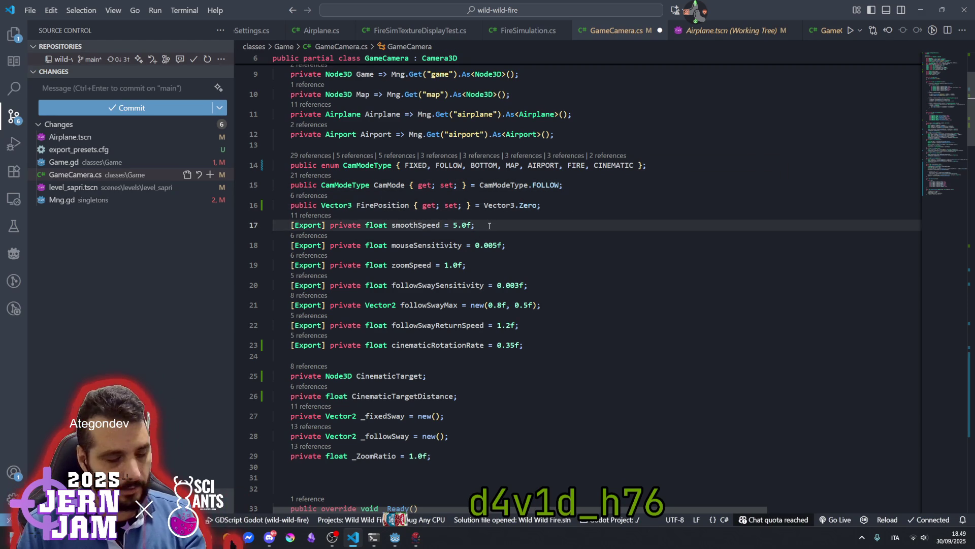
{"action": "left_click", "coordinate": [409, 206]}
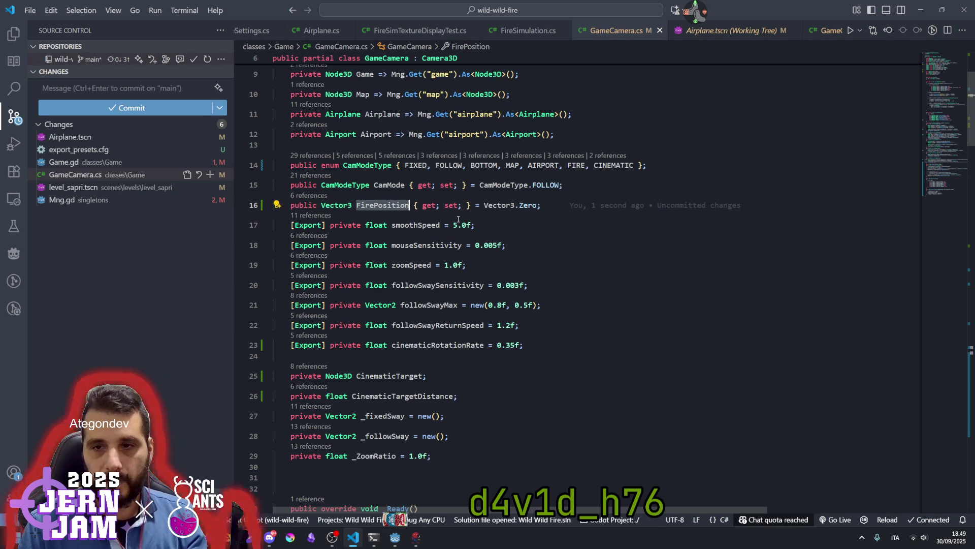
{"action": "left_click", "coordinate": [463, 245]}
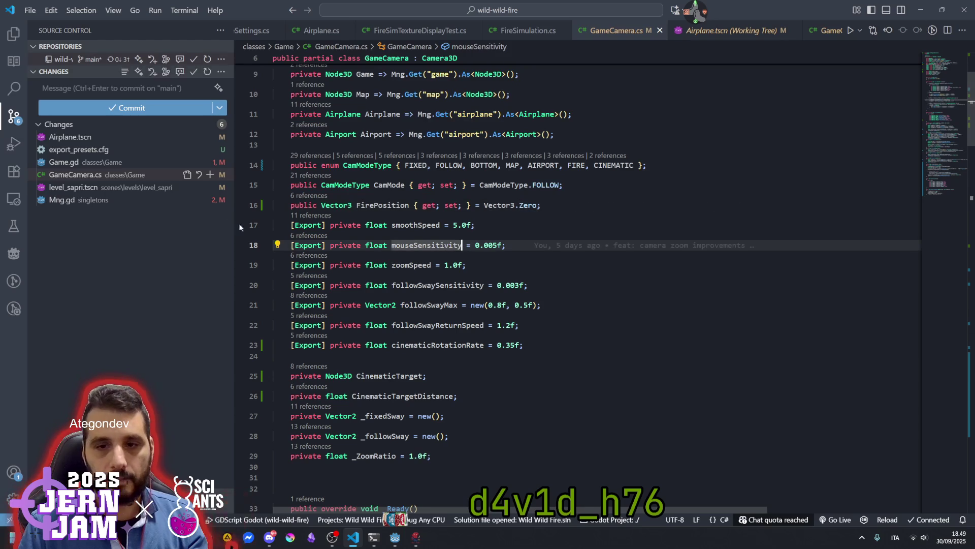
{"action": "scroll", "coordinate": [457, 382], "scroll_direction": "down", "scroll_amount": 6}
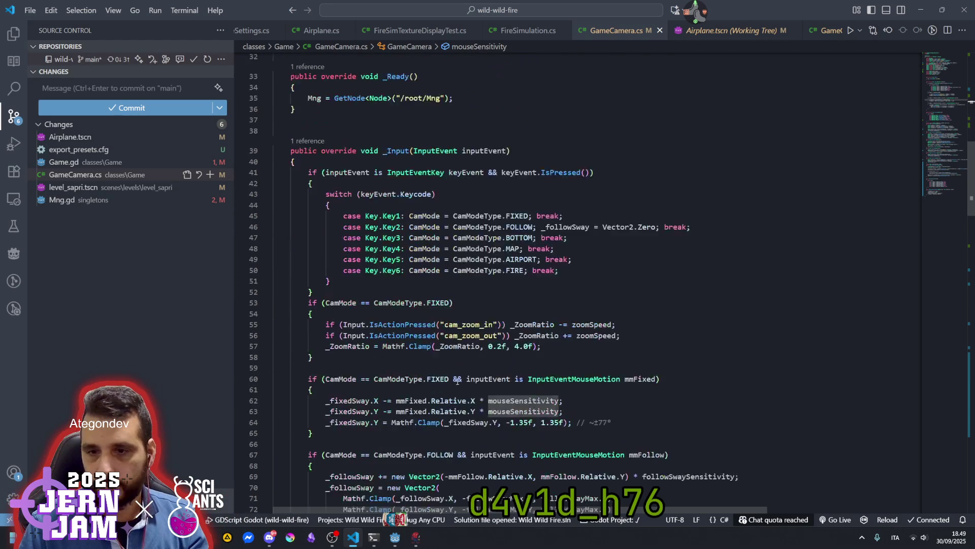
{"action": "scroll", "coordinate": [458, 382], "scroll_direction": "down", "scroll_amount": 10}
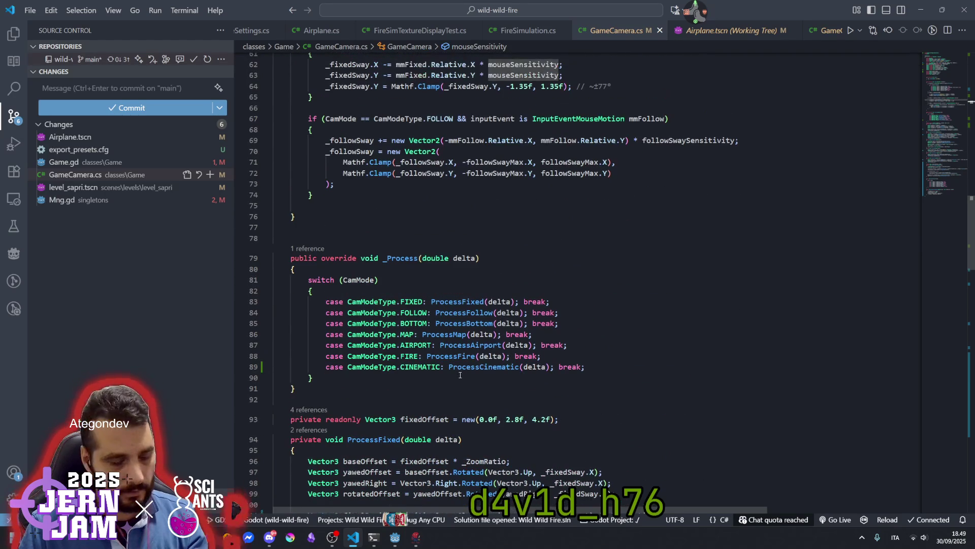
{"action": "mouse_move", "coordinate": [395, 537]}
{"action": "left_click", "coordinate": [355, 489]}
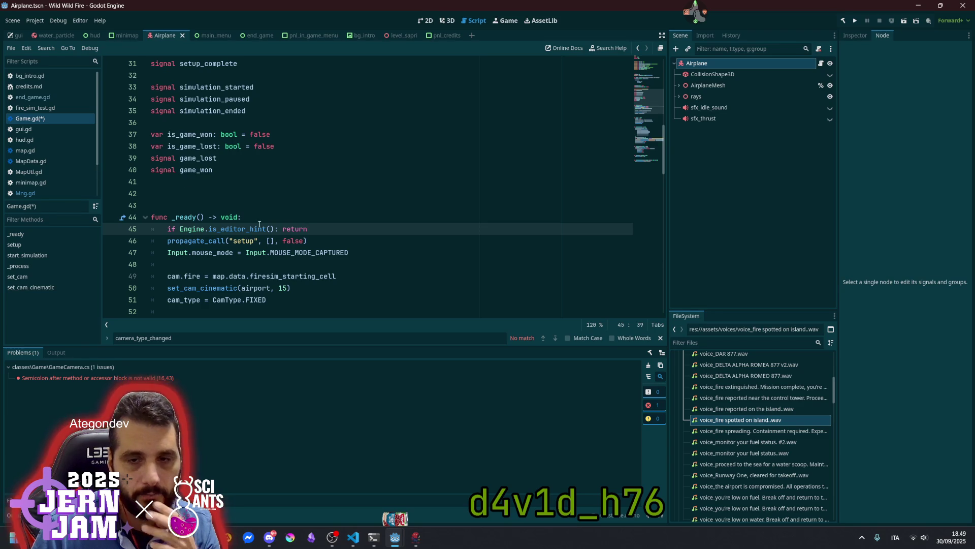
Change cam.fire to cam.FirePosition on line 49 of Game.gd.
{"action": "scroll", "coordinate": [264, 209], "scroll_direction": "down", "scroll_amount": 3}
{"action": "double_click", "coordinate": [192, 170]}
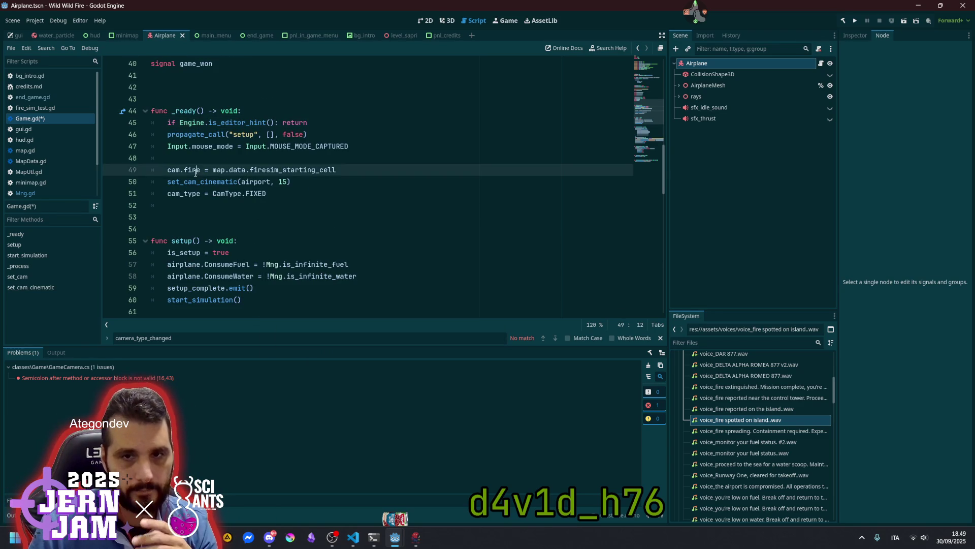
{"action": "type", "text": "FirePosition"}
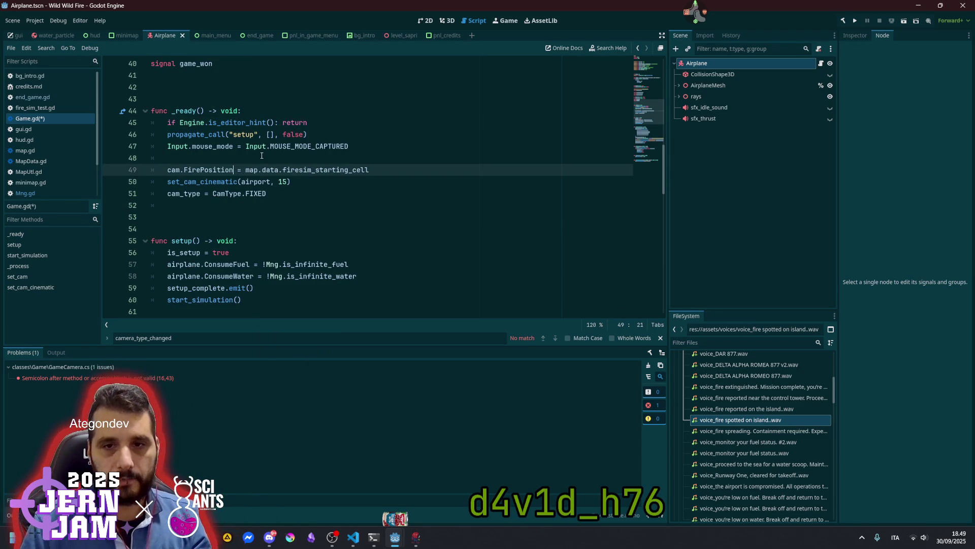
{"action": "key", "text": "ctrl+shift+Left"}
{"action": "key", "text": "BackSpace"}
{"action": "type", "text": "Fire"}
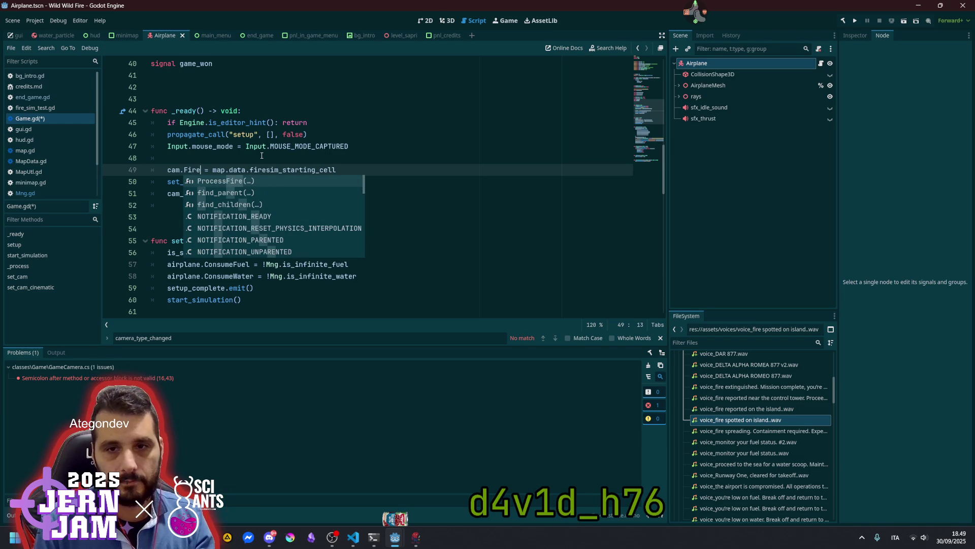
{"action": "key", "text": "BackSpace"}
{"action": "key", "text": "BackSpace"}
{"action": "key", "text": "BackSpace"}
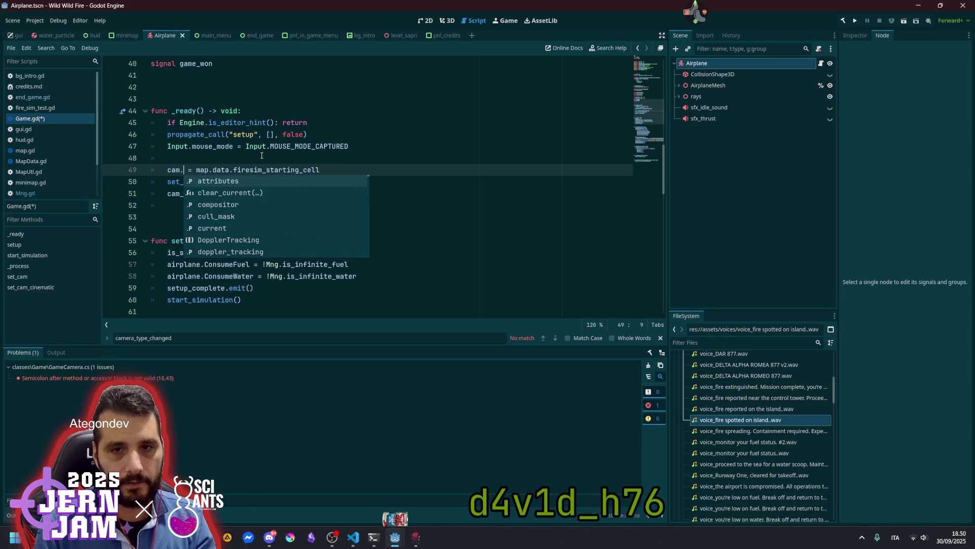
{"action": "key", "text": "ctrl+z"}
Check the map.data.firesim_starting_cell assignment and save Game.gd.
{"action": "left_click", "coordinate": [261, 156]}
{"action": "left_click", "coordinate": [367, 172]}
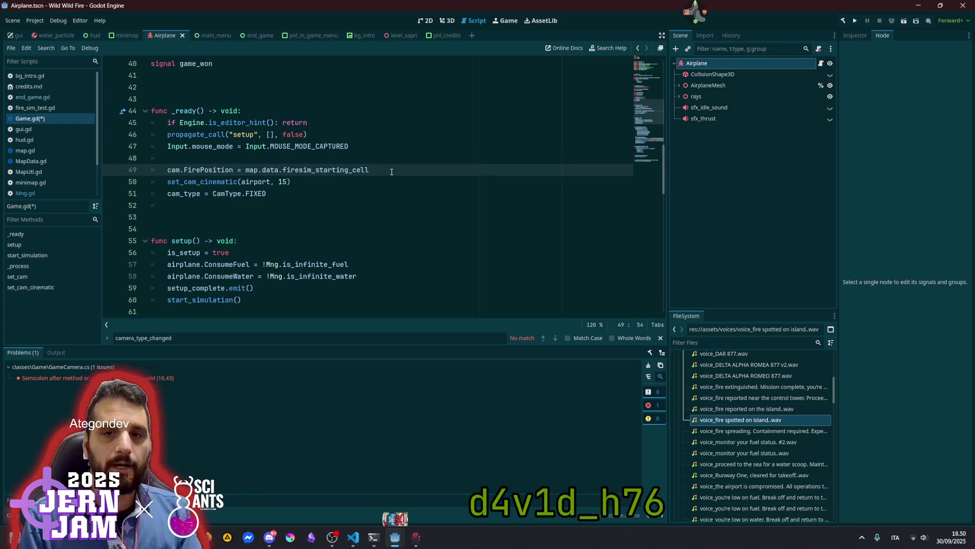
{"action": "key", "text": "ctrl+shift+Left"}
{"action": "key", "text": "ctrl+shift+Left"}
{"action": "key", "text": "ctrl+shift+Left"}
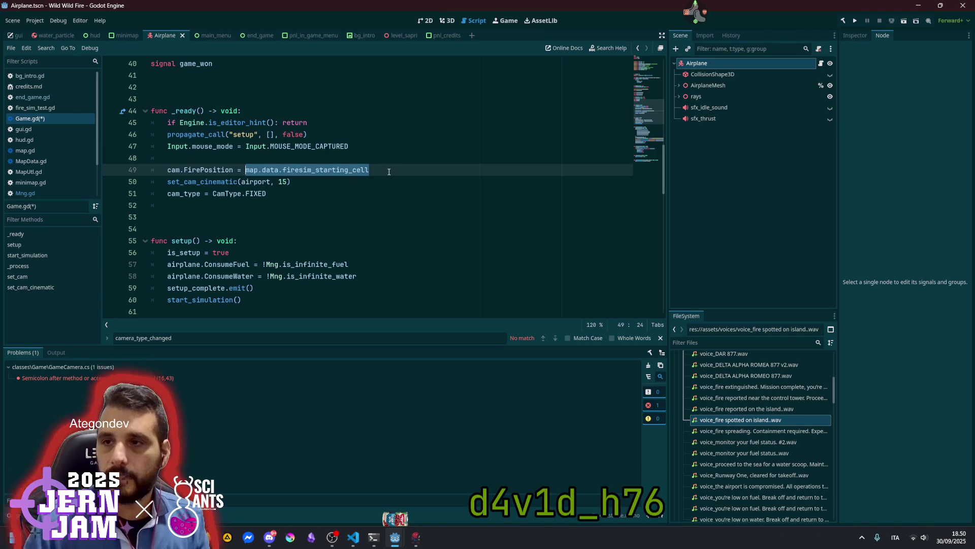
{"action": "left_click", "coordinate": [389, 172]}
{"action": "key", "text": "ctrl+s"}
{"action": "left_click", "coordinate": [382, 154]}
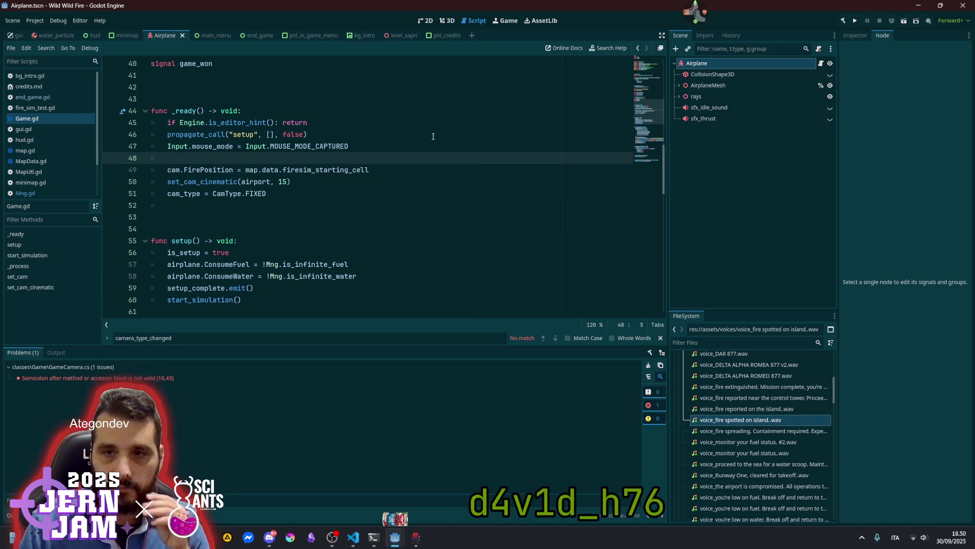
Review the fire_simulation and MarkerMapCam variable declarations in Game.gd.
{"action": "scroll", "coordinate": [322, 144], "scroll_direction": "up", "scroll_amount": 13}
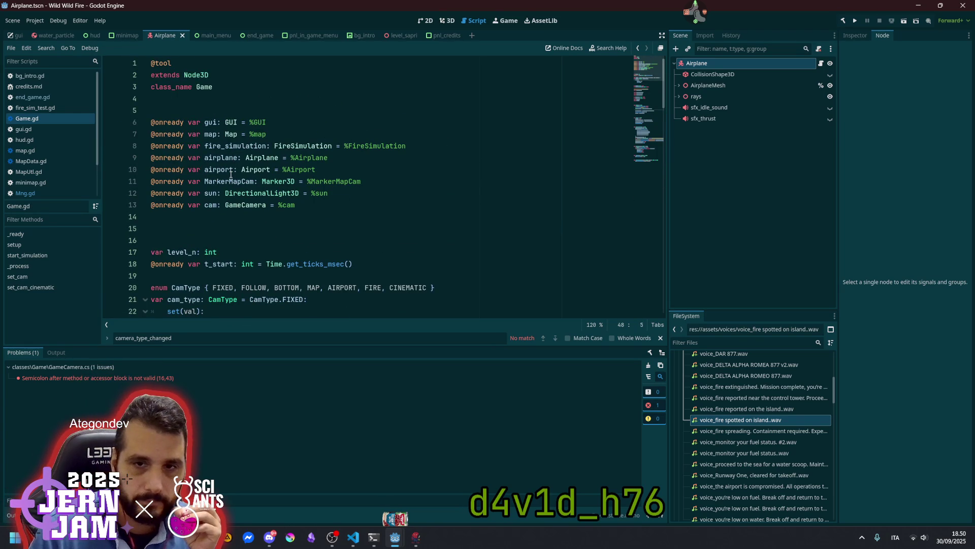
{"action": "double_click", "coordinate": [243, 149]}
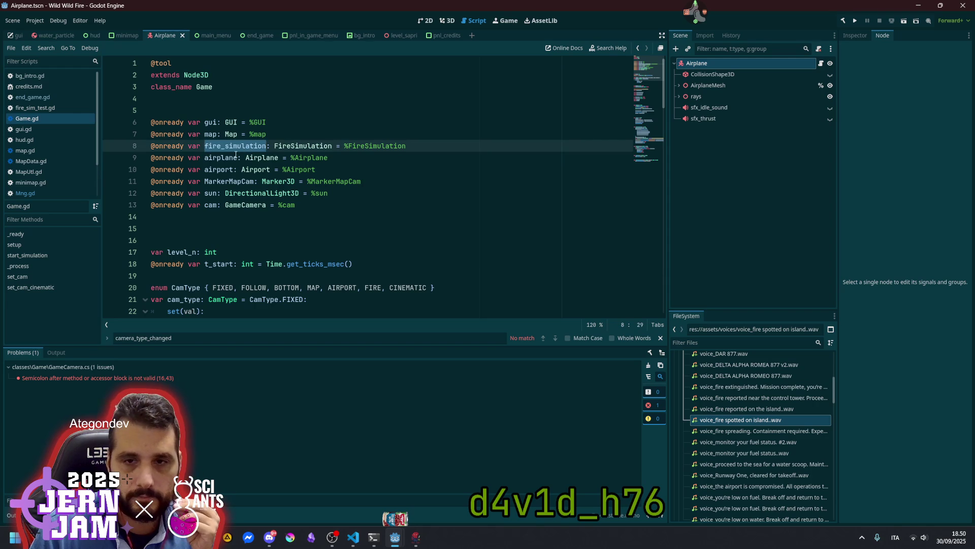
{"action": "double_click", "coordinate": [230, 182]}
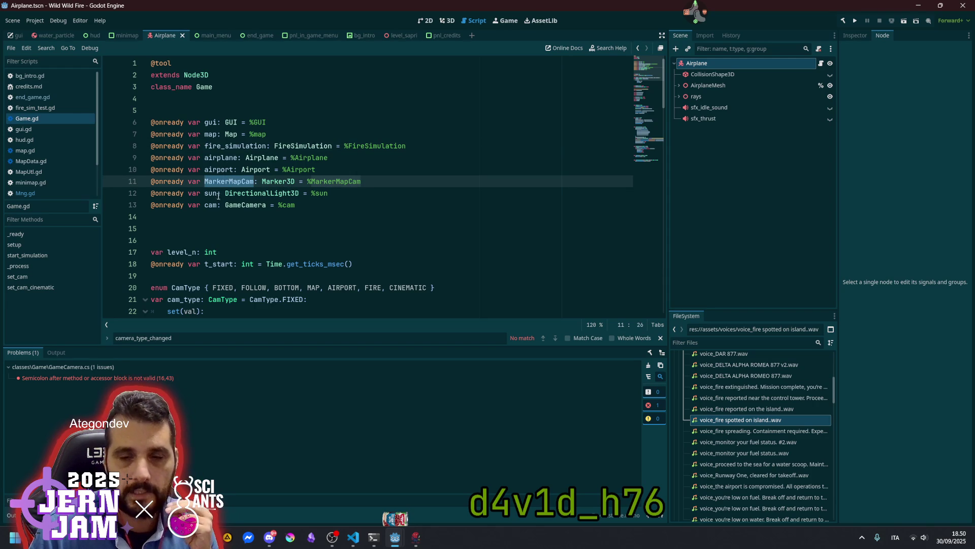
{"action": "left_click", "coordinate": [373, 184]}
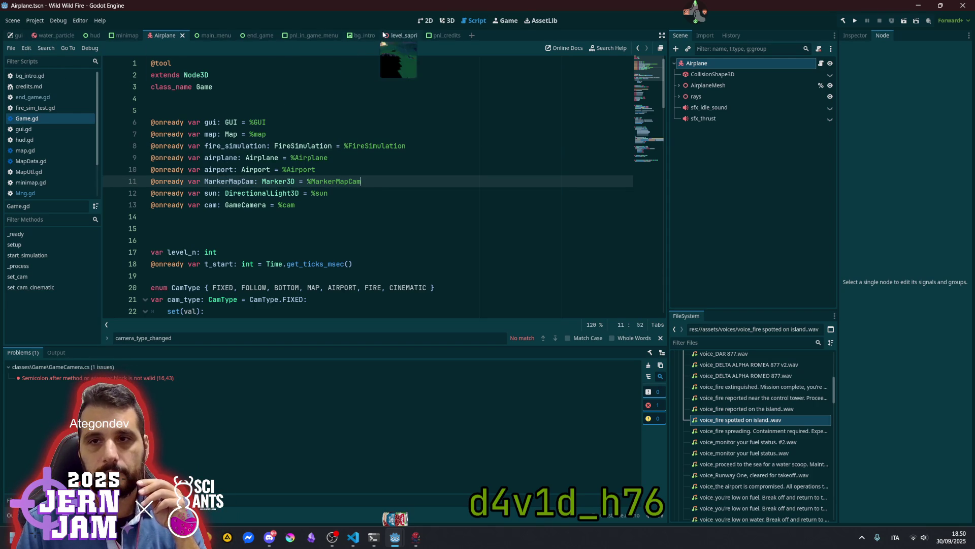
Open the level_sapri scene in the 3D view, select MarkerFireStart, and return to the Game.gd script.
{"action": "left_click", "coordinate": [399, 35]}
{"action": "left_click", "coordinate": [443, 21]}
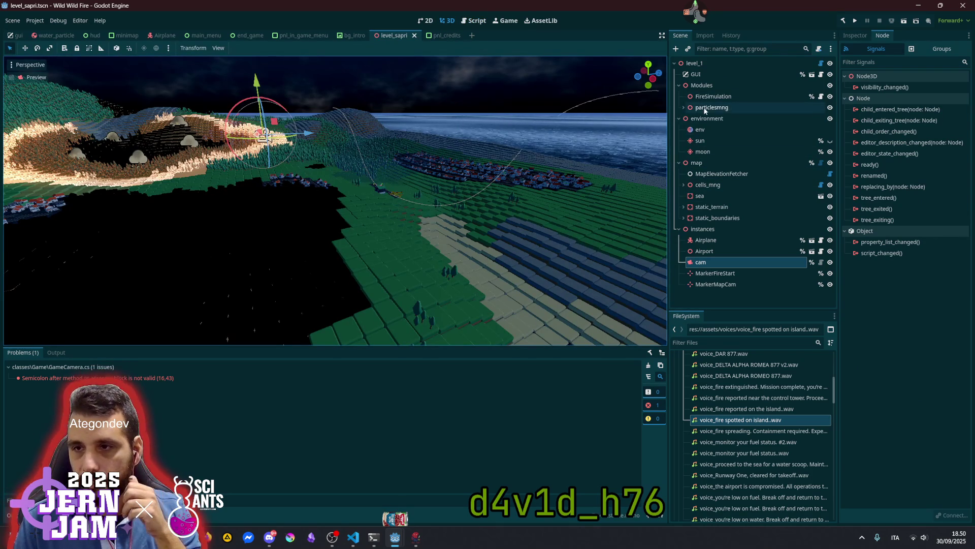
{"action": "left_click", "coordinate": [730, 273]}
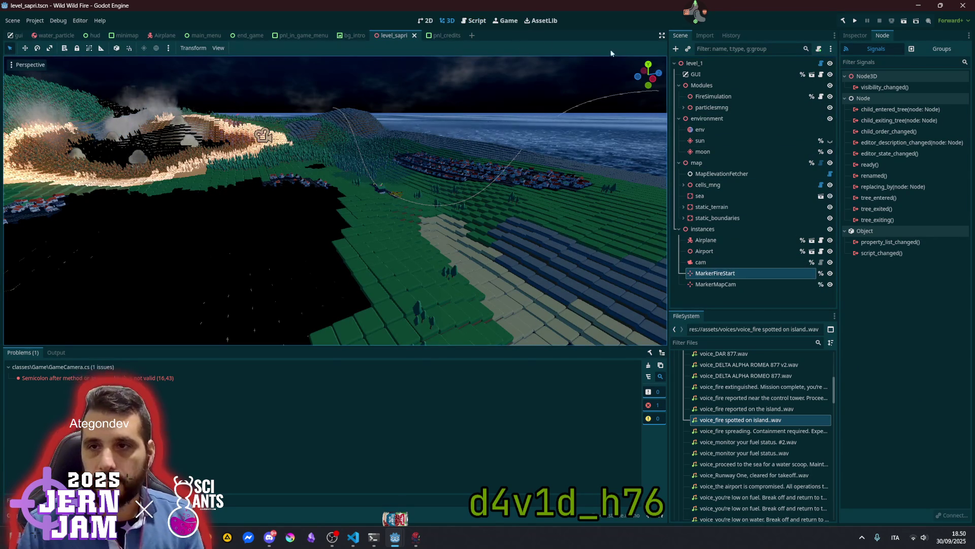
{"action": "key", "text": "ctrl+F3"}
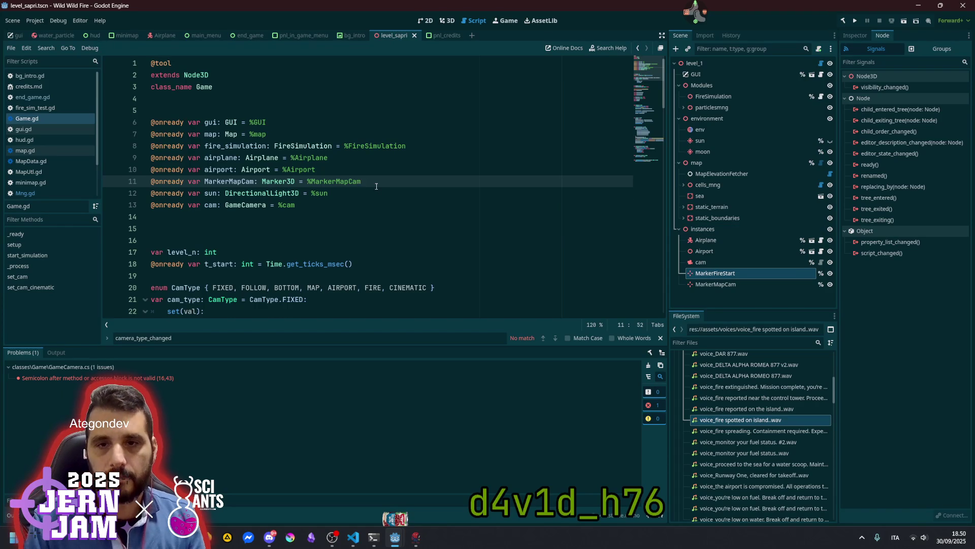
{"action": "left_click_drag", "start_coordinate": [377, 186], "coordinate": [376, 186]}
{"action": "double_click", "coordinate": [246, 195]}
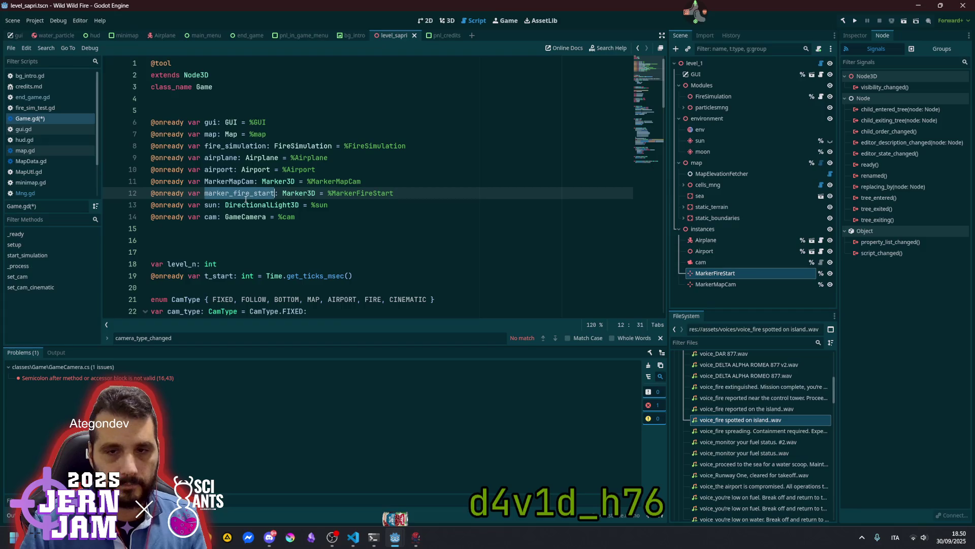
{"action": "scroll", "coordinate": [316, 202], "scroll_direction": "down", "scroll_amount": 9}
{"action": "left_click", "coordinate": [274, 217]}
{"action": "scroll", "coordinate": [274, 218], "scroll_direction": "down", "scroll_amount": 4}
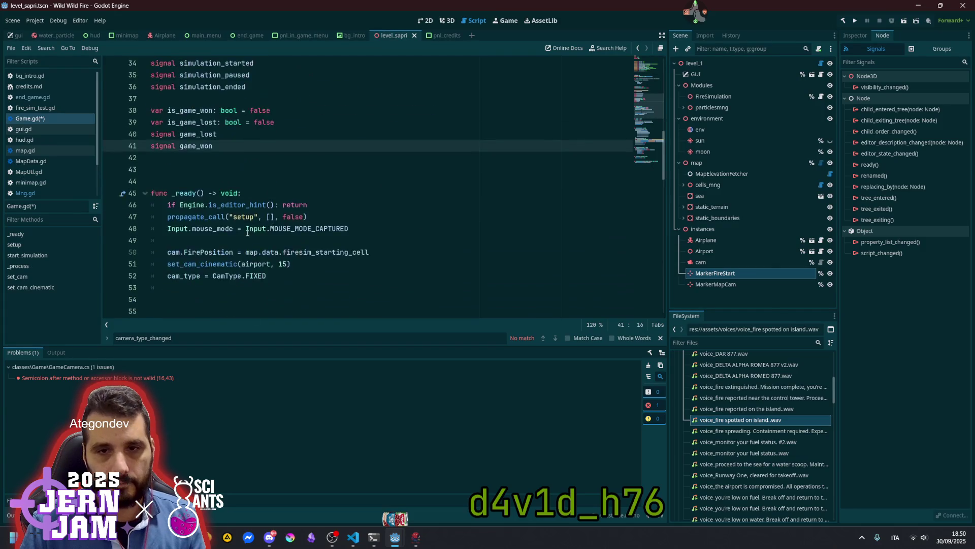
{"action": "left_click", "coordinate": [312, 169]}
{"action": "key", "text": "Return"}
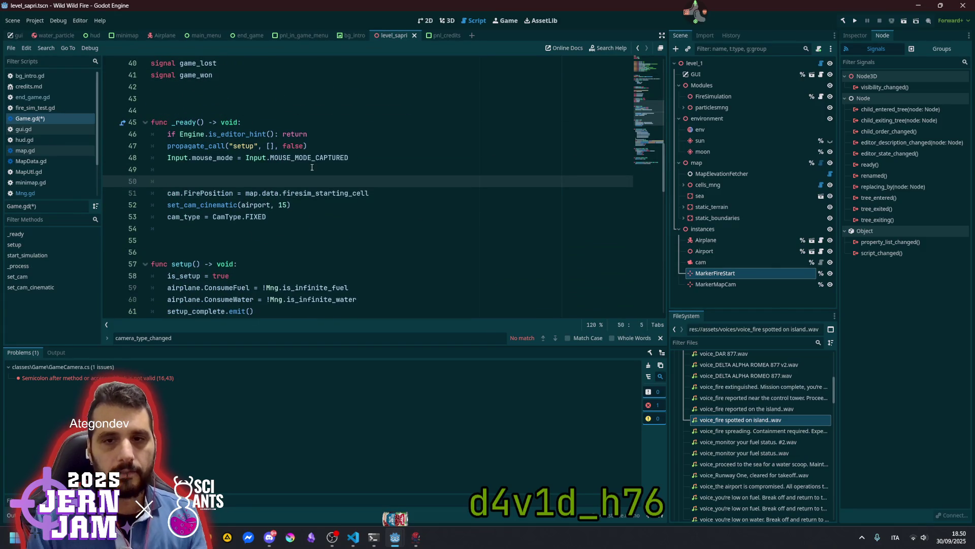
Start the new line as map.data.firesim_starting_cell = using the copied expression.
{"action": "key", "text": "Down"}
{"action": "key", "text": "Down"}
{"action": "key", "text": "Up"}
{"action": "key", "text": "End"}
{"action": "key", "text": "ctrl+shift+Left"}
{"action": "key", "text": "ctrl+shift+Left"}
{"action": "key", "text": "ctrl+shift+Left"}
{"action": "key", "text": "ctrl+c"}
{"action": "key", "text": "Up"}
{"action": "key", "text": "ctrl+v"}
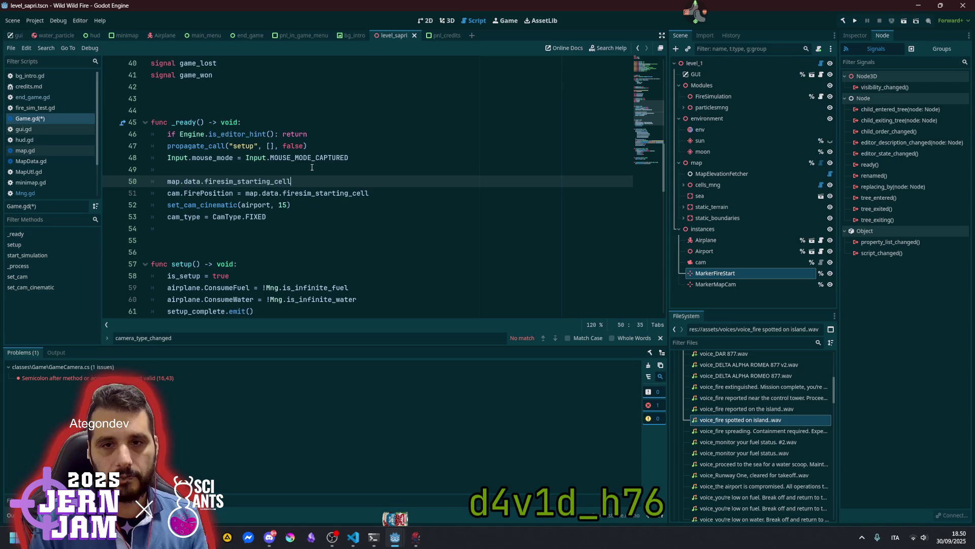
{"action": "type", "text": " ="}
{"action": "key", "text": "ctrl+v"}
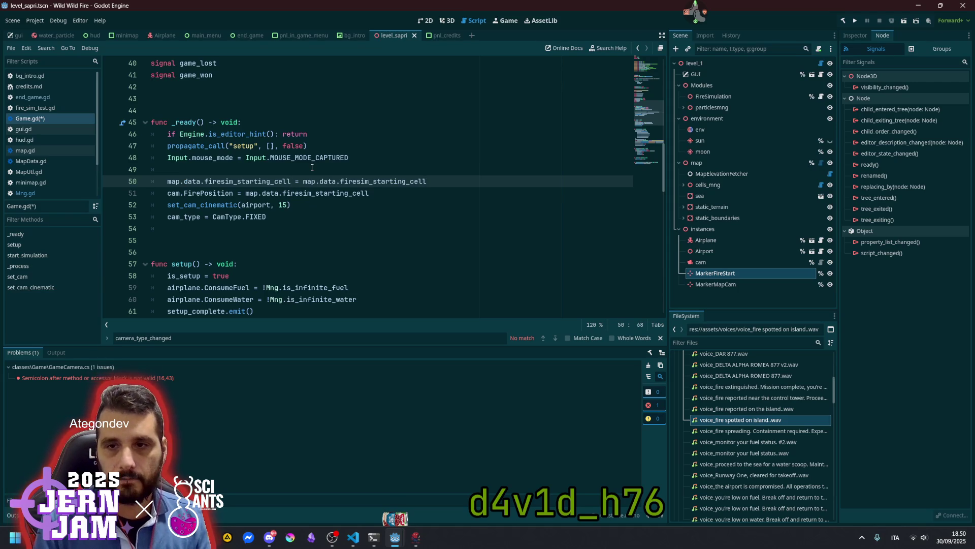
Replace the assignment's right-hand side with (marker_fire_start.global_position).
{"action": "key", "text": "ctrl+shift+Left"}
{"action": "key", "text": "ctrl+shift+Left"}
{"action": "key", "text": "ctrl+shift+Left"}
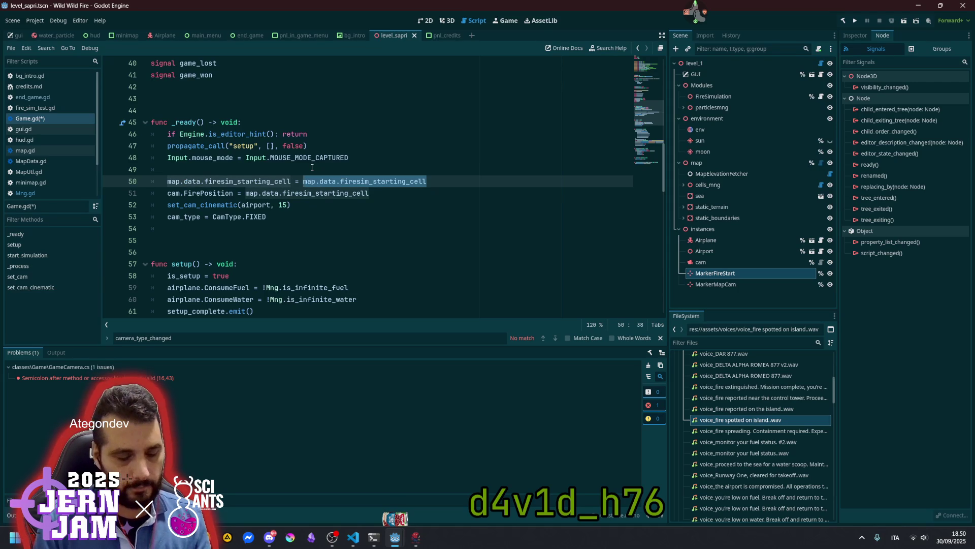
{"action": "type", "text": "marker_fire_start"}
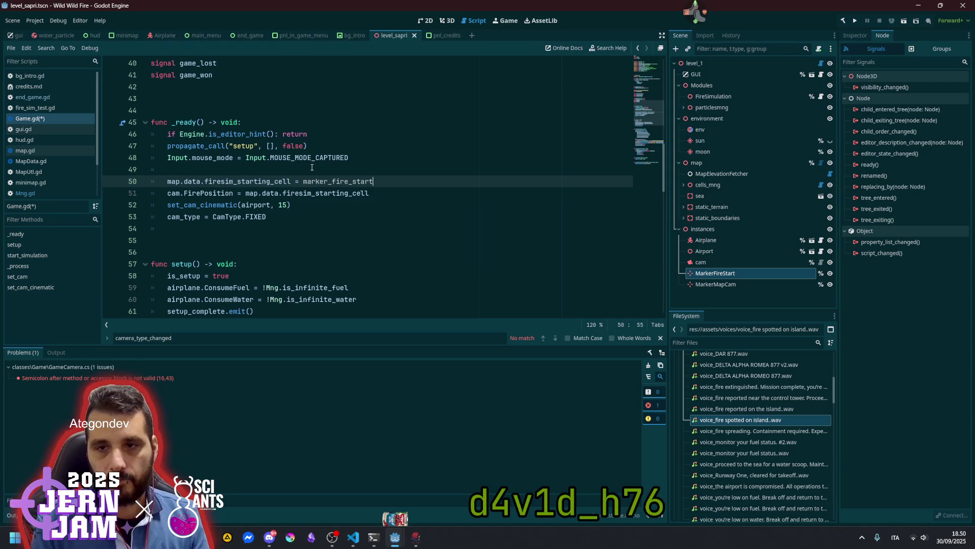
{"action": "type", "text": ".glo"}
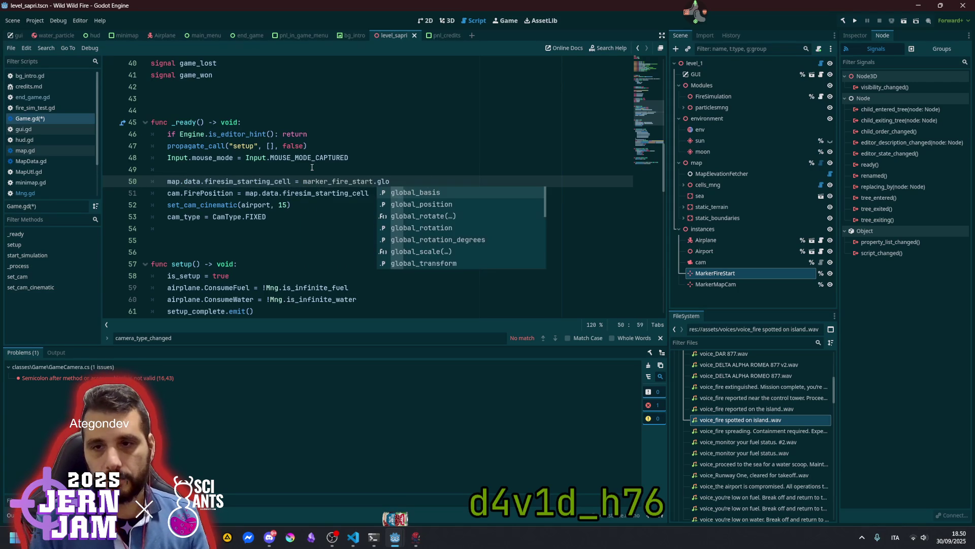
{"action": "key", "text": "Down"}
{"action": "key", "text": "Return"}
{"action": "key", "text": "ctrl+shift+Left"}
{"action": "key", "text": "ctrl+shift+Left"}
{"action": "key", "text": "ctrl+shift+Left"}
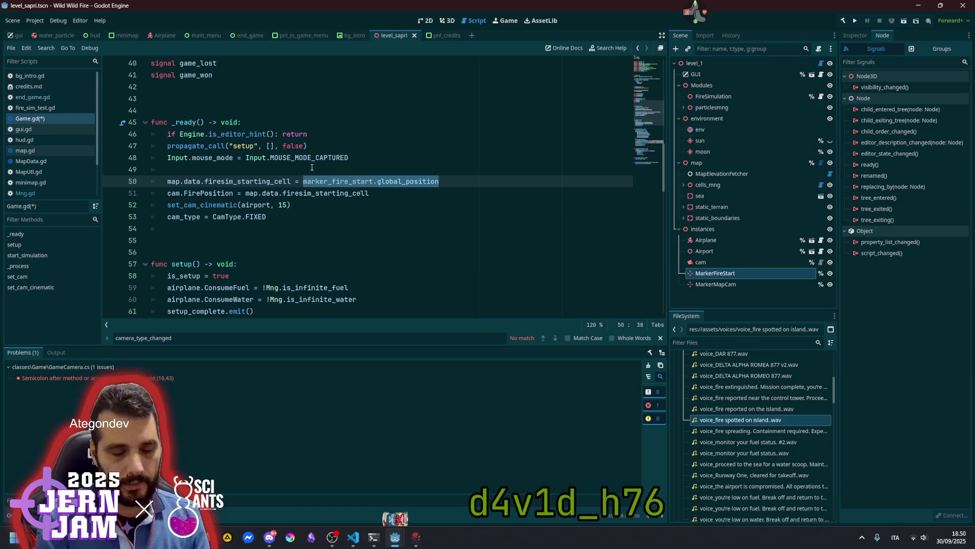
{"action": "type", "text": "("}
{"action": "key", "text": "ctrl+Right"}
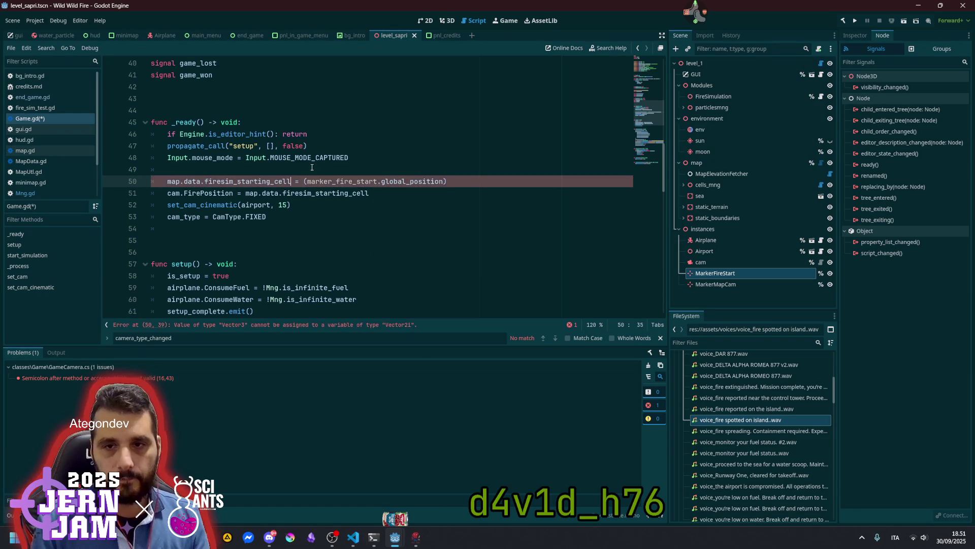
Wrap the marker position in map.data.map_to_grid_pos() and save Game.gd.
{"action": "type", "text": "map"}
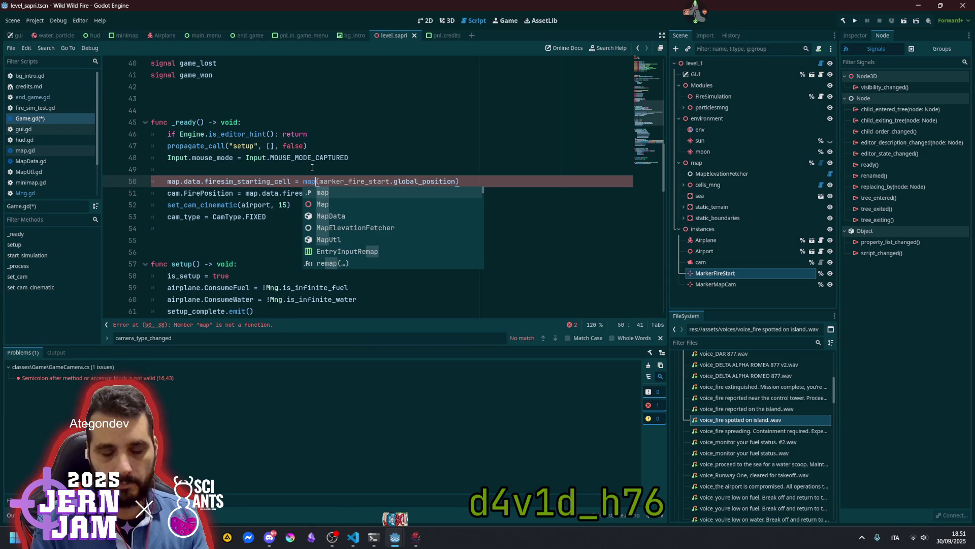
{"action": "type", "text": ".ma"}
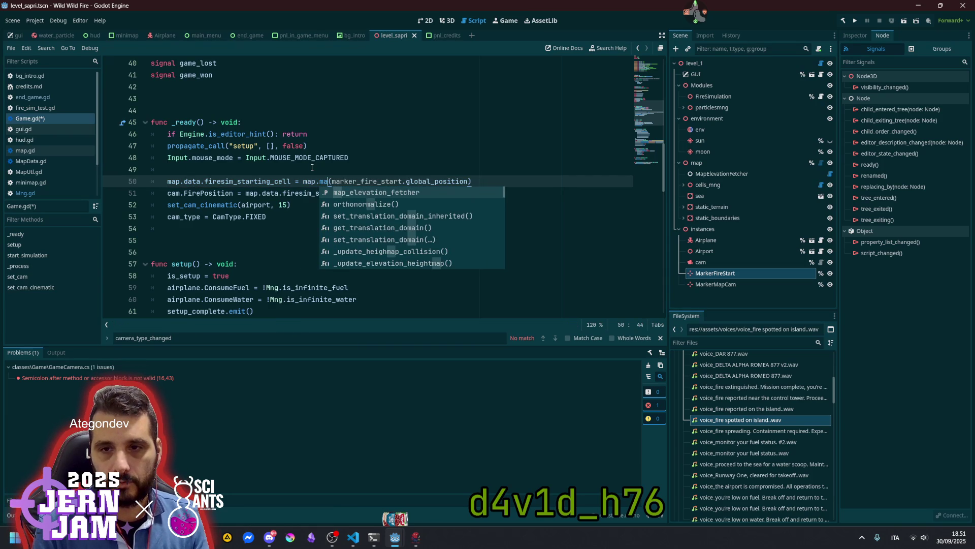
{"action": "key", "text": "BackSpace"}
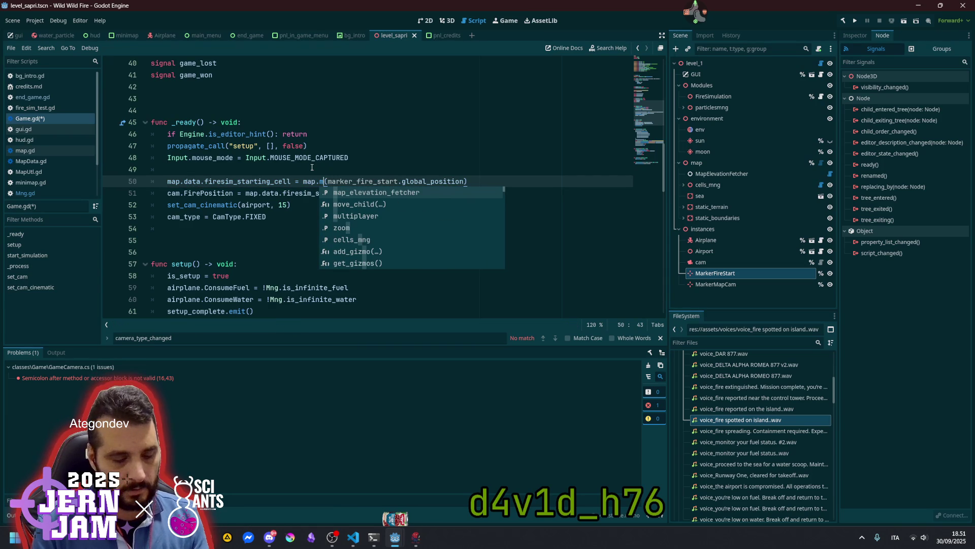
{"action": "key", "text": "BackSpace"}
{"action": "type", "text": "grid"}
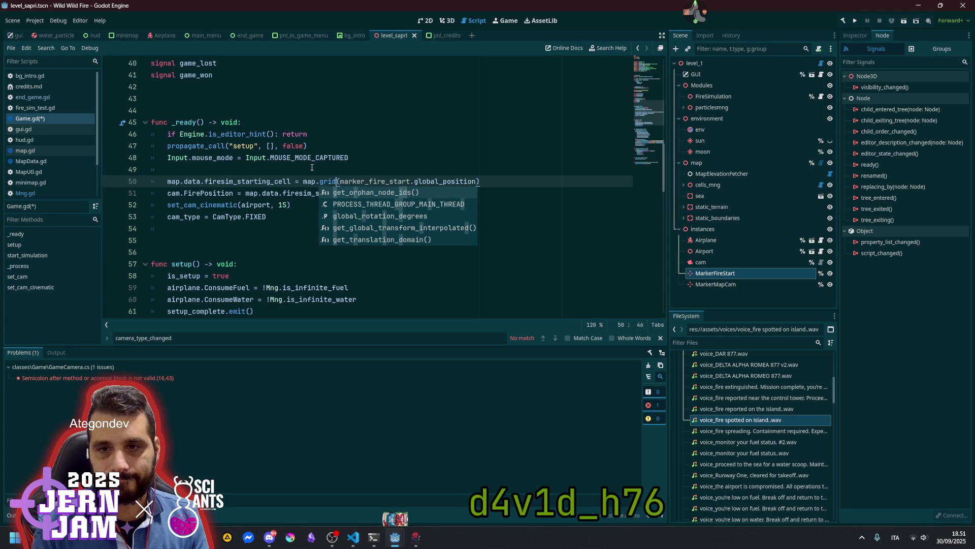
{"action": "type", "text": "d"}
{"action": "key", "text": "BackSpace"}
{"action": "key", "text": "BackSpace"}
{"action": "key", "text": "BackSpace"}
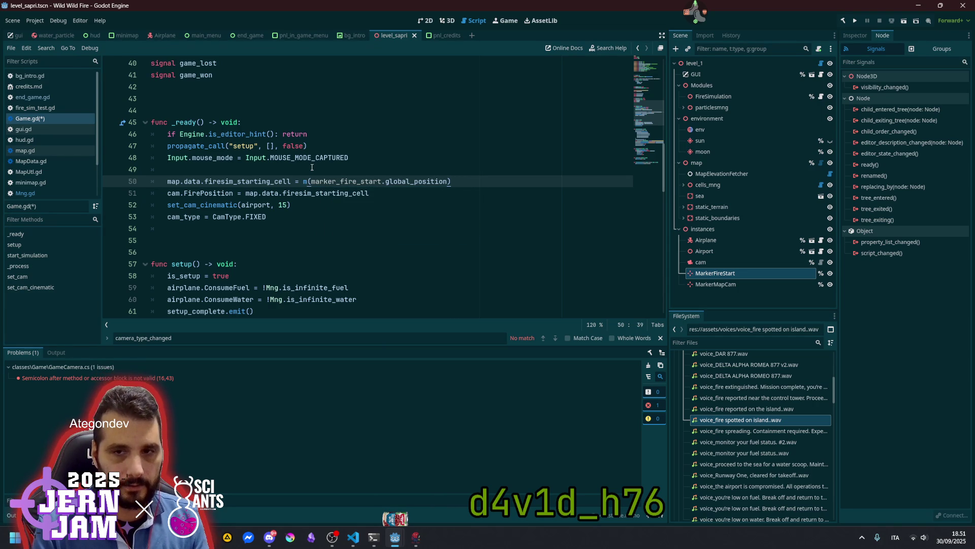
{"action": "type", "text": "ap"}
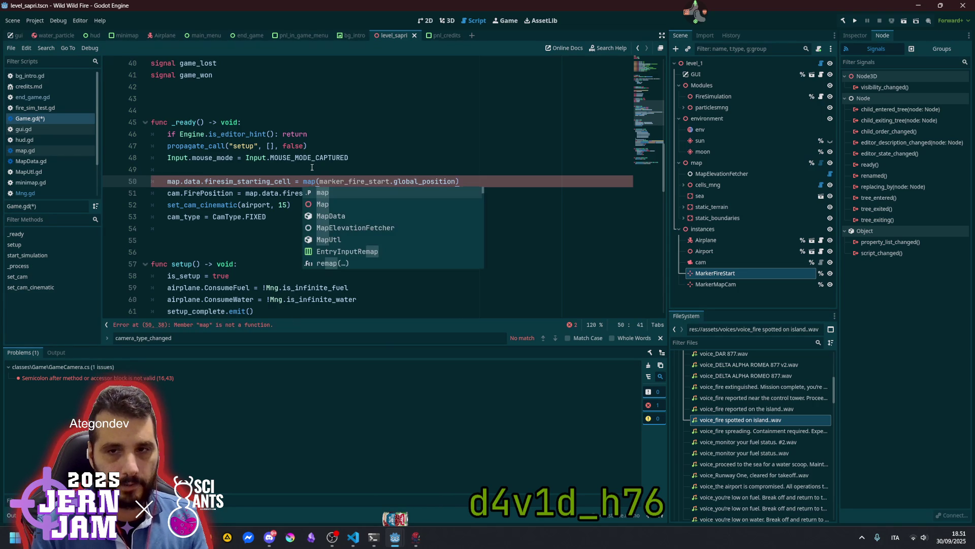
{"action": "type", "text": ".data."}
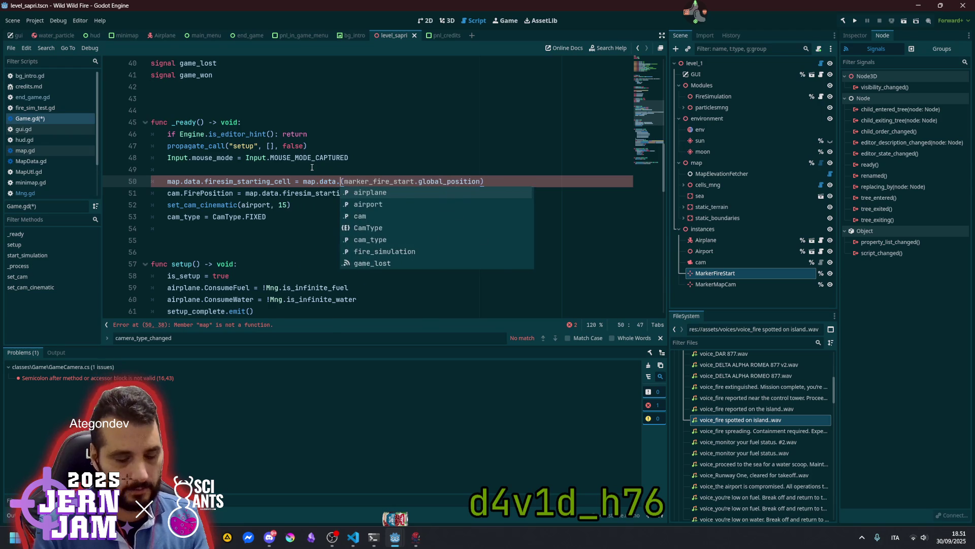
{"action": "type", "text": "map"}
{"action": "key", "text": "Return"}
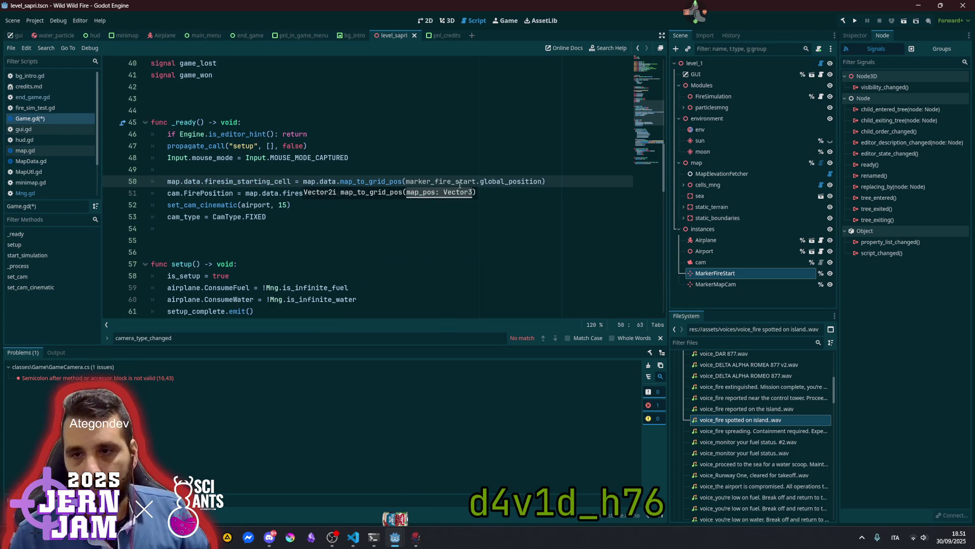
{"action": "left_click", "coordinate": [502, 181]}
{"action": "double_click", "coordinate": [265, 183]}
{"action": "left_click", "coordinate": [365, 179]}
{"action": "key", "text": "ctrl+s"}
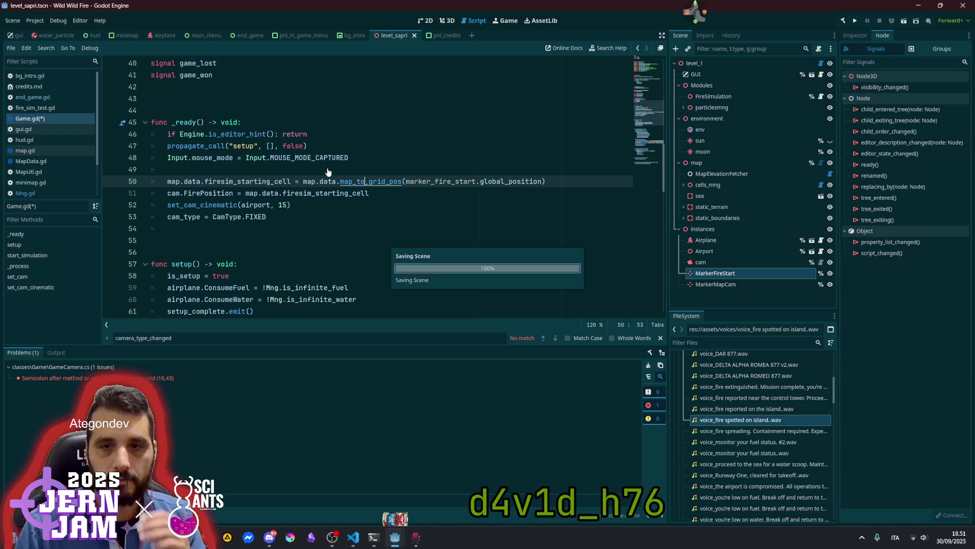
Open a line above the starting-cell assignment and paste map.data.firesim_starting_cell into an if condition.
{"action": "left_click", "coordinate": [328, 168]}
{"action": "mouse_move", "coordinate": [328, 192]}
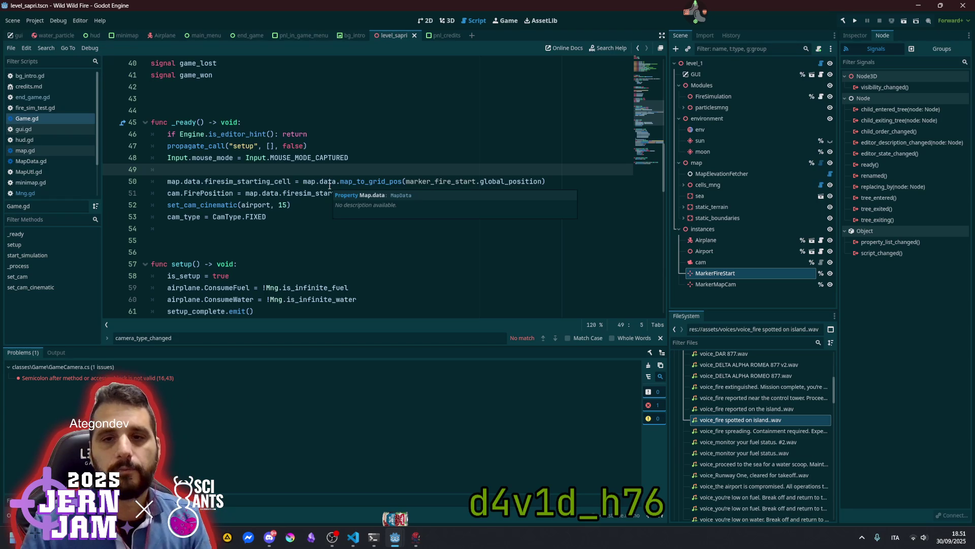
{"action": "left_click", "coordinate": [295, 181]}
{"action": "key", "text": "shift+Home"}
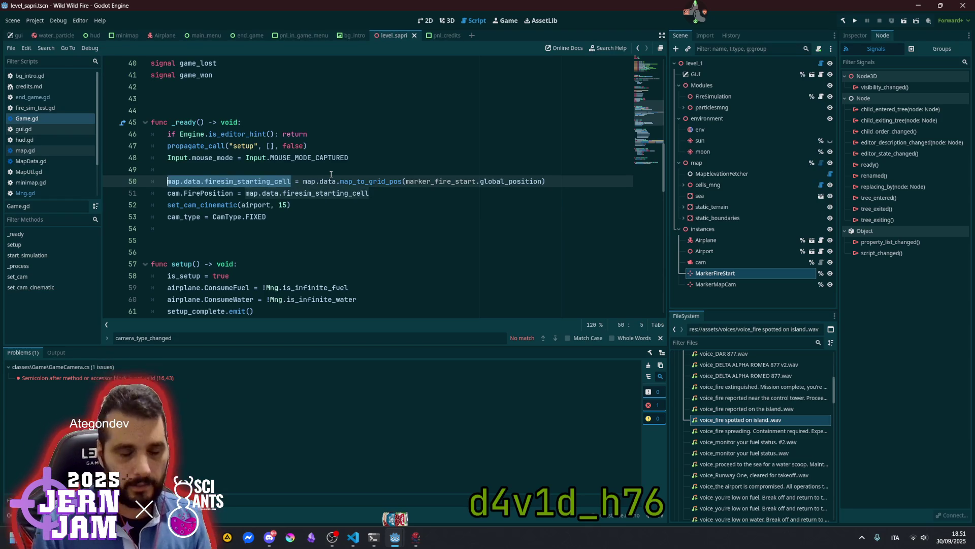
{"action": "key", "text": "Return"}
{"action": "key", "text": "ctrl+z"}
{"action": "key", "text": "Return"}
{"action": "key", "text": "Up"}
{"action": "key", "text": "ctrl+v"}
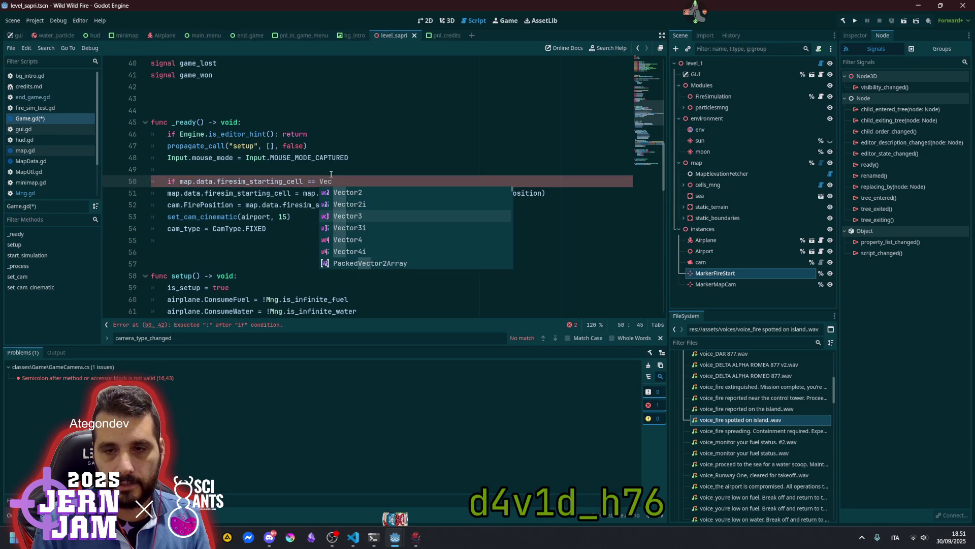
Complete the condition as == Vector2i.ZERO, indent the assignment under it, and save Game.gd.
{"action": "key", "text": "Up"}
{"action": "key", "text": "Return"}
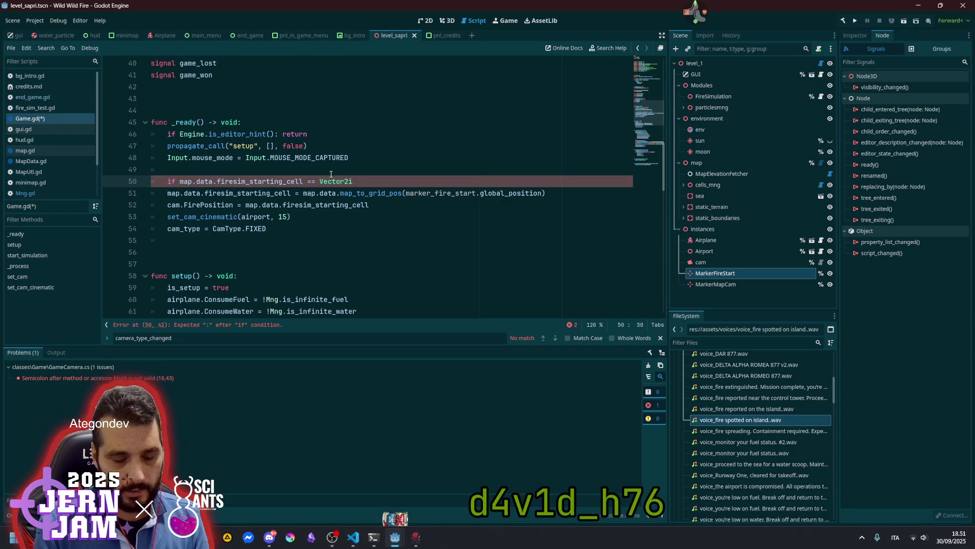
{"action": "type", "text": ".ZERO:"}
{"action": "key", "text": "Return"}
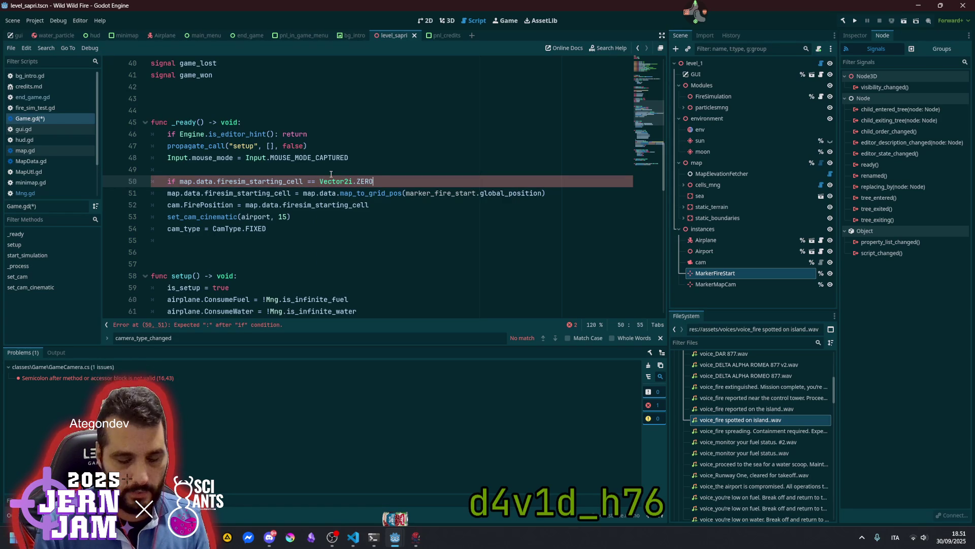
{"action": "key", "text": "Down"}
{"action": "key", "text": "Home"}
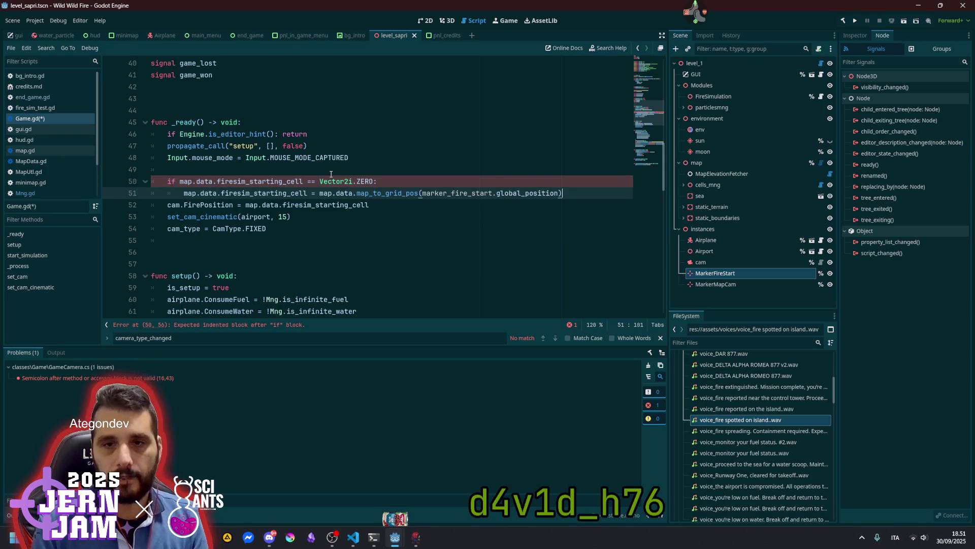
{"action": "key", "text": "Tab"}
{"action": "left_click", "coordinate": [331, 174]}
{"action": "key", "text": "ctrl+s"}
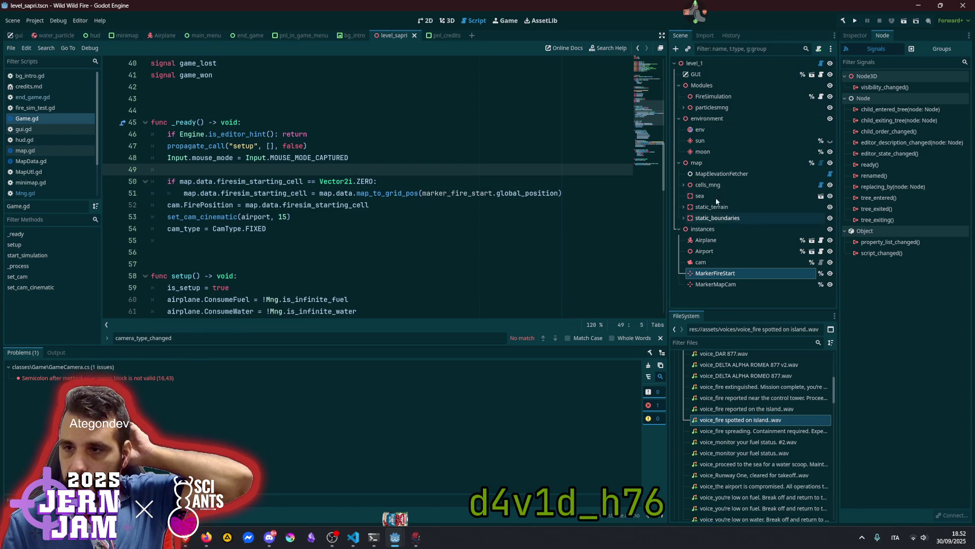
Show the map node's properties in the Inspector and open the MapData.gd script.
{"action": "left_click", "coordinate": [697, 162]}
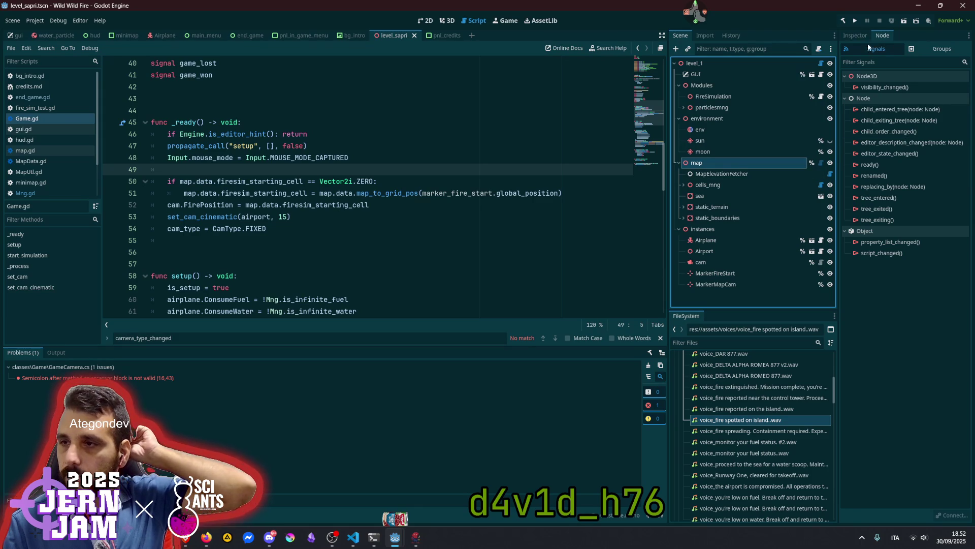
{"action": "left_click", "coordinate": [857, 36]}
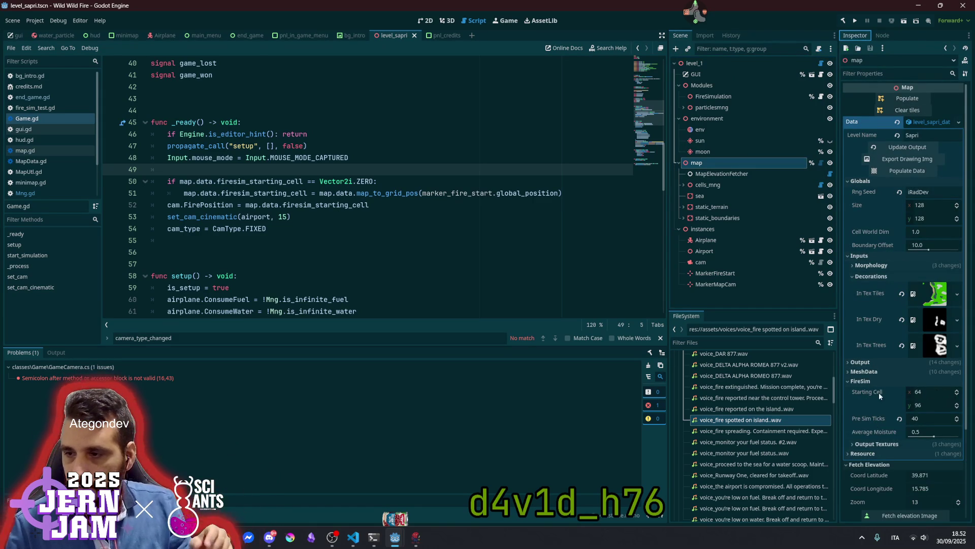
{"action": "key", "text": "Up"}
{"action": "key", "text": "End"}
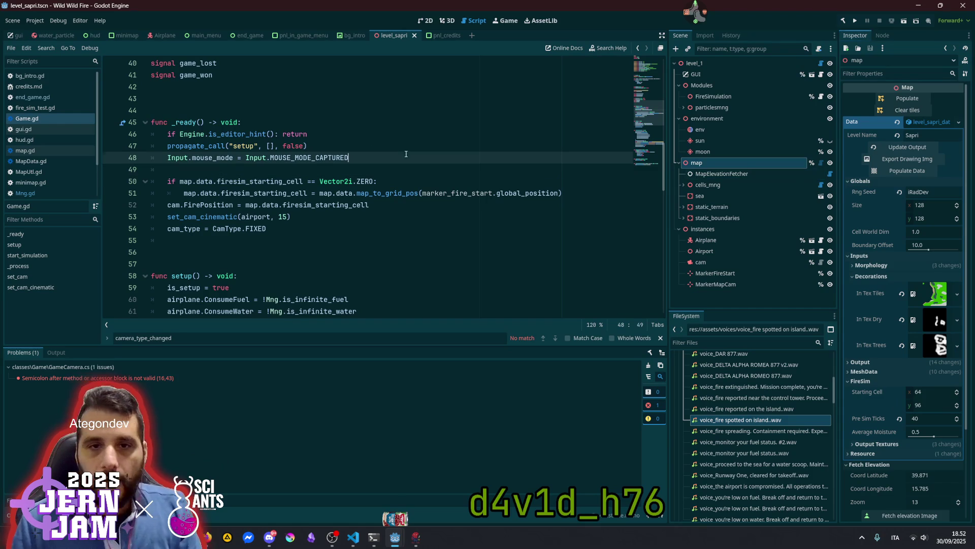
{"action": "scroll", "coordinate": [36, 129], "scroll_direction": "down", "scroll_amount": 2}
{"action": "left_click", "coordinate": [30, 117]}
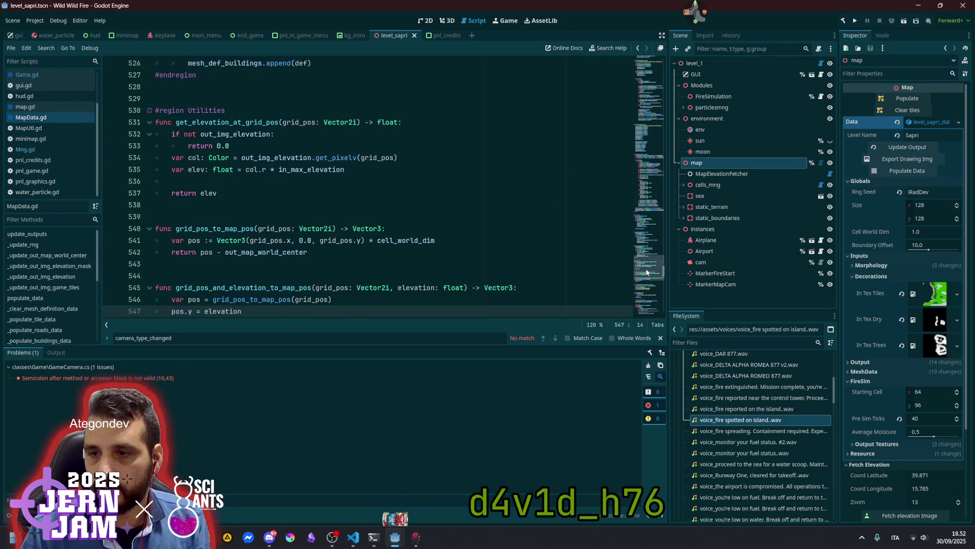
In MapData.gd, change firesim_starting_cell's default from Vector2i(64, 96) to Vector2i.ZERO and save.
{"action": "left_click_drag", "start_coordinate": [652, 266], "coordinate": [651, 4]}
{"action": "scroll", "coordinate": [346, 191], "scroll_direction": "down", "scroll_amount": 6}
{"action": "scroll", "coordinate": [347, 191], "scroll_direction": "up", "scroll_amount": 2}
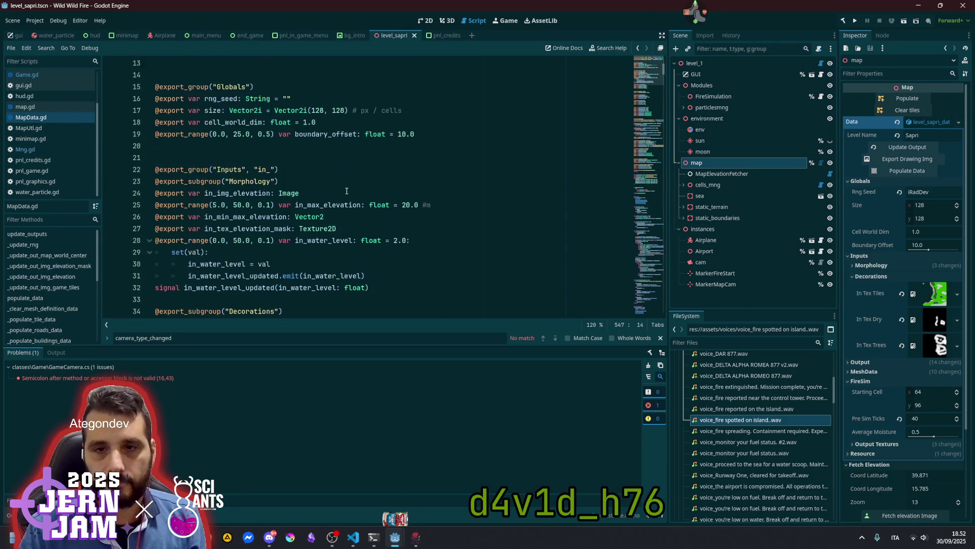
{"action": "scroll", "coordinate": [347, 191], "scroll_direction": "down", "scroll_amount": 6}
{"action": "left_click", "coordinate": [346, 191]}
{"action": "scroll", "coordinate": [347, 191], "scroll_direction": "down", "scroll_amount": 5}
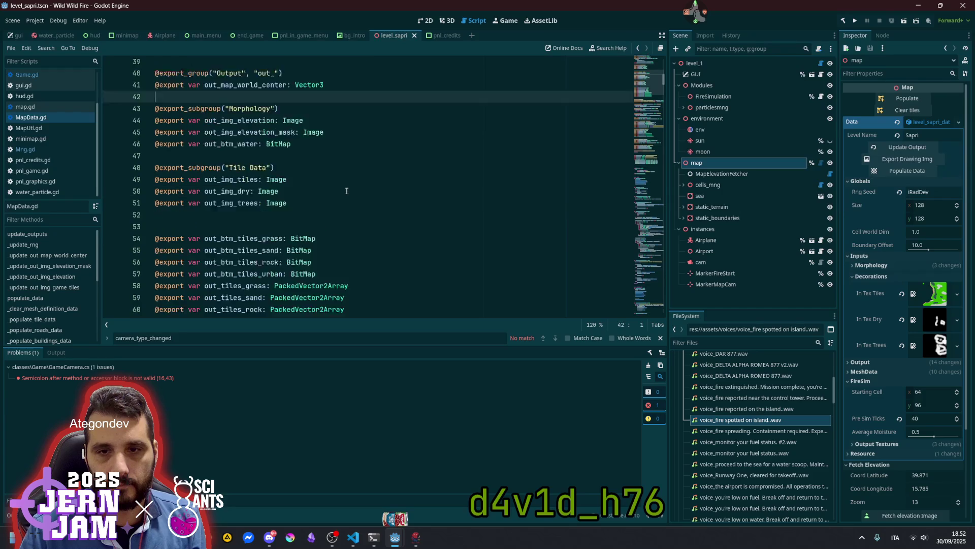
{"action": "scroll", "coordinate": [347, 191], "scroll_direction": "up", "scroll_amount": 7}
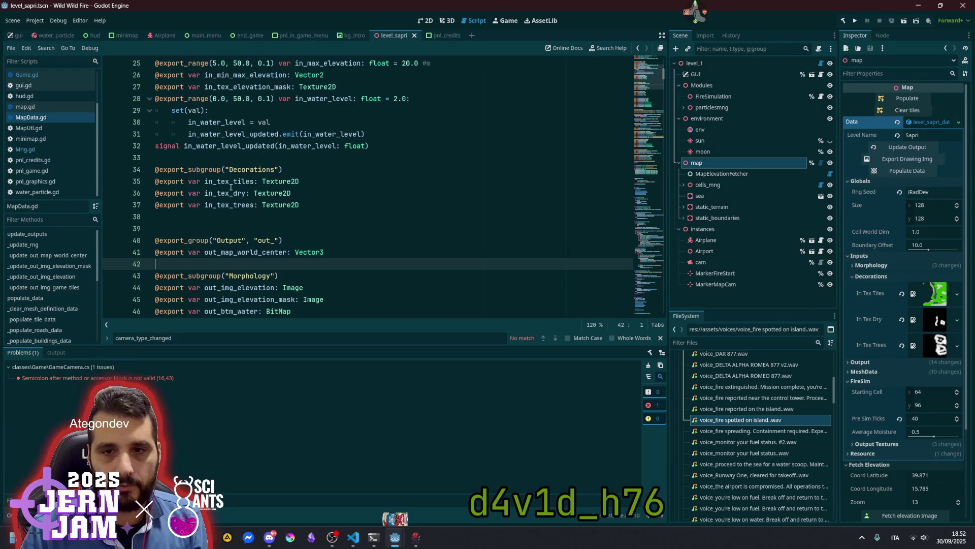
{"action": "scroll", "coordinate": [231, 187], "scroll_direction": "up", "scroll_amount": 2}
{"action": "left_click", "coordinate": [353, 186]}
{"action": "scroll", "coordinate": [221, 178], "scroll_direction": "up", "scroll_amount": 3}
{"action": "scroll", "coordinate": [221, 178], "scroll_direction": "down", "scroll_amount": 6}
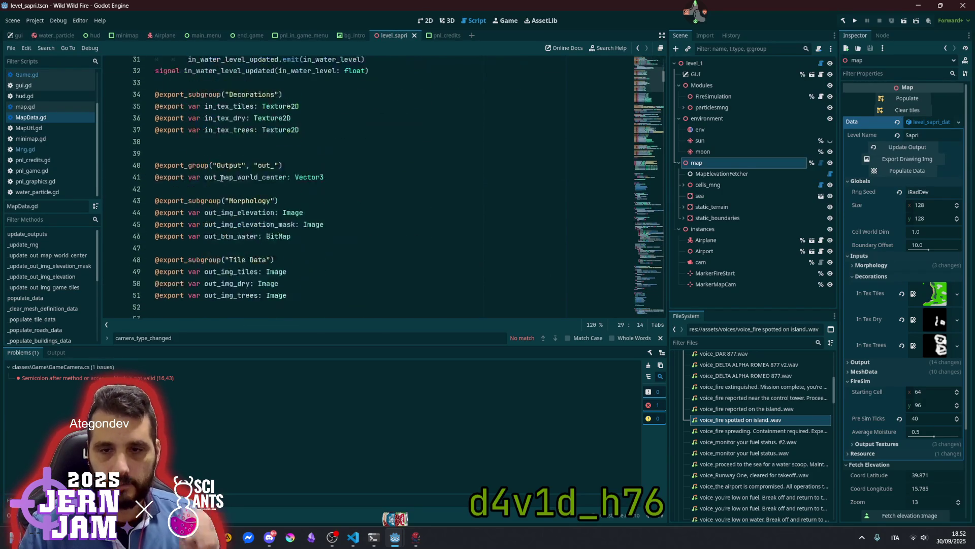
{"action": "scroll", "coordinate": [221, 178], "scroll_direction": "down", "scroll_amount": 11}
{"action": "scroll", "coordinate": [246, 189], "scroll_direction": "down", "scroll_amount": 3}
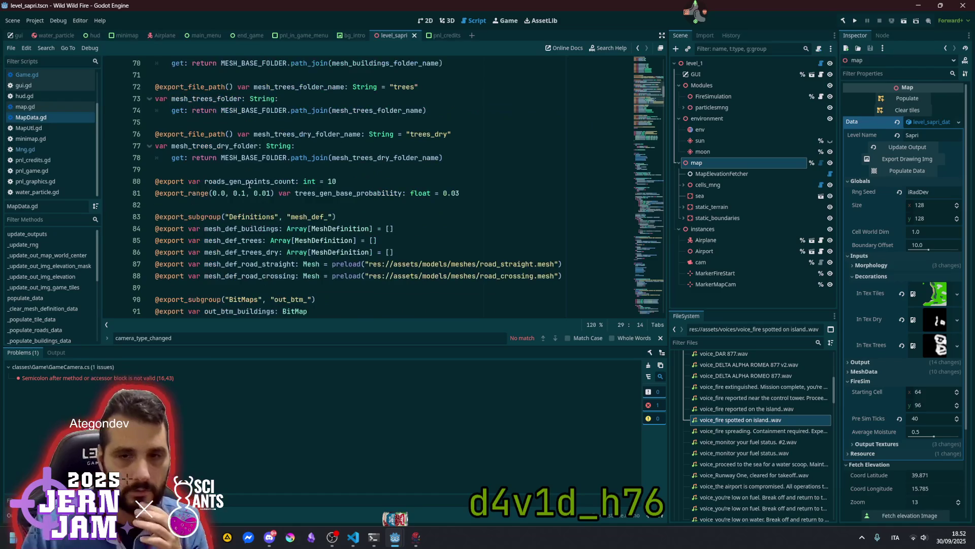
{"action": "scroll", "coordinate": [249, 185], "scroll_direction": "down", "scroll_amount": 4}
{"action": "scroll", "coordinate": [249, 192], "scroll_direction": "down", "scroll_amount": 2}
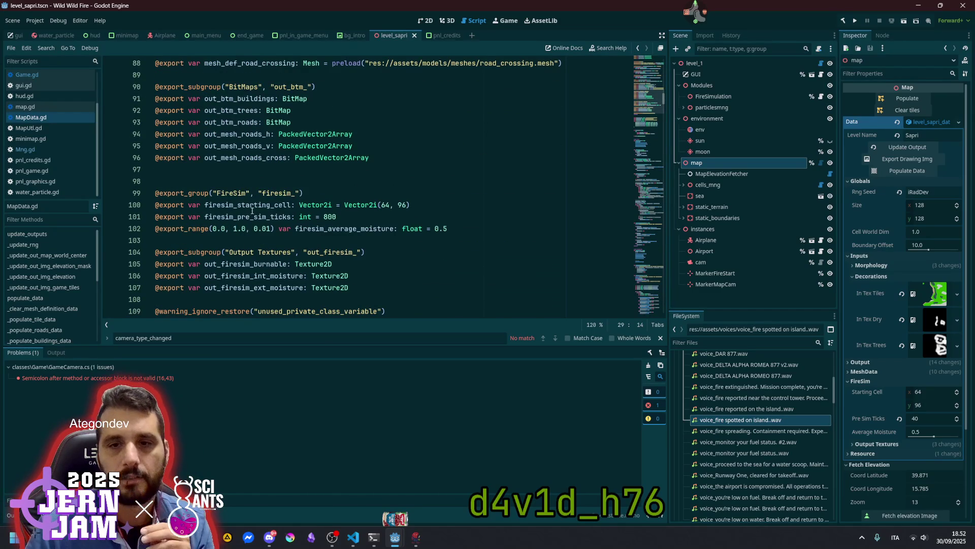
{"action": "left_click", "coordinate": [377, 205]}
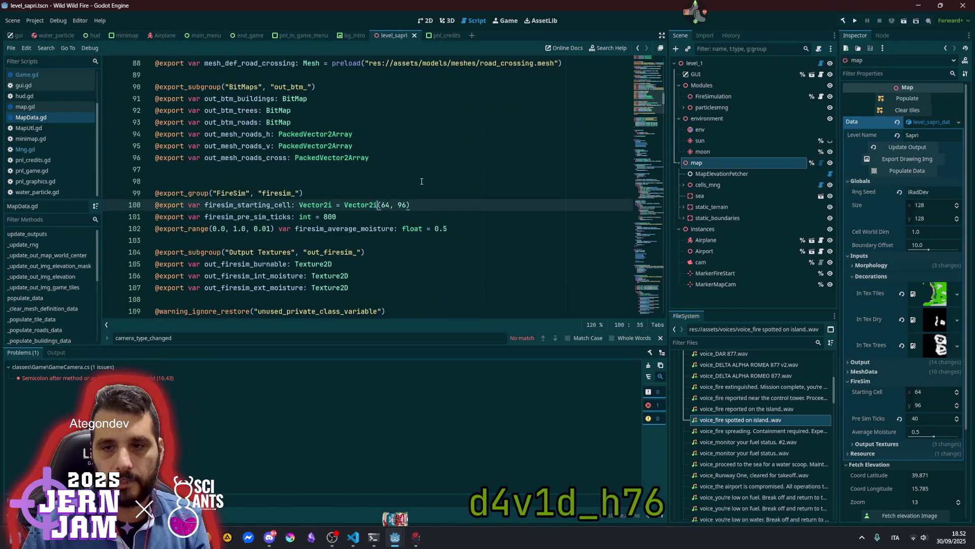
{"action": "key", "text": "shift+End"}
{"action": "type", "text": "."}
{"action": "key", "text": "Return"}
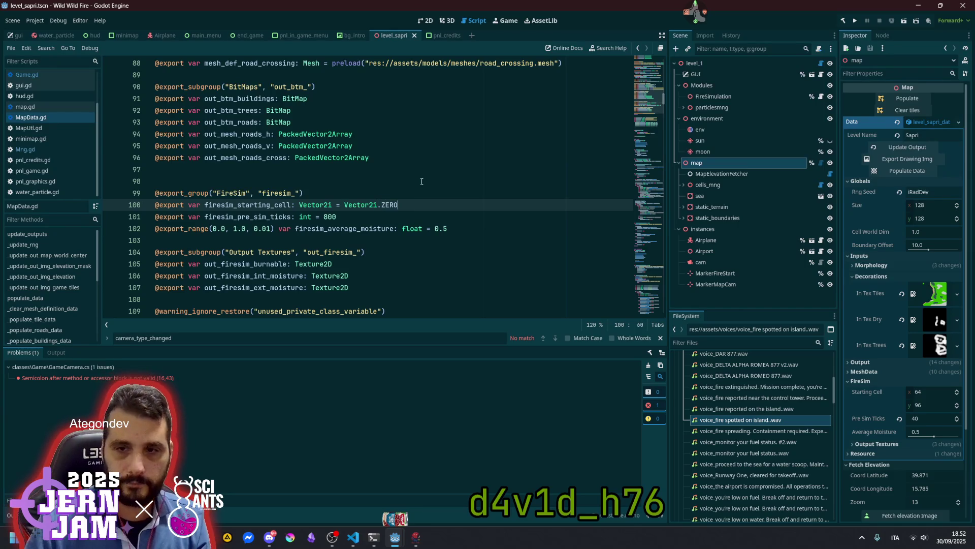
{"action": "left_click", "coordinate": [410, 178]}
{"action": "key", "text": "ctrl+s"}
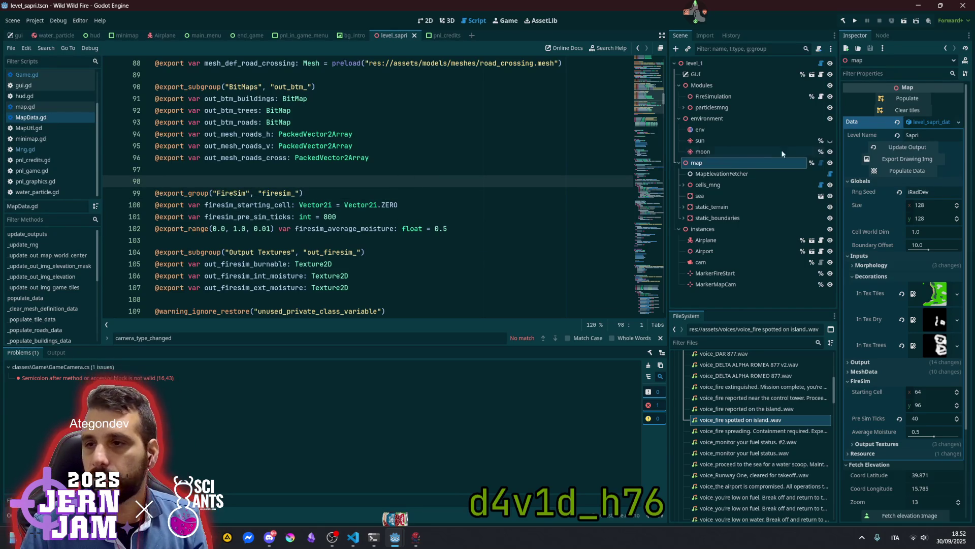
Revert the map node's Starting Cell to its new default 0, 0 and save the scene.
{"action": "left_click", "coordinate": [763, 163]}
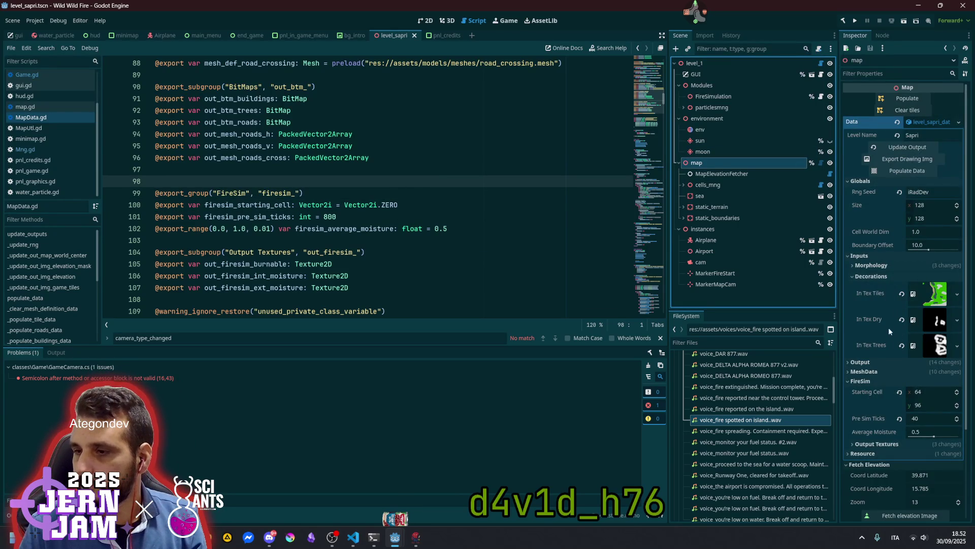
{"action": "left_click", "coordinate": [900, 392]}
{"action": "left_click", "coordinate": [426, 216]}
{"action": "key", "text": "ctrl+s"}
{"action": "left_click", "coordinate": [417, 175]}
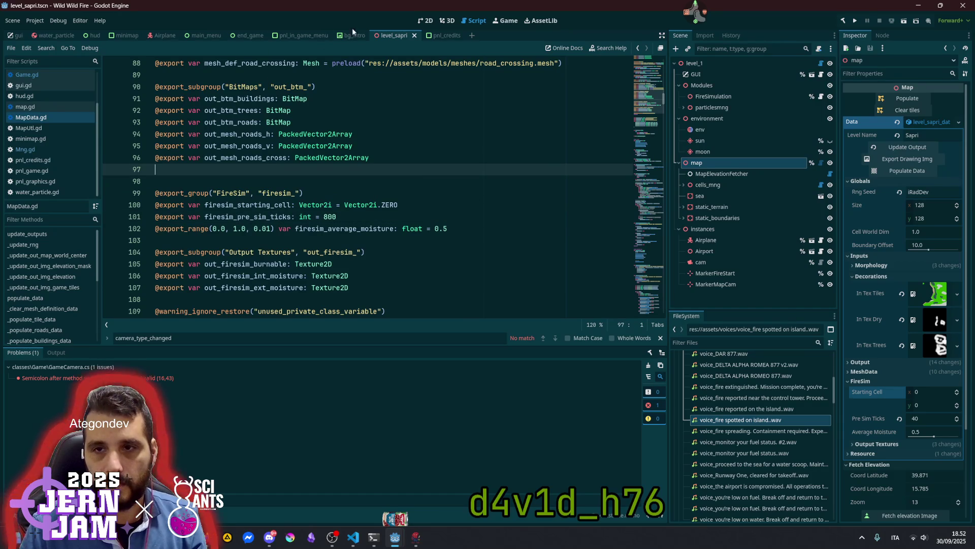
{"action": "left_click", "coordinate": [444, 21]}
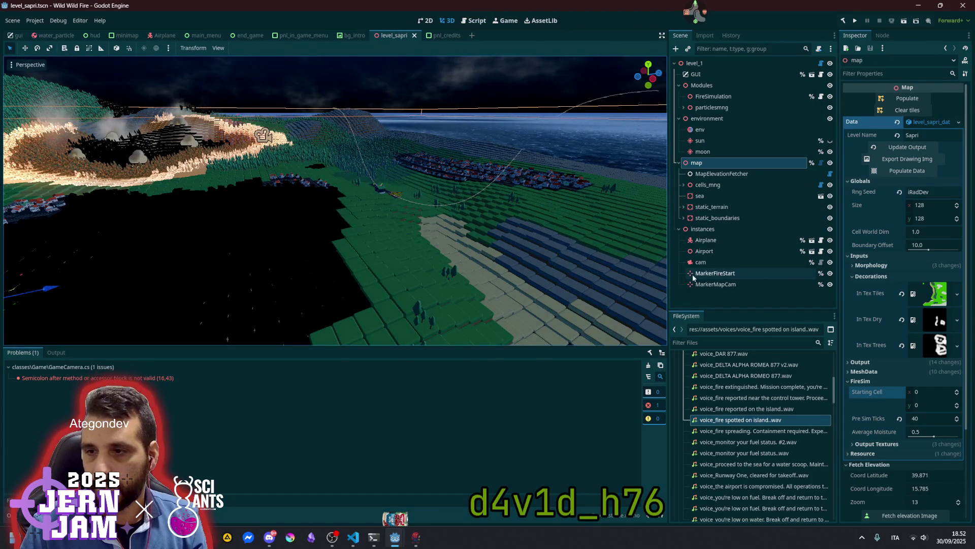
Focus MarkerFireStart and drag it beside the burning crater, to 38.723, 6.394, -19.49.
{"action": "double_click", "coordinate": [709, 274]}
{"action": "key", "text": "Escape"}
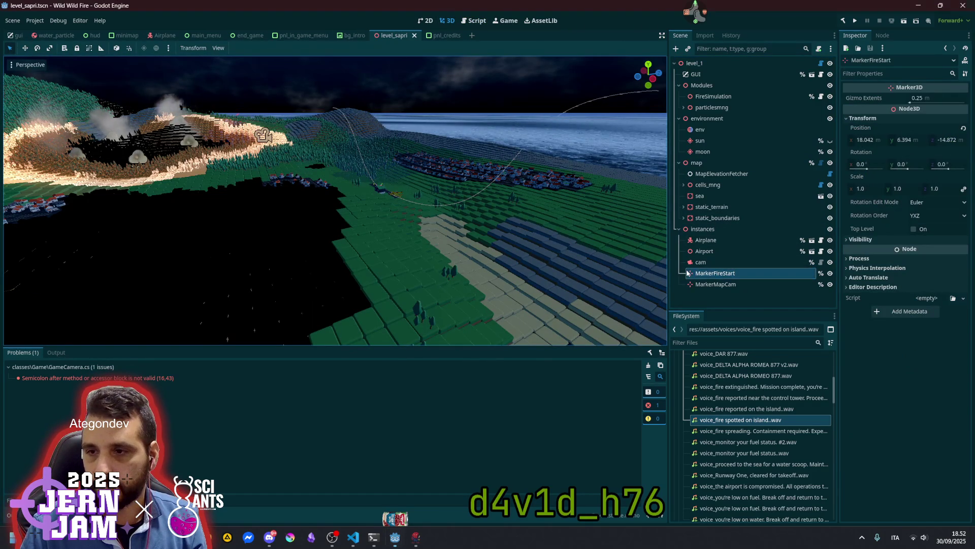
{"action": "key", "text": "f"}
{"action": "mouse_move", "coordinate": [473, 209]}
{"action": "left_mouse_down"}
{"action": "mouse_move", "coordinate": [446, 246]}
{"action": "mouse_move", "coordinate": [367, 213]}
{"action": "mouse_move", "coordinate": [348, 189]}
{"action": "mouse_move", "coordinate": [343, 122]}
{"action": "left_mouse_up"}
{"action": "scroll", "coordinate": [367, 212], "scroll_direction": "down", "scroll_amount": 3}
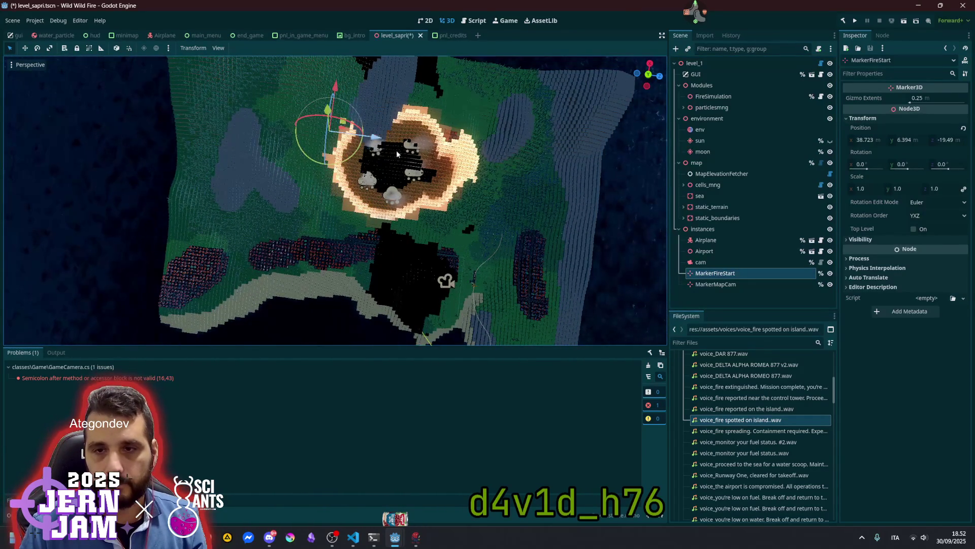
Save the level scene and open the level_1 root node's Game.gd script.
{"action": "left_click", "coordinate": [420, 176]}
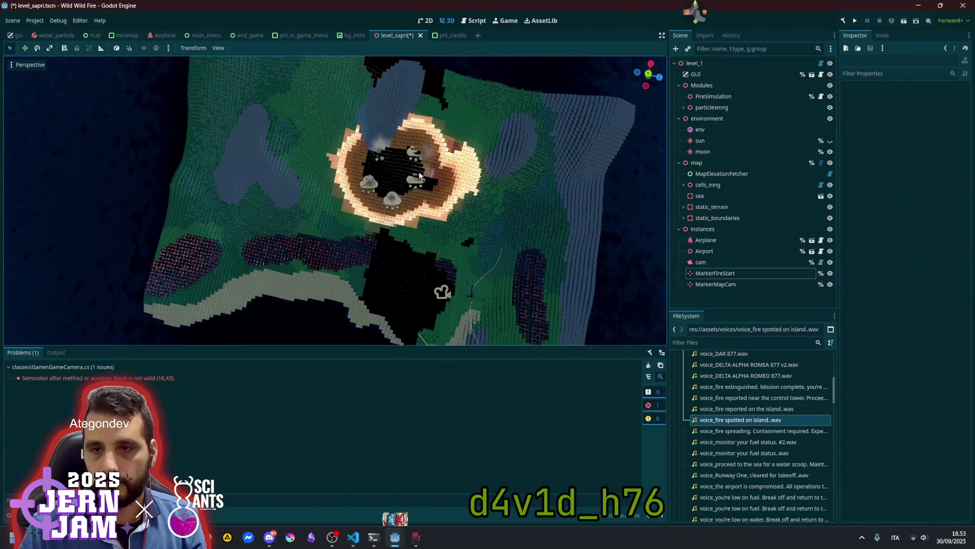
{"action": "key", "text": "ctrl+s"}
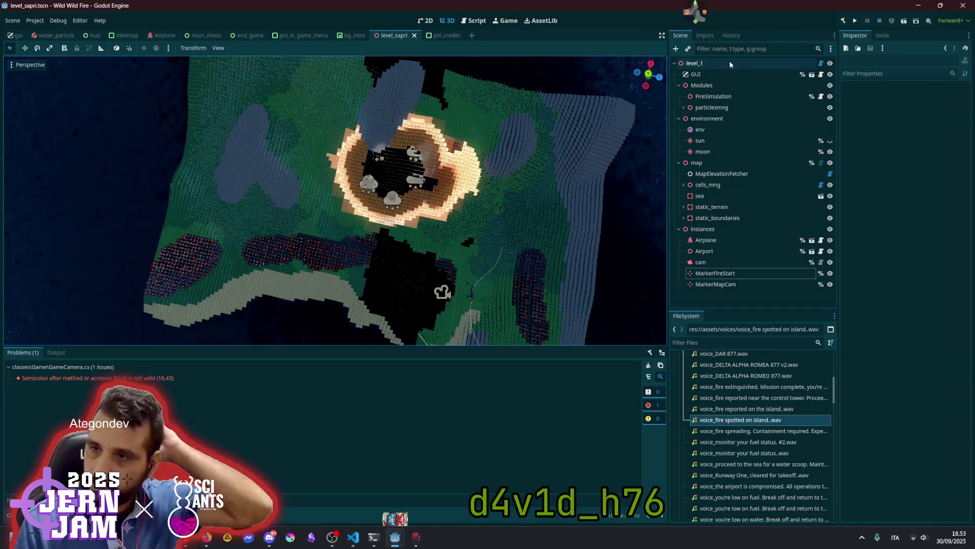
{"action": "left_click", "coordinate": [766, 64]}
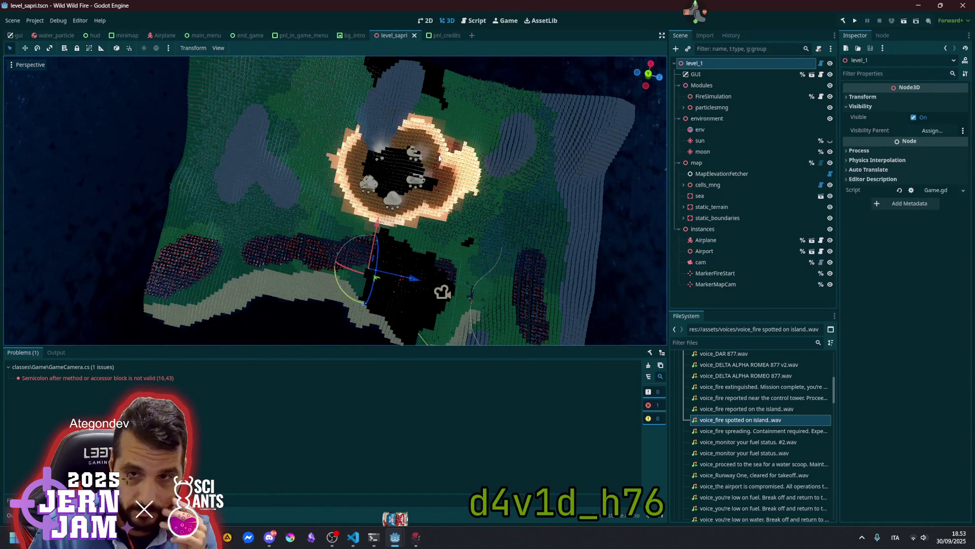
{"action": "left_click", "coordinate": [821, 63]}
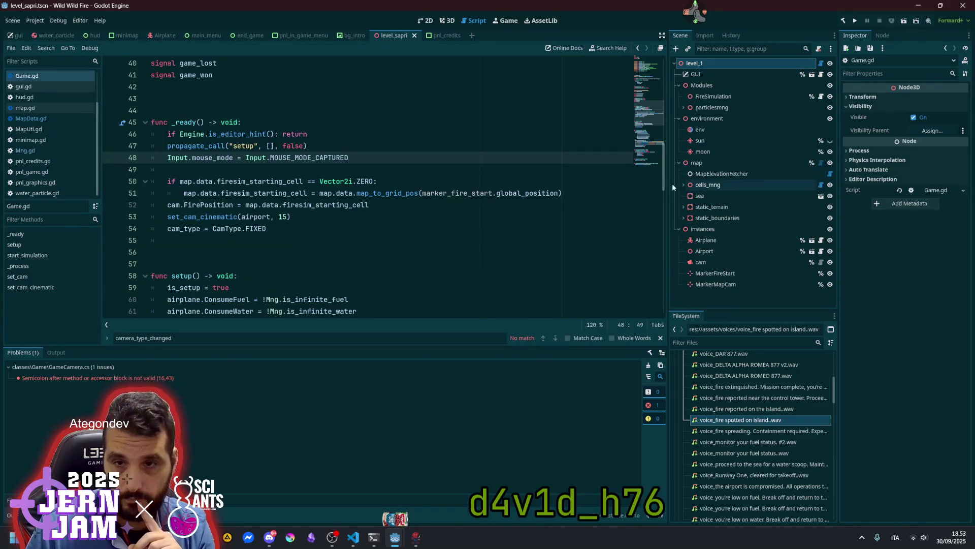
Add a new line after the grid conversion starting with marker_fire_start.global_position.y.
{"action": "left_click", "coordinate": [377, 181]}
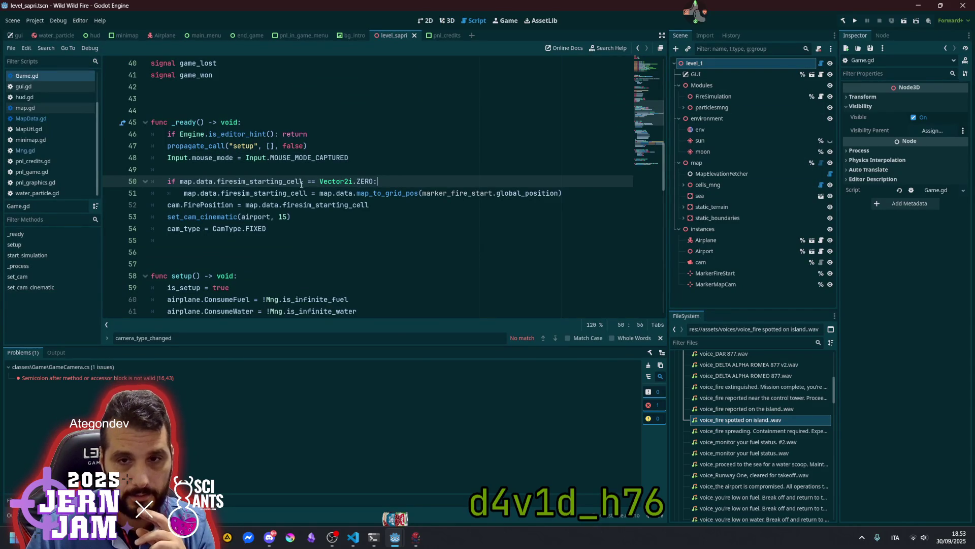
{"action": "left_click", "coordinate": [201, 193]}
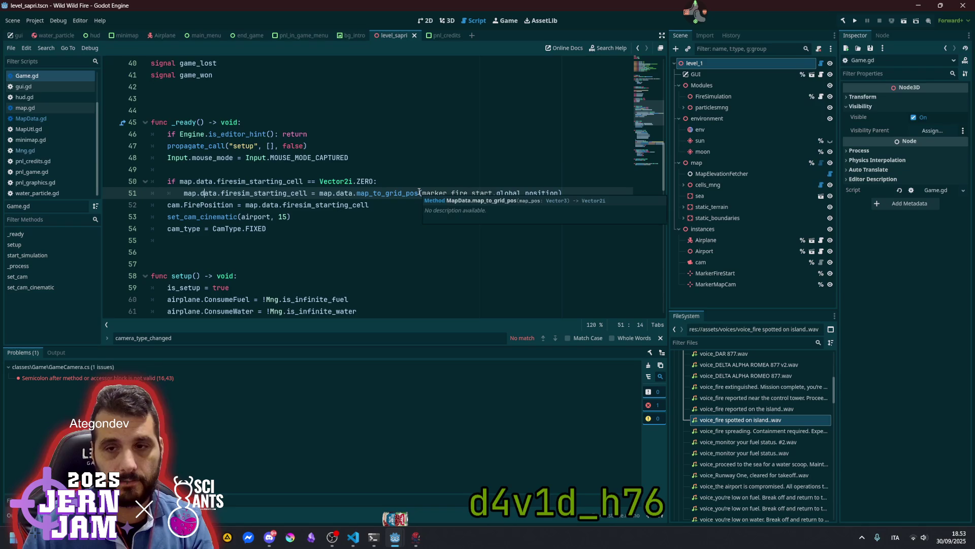
{"action": "key", "text": "Return"}
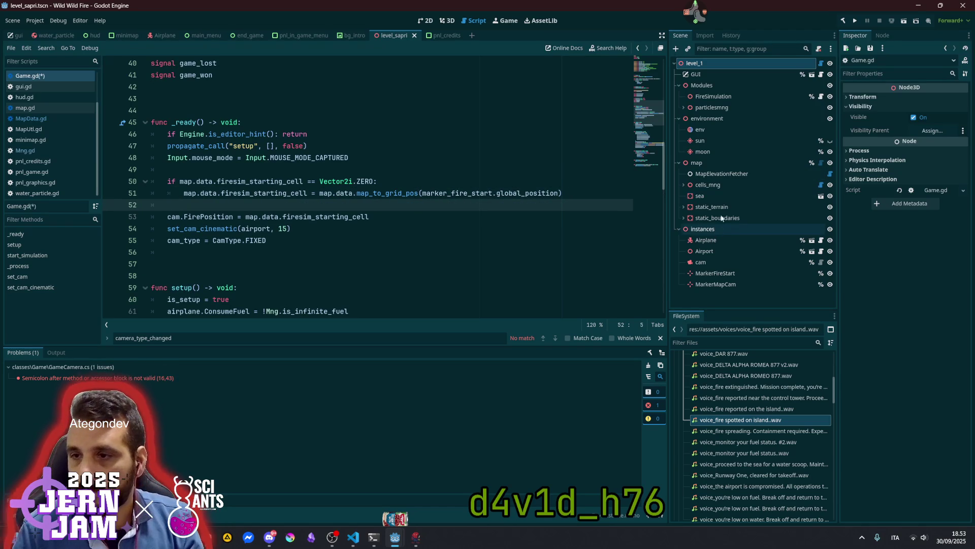
{"action": "left_click", "coordinate": [734, 274]}
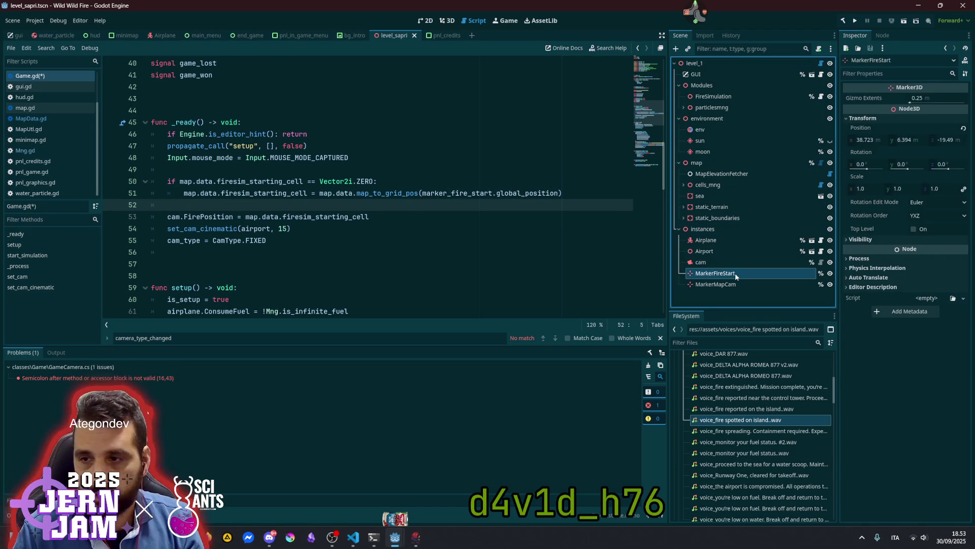
{"action": "left_click", "coordinate": [210, 206]}
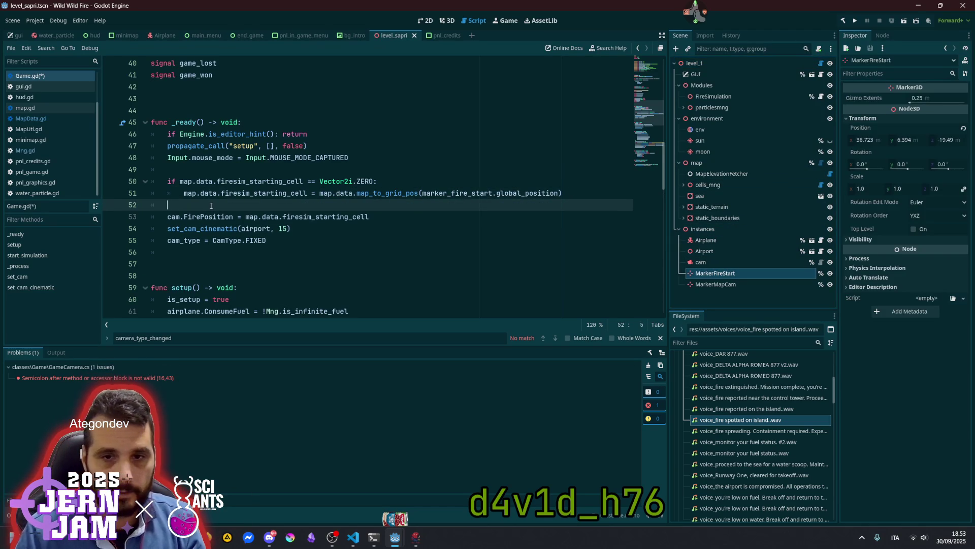
{"action": "double_click", "coordinate": [461, 193]}
{"action": "key", "text": "ctrl+c"}
{"action": "left_click", "coordinate": [220, 203]}
{"action": "key", "text": "ctrl+v"}
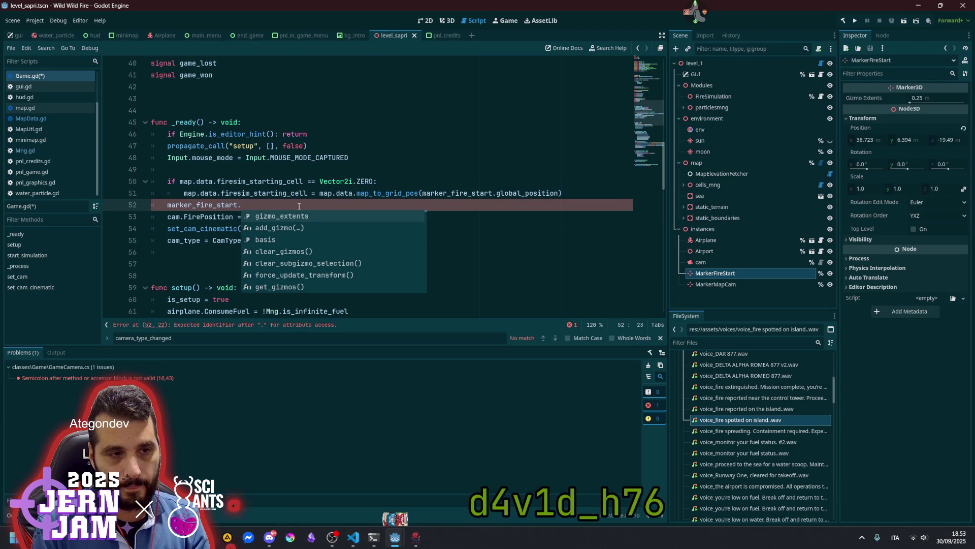
{"action": "type", "text": "glo"}
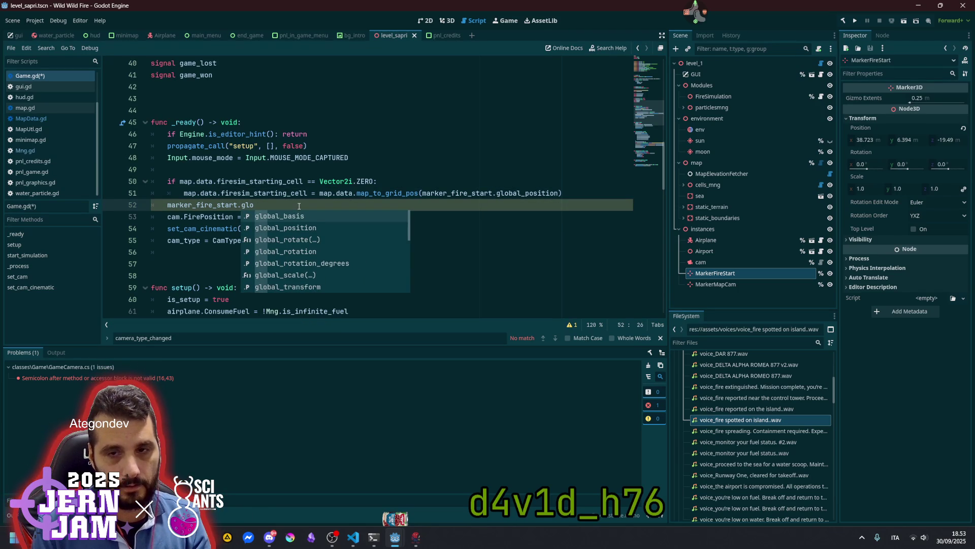
{"action": "key", "text": "Down"}
{"action": "key", "text": "Return"}
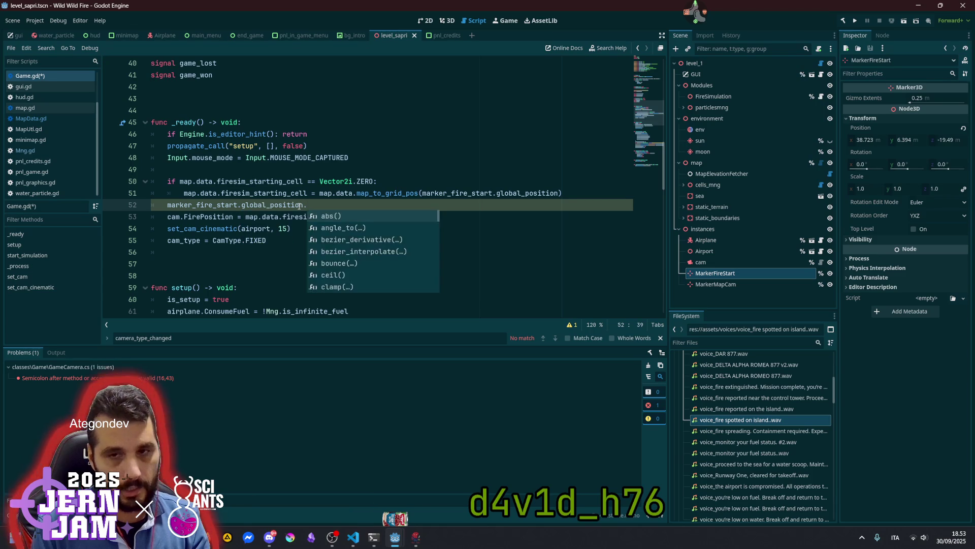
{"action": "type", "text": "y ="}
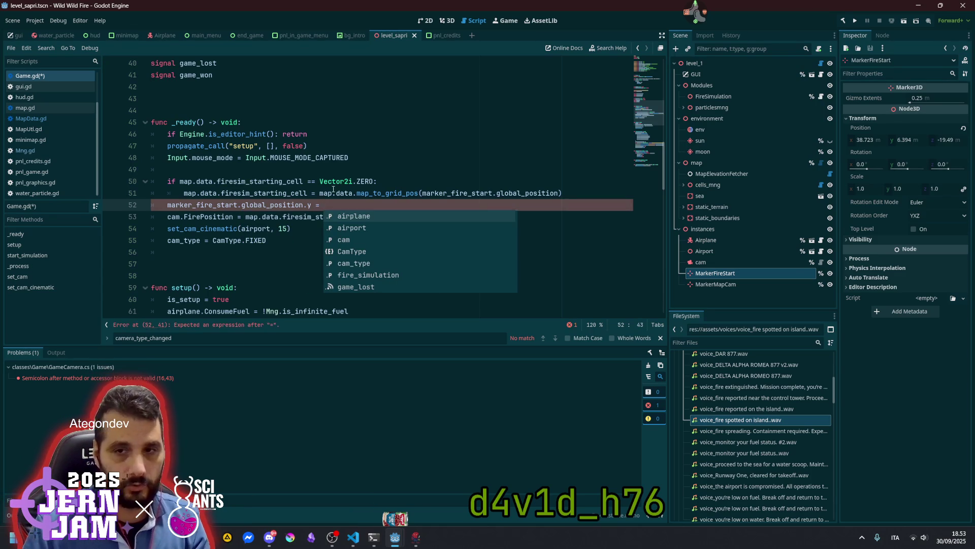
Complete it with map.data.get_elevation_at_grid_pos(map.data.firesim_starting_cell).
{"action": "left_click", "coordinate": [321, 194]}
{"action": "key", "text": "ctrl+shift+Right"}
{"action": "key", "text": "ctrl+shift+Right"}
{"action": "key", "text": "ctrl+shift+Right"}
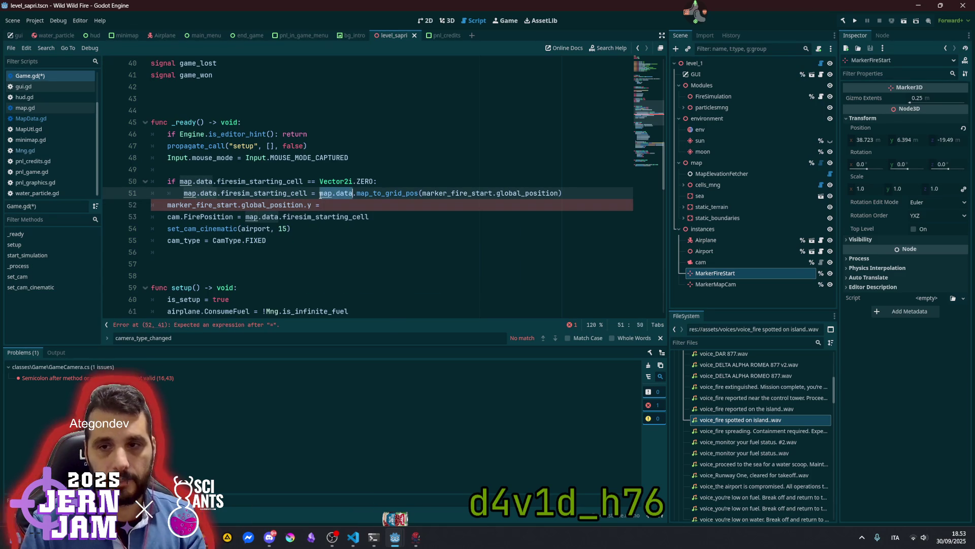
{"action": "key", "text": "ctrl+c"}
{"action": "key", "text": "Down"}
{"action": "key", "text": "ctrl+v"}
{"action": "key", "text": "ctrl+shift+Left"}
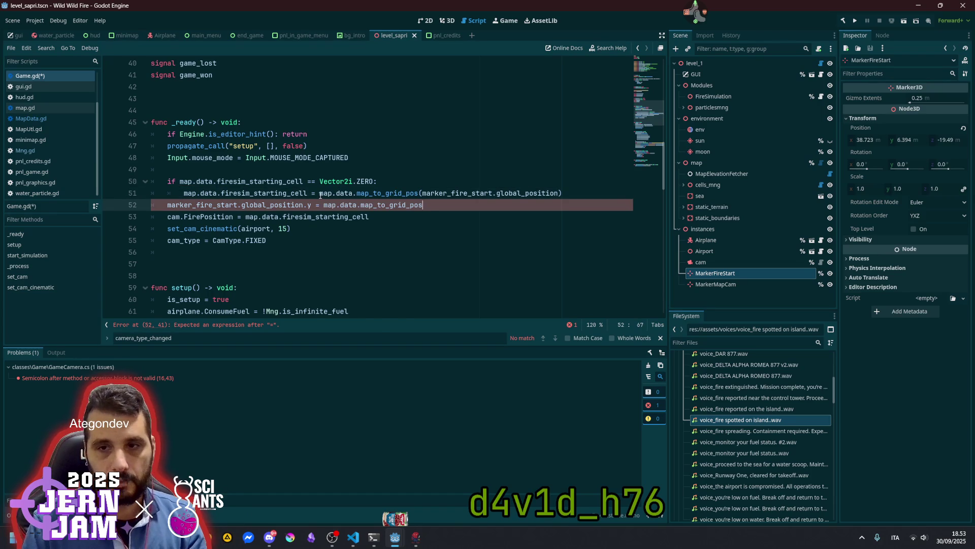
{"action": "type", "text": "ele"}
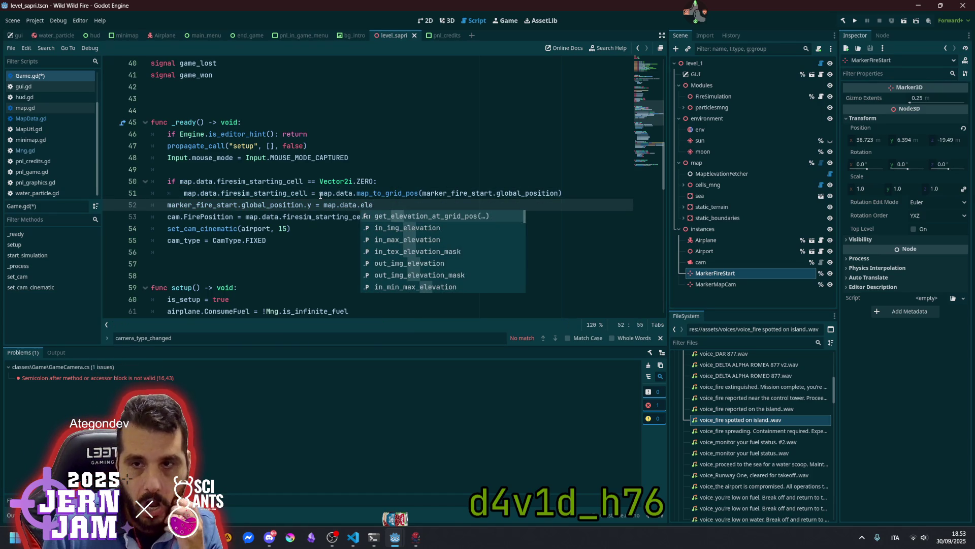
{"action": "key", "text": "Return"}
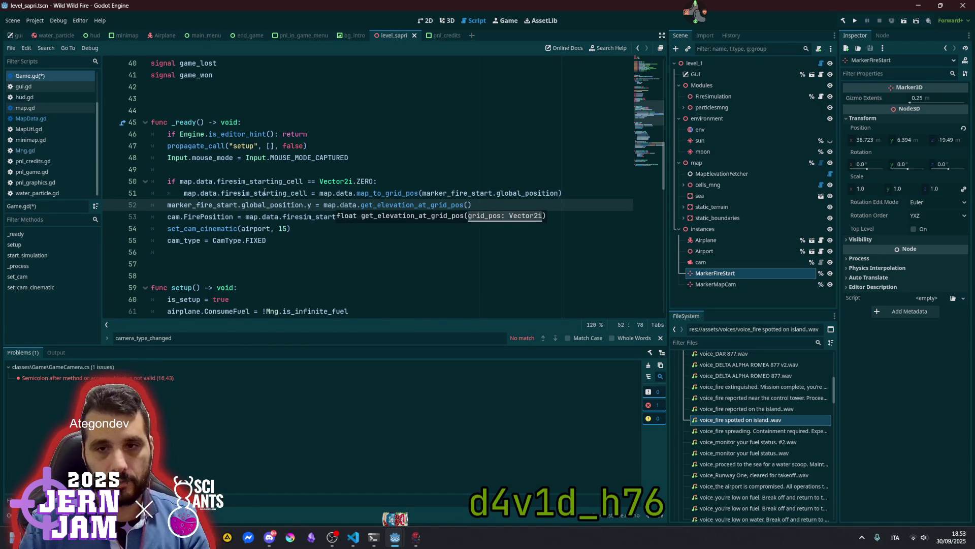
{"action": "left_click", "coordinate": [308, 193]}
{"action": "key", "text": "ctrl+shift+Left"}
{"action": "key", "text": "ctrl+shift+Left"}
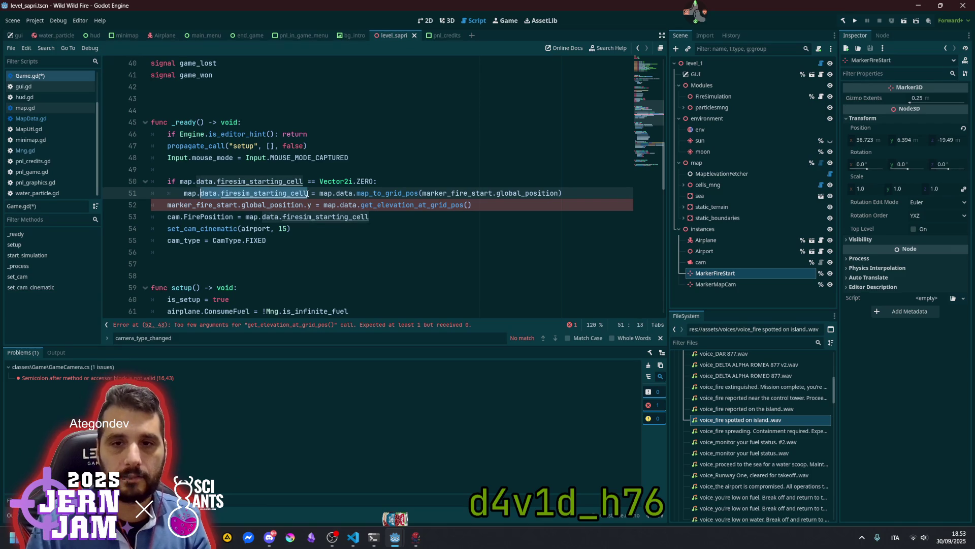
{"action": "key", "text": "ctrl+shift+Left"}
{"action": "key", "text": "ctrl+c"}
{"action": "key", "text": "Down"}
{"action": "key", "text": "End"}
{"action": "key", "text": "Left"}
{"action": "key", "text": "ctrl+v"}
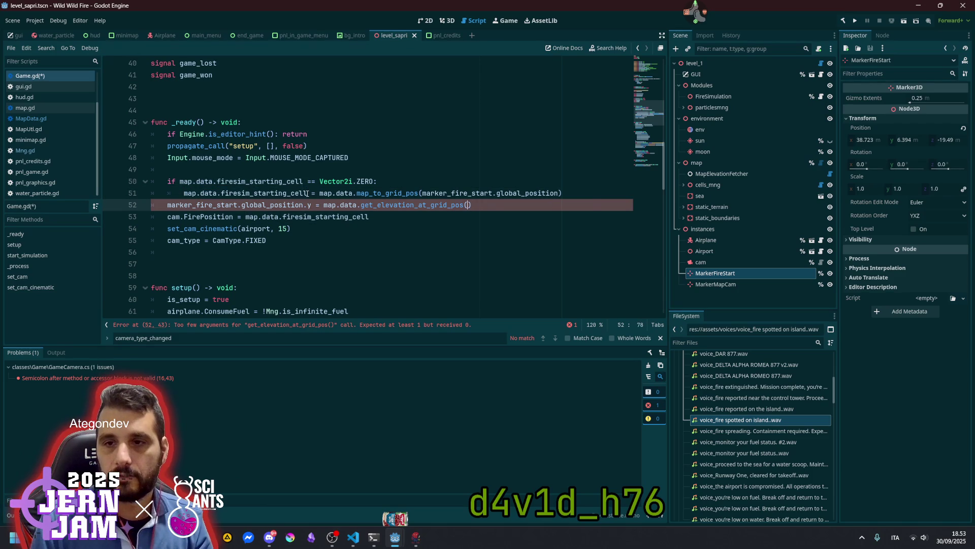
{"action": "key", "text": "End"}
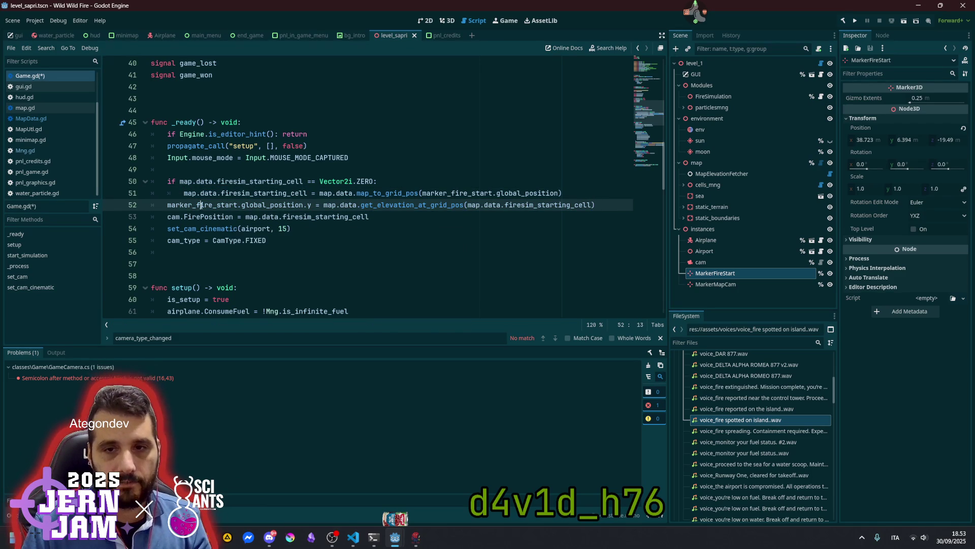
Replace airport with marker_fire_start in the set_cam_cinematic call and add a blank line before it.
{"action": "key", "text": "Home"}
{"action": "key", "text": "ctrl+shift+Right"}
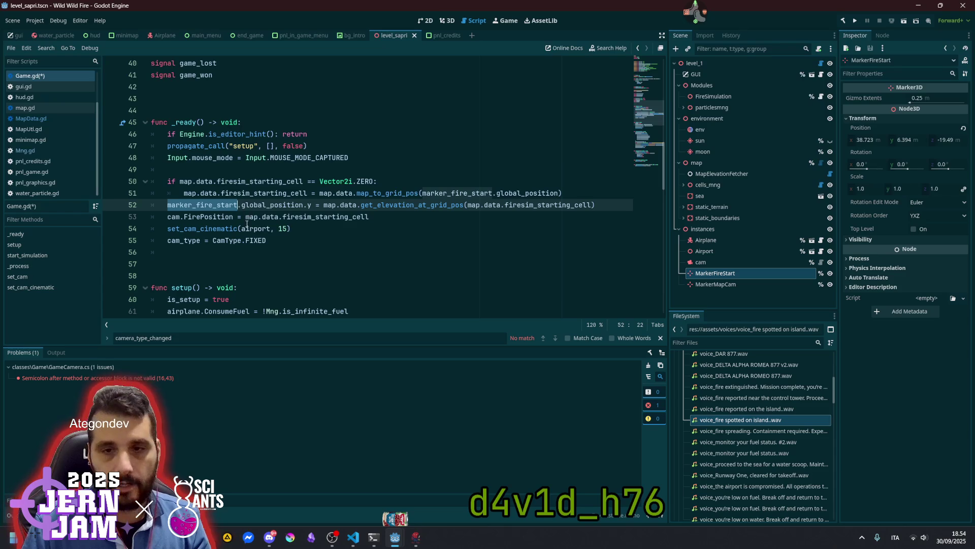
{"action": "double_click", "coordinate": [255, 229]}
{"action": "key", "text": "ctrl+v"}
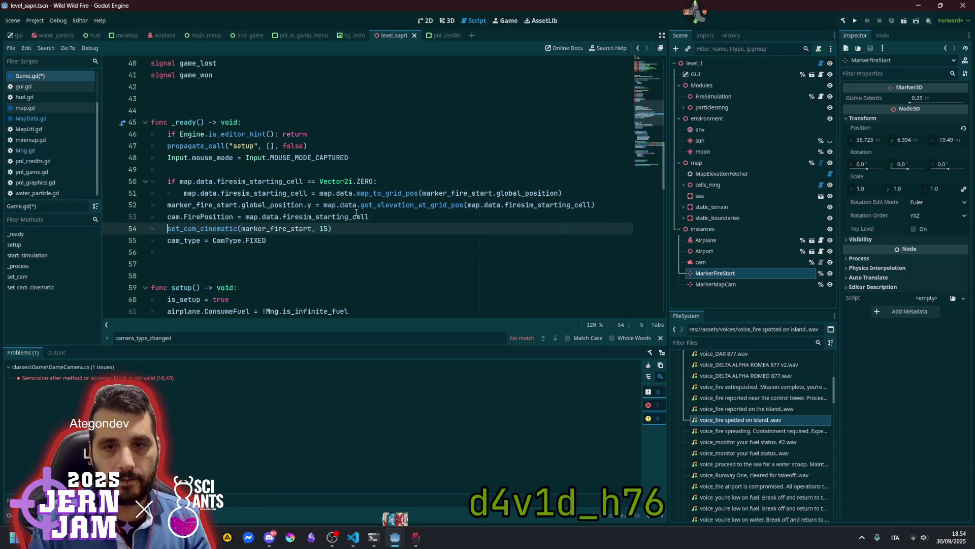
{"action": "key", "text": "Up"}
{"action": "key", "text": "Up"}
{"action": "key", "text": "Home"}
{"action": "key", "text": "Down"}
{"action": "key", "text": "Return"}
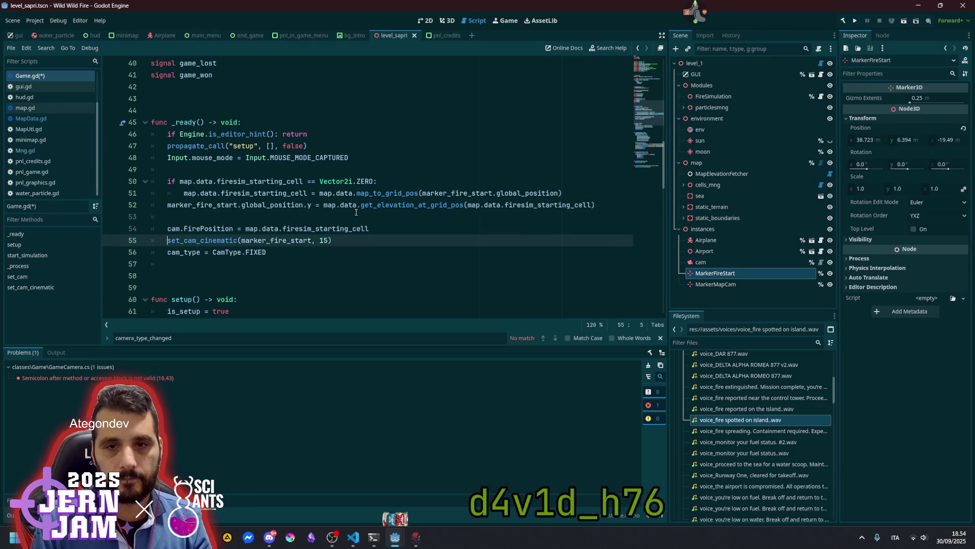
{"action": "key", "text": "Up"}
{"action": "key", "text": "Up"}
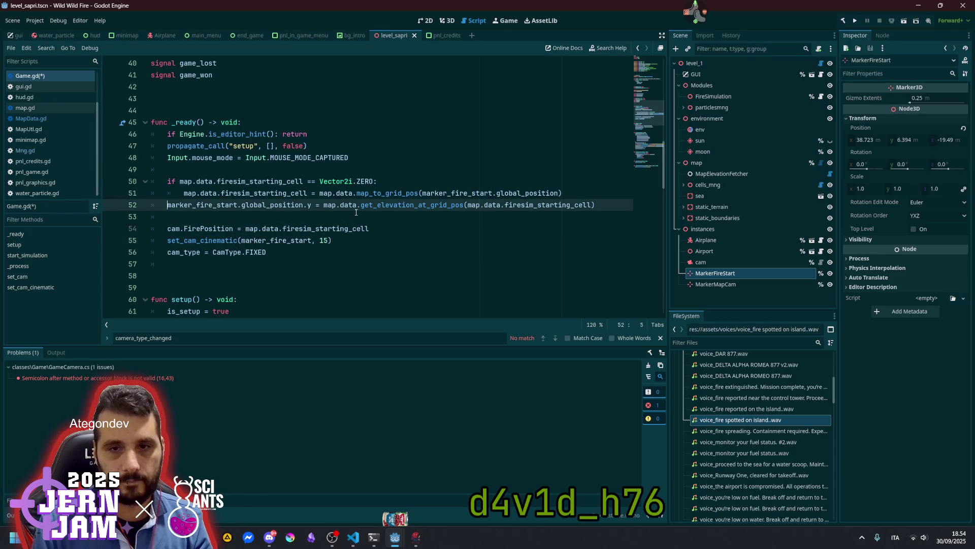
Save Game.gd and launch the debug build with F5.
{"action": "key", "text": "Down"}
{"action": "key", "text": "alt+Down"}
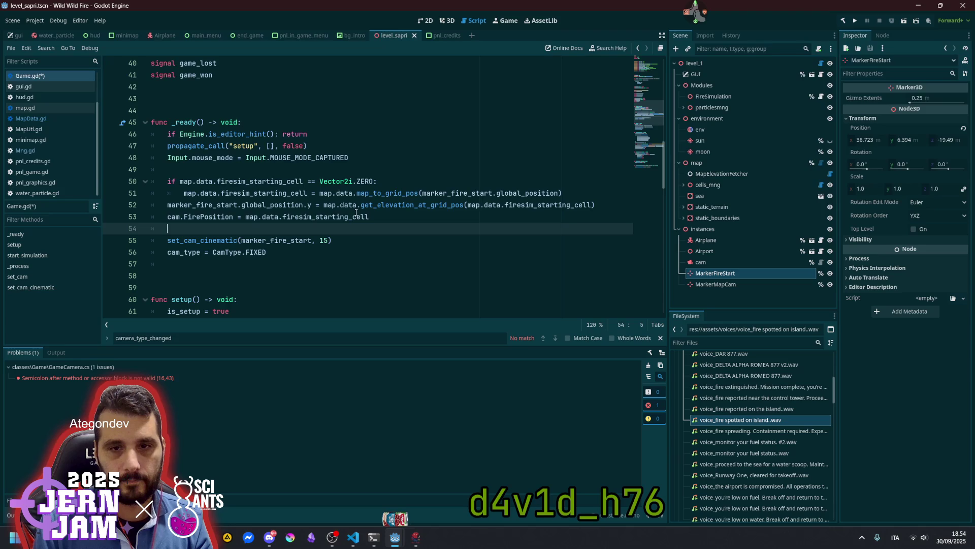
{"action": "key", "text": "alt+Up"}
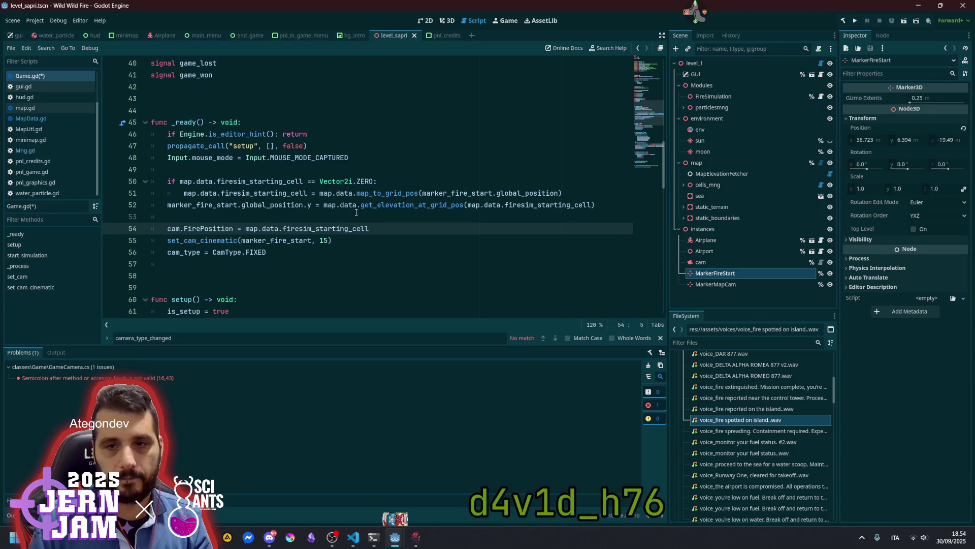
{"action": "key", "text": "ctrl+s"}
{"action": "left_click", "coordinate": [310, 228]}
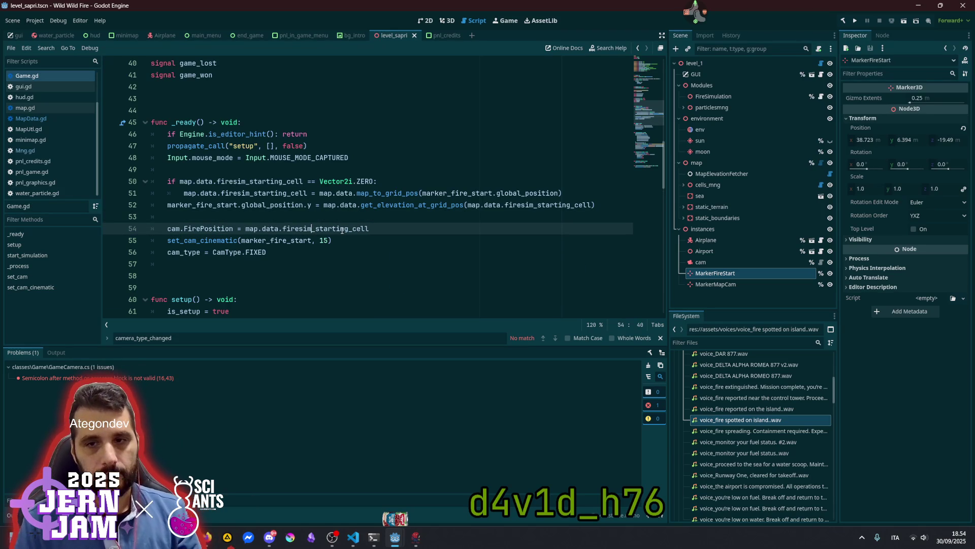
{"action": "key", "text": "F5"}
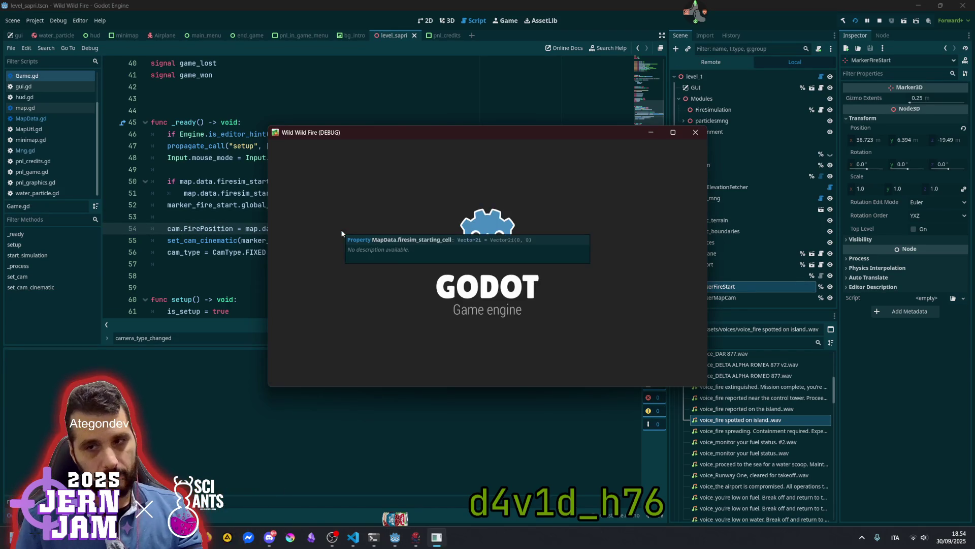
Skip the splash, maximize the game window, start a new game, fly briefly, then stop with F8.
{"action": "key", "text": "Escape"}
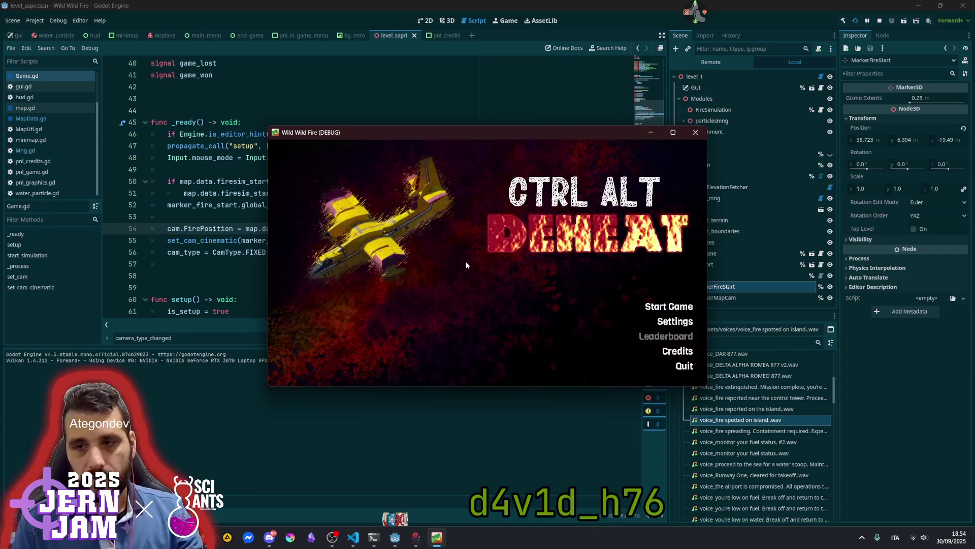
{"action": "key", "text": "super+Up"}
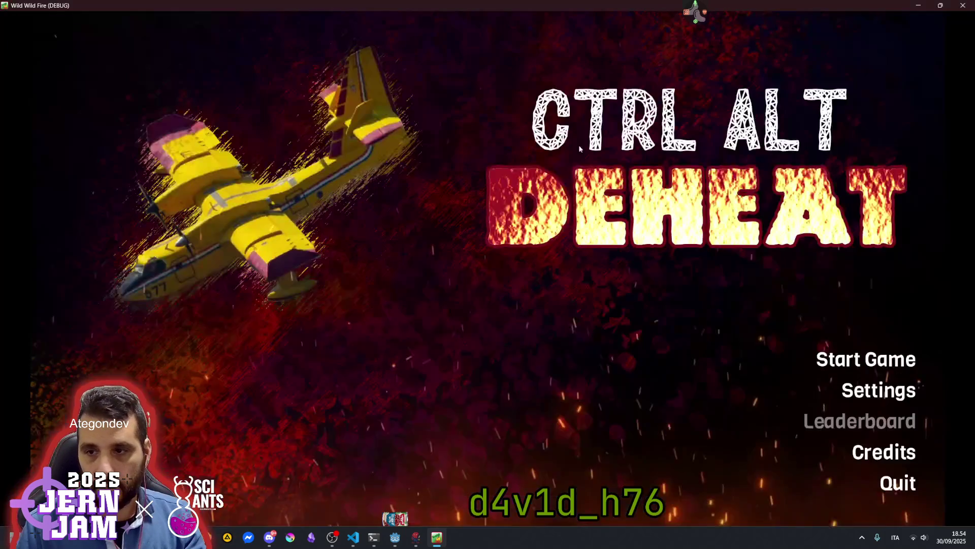
{"action": "left_click", "coordinate": [866, 359]}
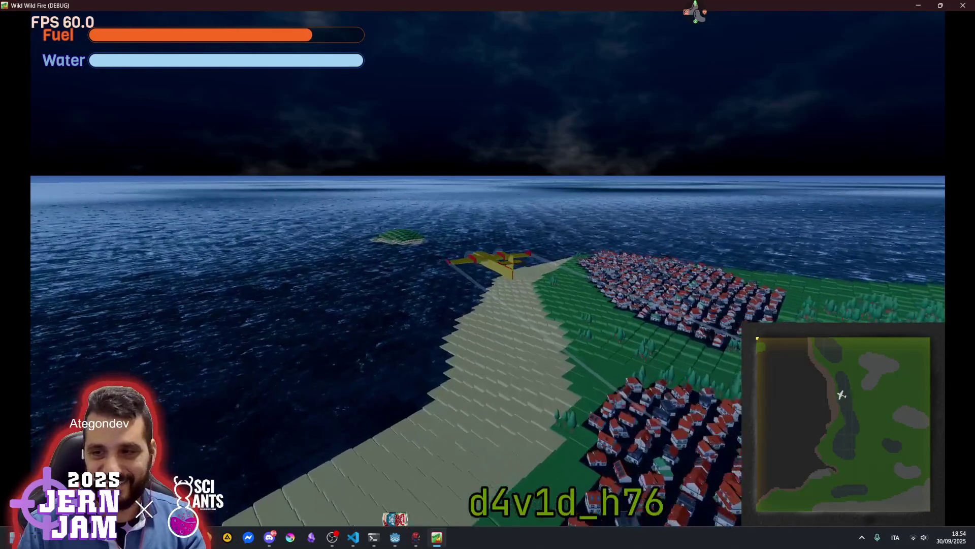
{"action": "key", "text": "F8"}
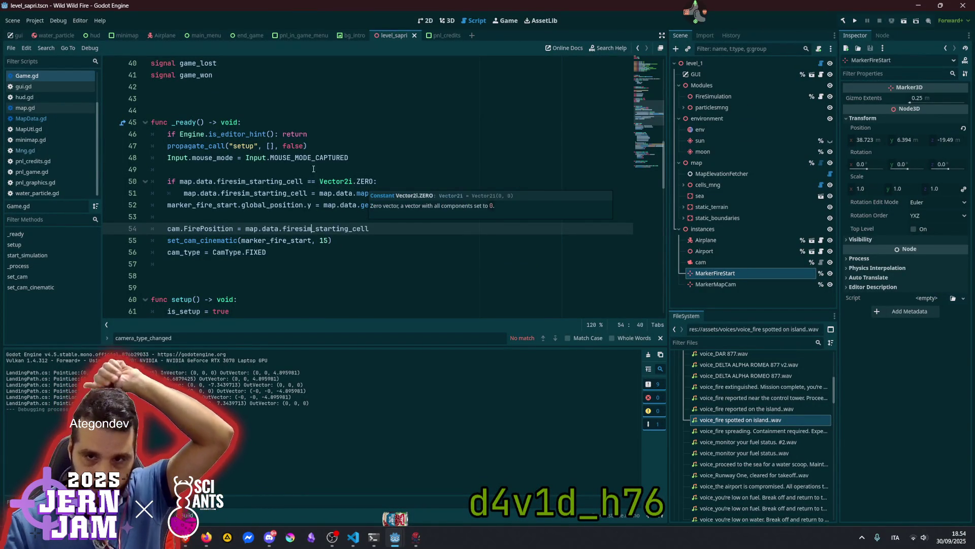
Move the start_simulation() line from setup() up to the end of _ready() after cam_type, then run with F5.
{"action": "double_click", "coordinate": [289, 194]}
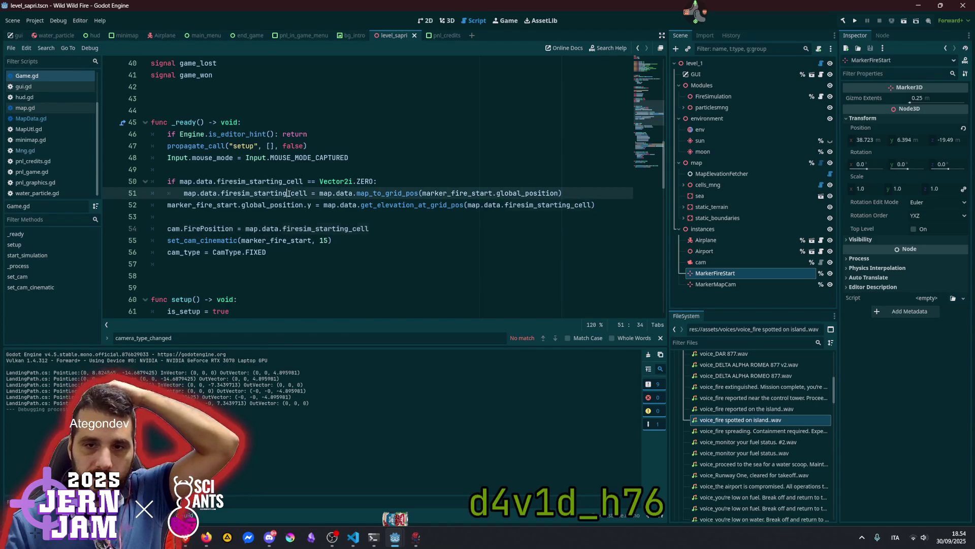
{"action": "scroll", "coordinate": [295, 249], "scroll_direction": "down", "scroll_amount": 6}
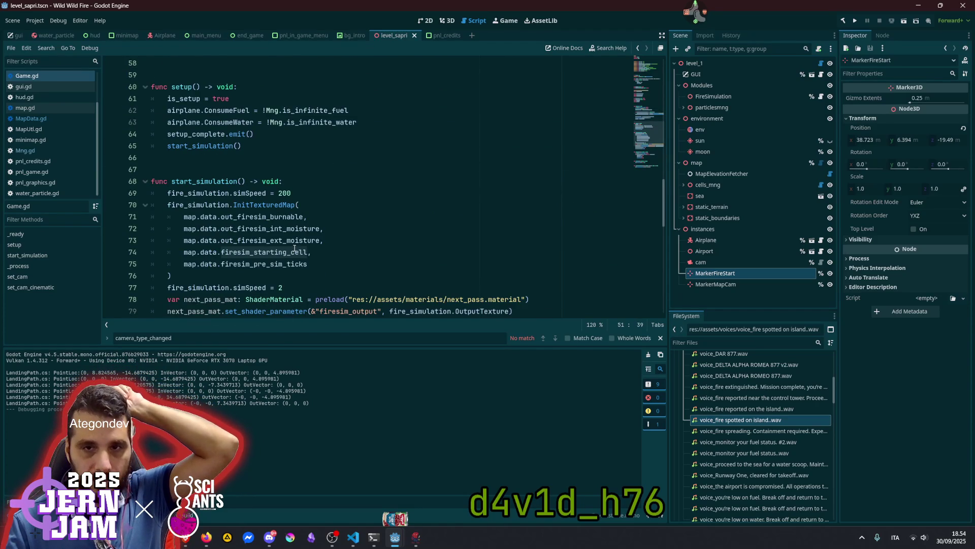
{"action": "scroll", "coordinate": [295, 248], "scroll_direction": "up", "scroll_amount": 5}
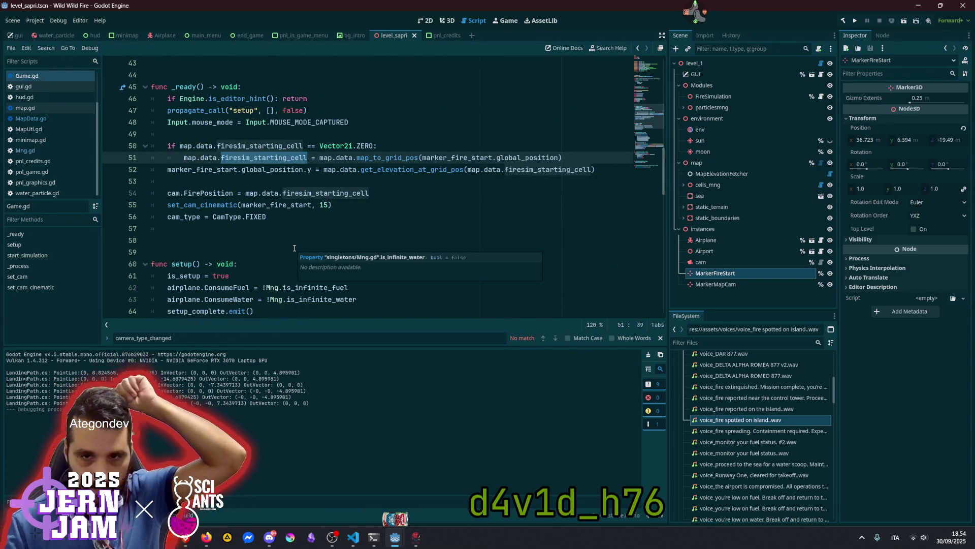
{"action": "left_click", "coordinate": [219, 110]}
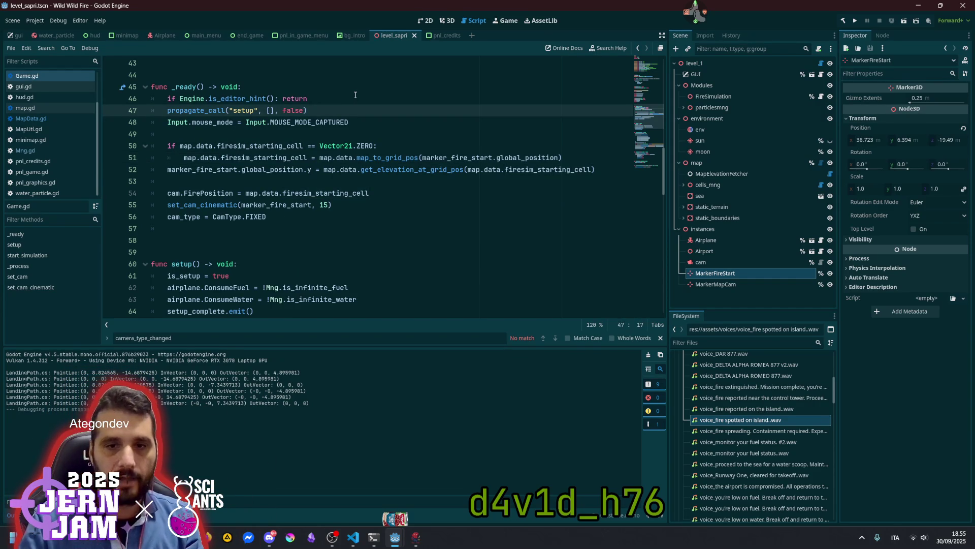
{"action": "scroll", "coordinate": [356, 95], "scroll_direction": "down", "scroll_amount": 2}
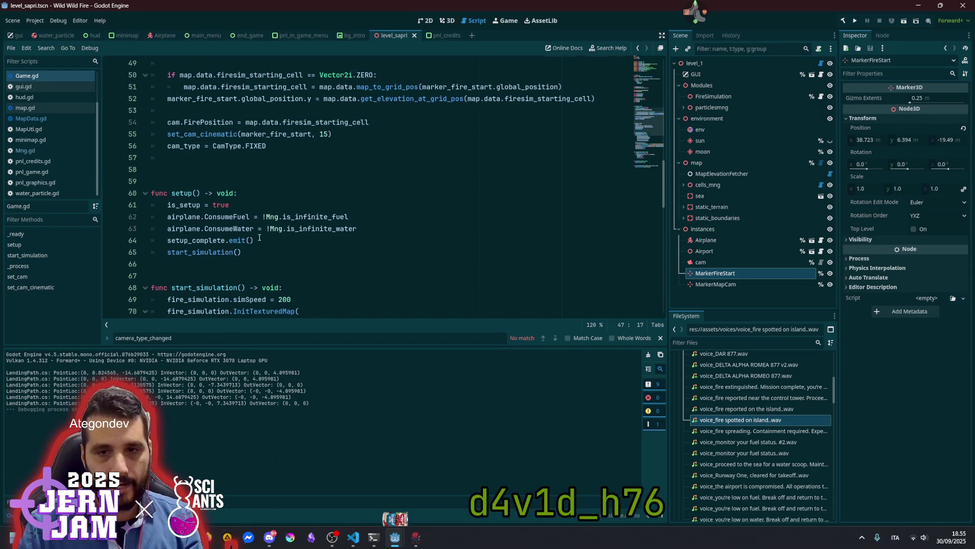
{"action": "scroll", "coordinate": [259, 237], "scroll_direction": "up", "scroll_amount": 1}
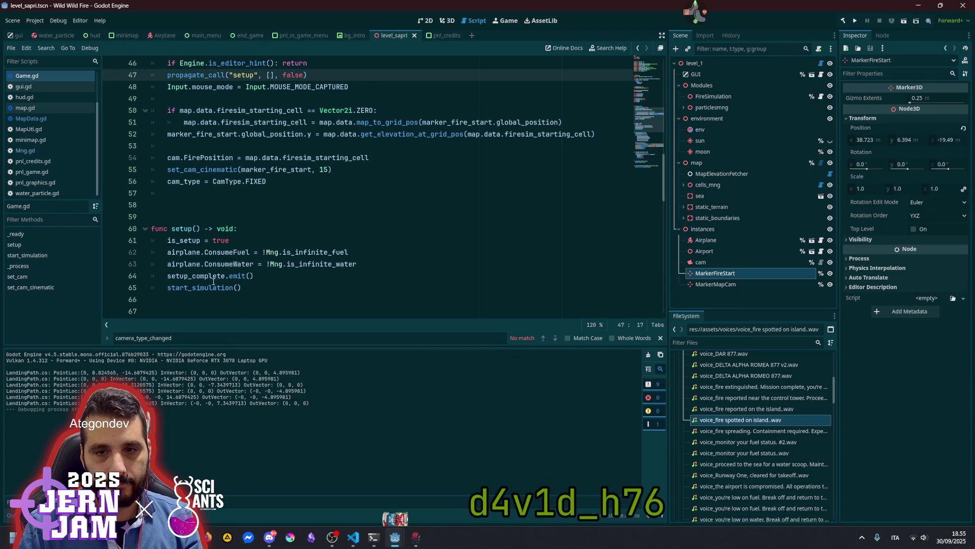
{"action": "left_click", "coordinate": [210, 287]}
{"action": "key", "text": "alt+Up"}
{"action": "key", "text": "alt+Up"}
{"action": "key", "text": "alt+Up"}
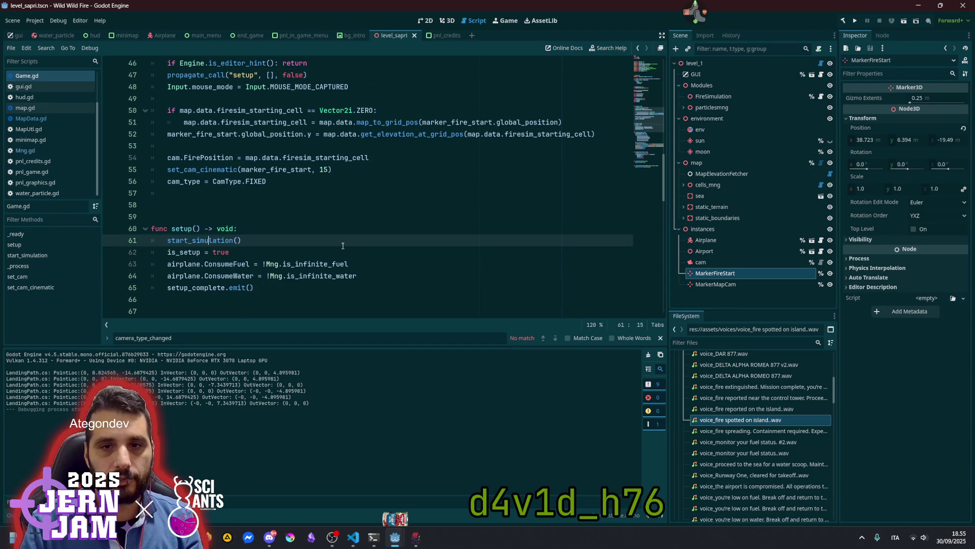
{"action": "left_click", "coordinate": [373, 182]}
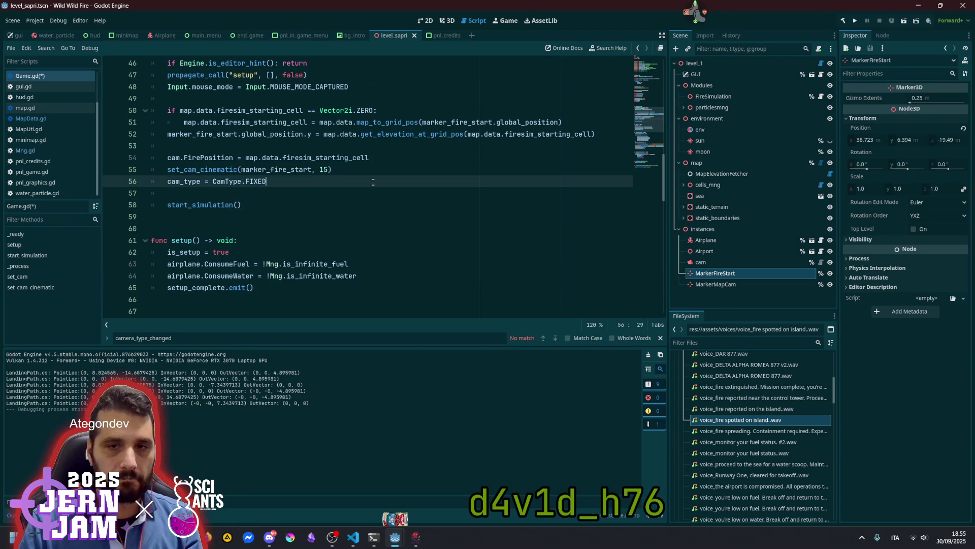
{"action": "key", "text": "F5"}
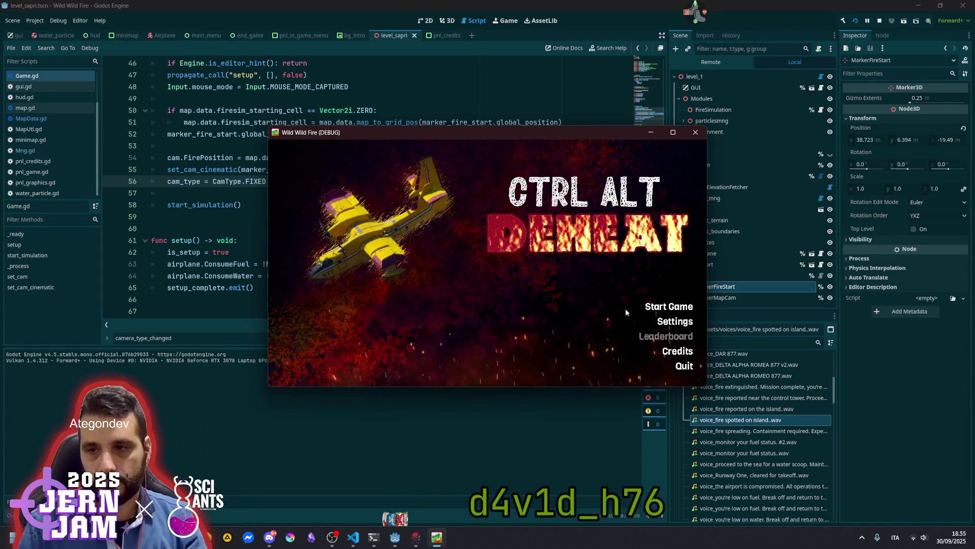
Start a new game, watch the flight over the town, then stop it with F8.
{"action": "left_click", "coordinate": [609, 305]}
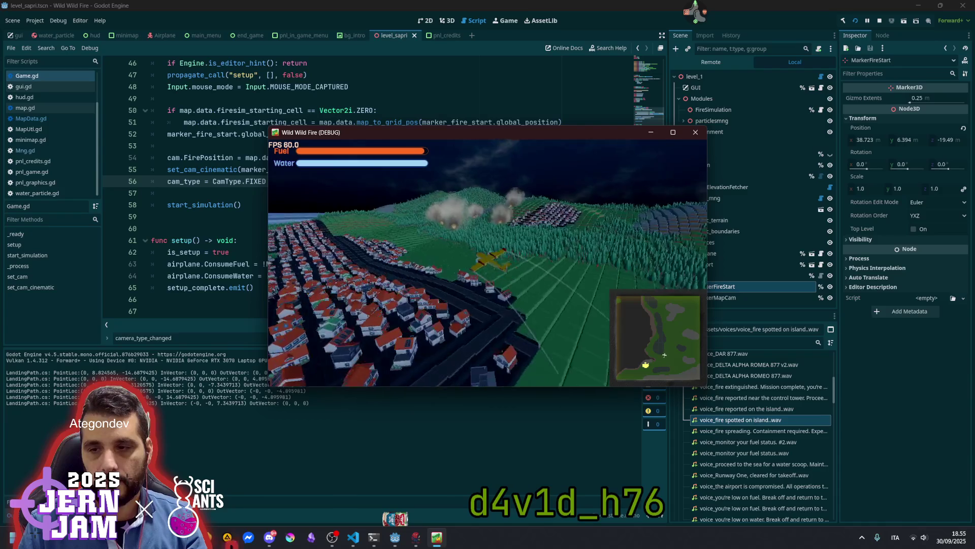
{"action": "key", "text": "F8"}
{"action": "left_click", "coordinate": [429, 158]}
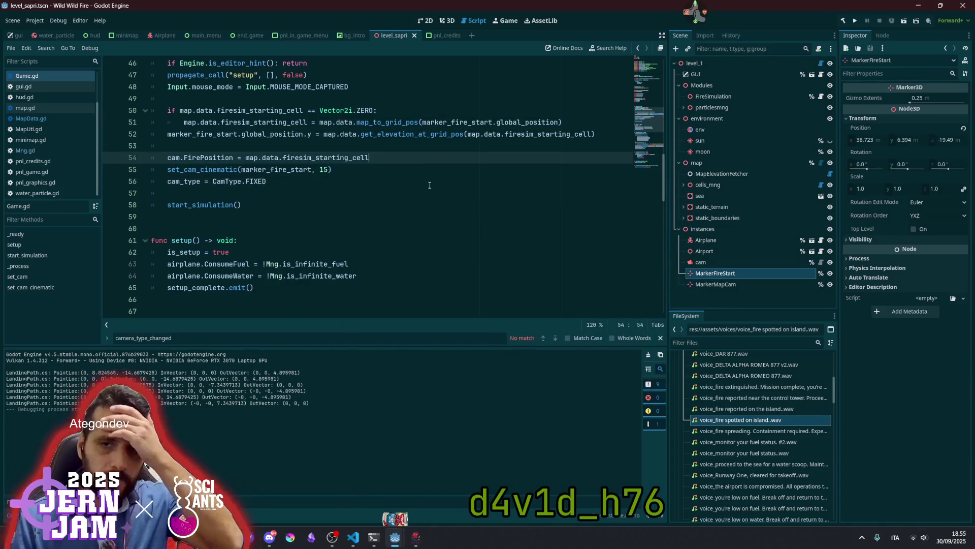
On line 74, wrap map.data.firesim_starting_cell in a Vector2i(...) constructor for InitTexturedMap.
{"action": "scroll", "coordinate": [429, 203], "scroll_direction": "up", "scroll_amount": 2}
{"action": "mouse_move", "coordinate": [430, 201]}
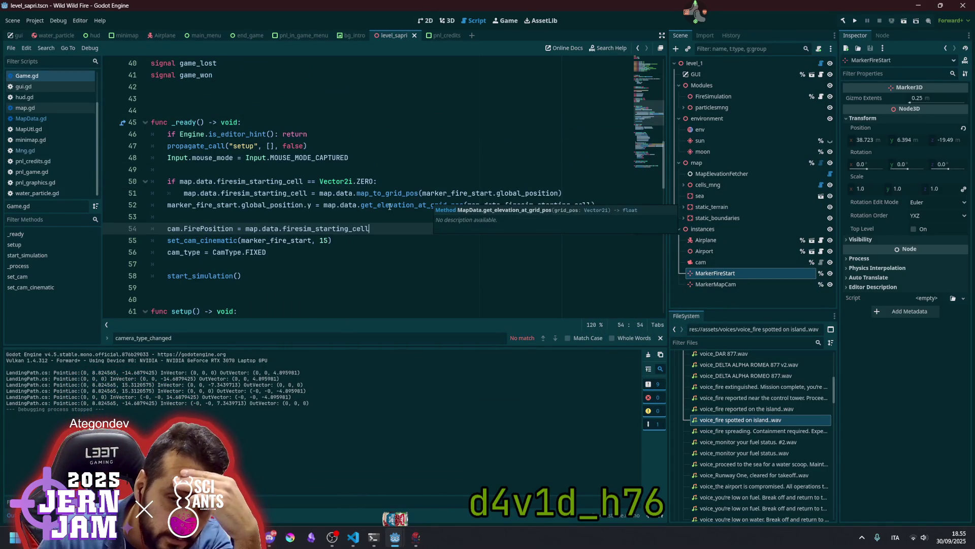
{"action": "mouse_move", "coordinate": [352, 201]}
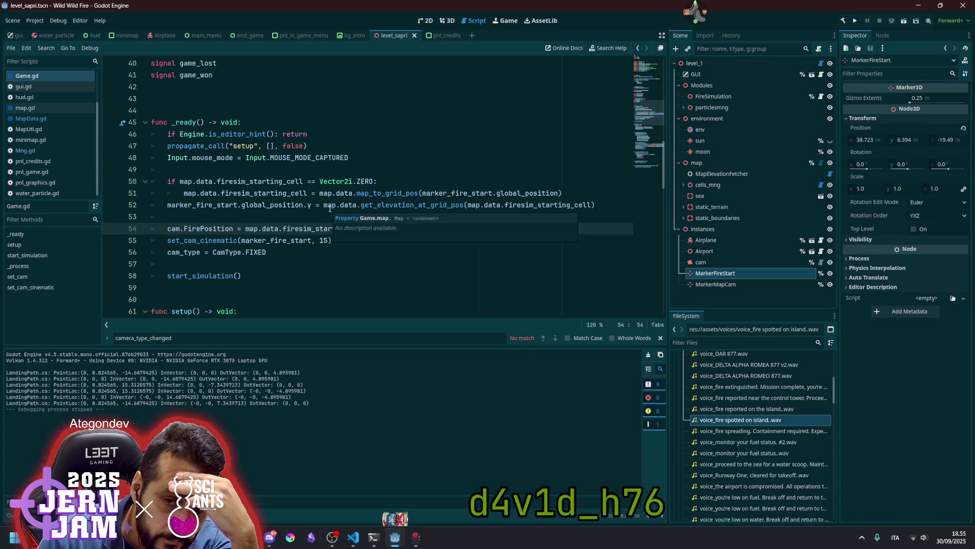
{"action": "scroll", "coordinate": [303, 255], "scroll_direction": "down", "scroll_amount": 4}
{"action": "scroll", "coordinate": [302, 255], "scroll_direction": "down", "scroll_amount": 2}
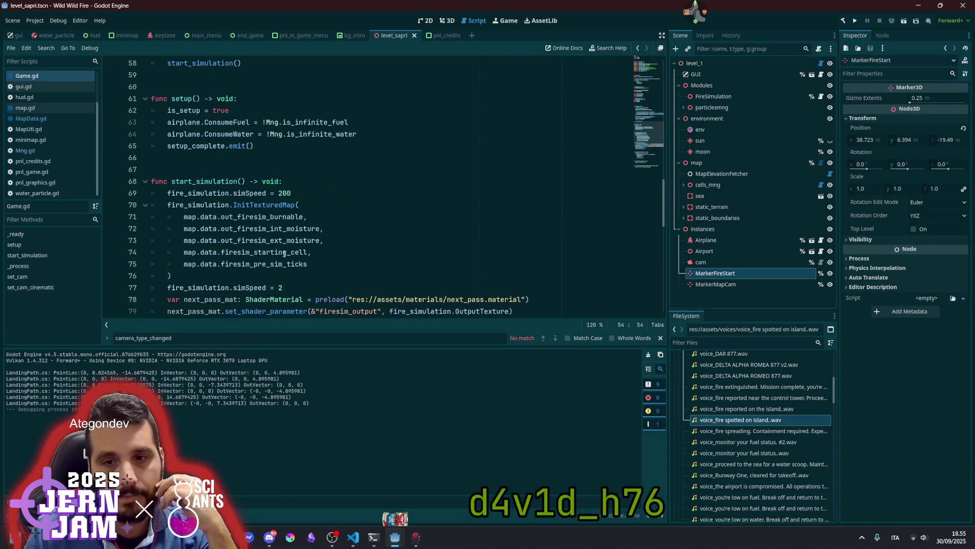
{"action": "double_click", "coordinate": [278, 252]}
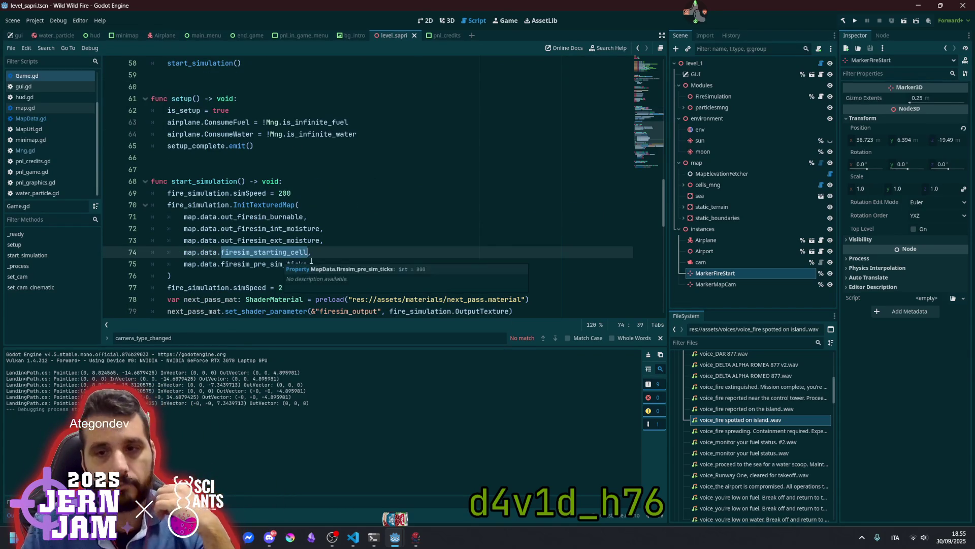
{"action": "key", "text": "Right"}
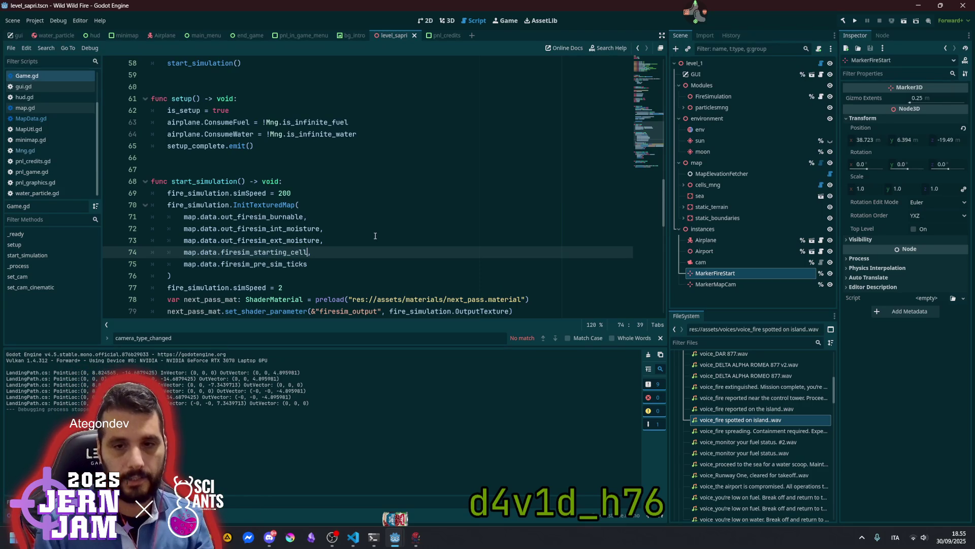
{"action": "key", "text": "ctrl+shift+Left"}
{"action": "key", "text": "ctrl+shift+Left"}
{"action": "key", "text": "ctrl+shift+Left"}
{"action": "key", "text": "ctrl+c"}
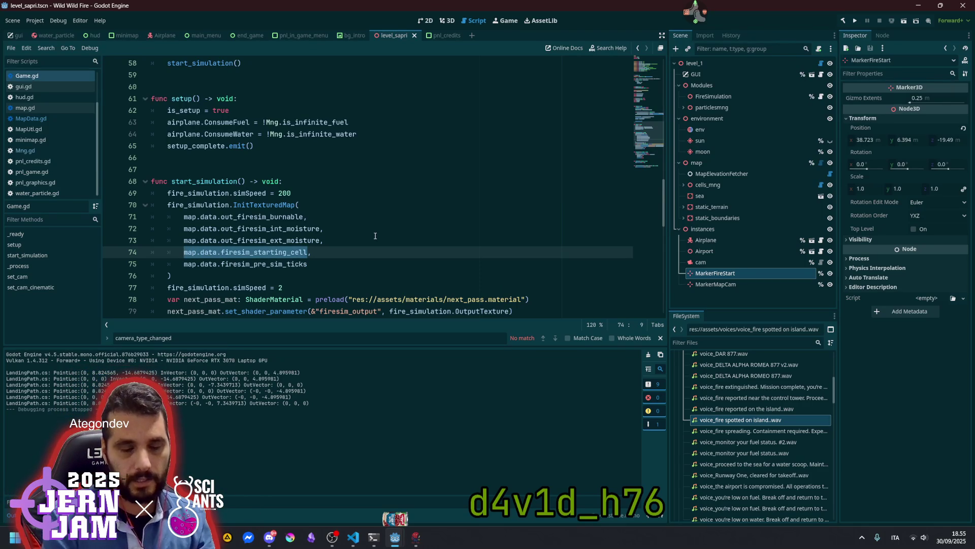
{"action": "type", "text": "("}
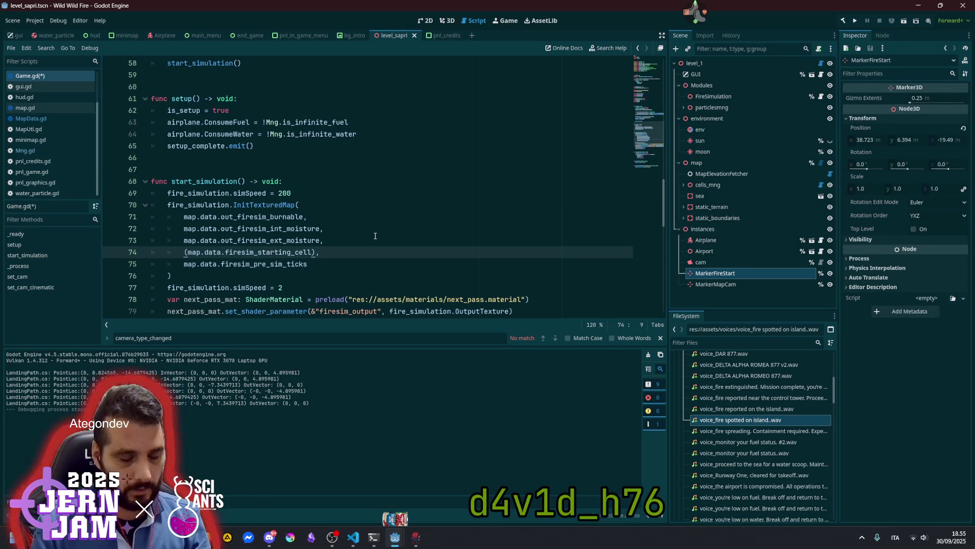
{"action": "type", "text": "Vec"}
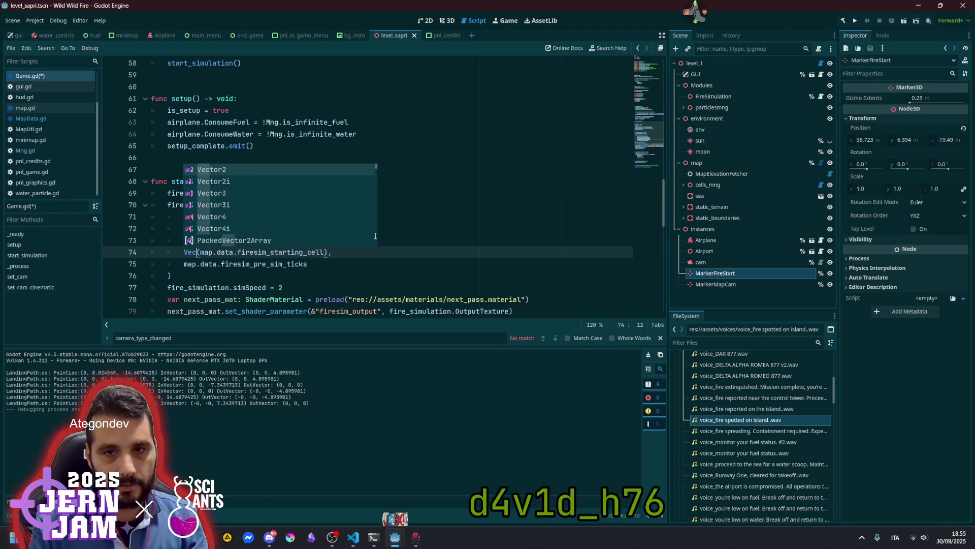
{"action": "key", "text": "Return"}
{"action": "type", "text": "i"}
Add a second copy of the starting cell as the second Vector2i argument, then save and launch with F5.
{"action": "key", "text": "End"}
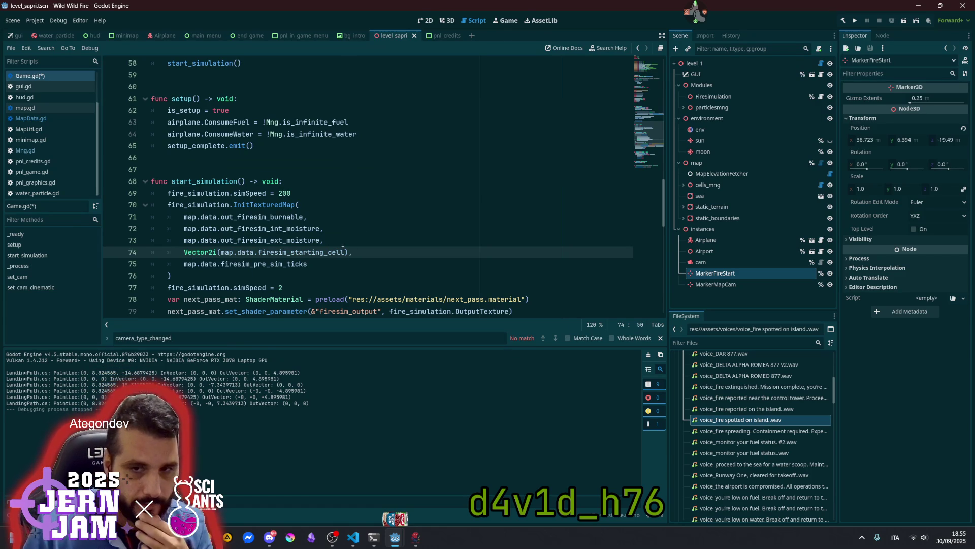
{"action": "key", "text": "ctrl+shift+Left"}
{"action": "key", "text": "ctrl+shift+Left"}
{"action": "key", "text": "ctrl+shift+Left"}
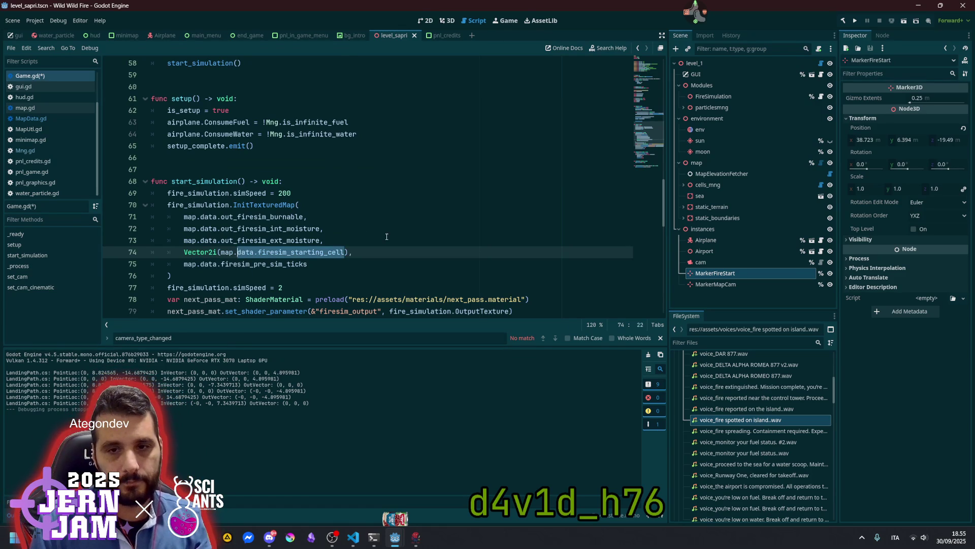
{"action": "key", "text": "End"}
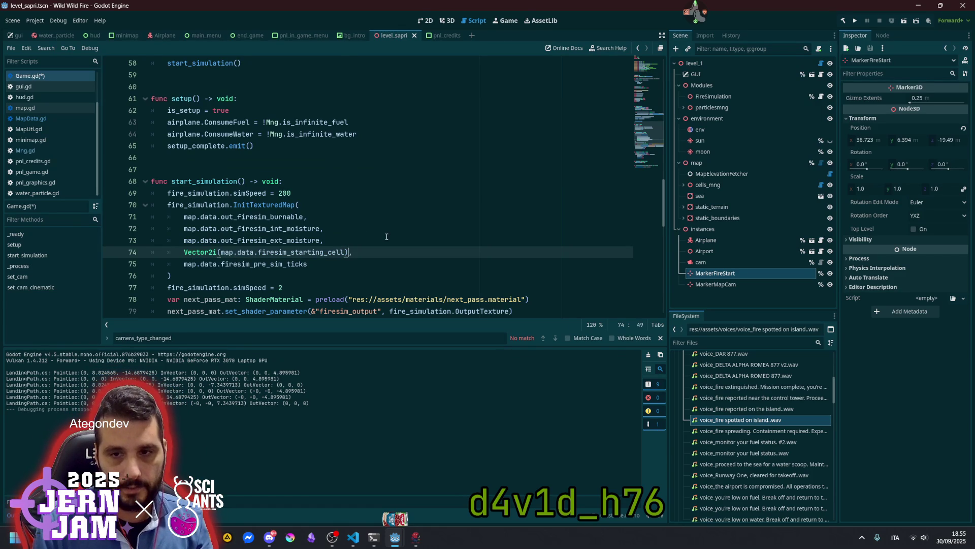
{"action": "type", "text": ".y,"}
{"action": "key", "text": "ctrl+v"}
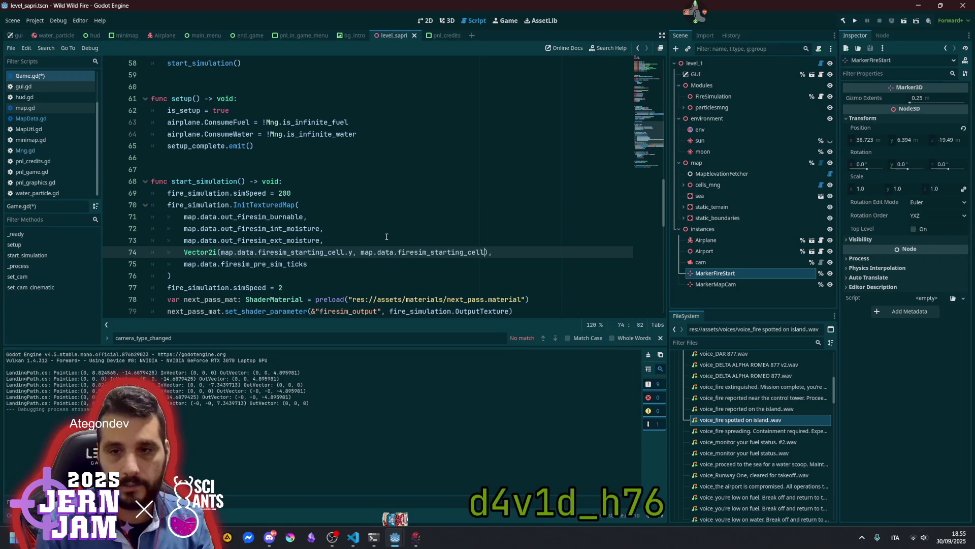
{"action": "key", "text": "Right"}
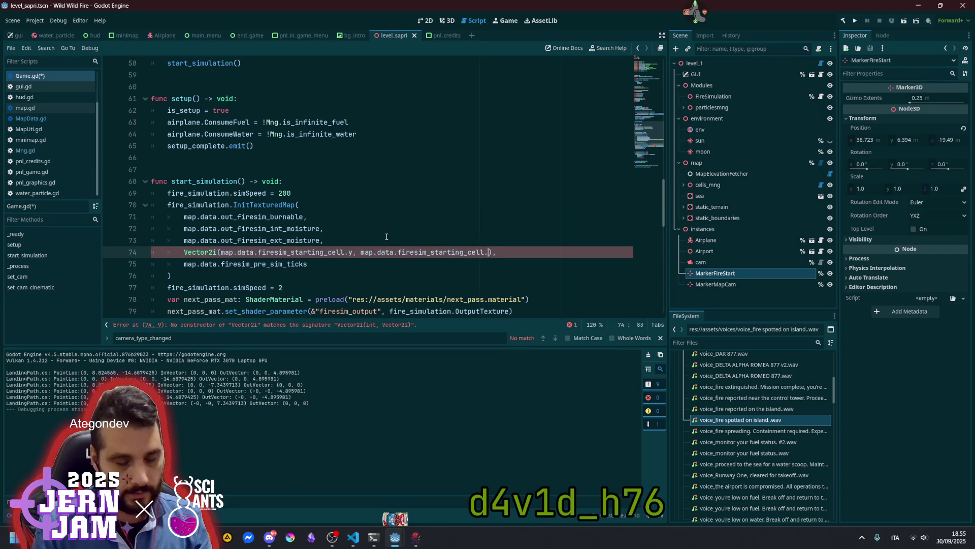
{"action": "left_click", "coordinate": [255, 229]}
{"action": "key", "text": "F5"}
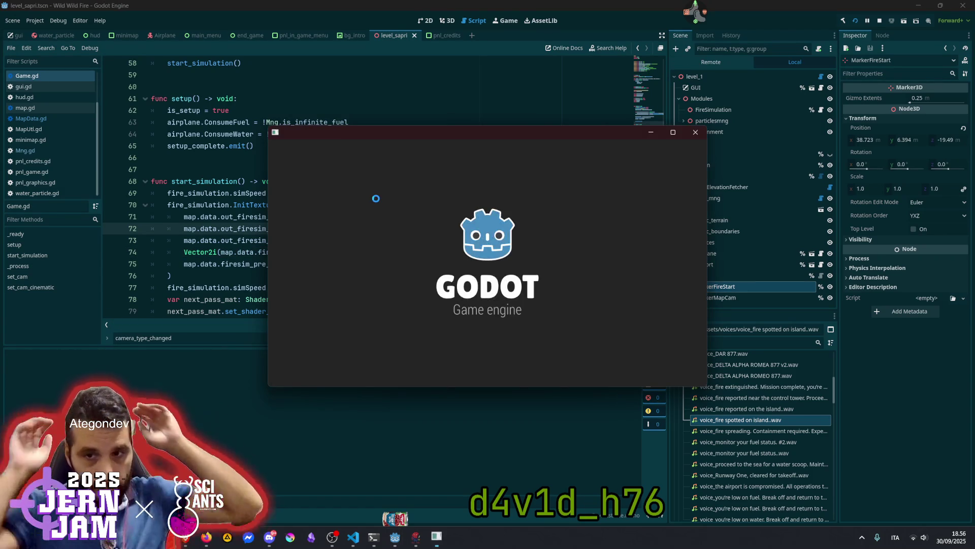
Skip the splash, start a game, drop water twice on the burning forest, then quit.
{"action": "key", "text": "Escape"}
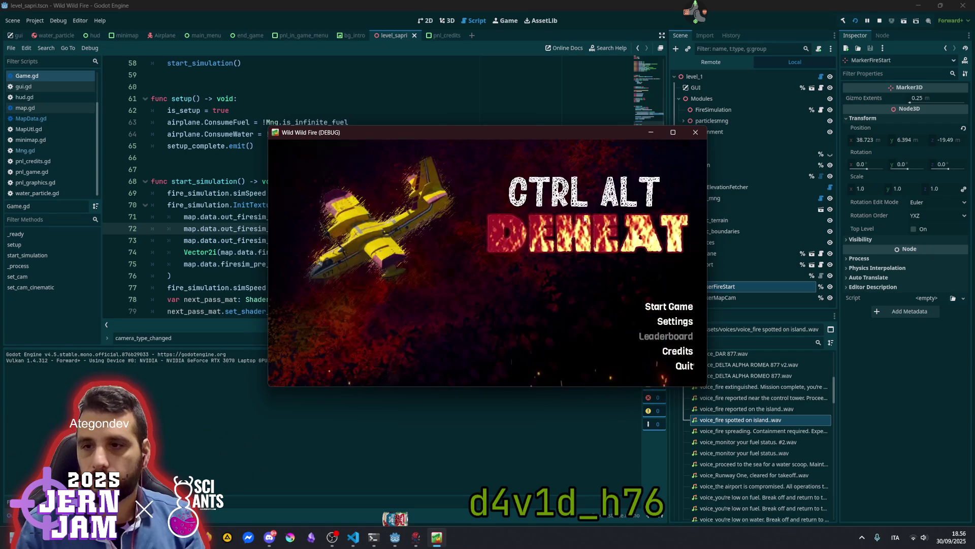
{"action": "left_click", "coordinate": [653, 306]}
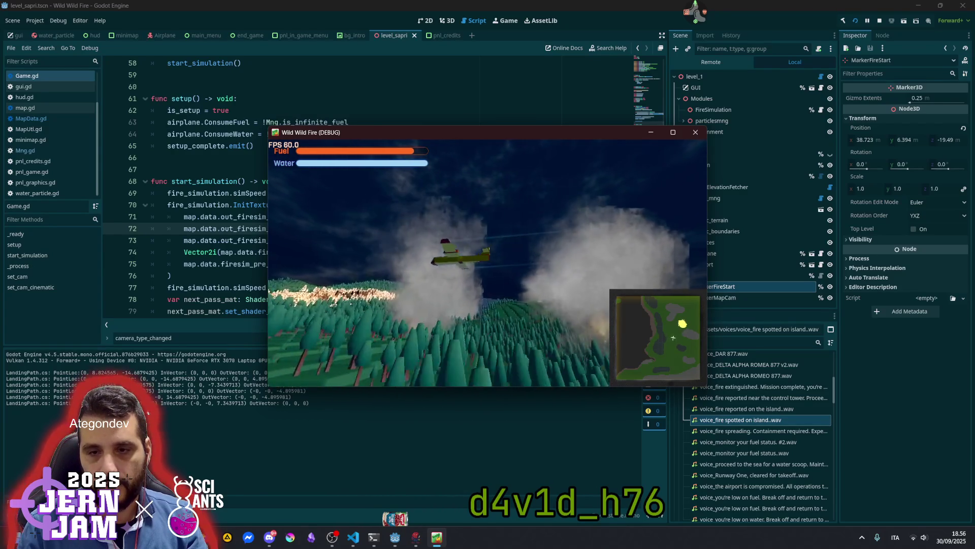
{"action": "key", "text": "space"}
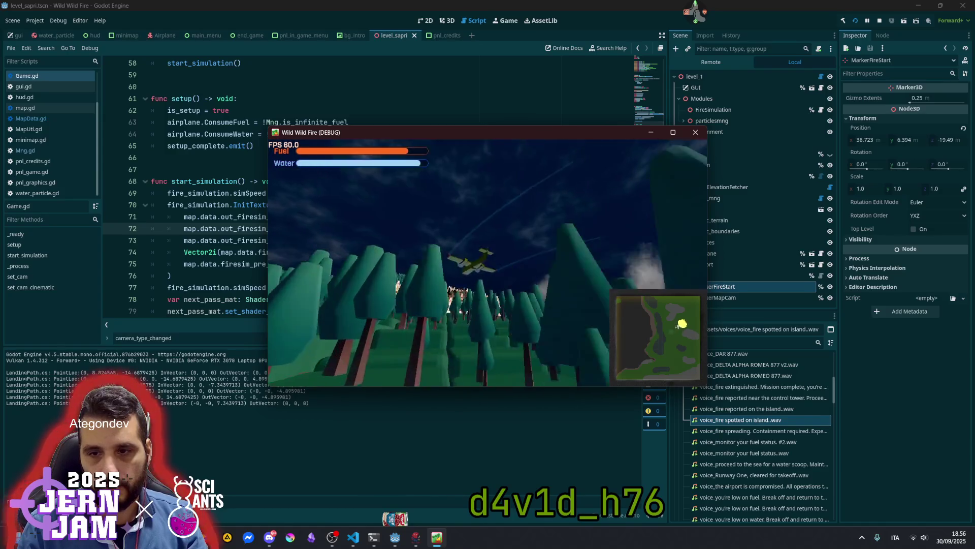
{"action": "key", "text": "space"}
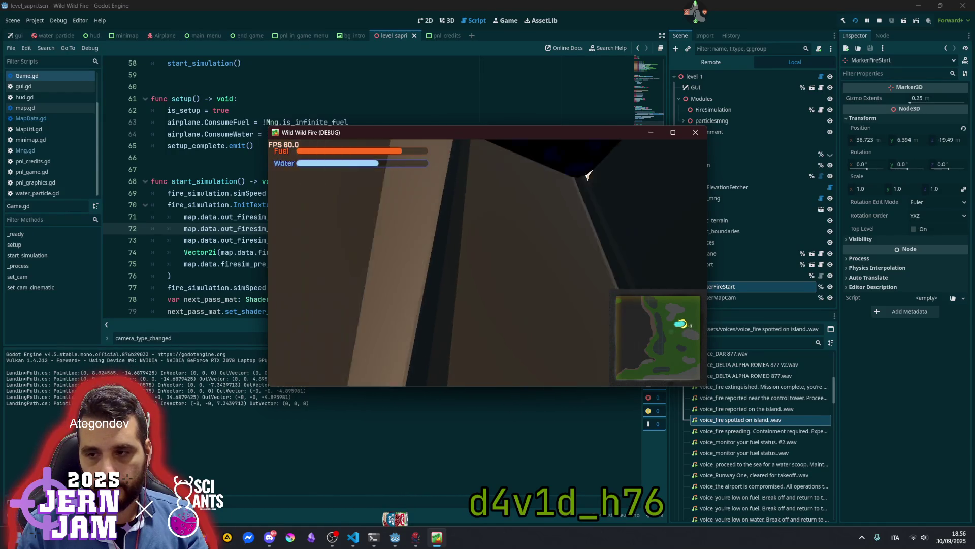
{"action": "key", "text": "alt+F4"}
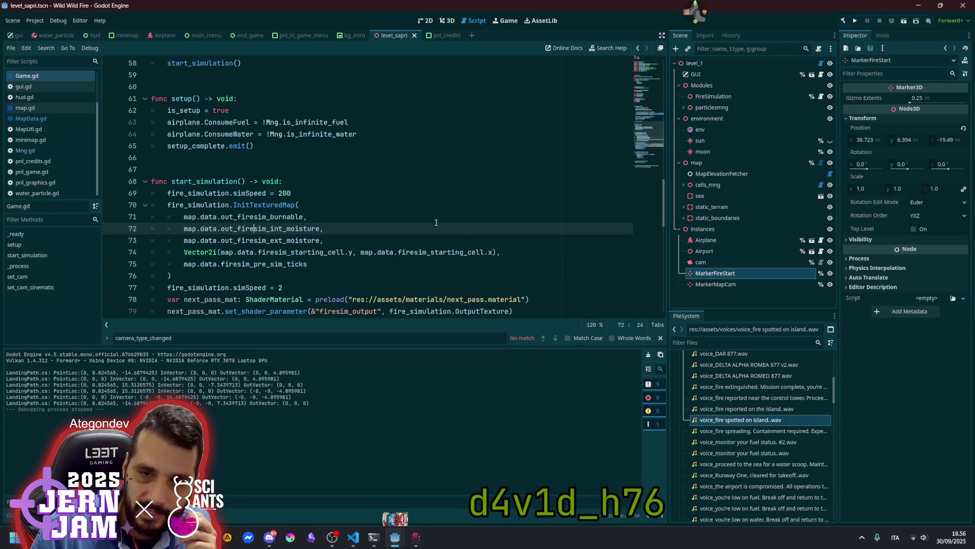
Jump from Game.gd's _ready to get_elevation_at_grid_pos in MapData.gd to inspect the elevation math.
{"action": "left_click", "coordinate": [416, 170]}
{"action": "scroll", "coordinate": [401, 239], "scroll_direction": "up", "scroll_amount": 4}
{"action": "scroll", "coordinate": [436, 192], "scroll_direction": "up", "scroll_amount": 3}
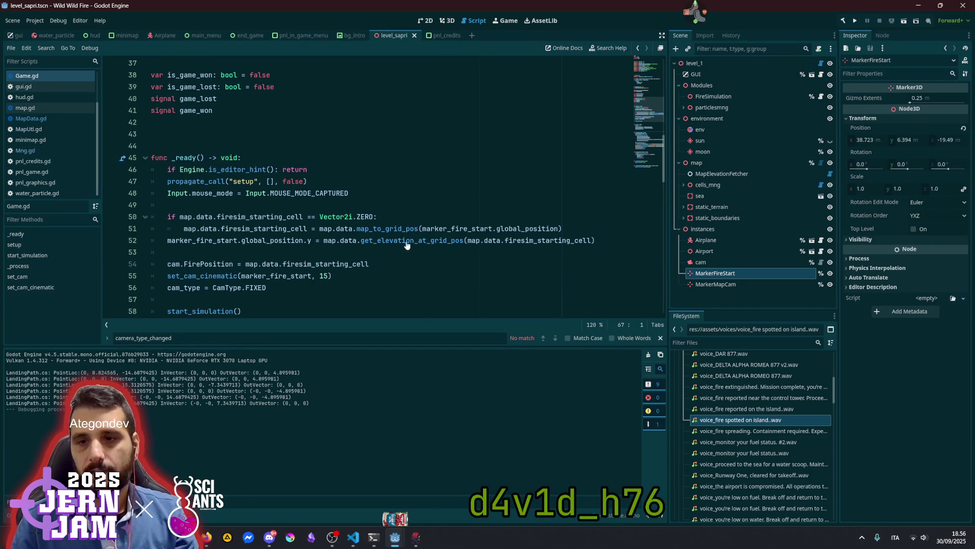
{"action": "left_click", "coordinate": [423, 243], "text": "ctrl"}
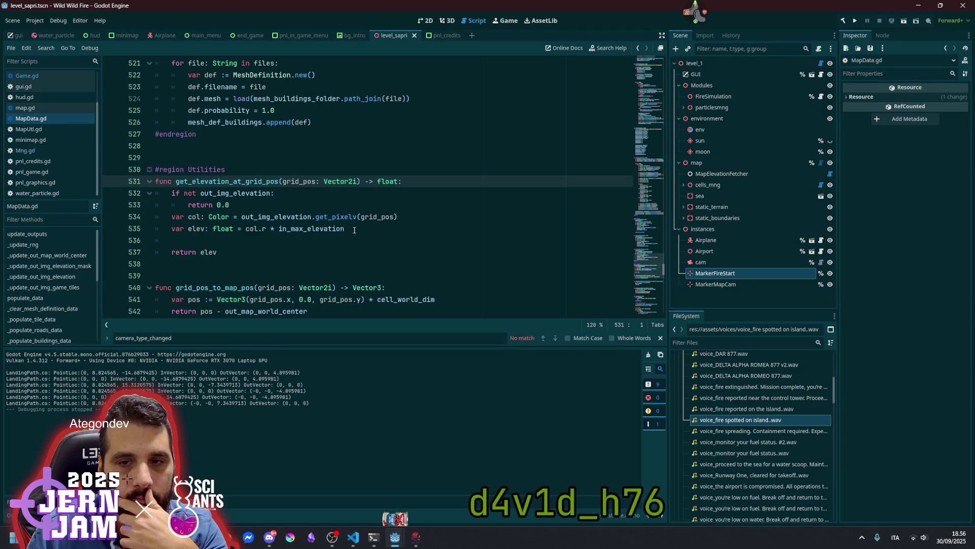
{"action": "mouse_move", "coordinate": [326, 232]}
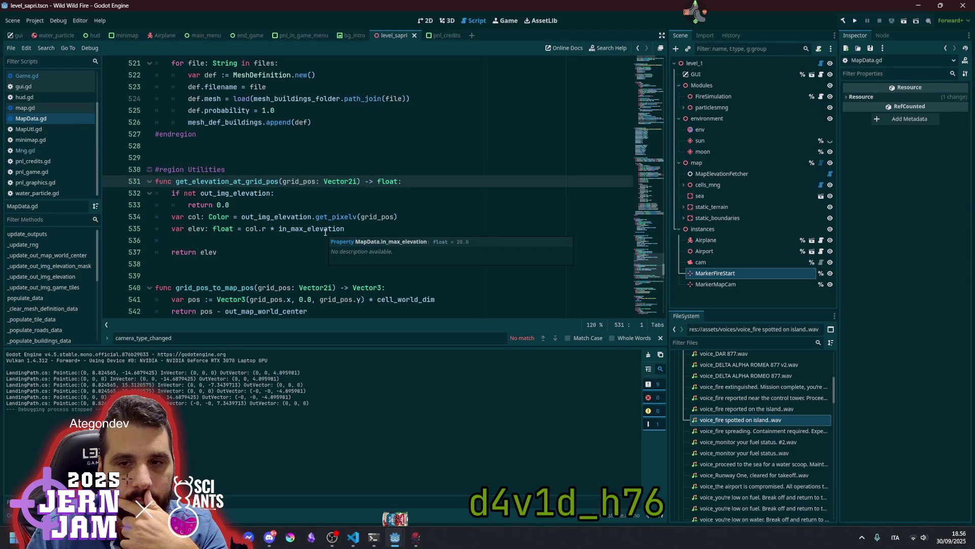
{"action": "mouse_move", "coordinate": [292, 221]}
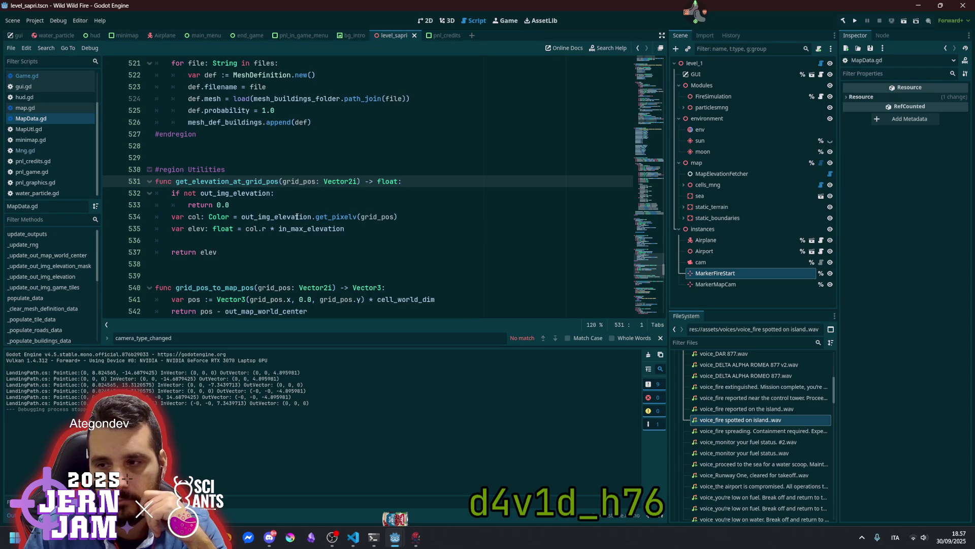
Return to Game.gd and place the caret in line 52's marker elevation assignment.
{"action": "left_click", "coordinate": [26, 151]}
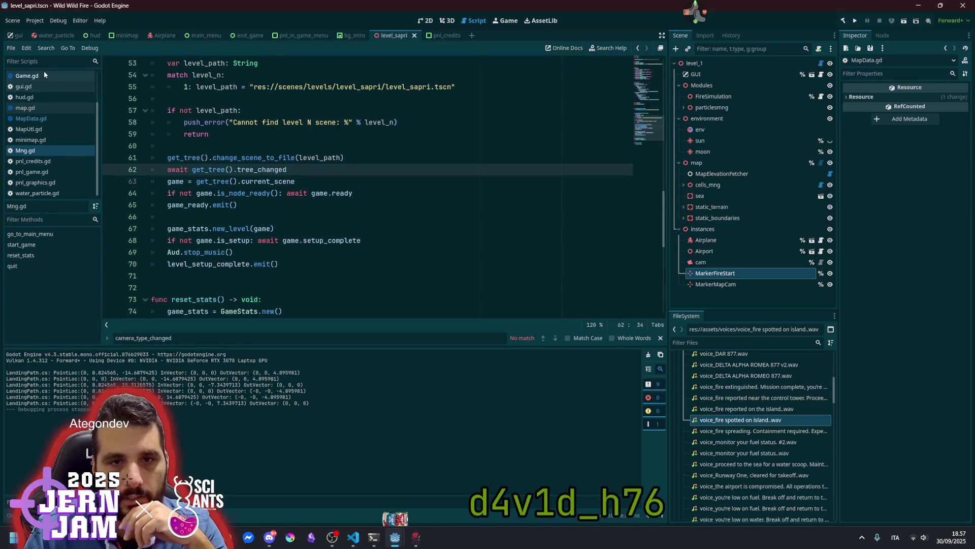
{"action": "left_click", "coordinate": [31, 75]}
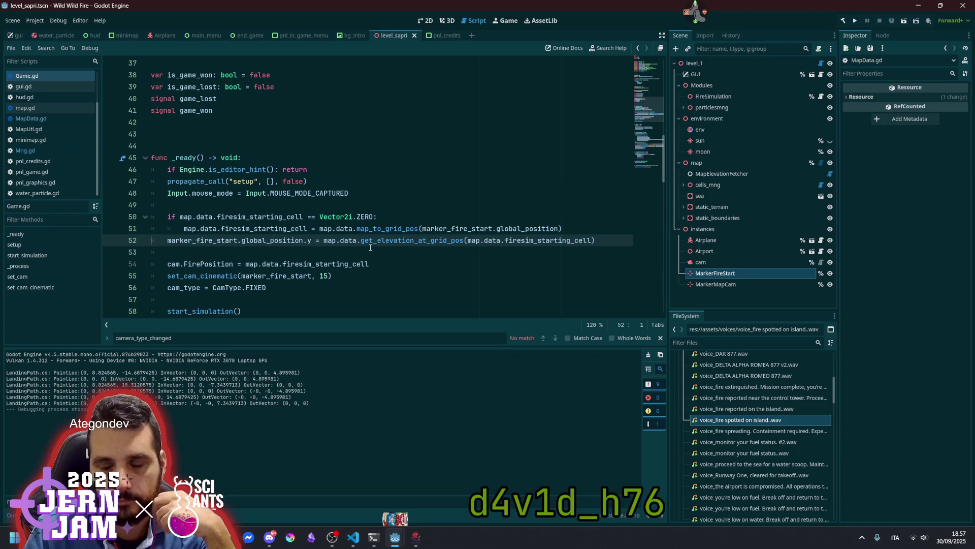
{"action": "mouse_move", "coordinate": [273, 246]}
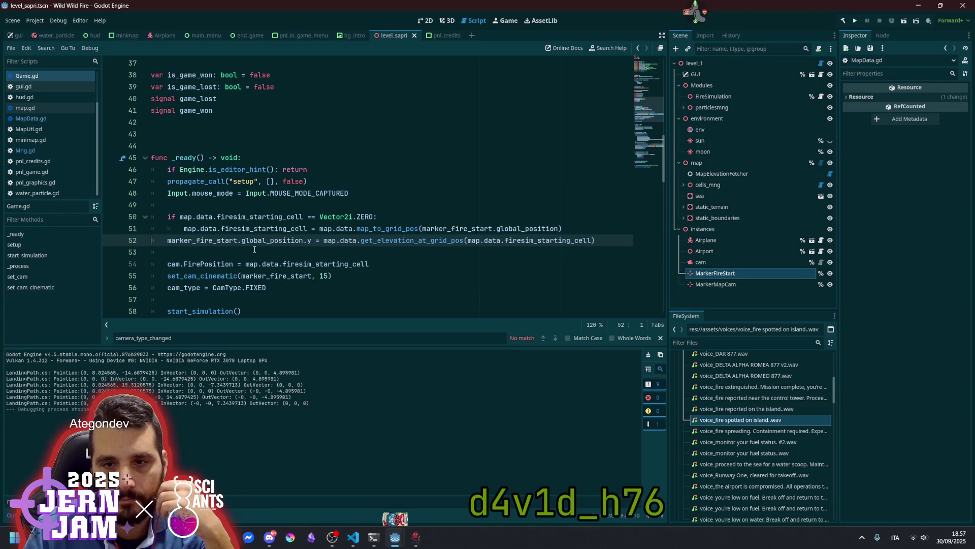
{"action": "left_click", "coordinate": [308, 243]}
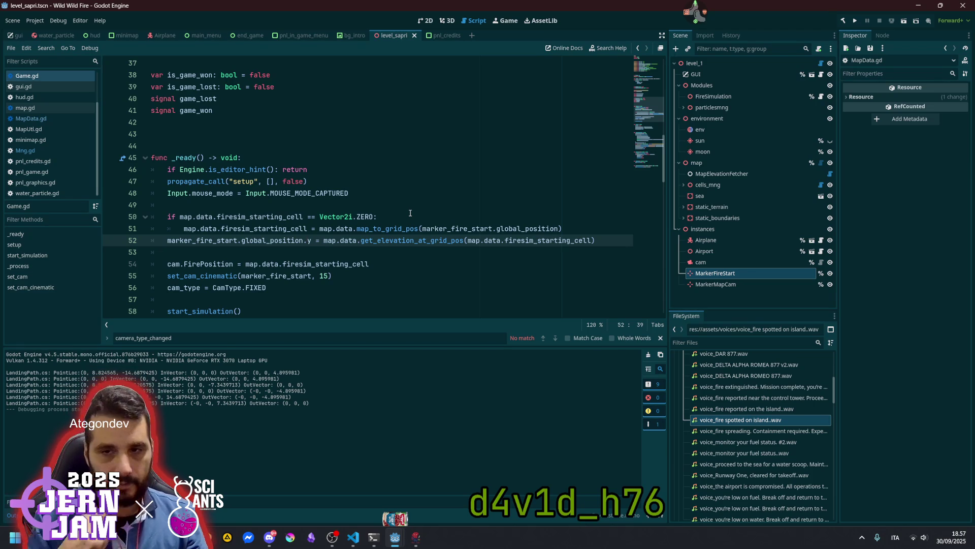
{"action": "mouse_move", "coordinate": [407, 238]}
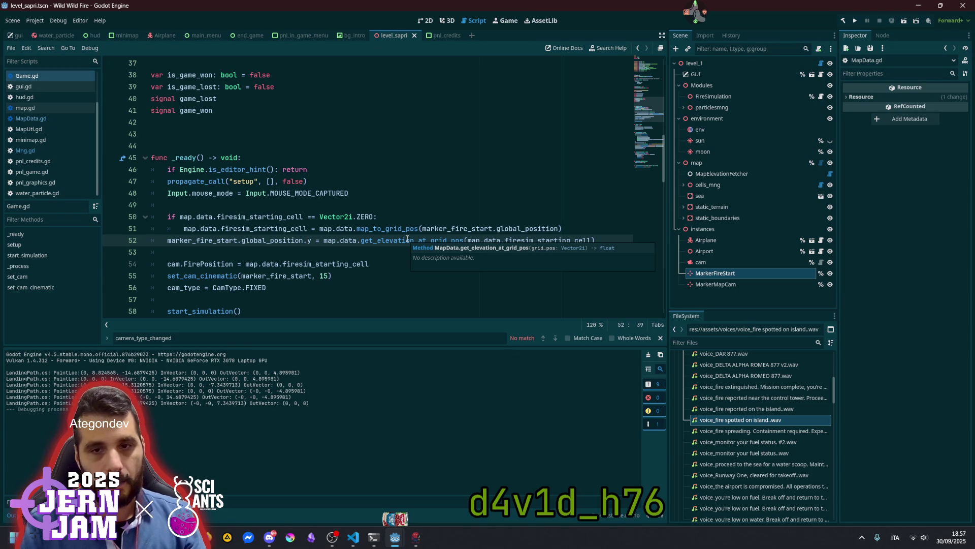
Add print(marker_fire_start.global_position.y) as line 53, then save and run the game.
{"action": "key", "text": "shift+Home"}
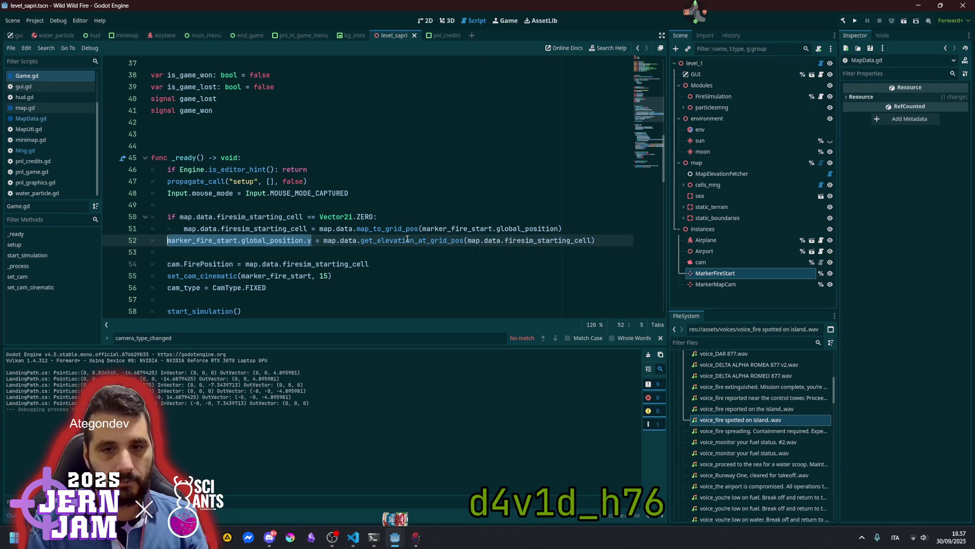
{"action": "key", "text": "ctrl+c"}
{"action": "key", "text": "End"}
{"action": "key", "text": "Return"}
{"action": "key", "text": "ctrl+v"}
{"action": "type", "text": "y"}
{"action": "key", "text": "shift+Home"}
{"action": "type", "text": "(print"}
{"action": "key", "text": "End"}
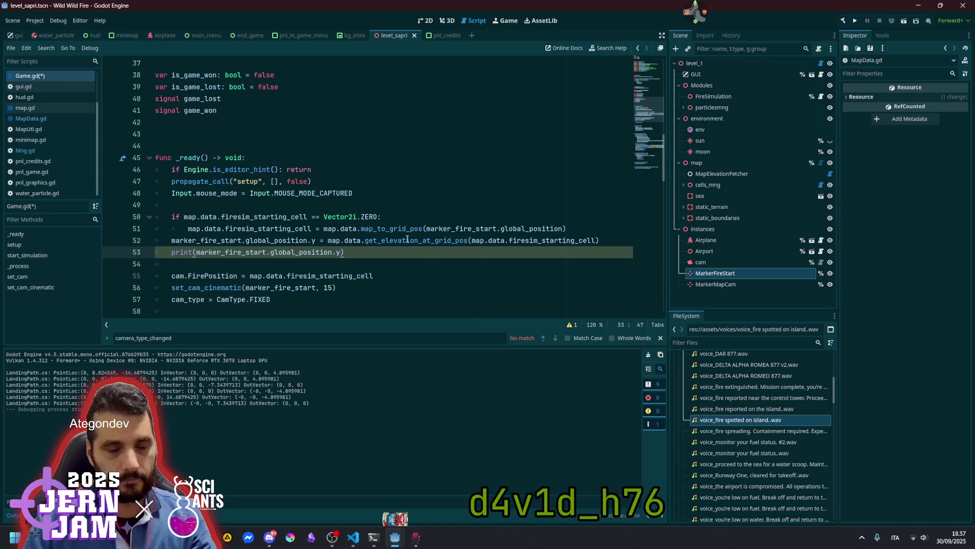
{"action": "key", "text": "F5"}
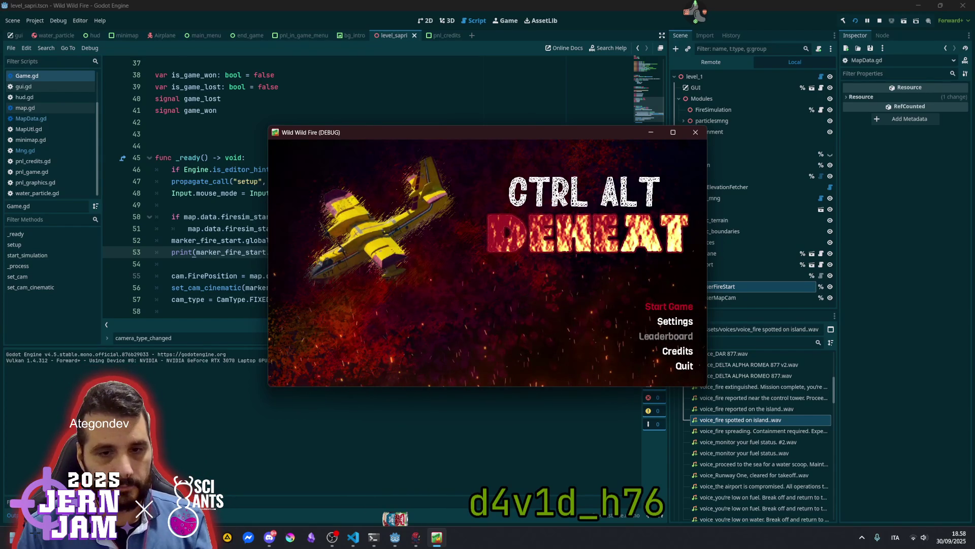
Start a new game from the title menu so the marker elevation gets printed.
{"action": "left_click", "coordinate": [669, 307]}
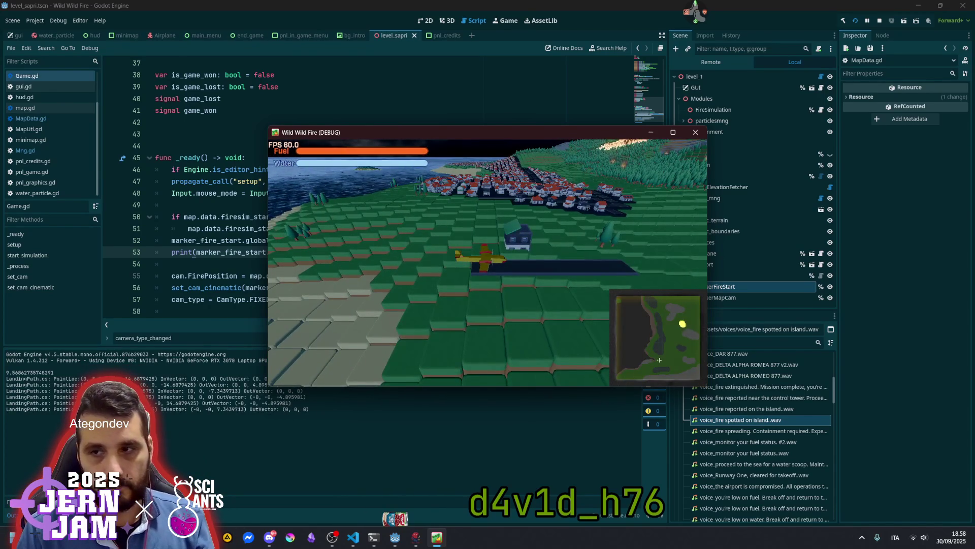
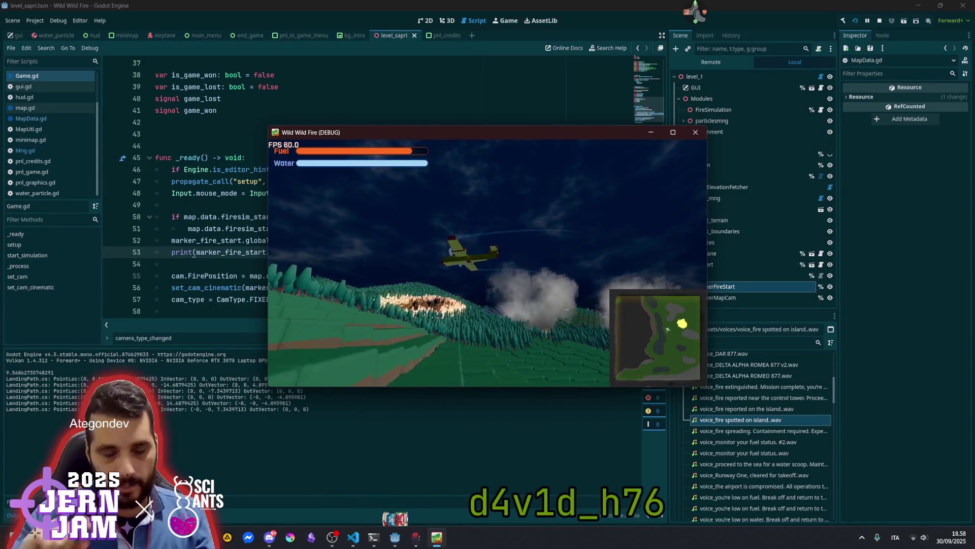
Stop the game and find the fire camera's FirePosition line in GameCamera.cs's ProcessFire.
{"action": "key", "text": "F8"}
{"action": "left_click", "coordinate": [353, 537]}
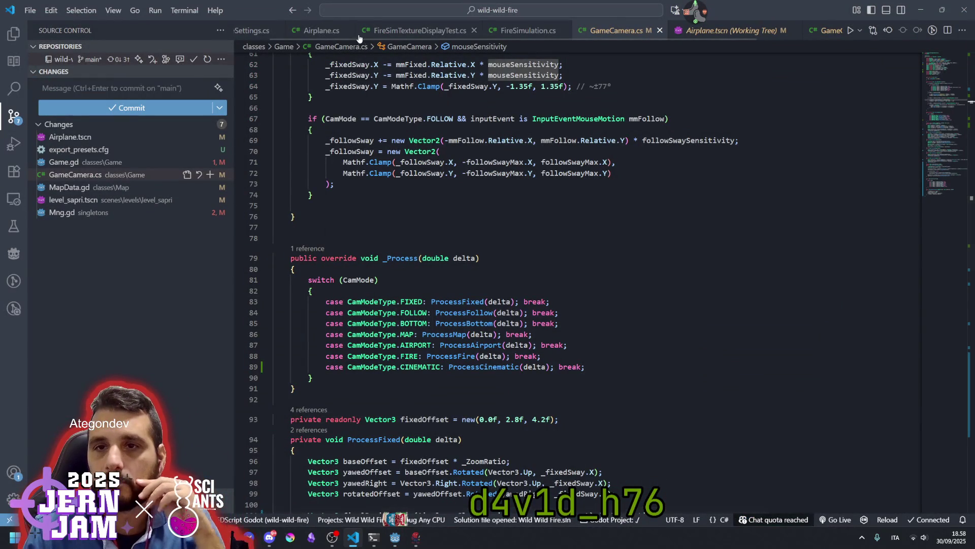
{"action": "scroll", "coordinate": [671, 31], "scroll_direction": "up", "scroll_amount": 1}
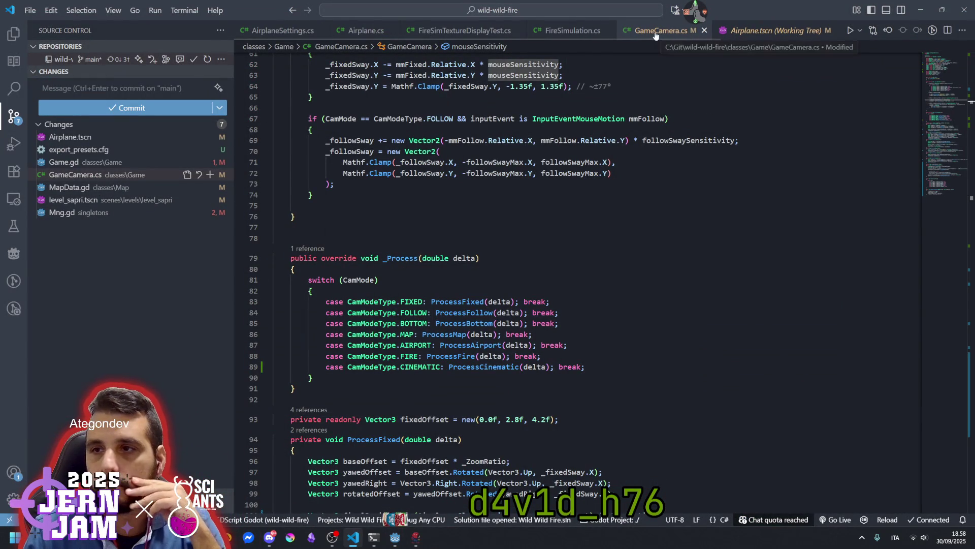
{"action": "scroll", "coordinate": [444, 284], "scroll_direction": "down", "scroll_amount": 3}
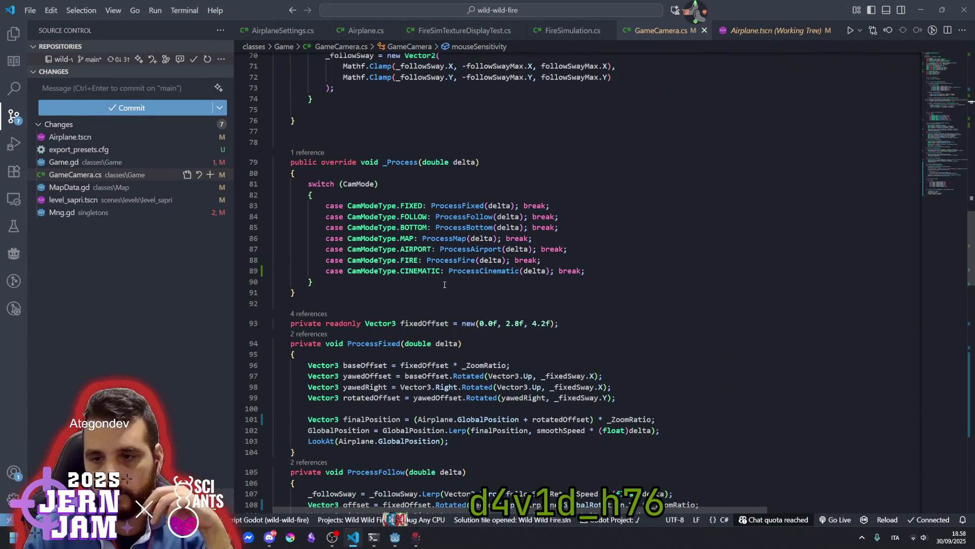
{"action": "scroll", "coordinate": [444, 285], "scroll_direction": "down", "scroll_amount": 2}
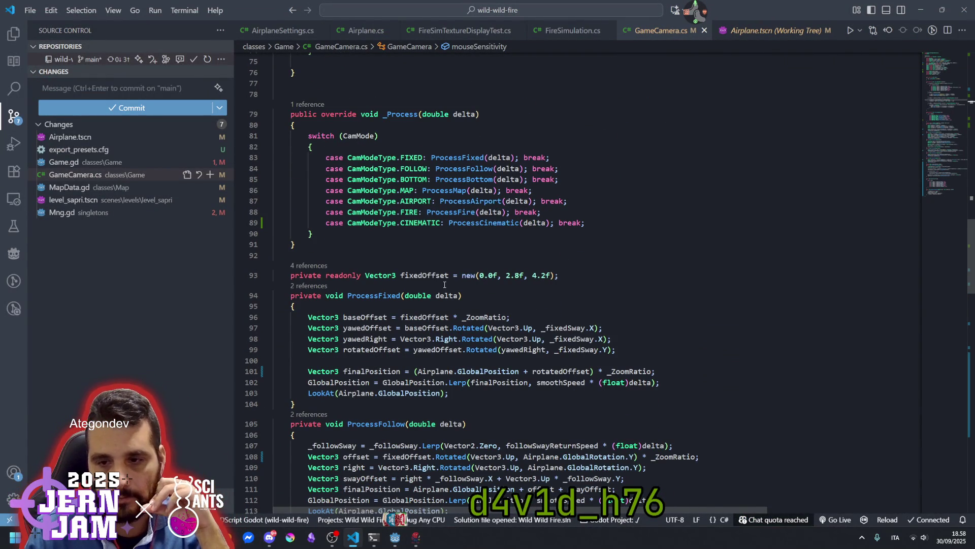
{"action": "scroll", "coordinate": [444, 285], "scroll_direction": "down", "scroll_amount": 12}
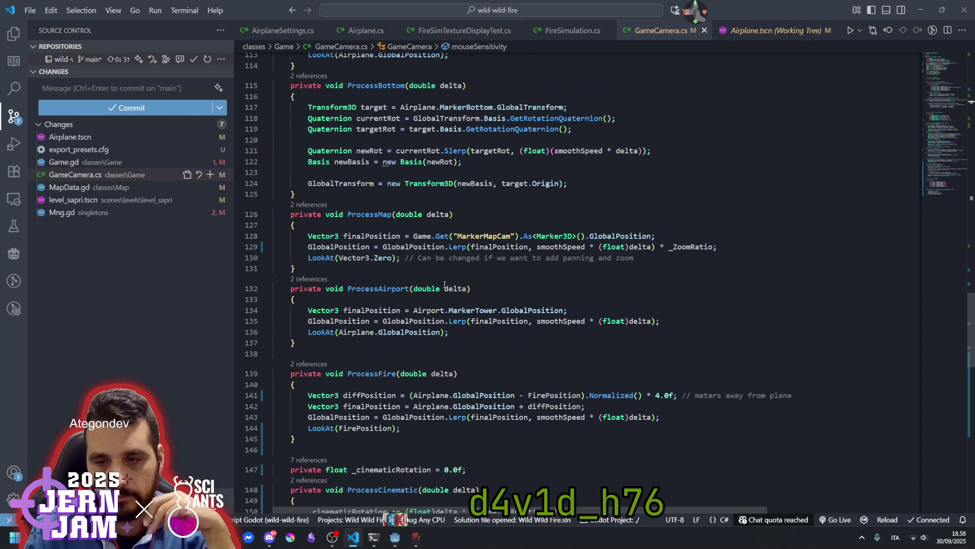
{"action": "scroll", "coordinate": [445, 285], "scroll_direction": "down", "scroll_amount": 4}
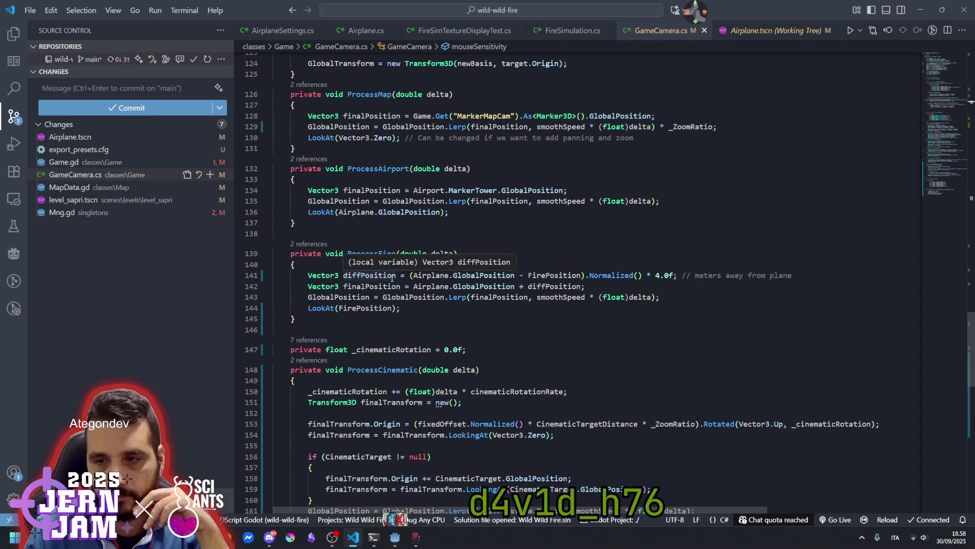
{"action": "left_click", "coordinate": [514, 275]}
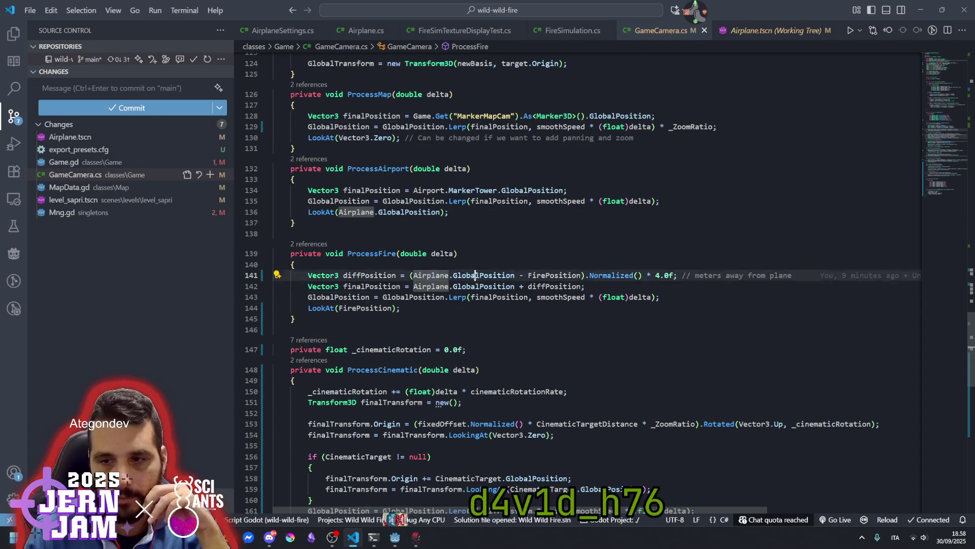
{"action": "left_click", "coordinate": [532, 275]}
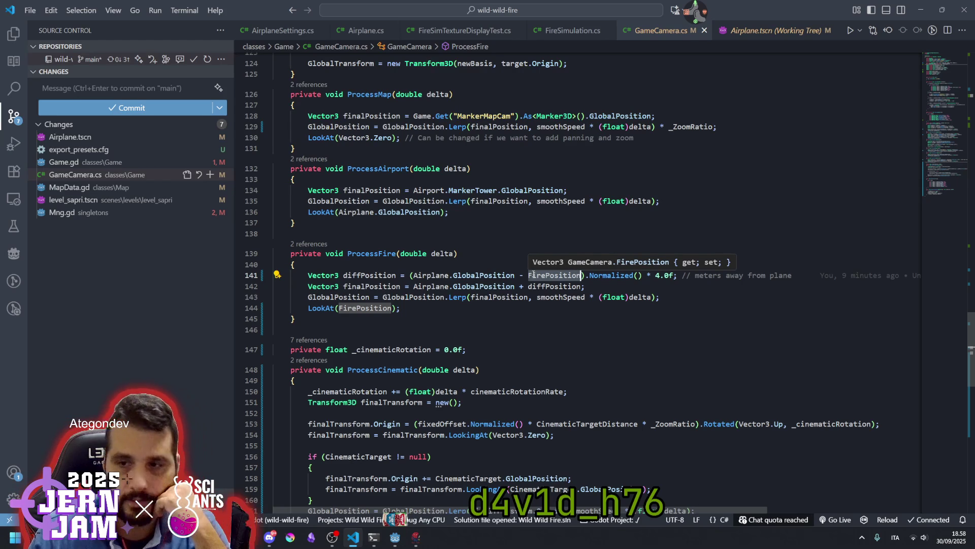
Multiply the 4.0f camera distance on line 141 by _ZoomRatio.
{"action": "mouse_move", "coordinate": [390, 301]}
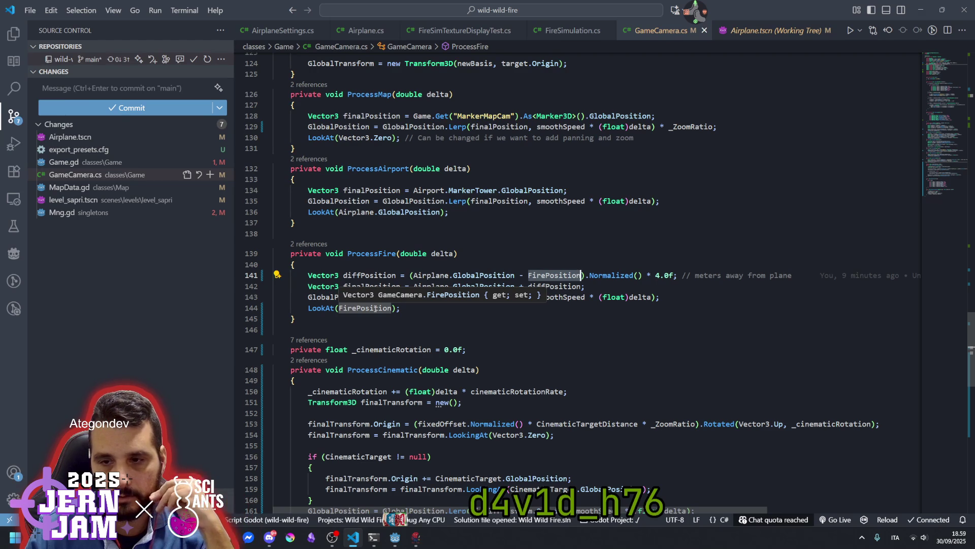
{"action": "mouse_move", "coordinate": [479, 279]}
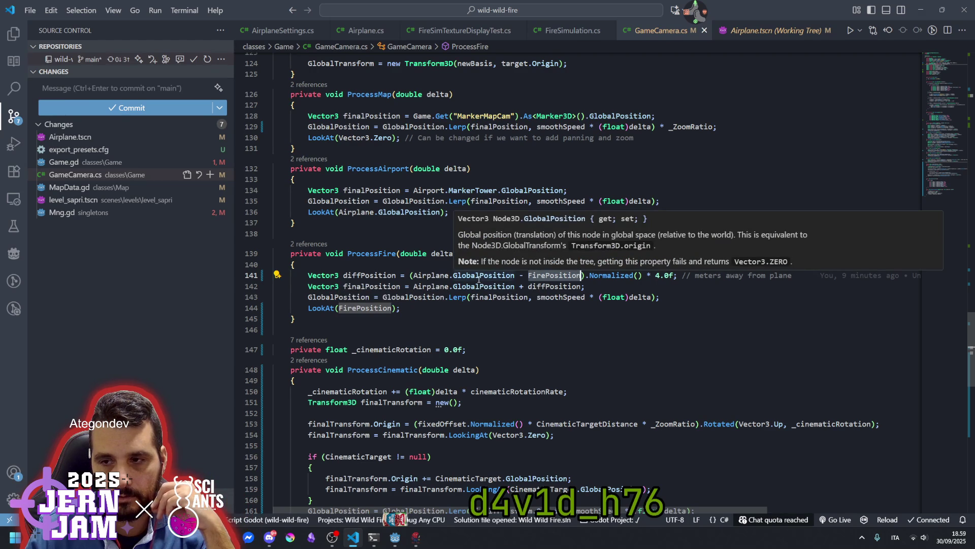
{"action": "left_click", "coordinate": [682, 275]}
{"action": "type", "text": "* "}
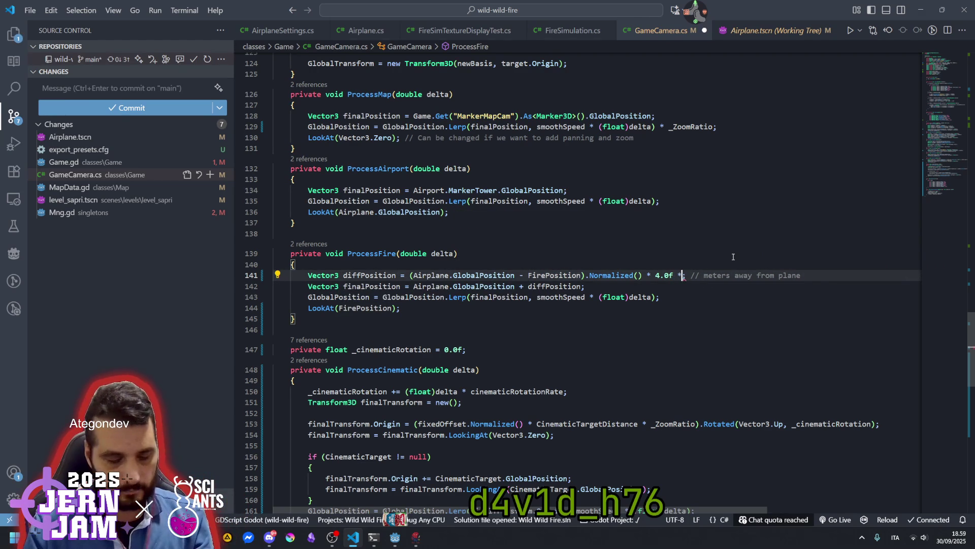
{"action": "type", "text": "_ZoomRatio"}
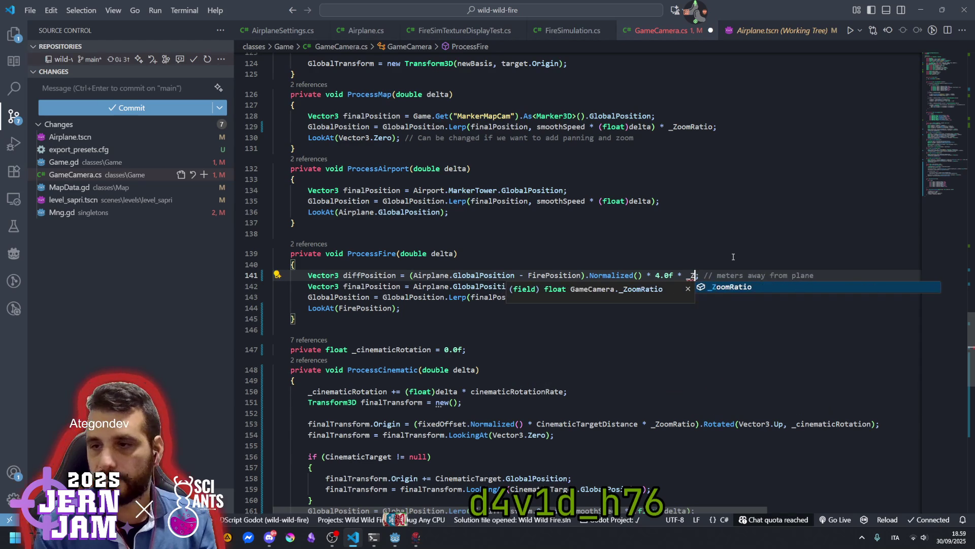
{"action": "key", "text": "Up"}
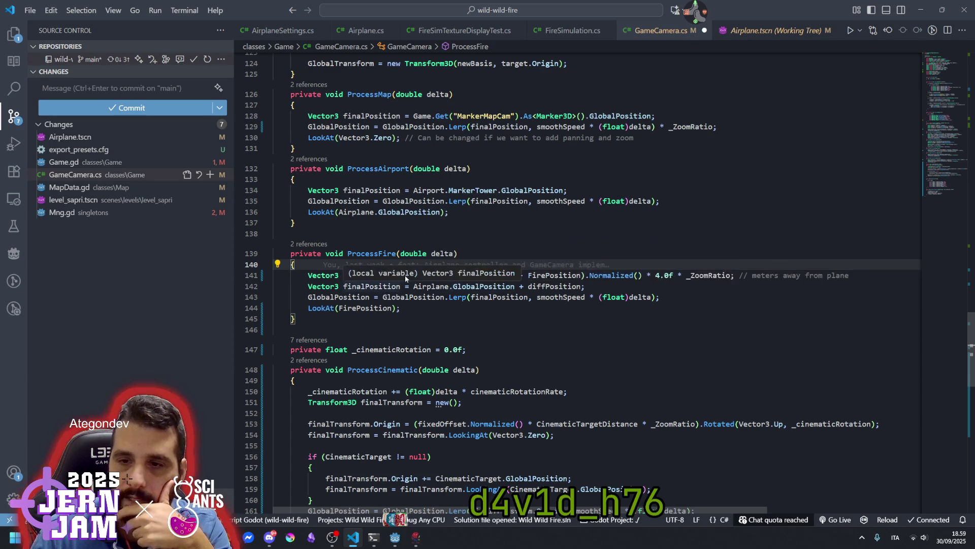
{"action": "key", "text": "Down"}
{"action": "key", "text": "Down"}
{"action": "key", "text": "Down"}
{"action": "key", "text": "Up"}
{"action": "key", "text": "Up"}
{"action": "key", "text": "Up"}
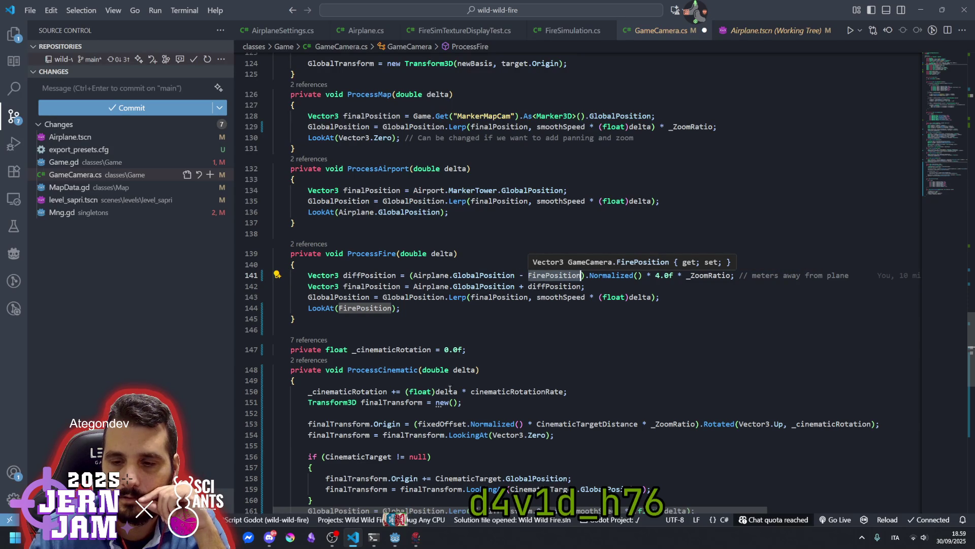
{"action": "mouse_move", "coordinate": [405, 540]}
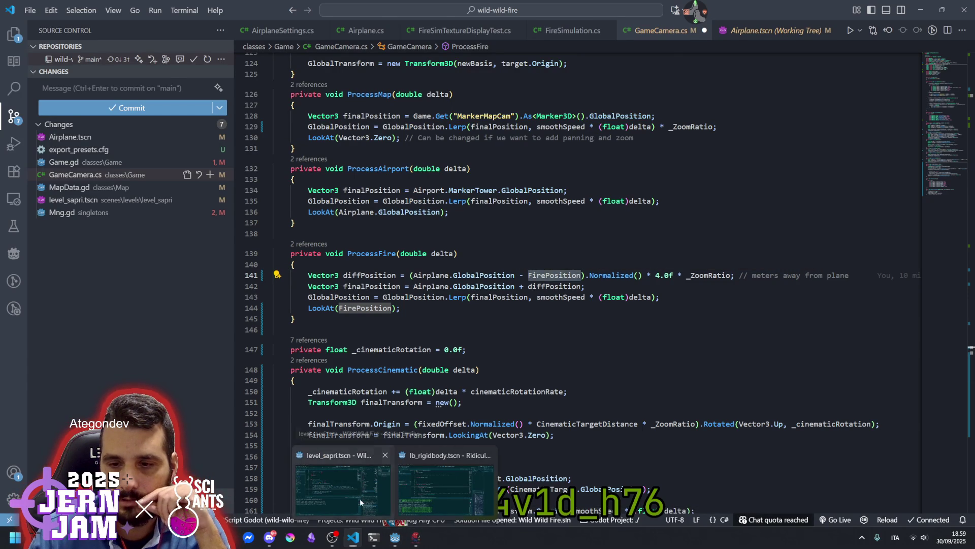
Compare Game.gd's FirePosition assignment on line 55 with FirePosition's definition in VS Code.
{"action": "left_click", "coordinate": [343, 488]}
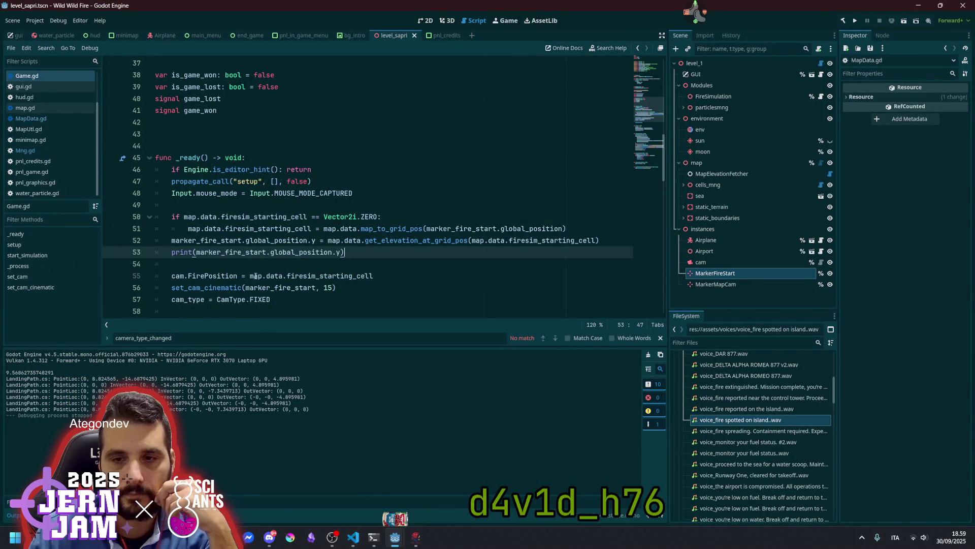
{"action": "mouse_move", "coordinate": [255, 276]}
{"action": "double_click", "coordinate": [349, 276]}
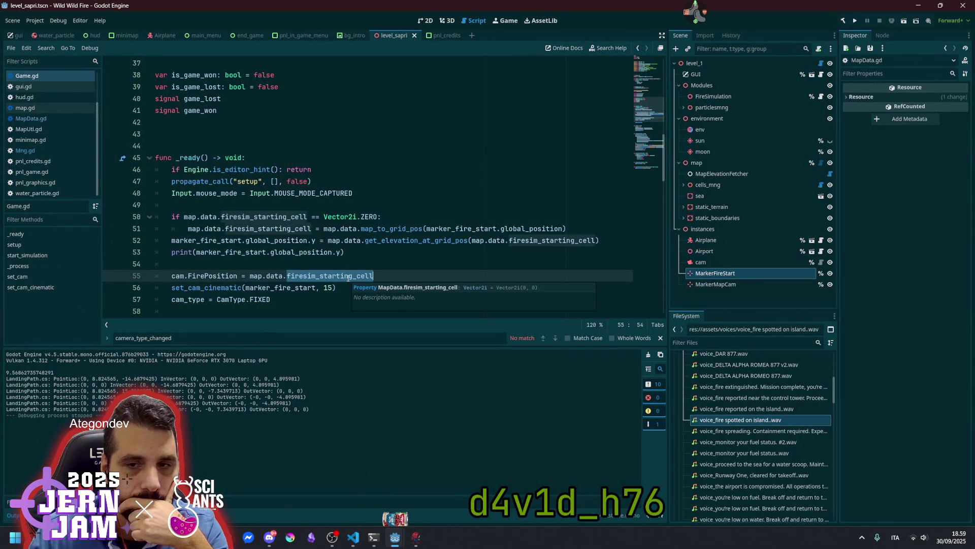
{"action": "left_click", "coordinate": [236, 276]}
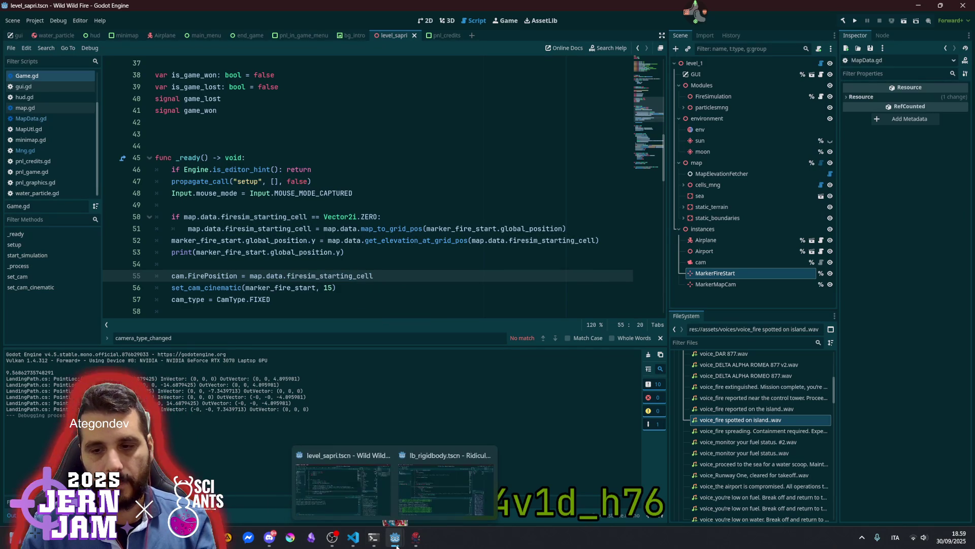
{"action": "mouse_move", "coordinate": [342, 279]}
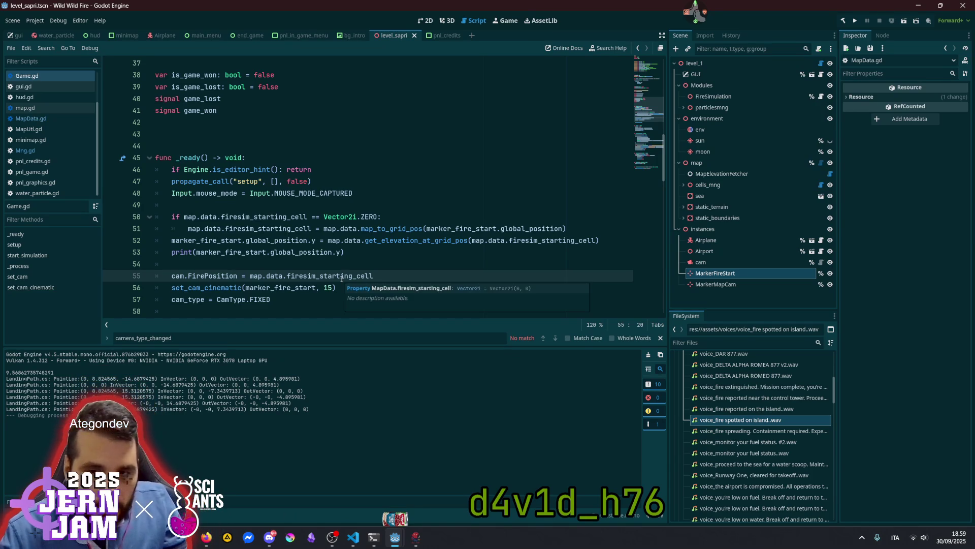
{"action": "mouse_move", "coordinate": [353, 537]}
{"action": "left_click", "coordinate": [367, 510]}
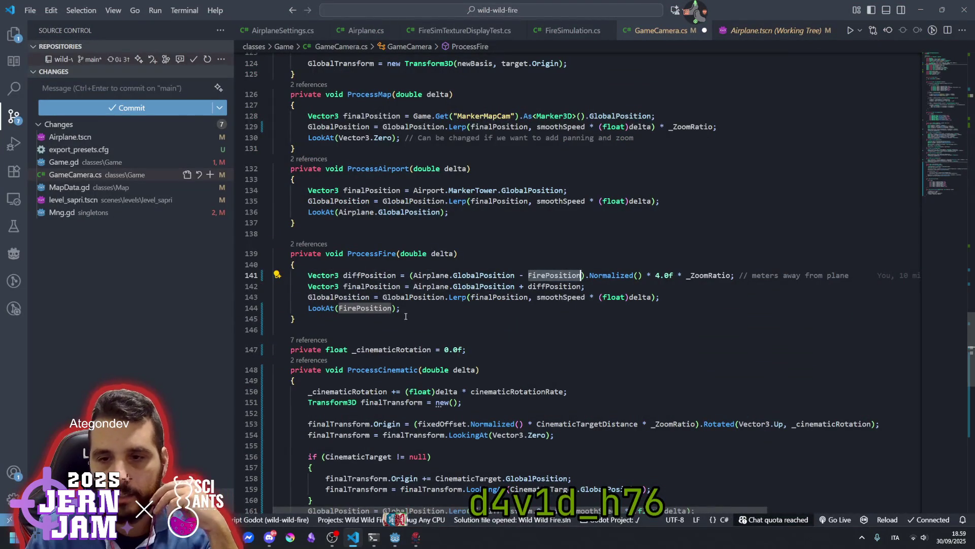
{"action": "left_click", "coordinate": [359, 308], "text": "ctrl"}
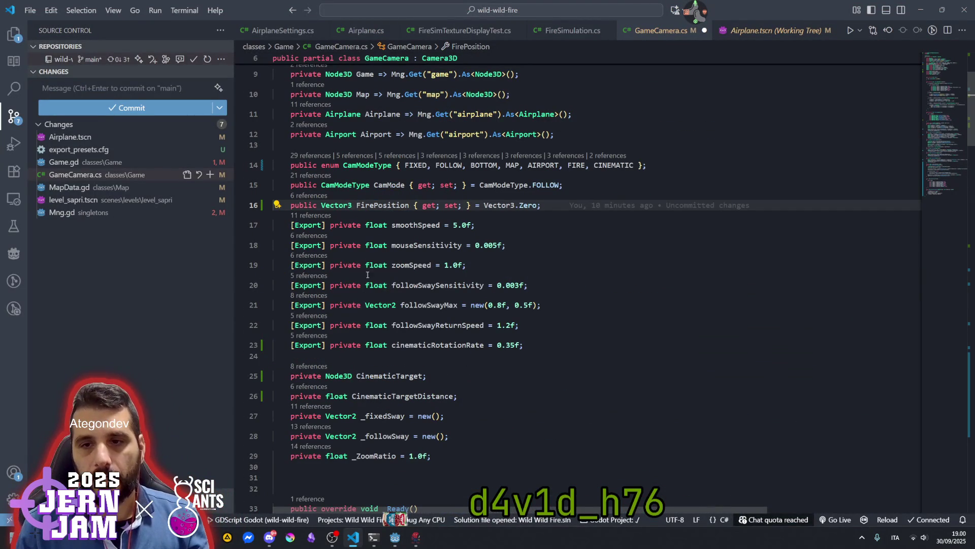
{"action": "mouse_move", "coordinate": [390, 537]}
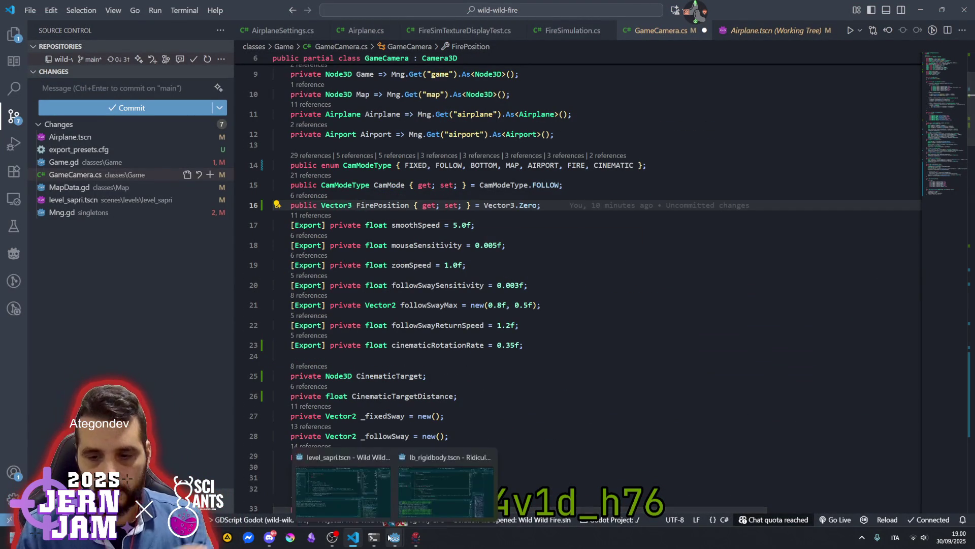
{"action": "left_click", "coordinate": [436, 485]}
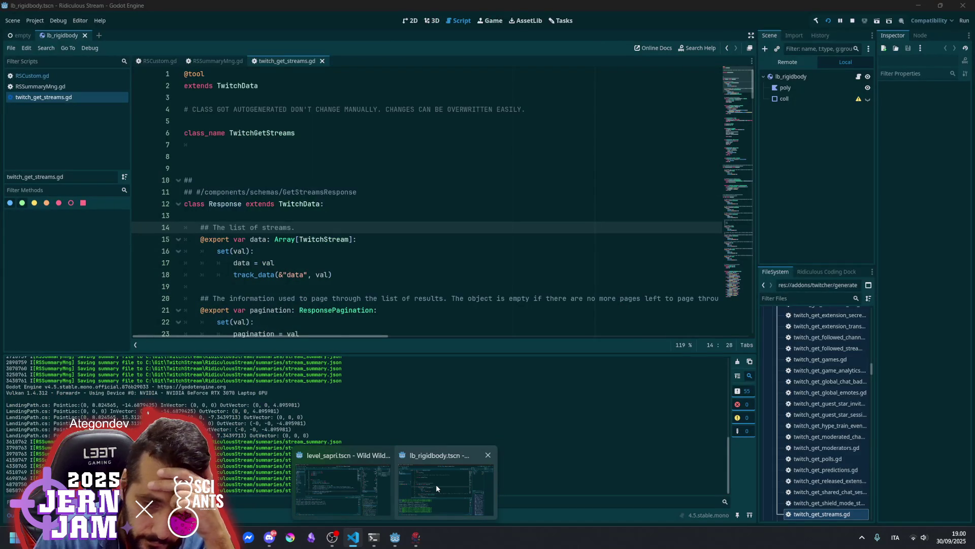
{"action": "left_click", "coordinate": [388, 497]}
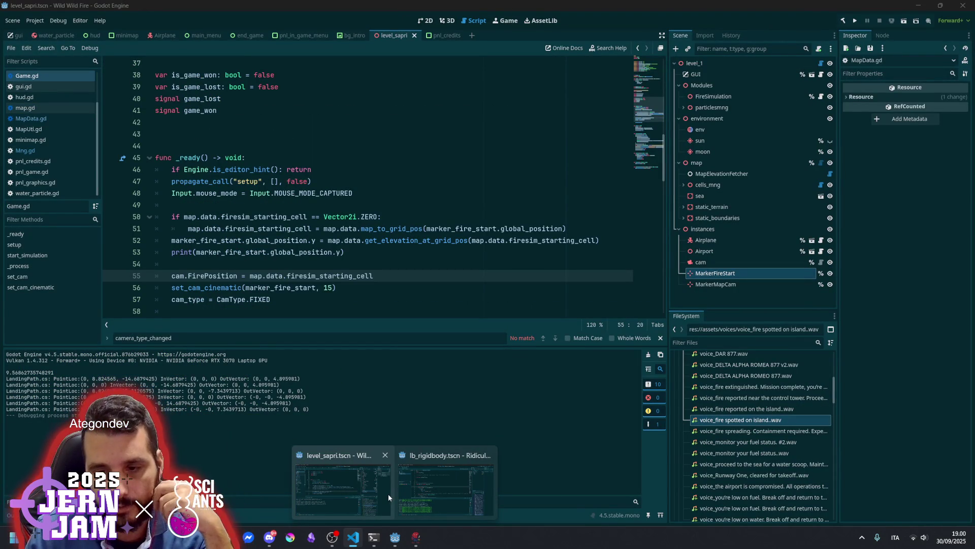
Replace firesim_starting_cell on line 55 with marker_fire_start.global_position, save Game.gd and run.
{"action": "double_click", "coordinate": [231, 274]}
{"action": "double_click", "coordinate": [359, 276]}
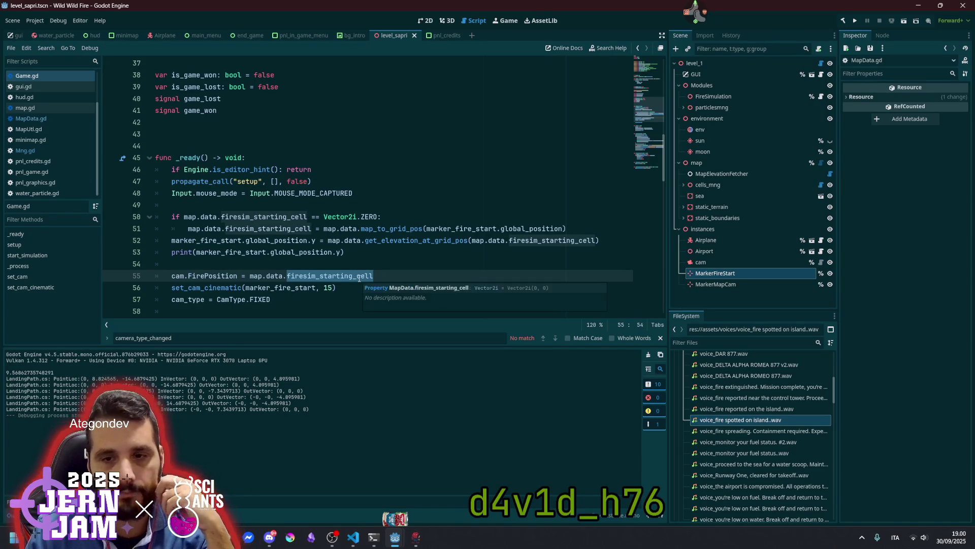
{"action": "double_click", "coordinate": [217, 241]}
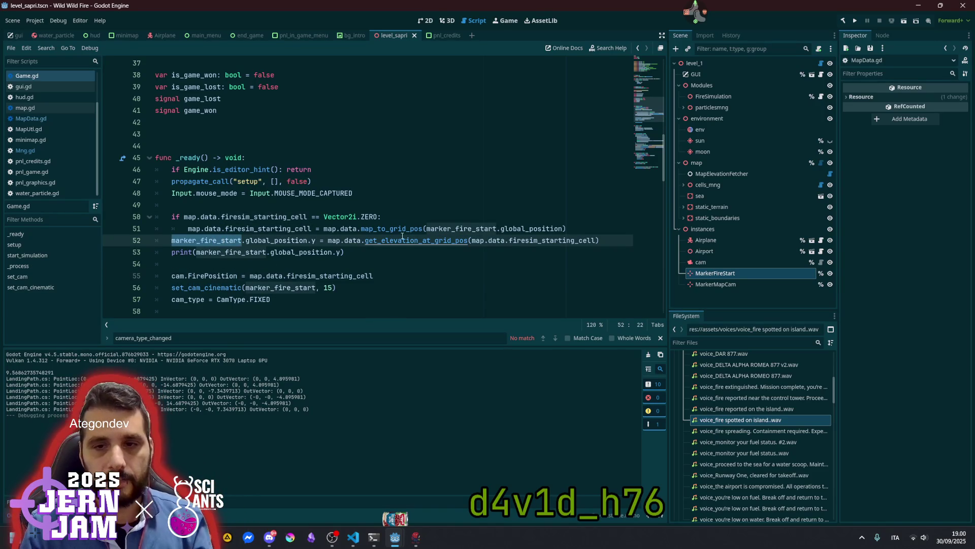
{"action": "double_click", "coordinate": [331, 276]}
{"action": "type", "text": "marker_fire_start.global_position"}
{"action": "left_click", "coordinate": [405, 261]}
{"action": "key", "text": "ctrl+s"}
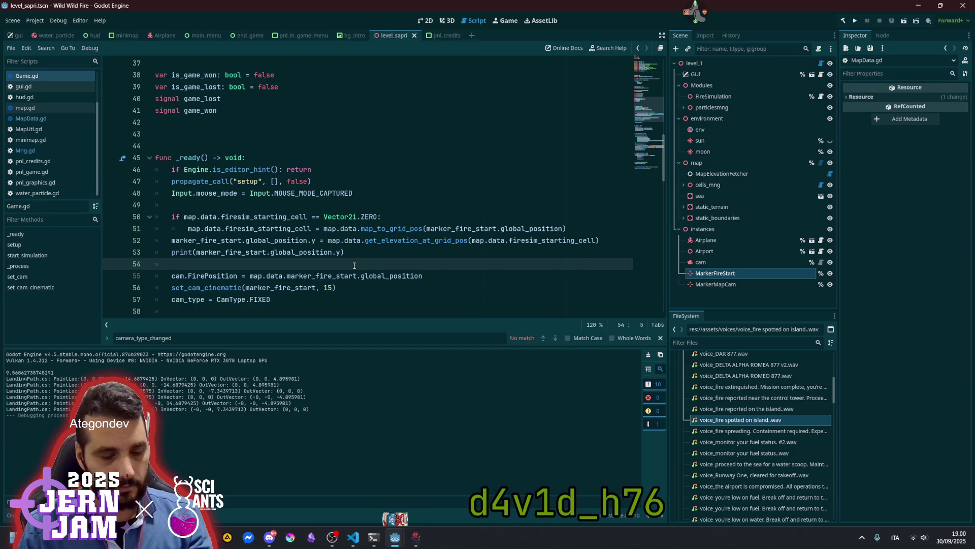
{"action": "key", "text": "F5"}
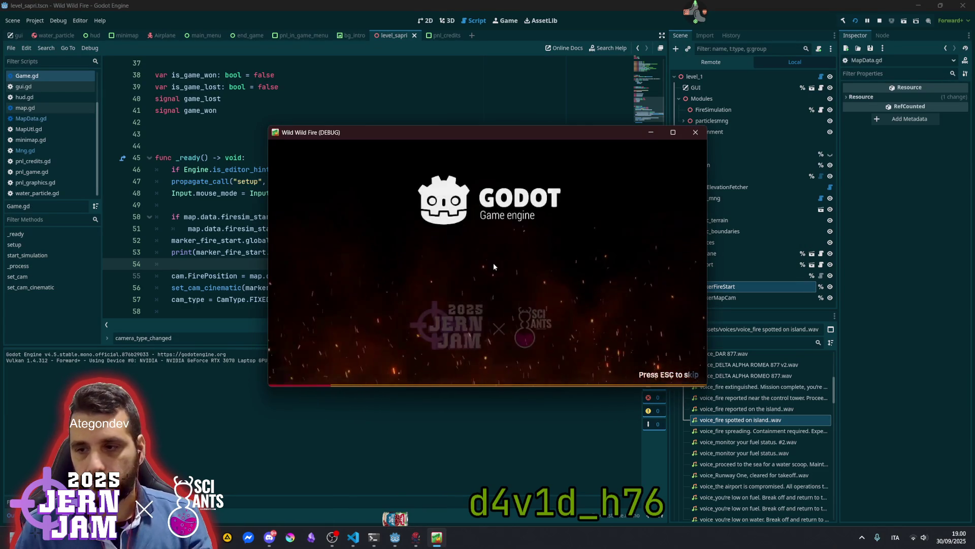
Start a game, hit the invalid access error, remove map.data. from line 55 and rerun.
{"action": "key", "text": "Escape"}
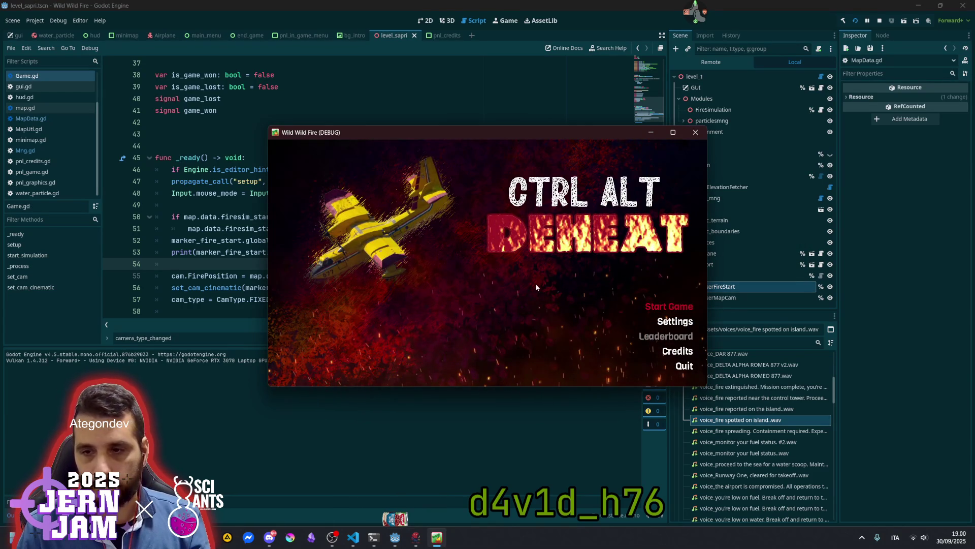
{"action": "key", "text": "Return"}
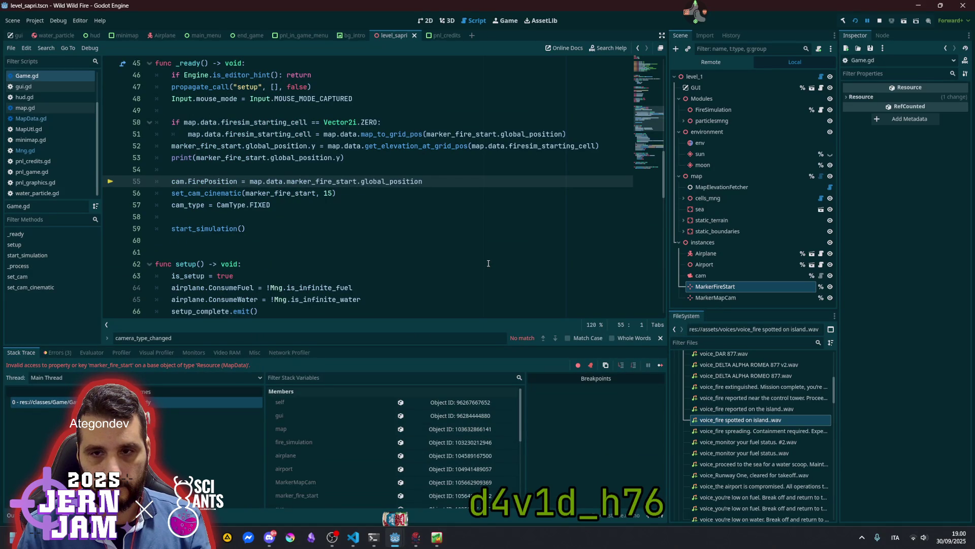
{"action": "double_click", "coordinate": [275, 181]}
{"action": "key", "text": "BackSpace"}
{"action": "key", "text": "BackSpace"}
{"action": "key", "text": "BackSpace"}
{"action": "key", "text": "F5"}
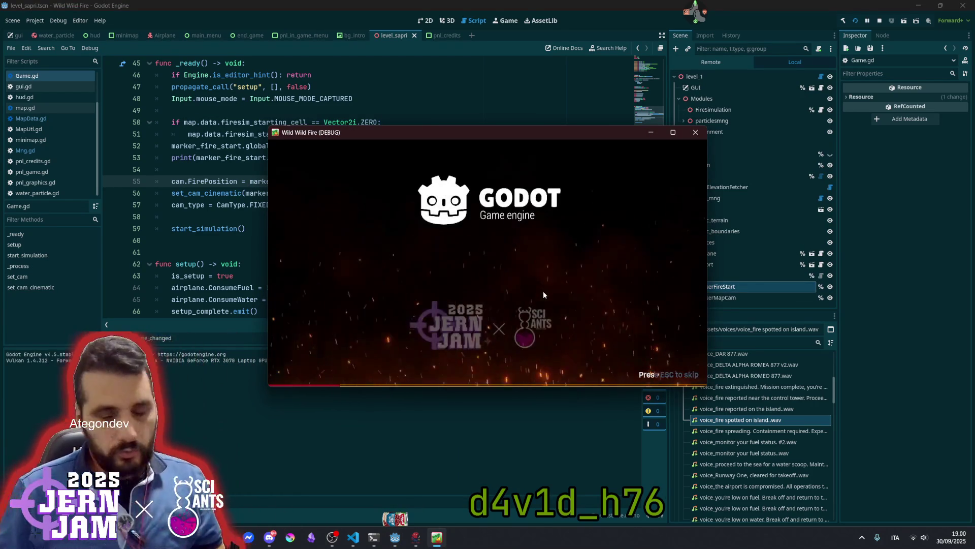
Start a game, switch camera view with Space, toggle the debug overlay with backslash, then stop.
{"action": "key", "text": "Escape"}
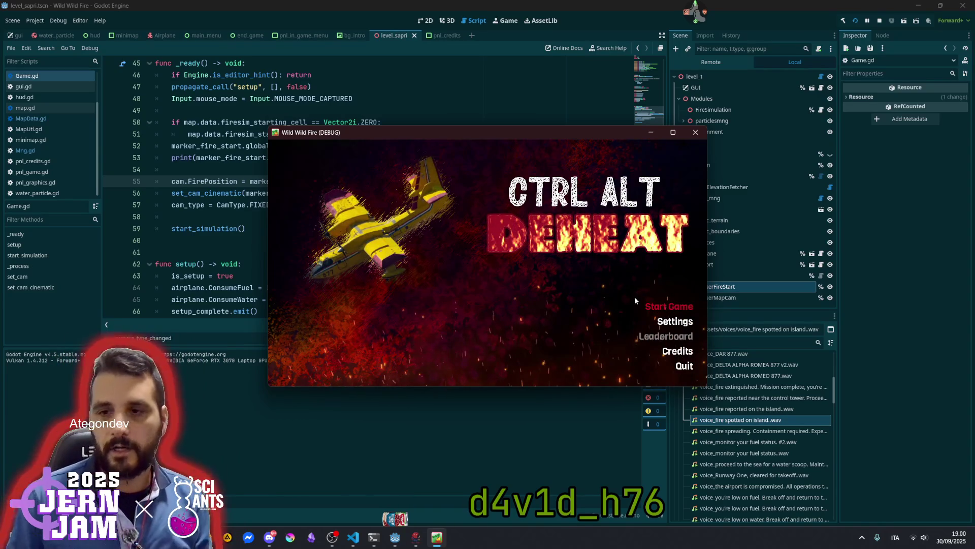
{"action": "left_click", "coordinate": [637, 300]}
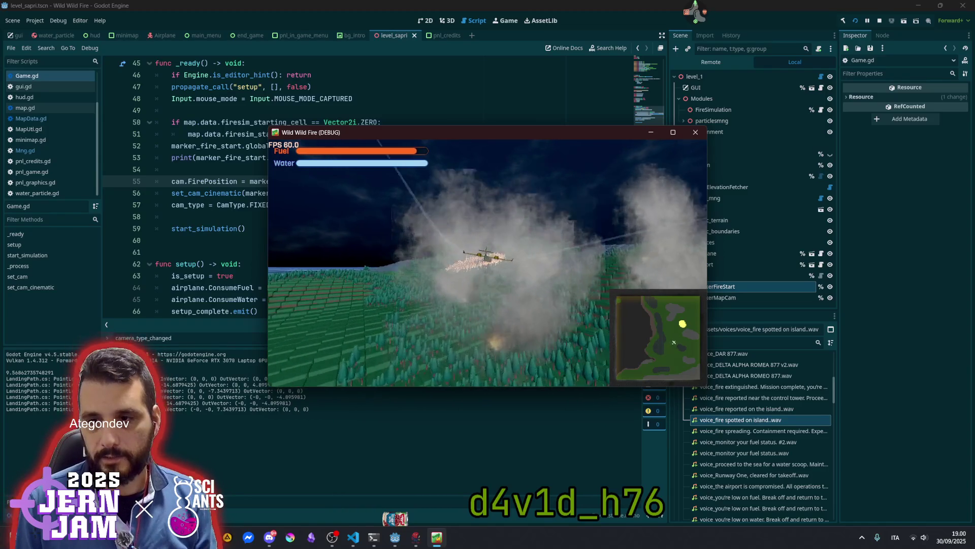
{"action": "key", "text": "space"}
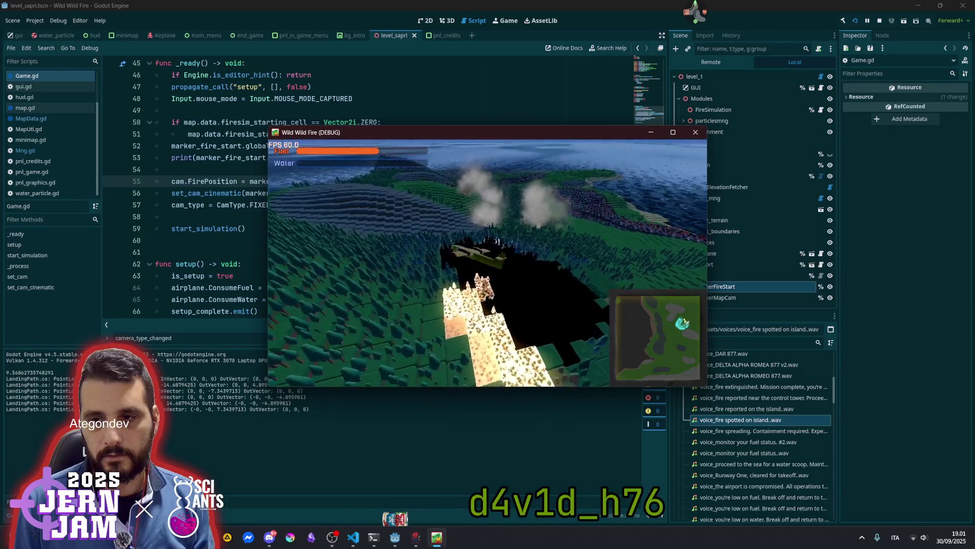
{"action": "key", "text": "backslash"}
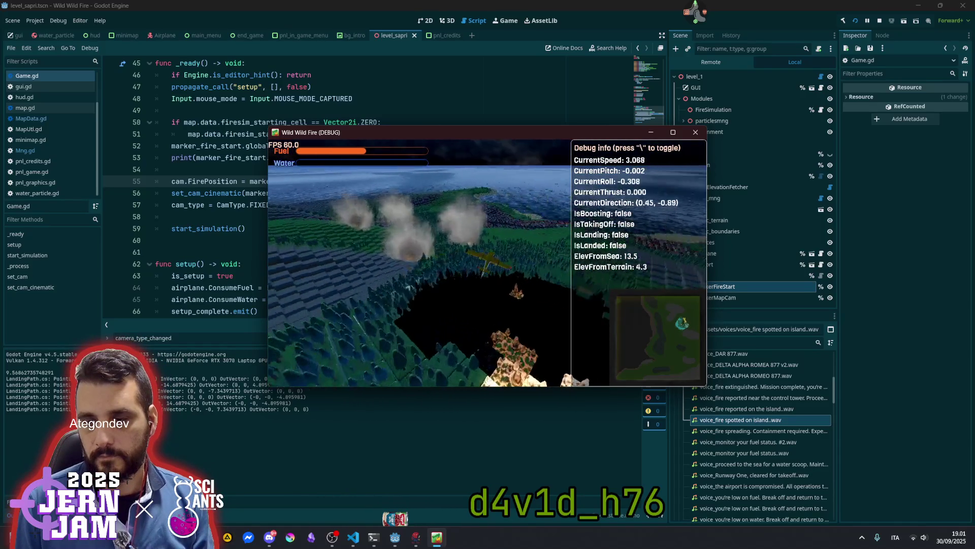
{"action": "key", "text": "F8"}
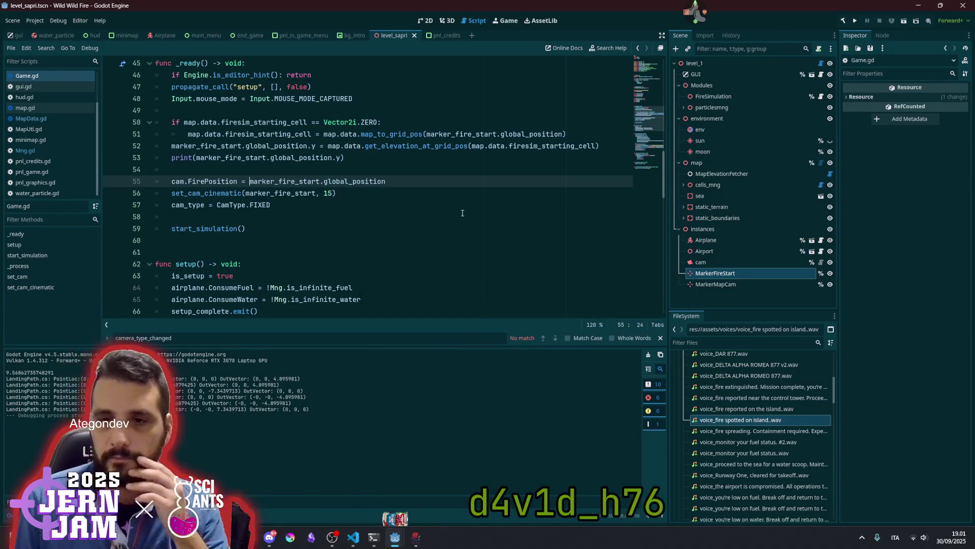
{"action": "left_click", "coordinate": [354, 181]}
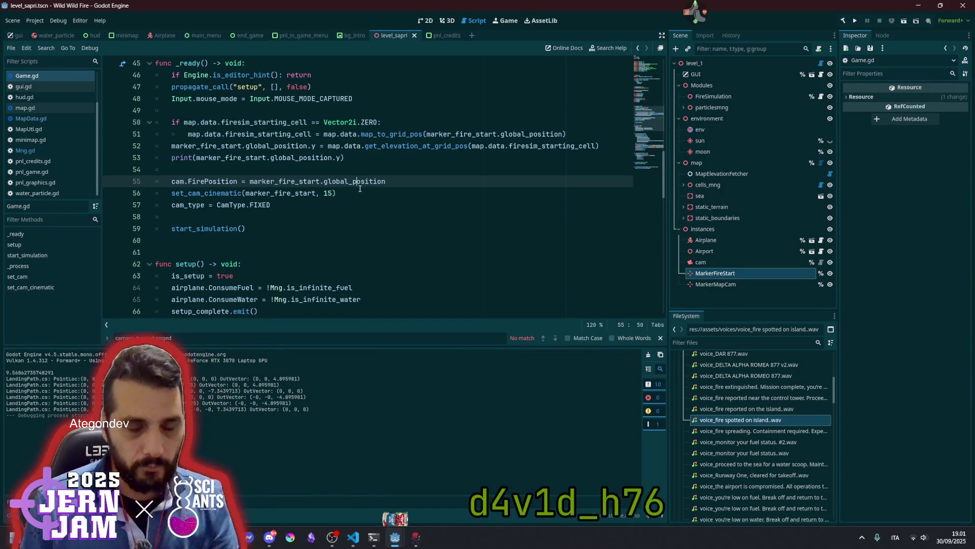
{"action": "left_click", "coordinate": [362, 193]}
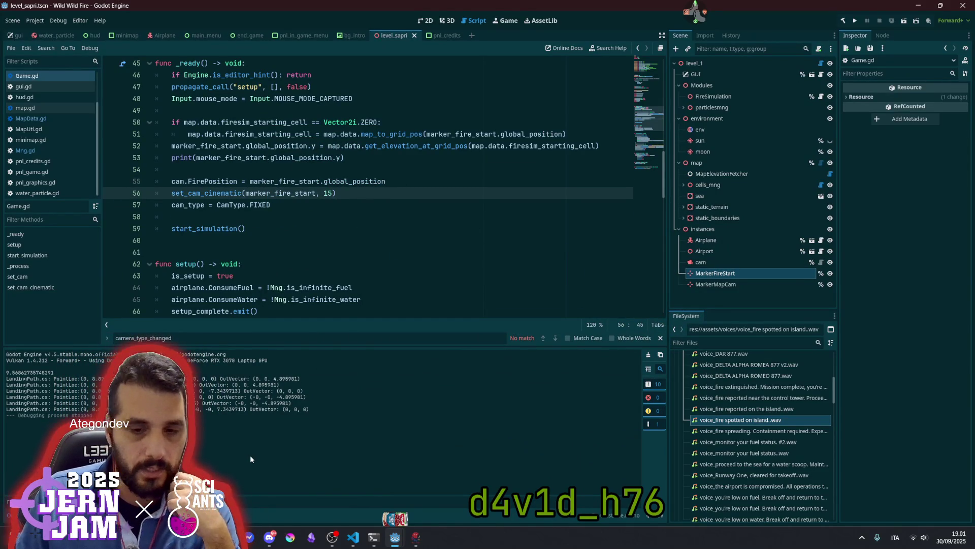
{"action": "left_click", "coordinate": [349, 268]}
{"action": "key", "text": "F5"}
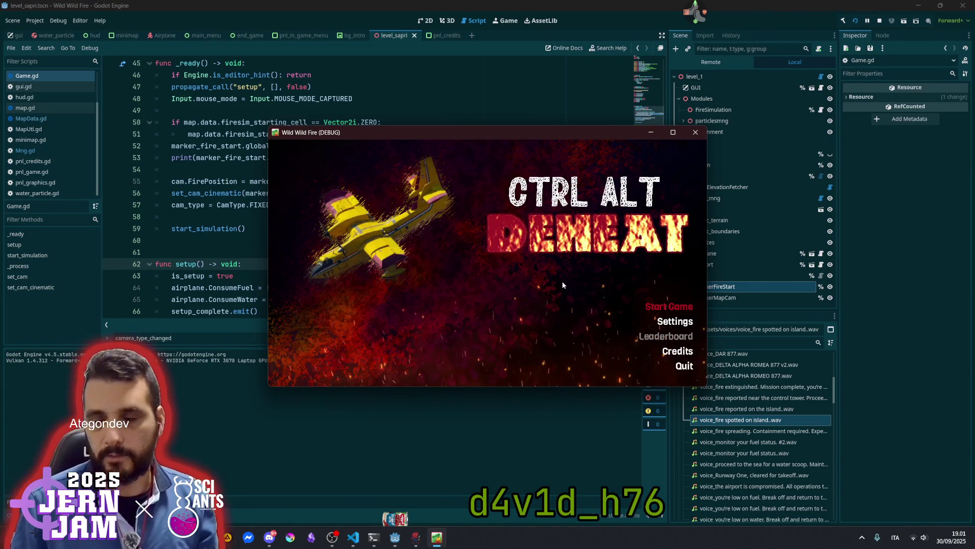
{"action": "key", "text": "Return"}
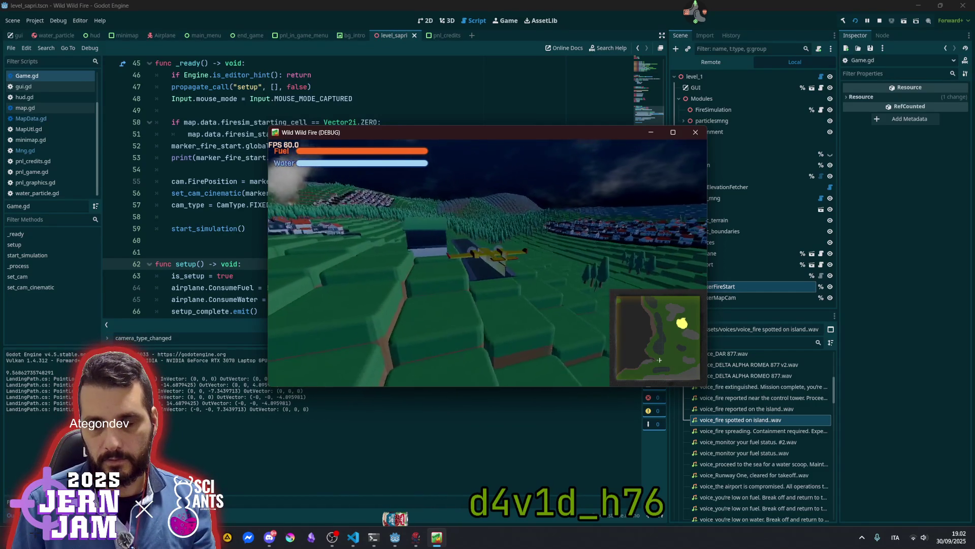
{"action": "key", "text": "F8"}
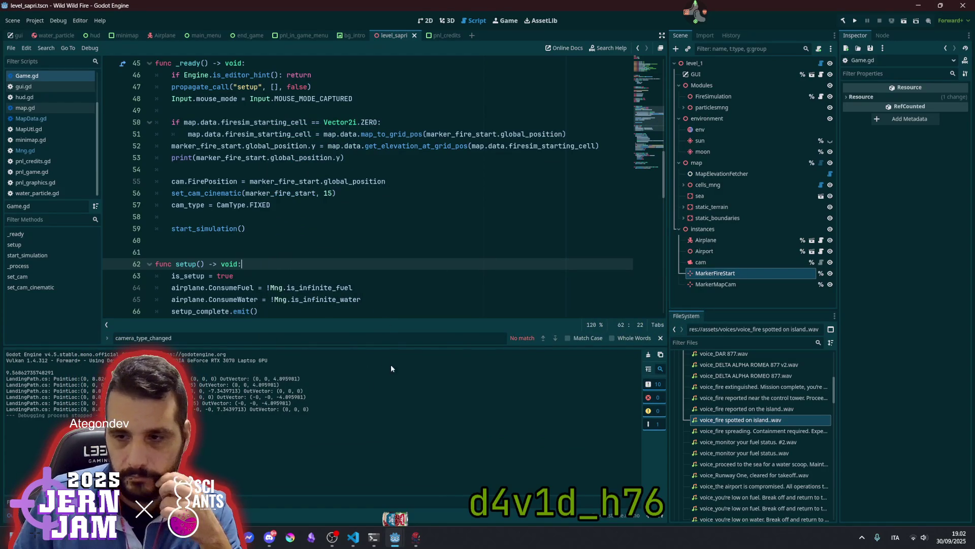
Scroll GameCamera.cs to the ProcessFollow offset code and save the file.
{"action": "left_click", "coordinate": [353, 537]}
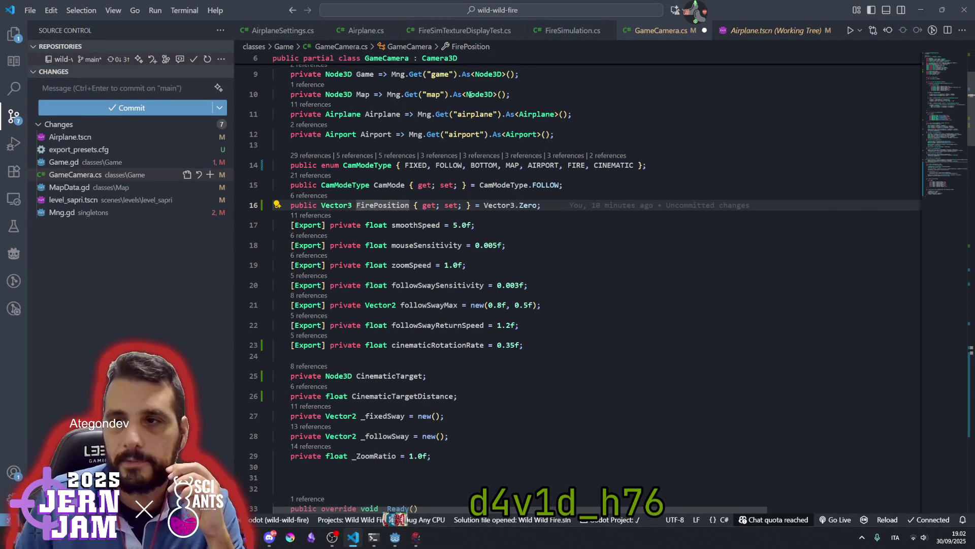
{"action": "scroll", "coordinate": [530, 292], "scroll_direction": "down", "scroll_amount": 13}
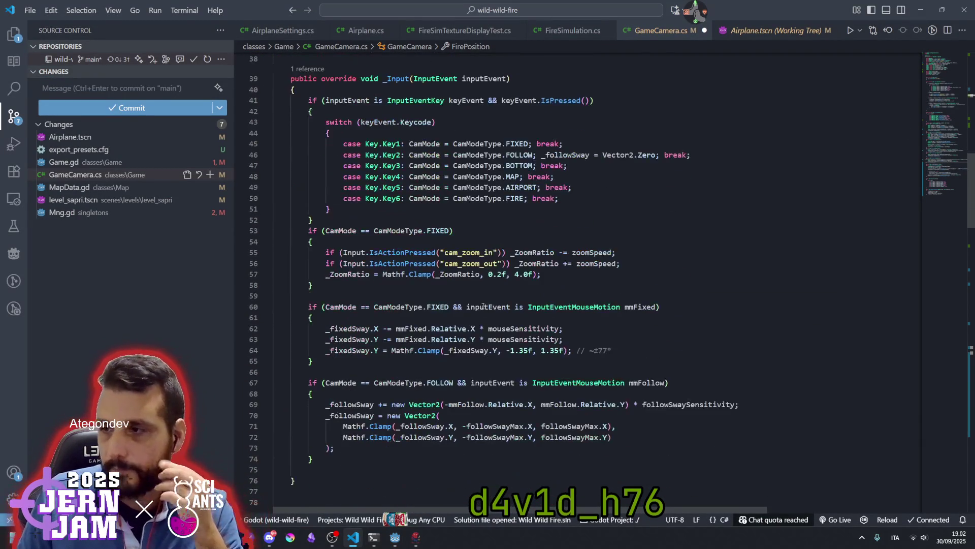
{"action": "left_click", "coordinate": [463, 328]}
{"action": "scroll", "coordinate": [462, 323], "scroll_direction": "down", "scroll_amount": 7}
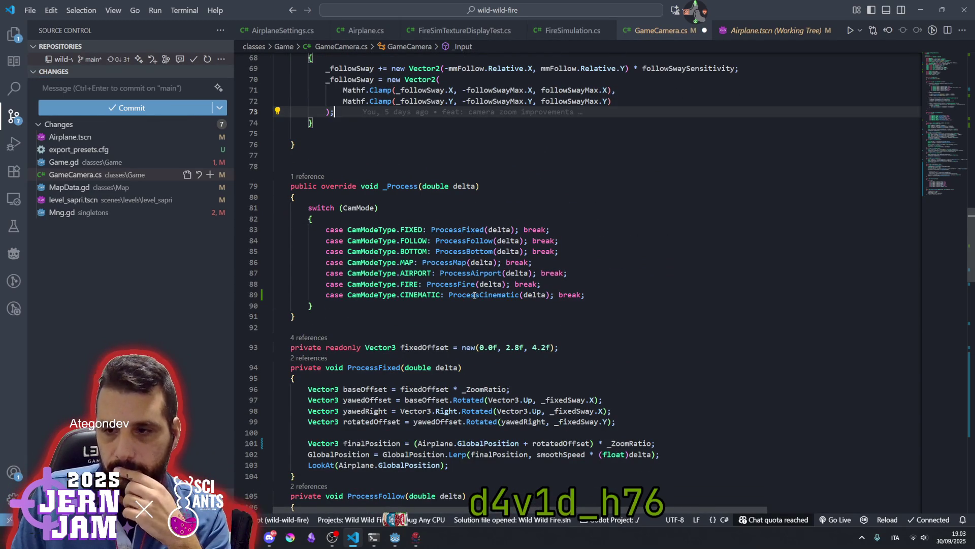
{"action": "scroll", "coordinate": [475, 295], "scroll_direction": "down", "scroll_amount": 4}
{"action": "scroll", "coordinate": [475, 296], "scroll_direction": "up", "scroll_amount": 5}
{"action": "scroll", "coordinate": [475, 296], "scroll_direction": "down", "scroll_amount": 8}
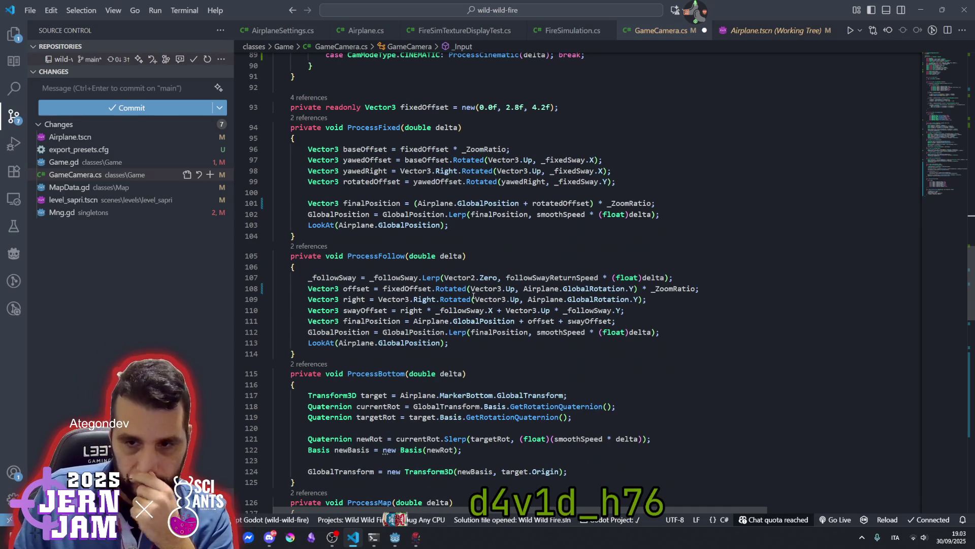
{"action": "left_click", "coordinate": [471, 289]}
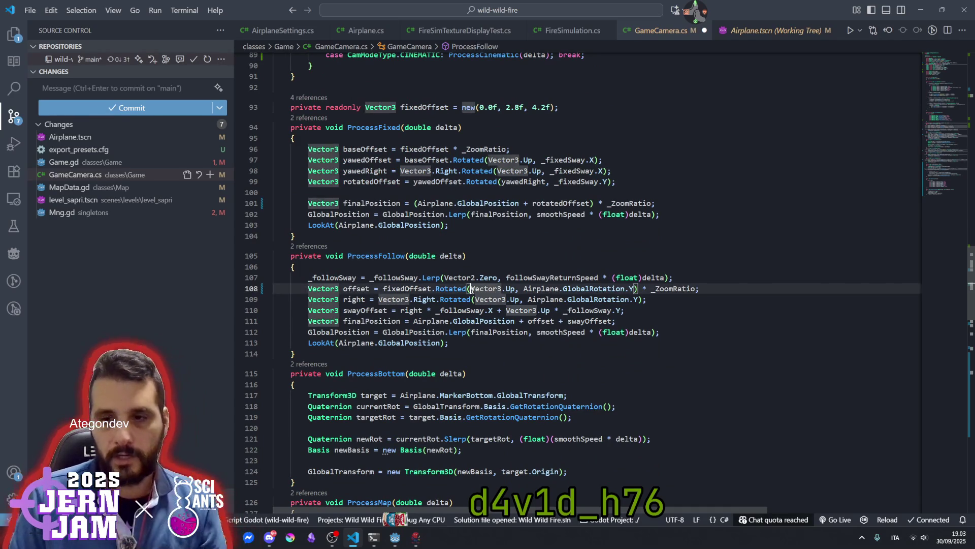
{"action": "key", "text": "ctrl+s"}
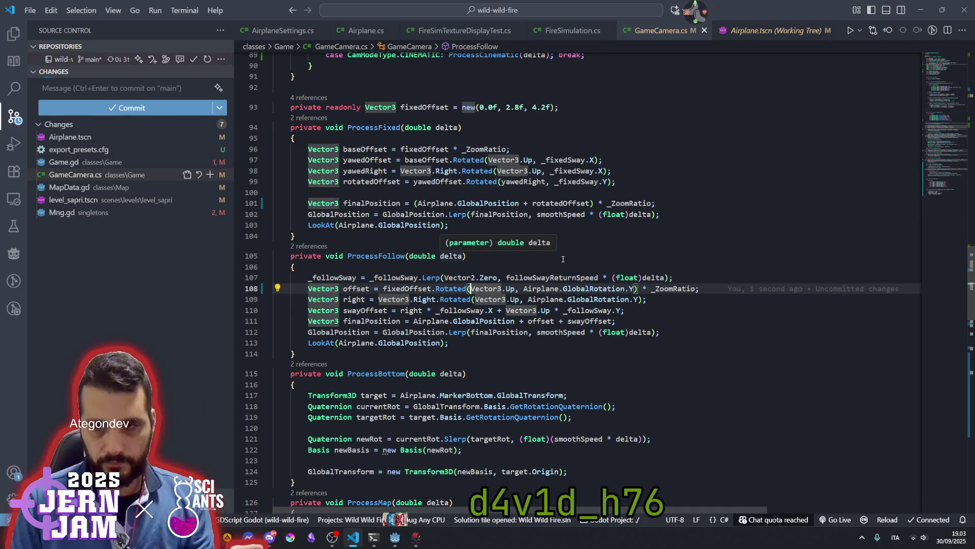
Inspect the _ZoomRatio declaration and highlight all its uses in the camera code.
{"action": "left_click", "coordinate": [630, 240]}
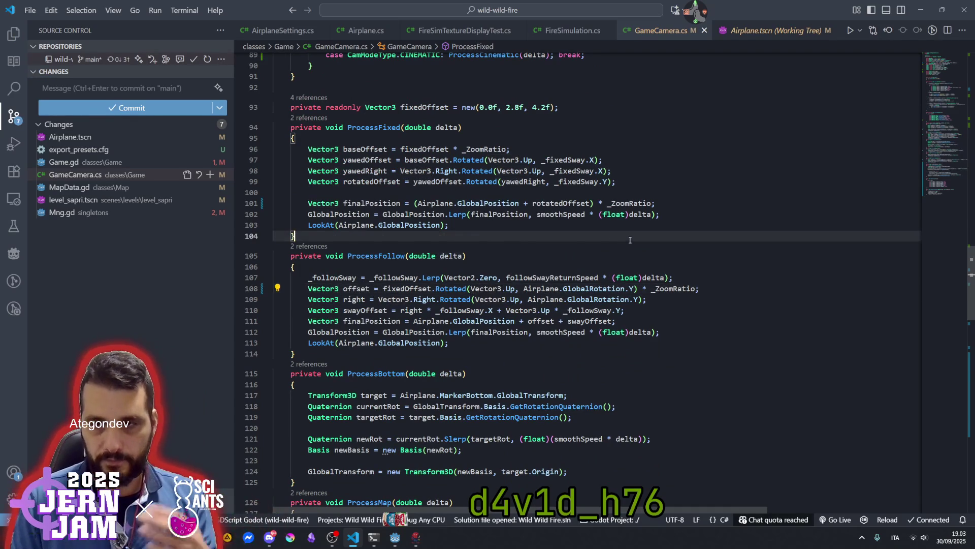
{"action": "left_click", "coordinate": [485, 150], "text": "ctrl"}
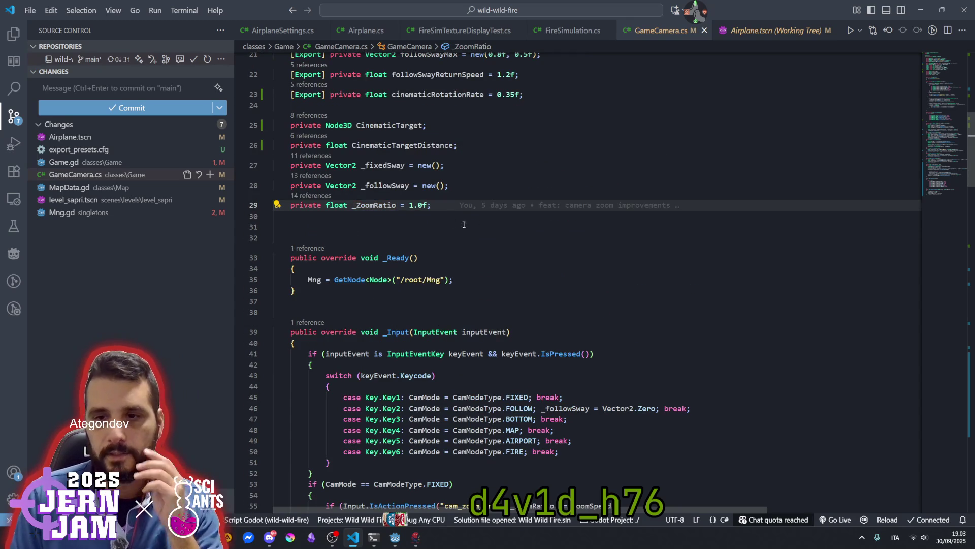
{"action": "double_click", "coordinate": [375, 205]}
{"action": "scroll", "coordinate": [355, 305], "scroll_direction": "down", "scroll_amount": 5}
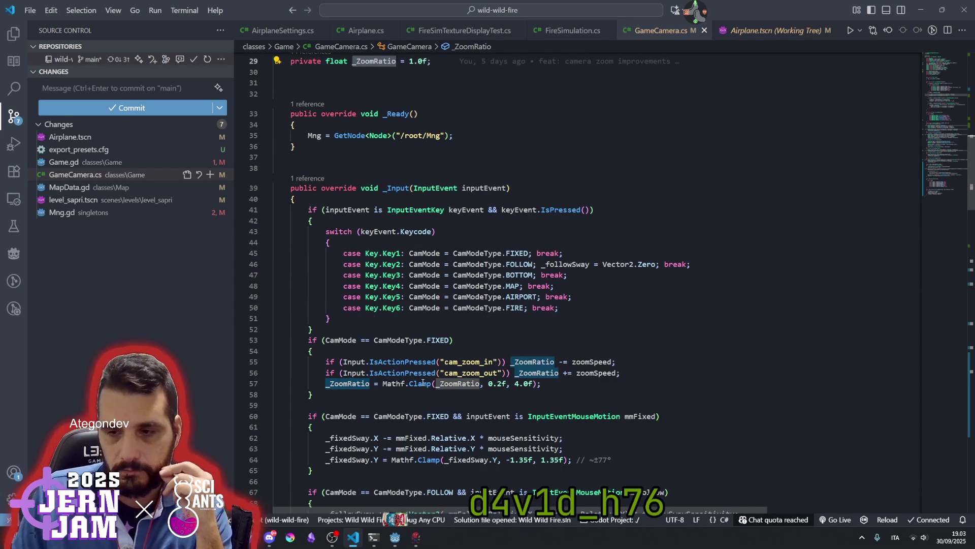
{"action": "mouse_move", "coordinate": [423, 382]}
{"action": "mouse_move", "coordinate": [482, 384]}
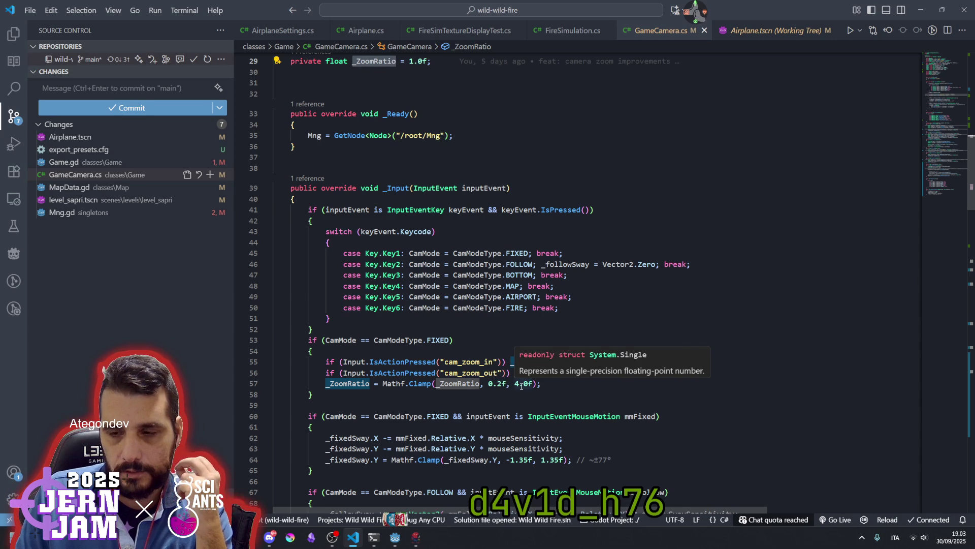
{"action": "scroll", "coordinate": [441, 386], "scroll_direction": "down", "scroll_amount": 15}
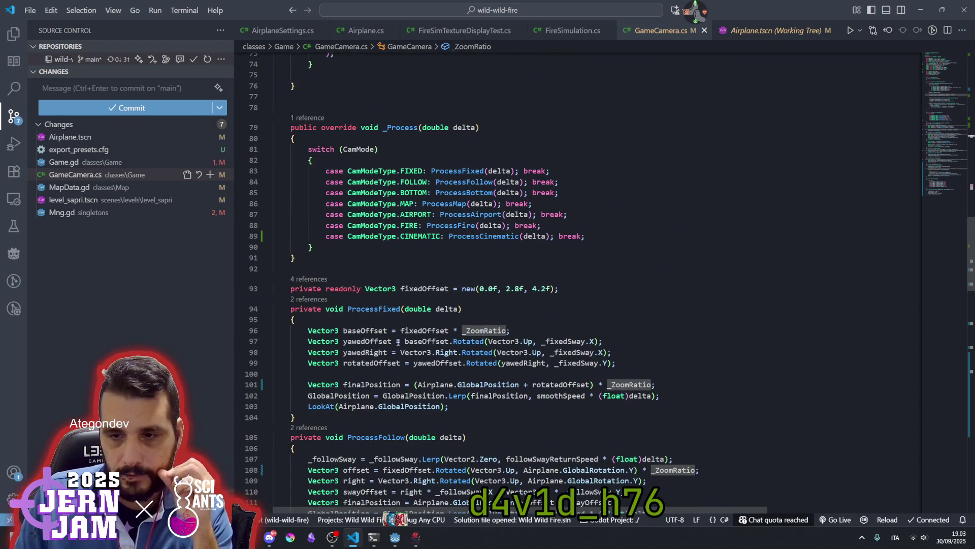
{"action": "mouse_move", "coordinate": [373, 331]}
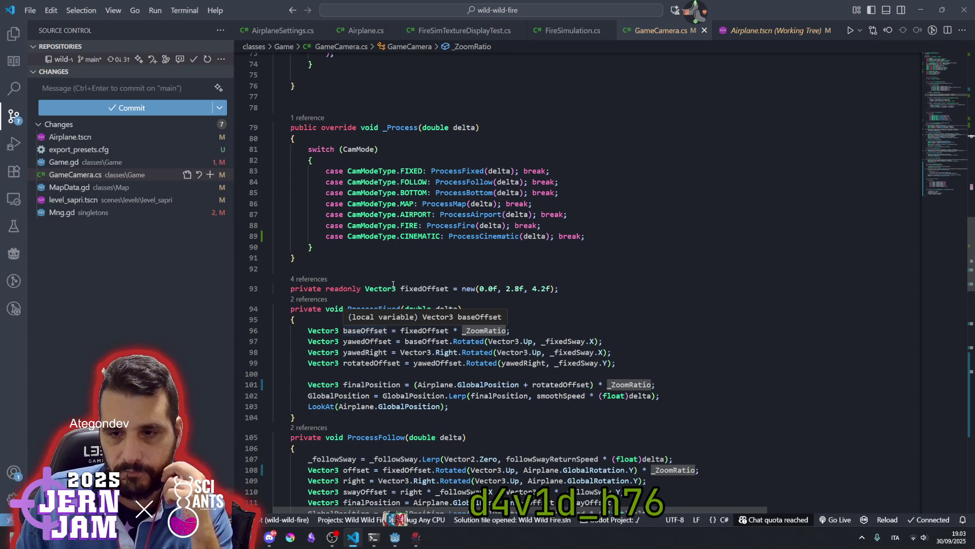
{"action": "scroll", "coordinate": [391, 298], "scroll_direction": "down", "scroll_amount": 1}
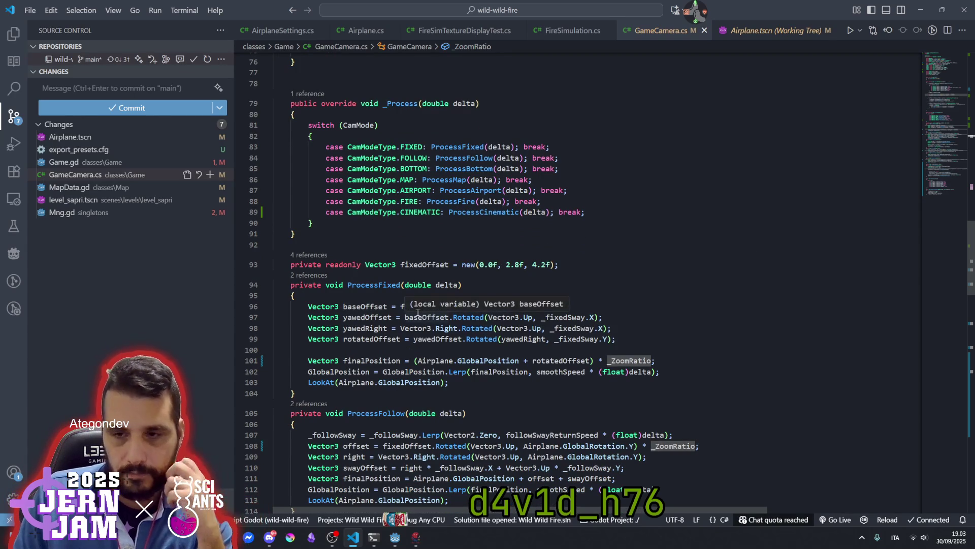
Examine fixedOffset (0.0f, 2.8f, 4.2f), _ZoomRatio and baseOffset uses in ProcessFixed.
{"action": "left_click", "coordinate": [426, 265]}
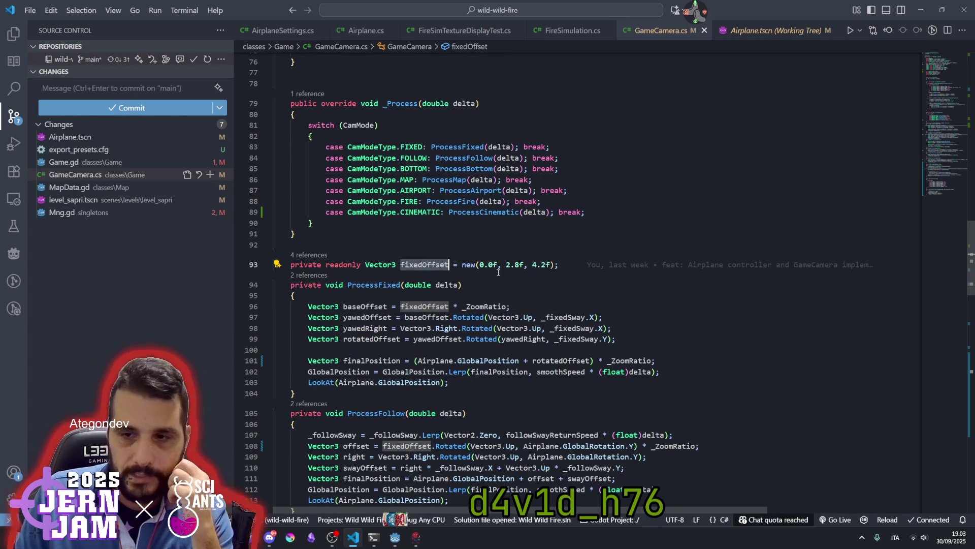
{"action": "left_click_drag", "start_coordinate": [462, 264], "coordinate": [557, 265]}
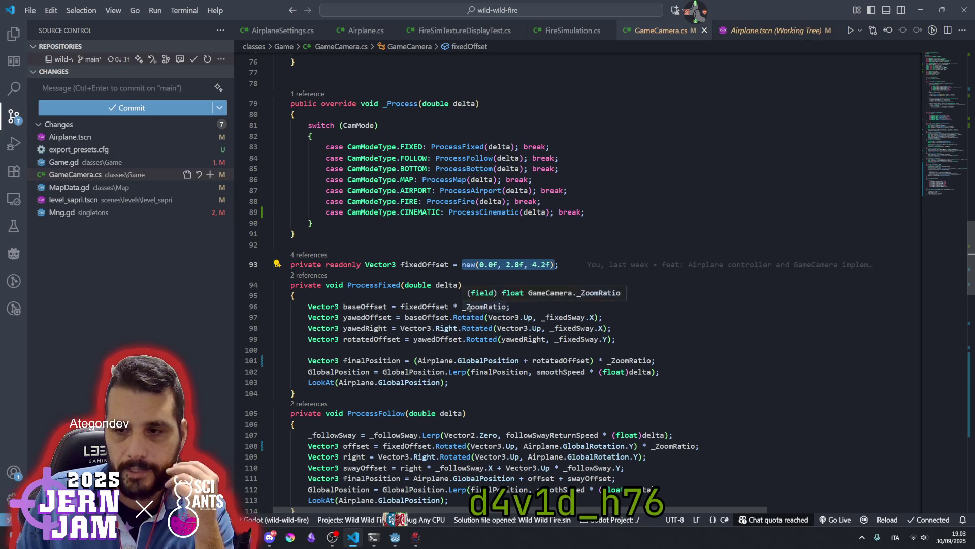
{"action": "double_click", "coordinate": [468, 307]}
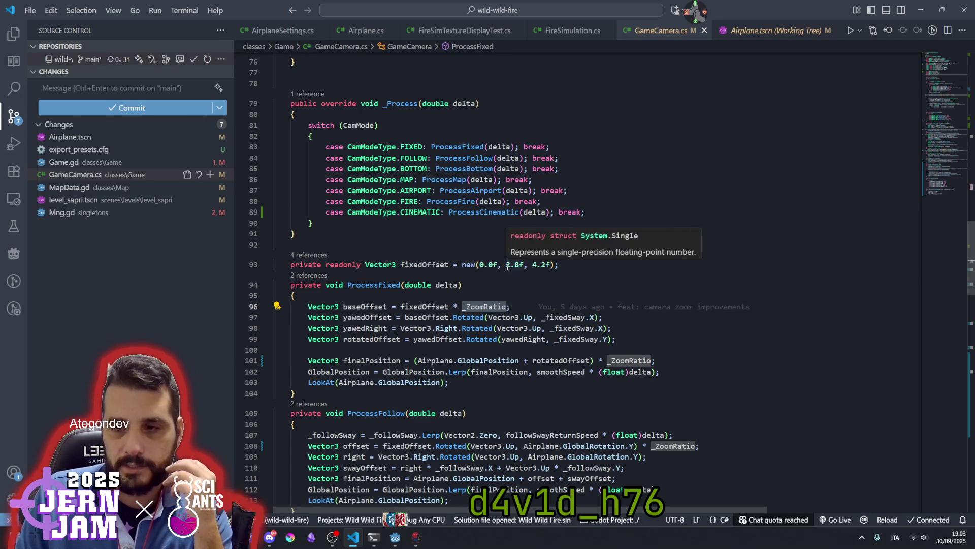
{"action": "left_click", "coordinate": [506, 264]}
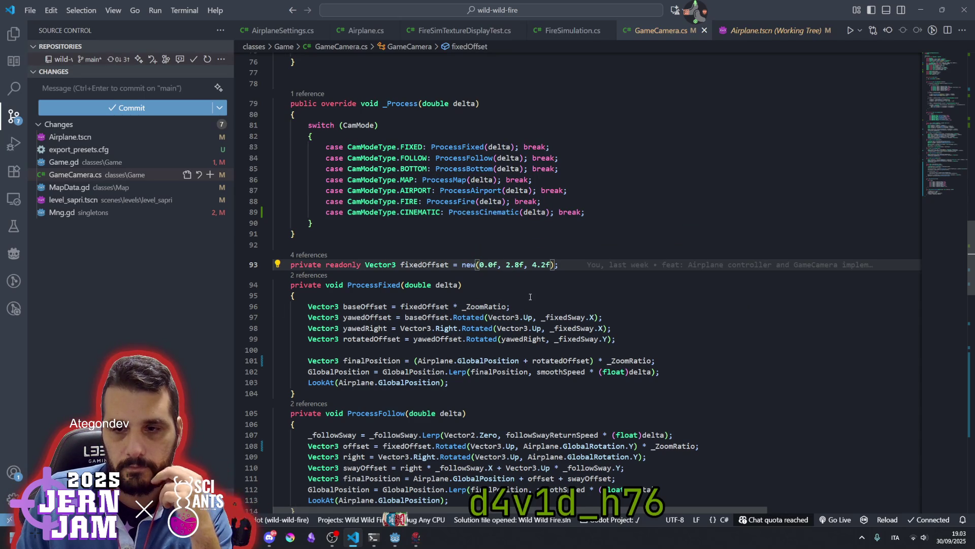
{"action": "double_click", "coordinate": [350, 306]}
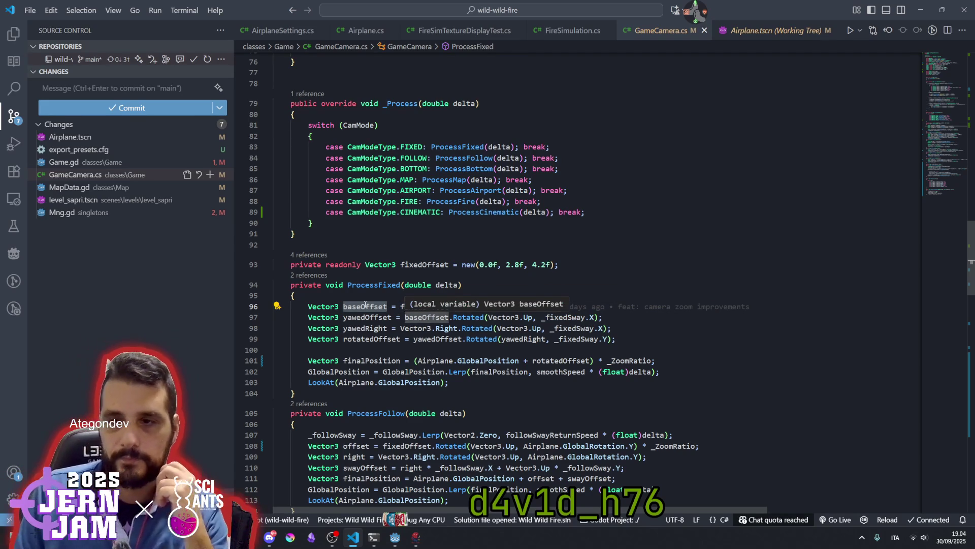
{"action": "left_click_drag", "start_coordinate": [536, 265], "coordinate": [277, 245]}
{"action": "scroll", "coordinate": [496, 292], "scroll_direction": "up", "scroll_amount": 5}
{"action": "scroll", "coordinate": [496, 292], "scroll_direction": "up", "scroll_amount": 5}
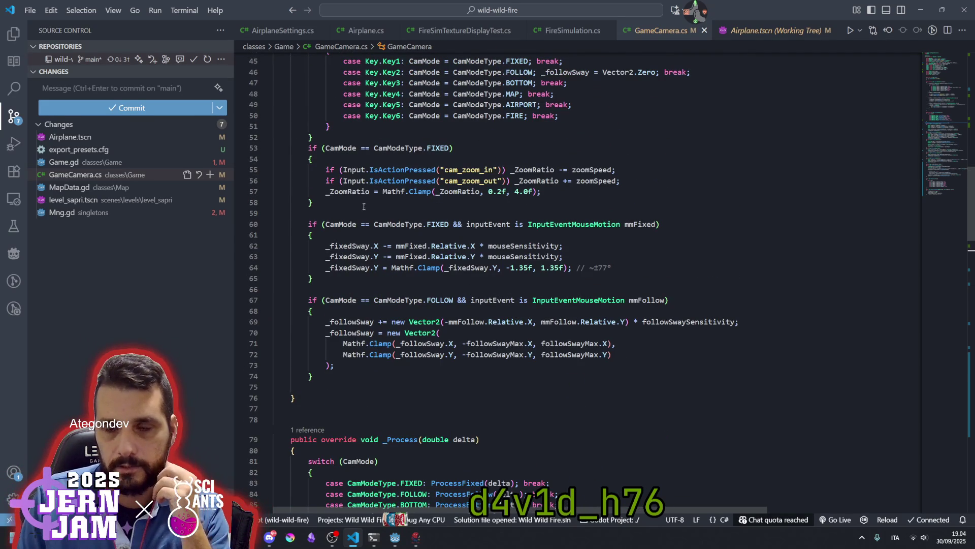
{"action": "left_click", "coordinate": [370, 191]}
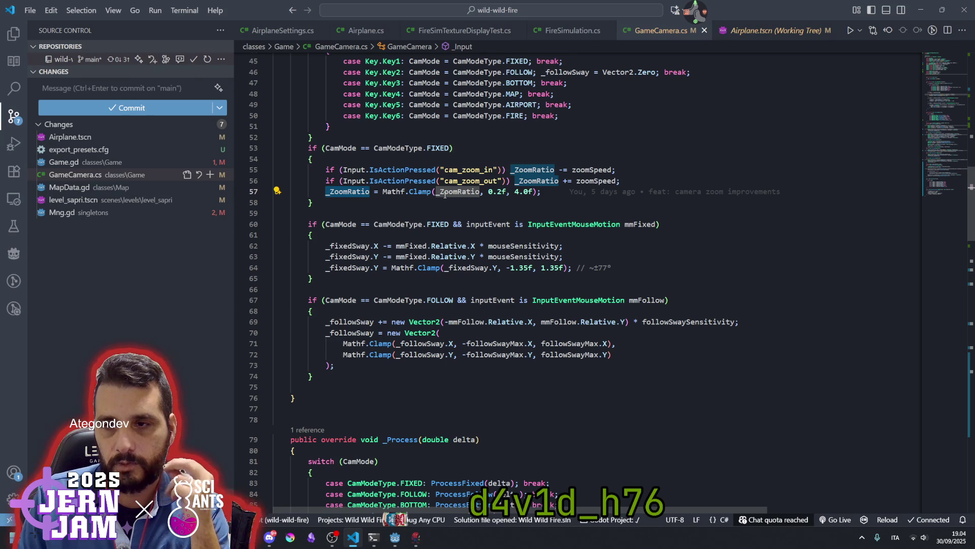
{"action": "mouse_move", "coordinate": [445, 195]}
{"action": "mouse_move", "coordinate": [411, 189]}
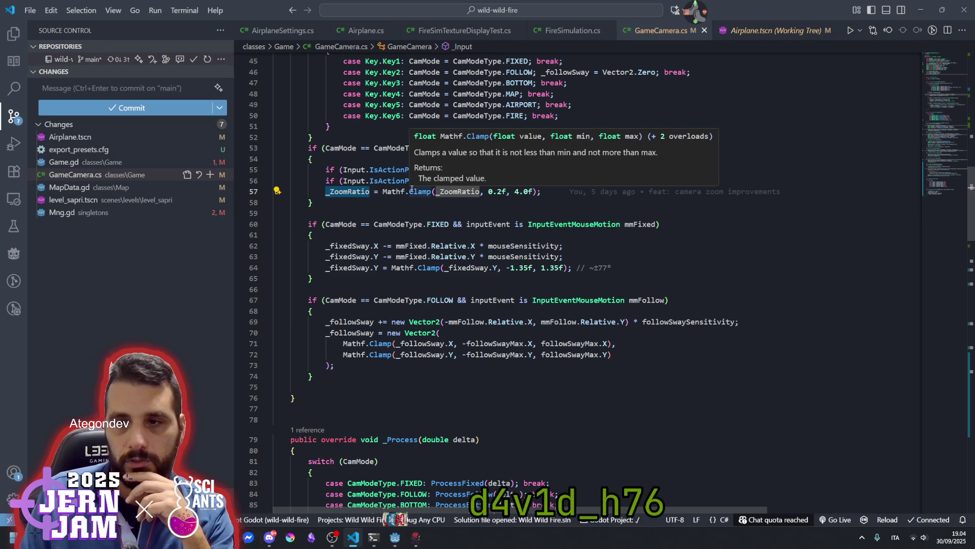
{"action": "left_click", "coordinate": [414, 213]}
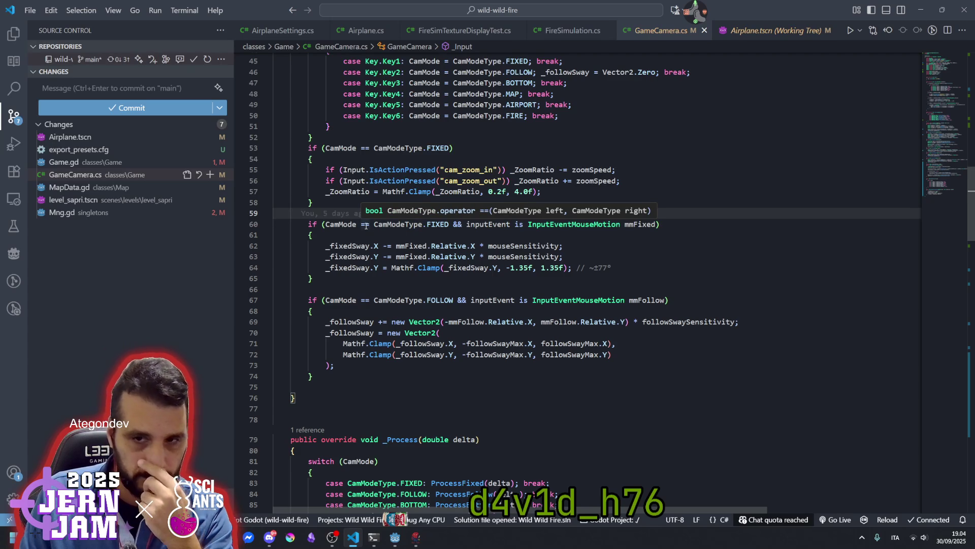
{"action": "left_click", "coordinate": [346, 203]}
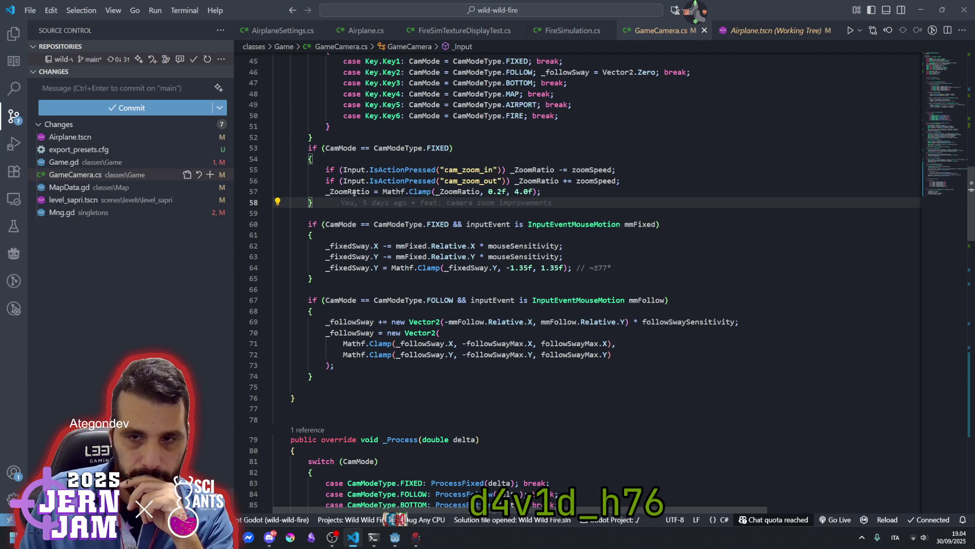
{"action": "double_click", "coordinate": [354, 191]}
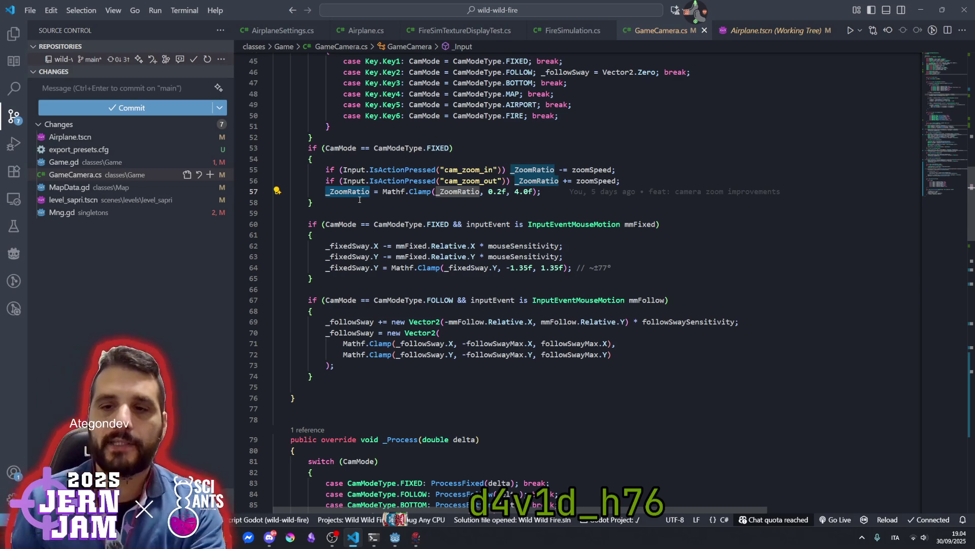
{"action": "double_click", "coordinate": [407, 149]}
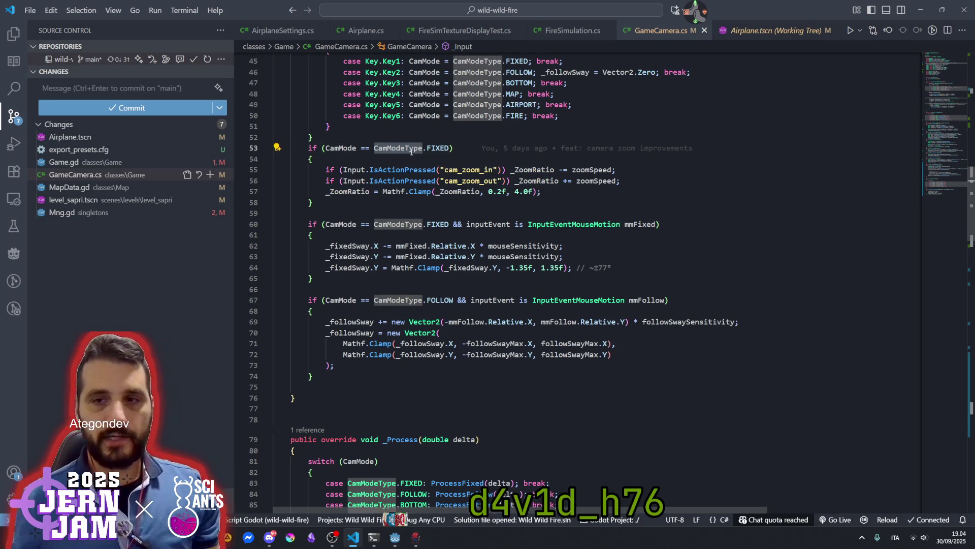
{"action": "double_click", "coordinate": [437, 148]}
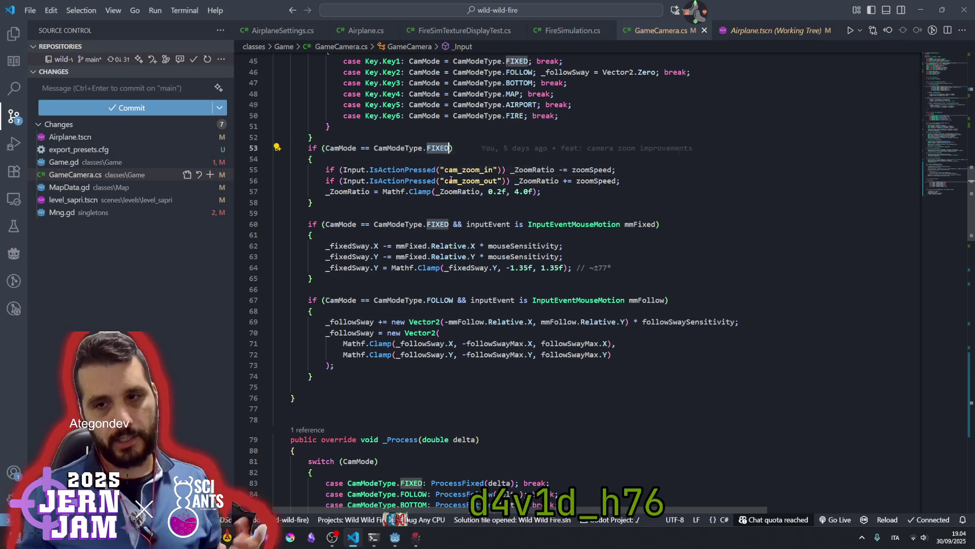
{"action": "scroll", "coordinate": [369, 174], "scroll_direction": "up", "scroll_amount": 2}
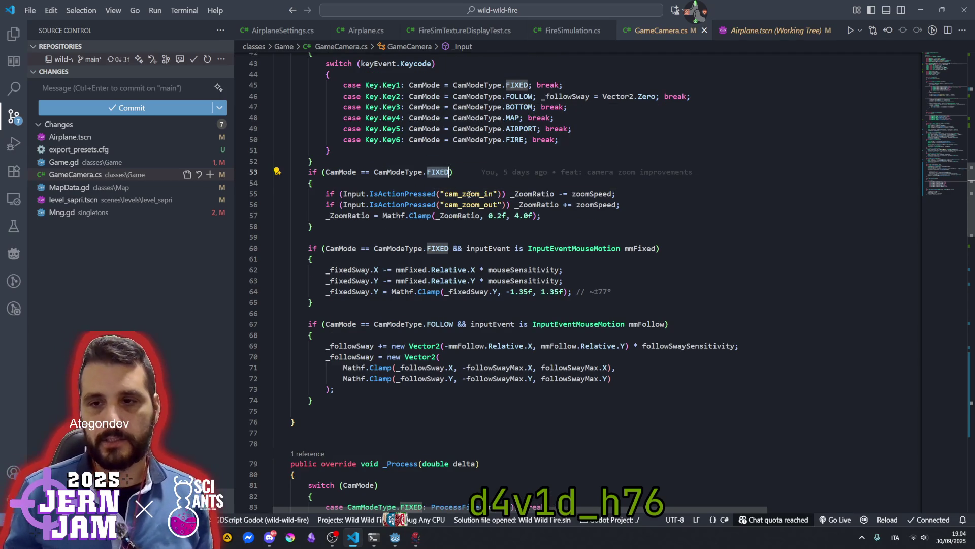
{"action": "left_click", "coordinate": [369, 182]}
{"action": "scroll", "coordinate": [374, 219], "scroll_direction": "up", "scroll_amount": 2}
{"action": "mouse_move", "coordinate": [373, 218]}
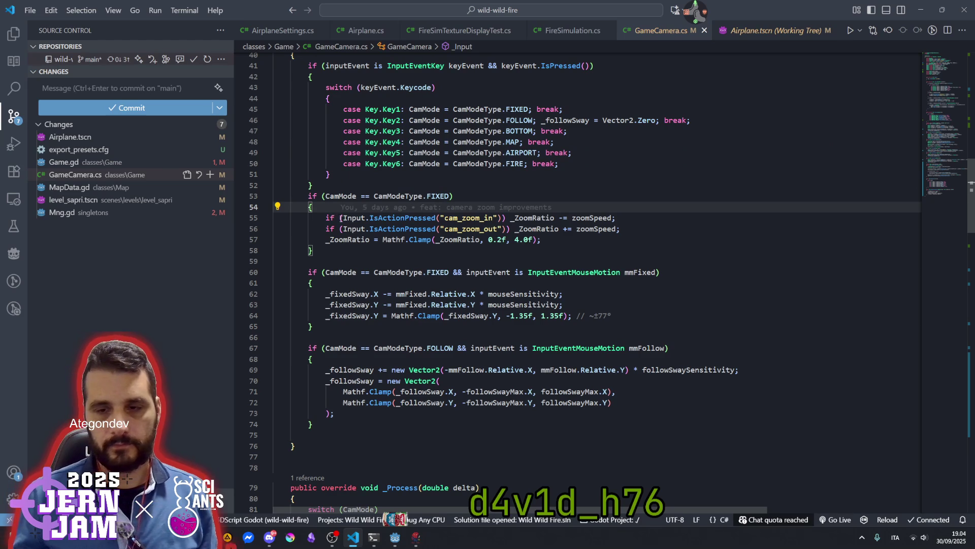
{"action": "left_click_drag", "start_coordinate": [341, 217], "coordinate": [342, 239]}
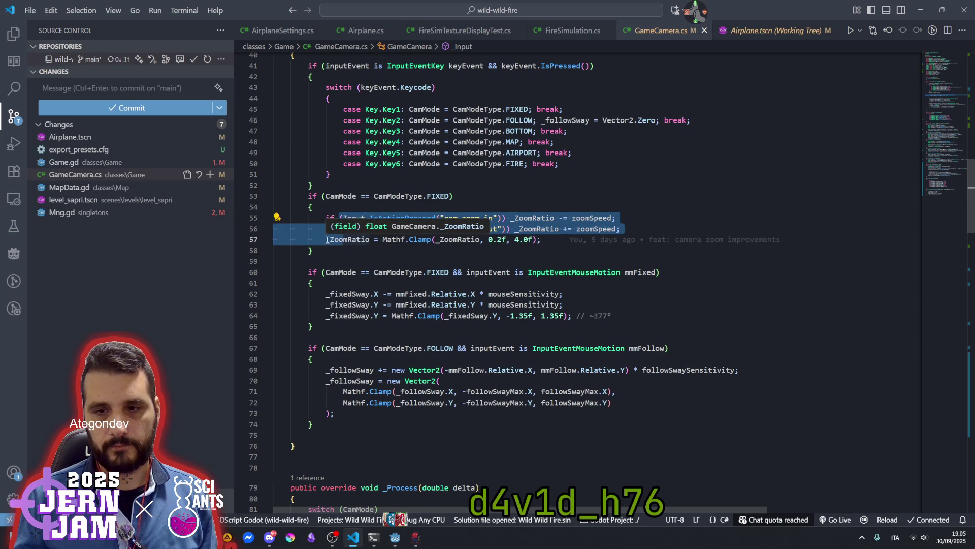
{"action": "left_click", "coordinate": [327, 238]}
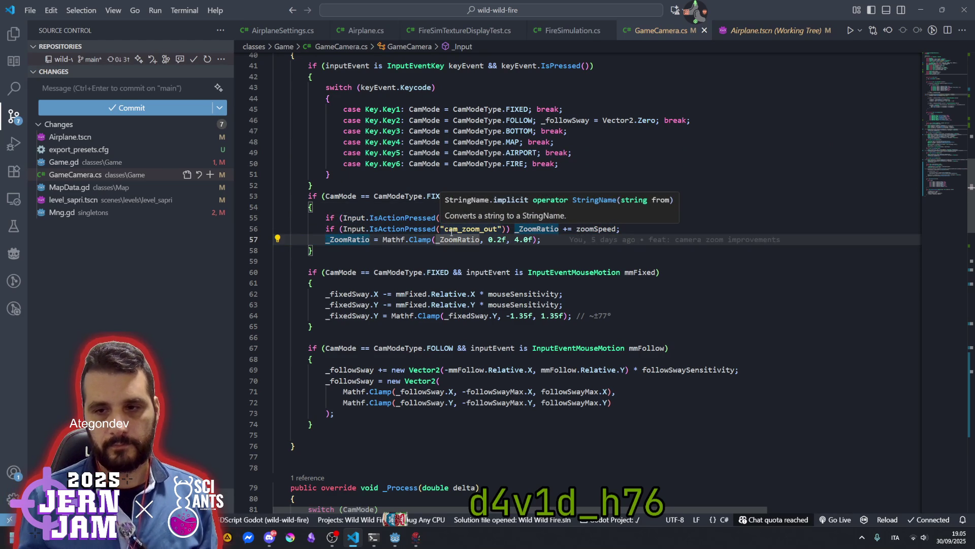
{"action": "left_click", "coordinate": [414, 218]}
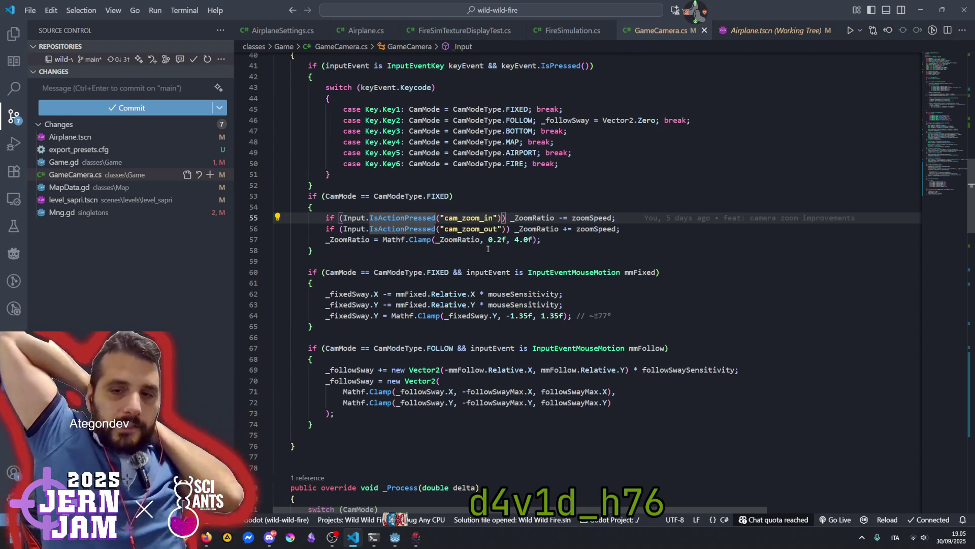
{"action": "key", "text": "Up"}
{"action": "key", "text": "Up"}
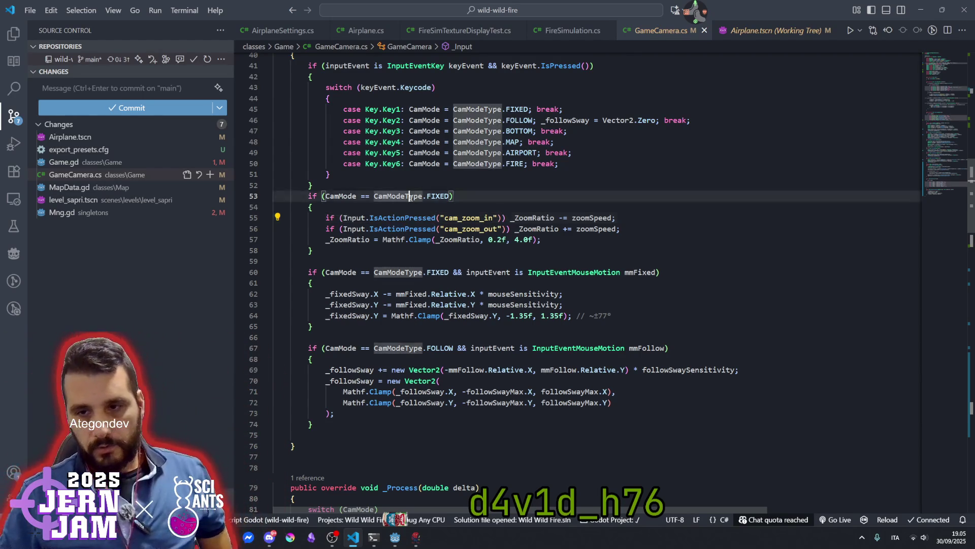
{"action": "mouse_move", "coordinate": [409, 214]}
{"action": "left_click", "coordinate": [364, 208]}
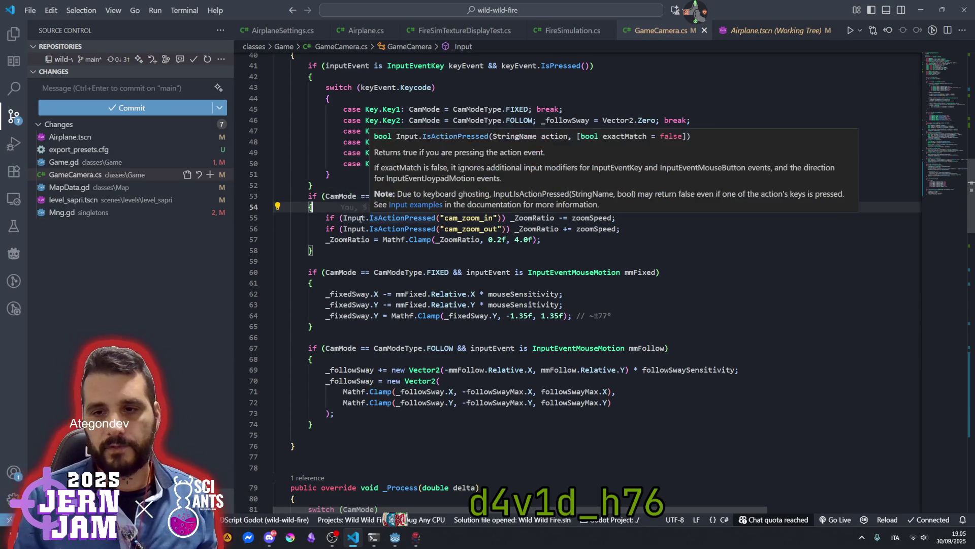
{"action": "left_click", "coordinate": [361, 218]}
{"action": "left_click", "coordinate": [498, 219], "text": "shift"}
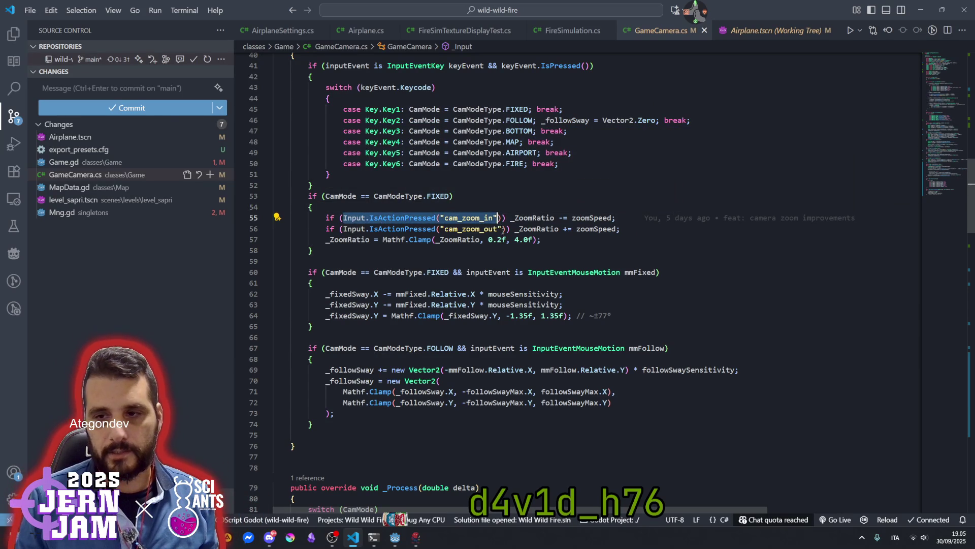
{"action": "key", "text": "Up"}
{"action": "key", "text": "Up"}
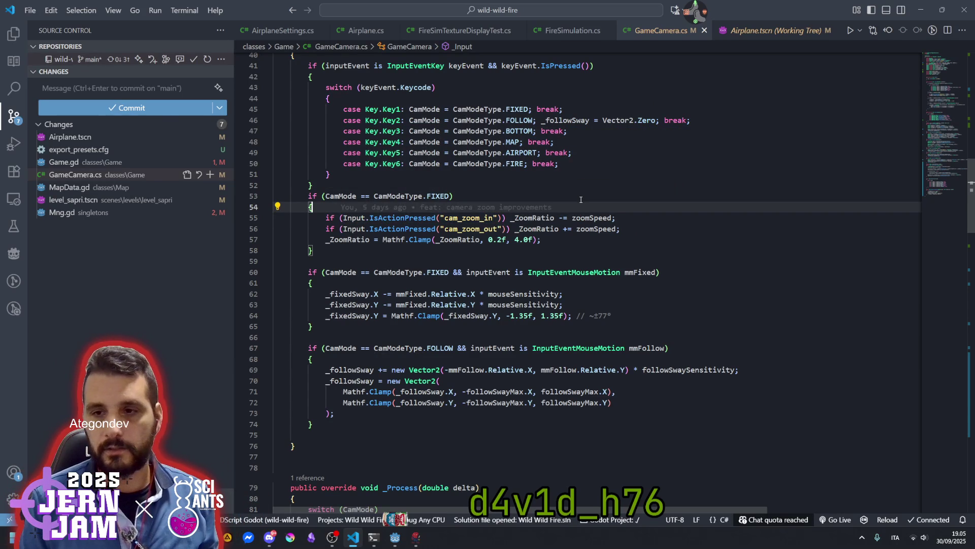
{"action": "key", "text": "shift+End"}
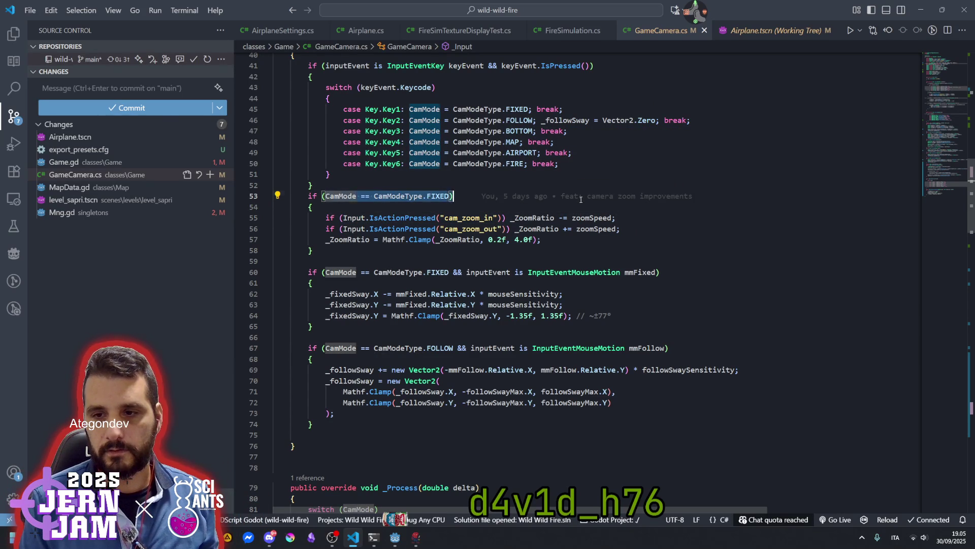
{"action": "key", "text": "shift+Left"}
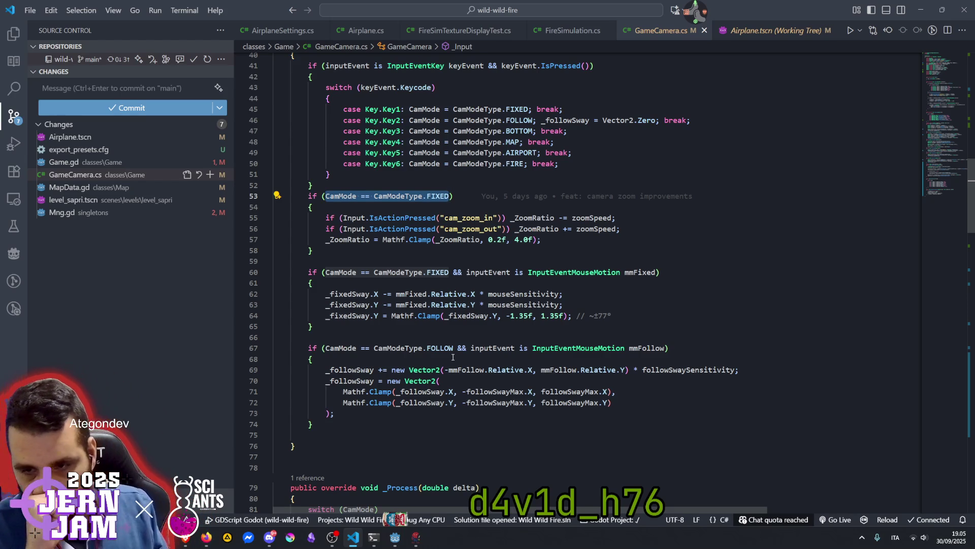
Paste the cam_zoom_in action check into line 53's condition using IsActionPressed.
{"action": "type", "text": "Input.IsActionPressed(\"cam_zoom_in\")"}
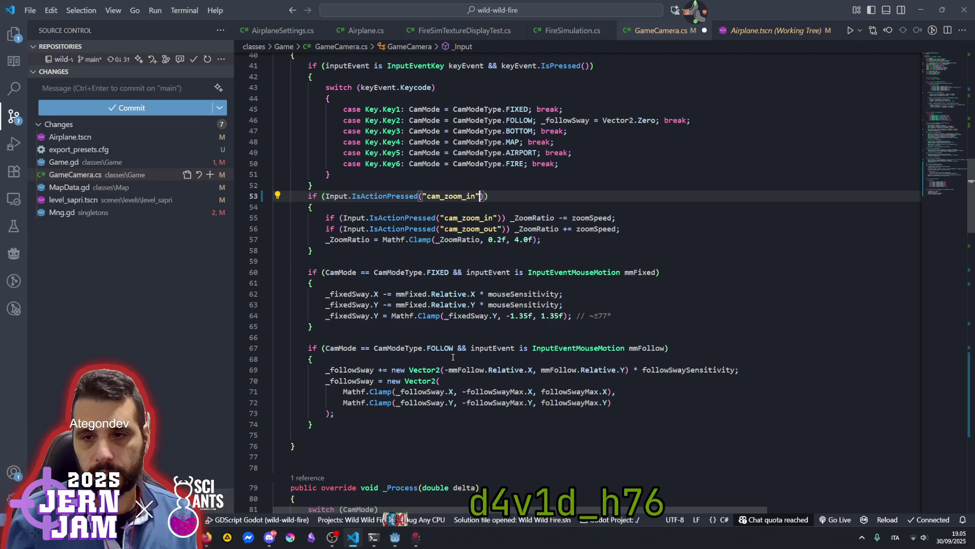
{"action": "key", "text": "Left"}
{"action": "key", "text": "Left"}
{"action": "key", "text": "Left"}
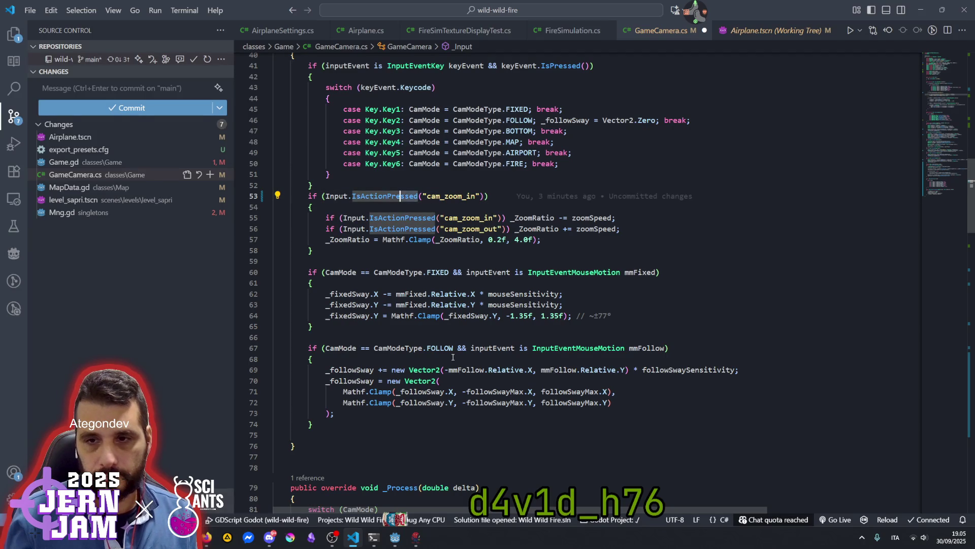
{"action": "key", "text": "ctrl+Delete"}
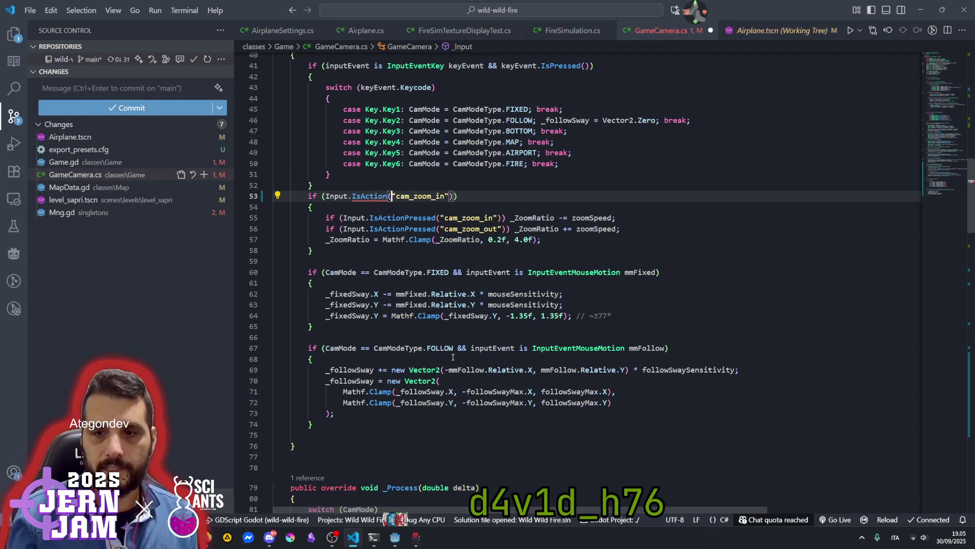
{"action": "type", "text": "P"}
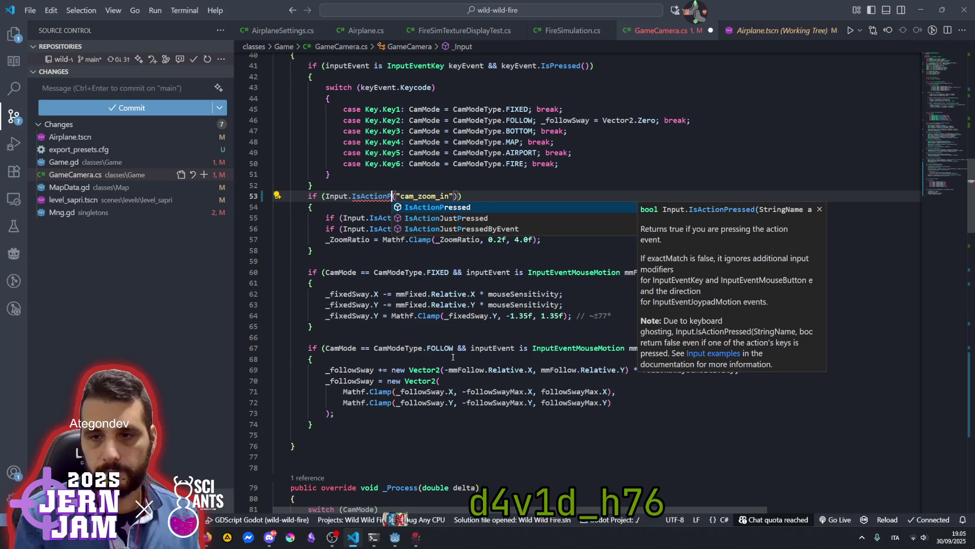
{"action": "key", "text": "Return"}
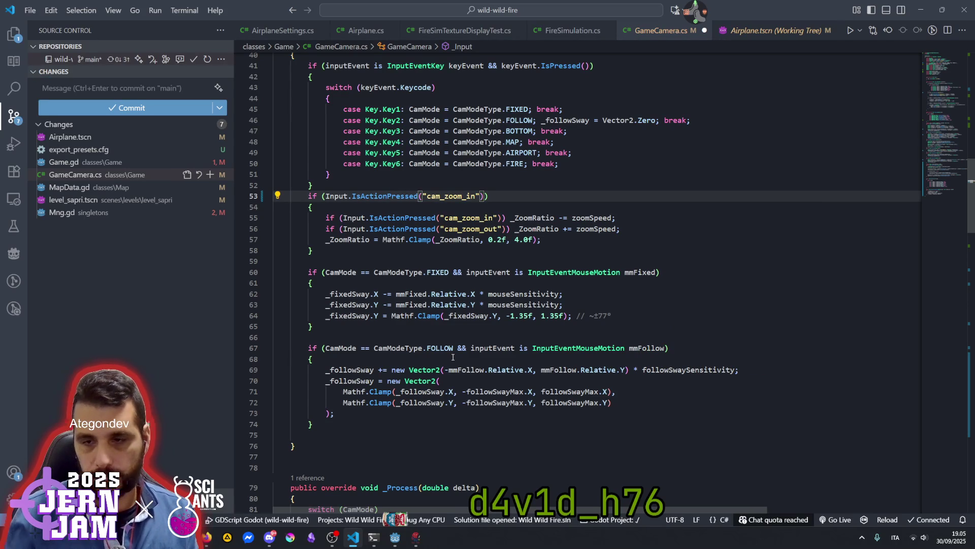
Change line 53's check to inputEvent.IsAction for cam_zoom_in.
{"action": "scroll", "coordinate": [406, 269], "scroll_direction": "up", "scroll_amount": 2}
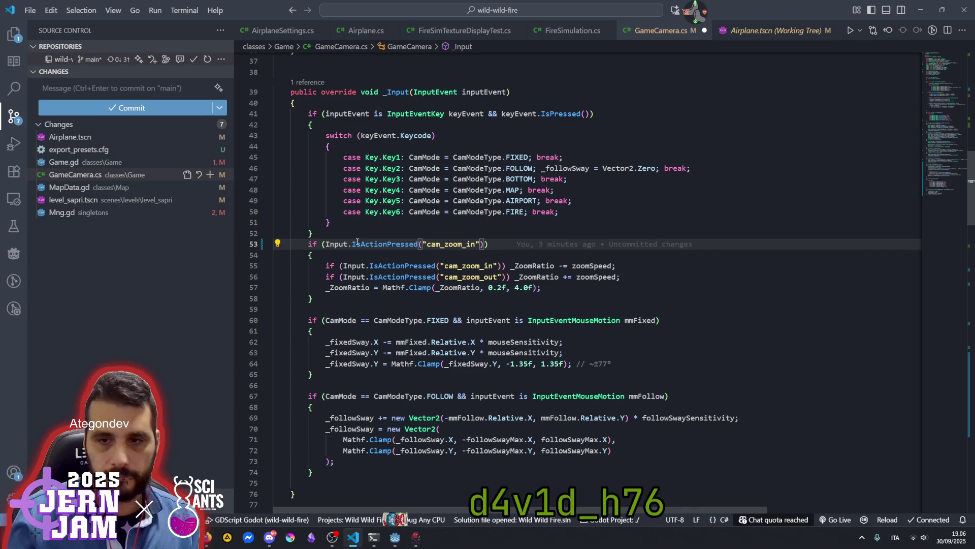
{"action": "mouse_move", "coordinate": [357, 242]}
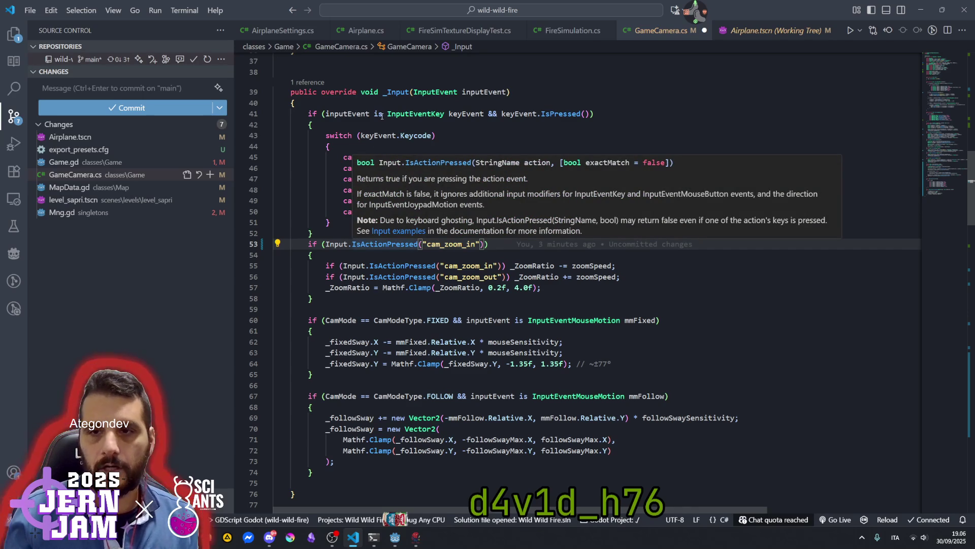
{"action": "mouse_move", "coordinate": [378, 115]}
{"action": "left_click", "coordinate": [581, 168]}
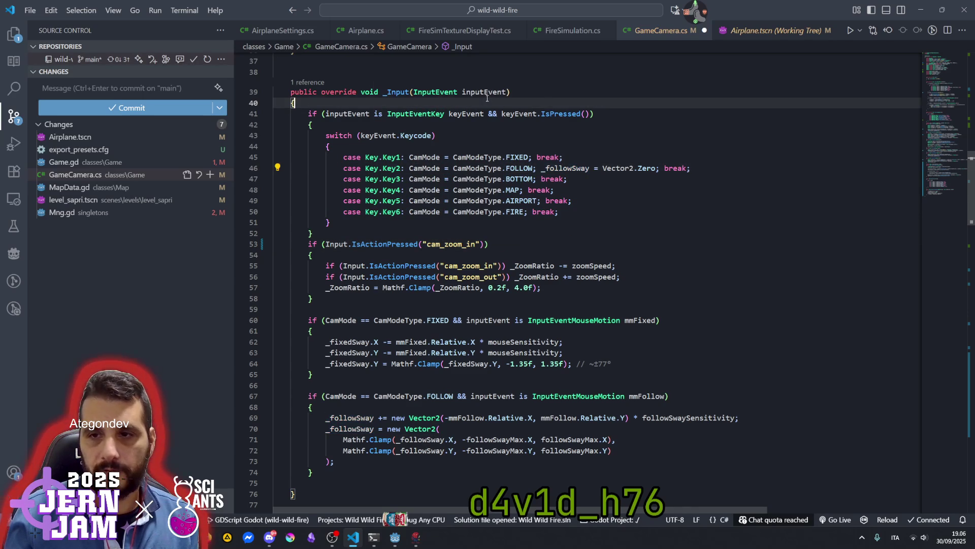
{"action": "key", "text": "Up"}
{"action": "key", "text": "Up"}
{"action": "key", "text": "Up"}
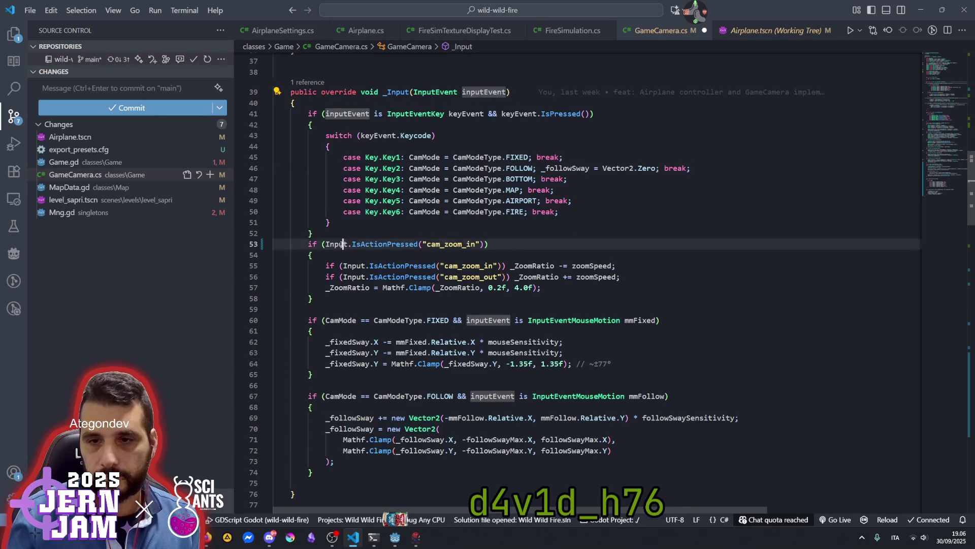
{"action": "double_click", "coordinate": [342, 245]}
{"action": "type", "text": "inputEvent"}
{"action": "key", "text": "ctrl+shift+Right"}
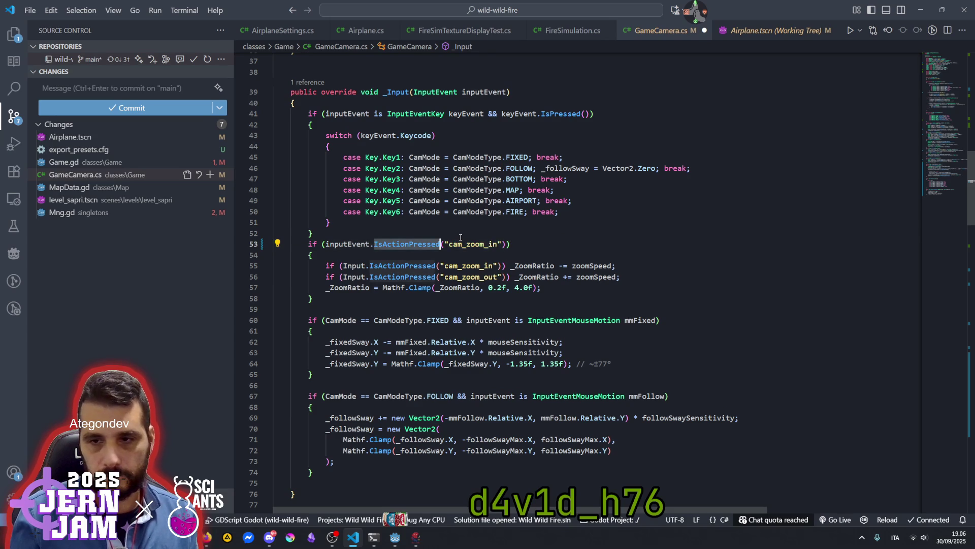
{"action": "type", "text": "is"}
{"action": "key", "text": "Tab"}
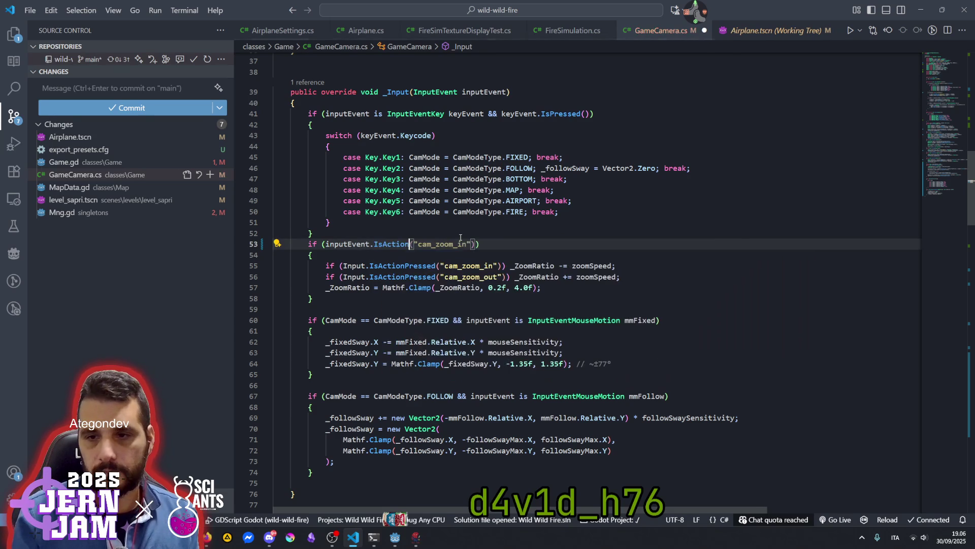
{"action": "key", "text": "ctrl+Left"}
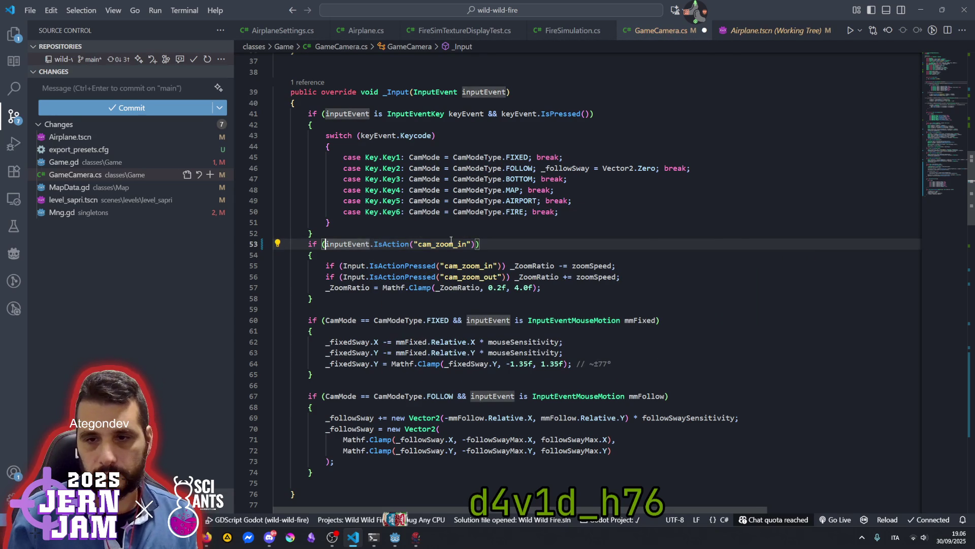
{"action": "key", "text": "ctrl+shift+Right"}
{"action": "key", "text": "ctrl+shift+Right"}
{"action": "key", "text": "ctrl+shift+Right"}
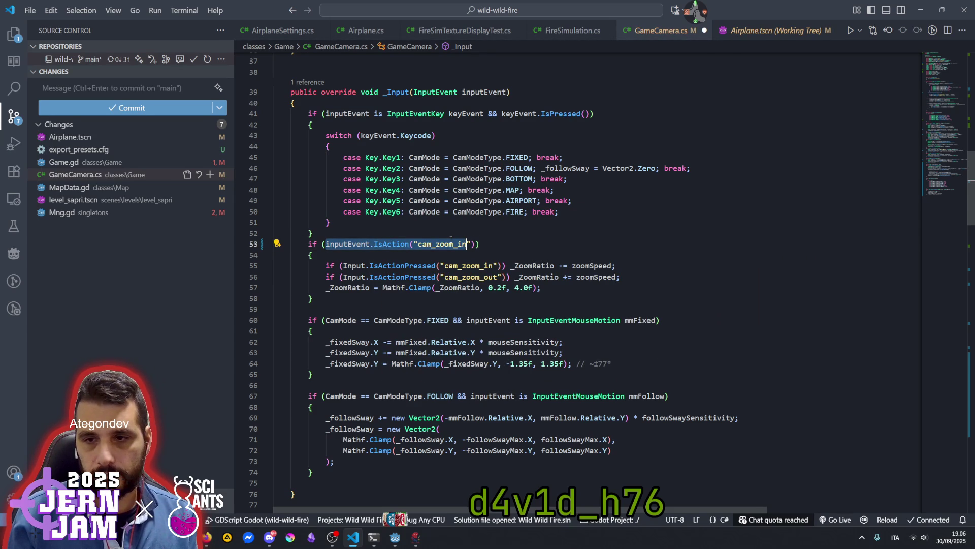
Append an OR check for cam_zoom_out at the end of line 53.
{"action": "key", "text": "End"}
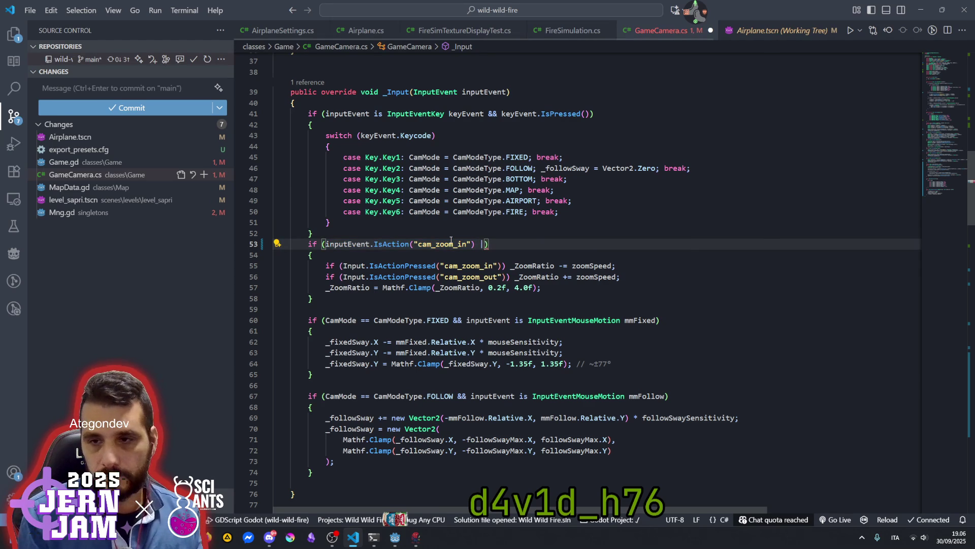
{"action": "type", "text": "inputEvent.IsAction(\"cam_zoom_in\")"}
{"action": "key", "text": "Left"}
{"action": "key", "text": "Left"}
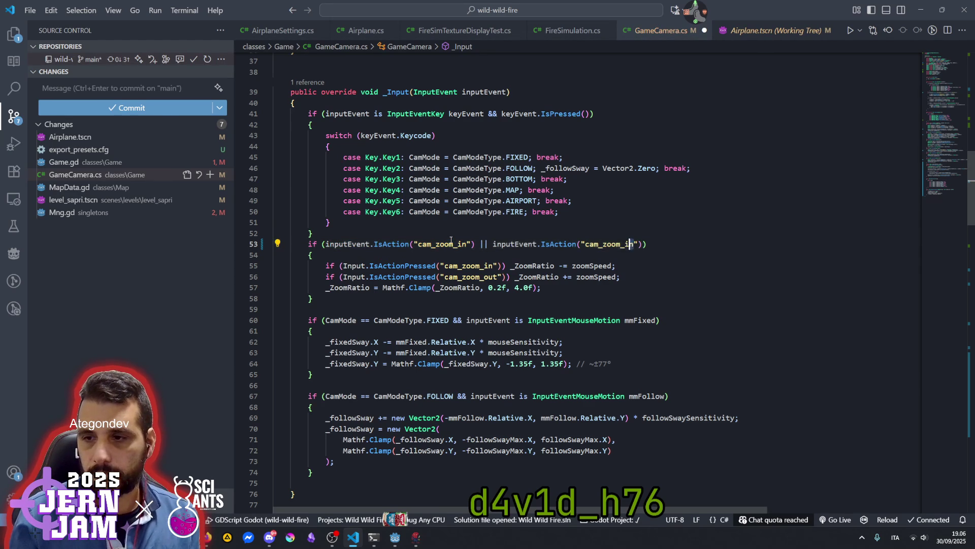
{"action": "key", "text": "Delete"}
{"action": "key", "text": "Delete"}
{"action": "type", "text": "ou"}
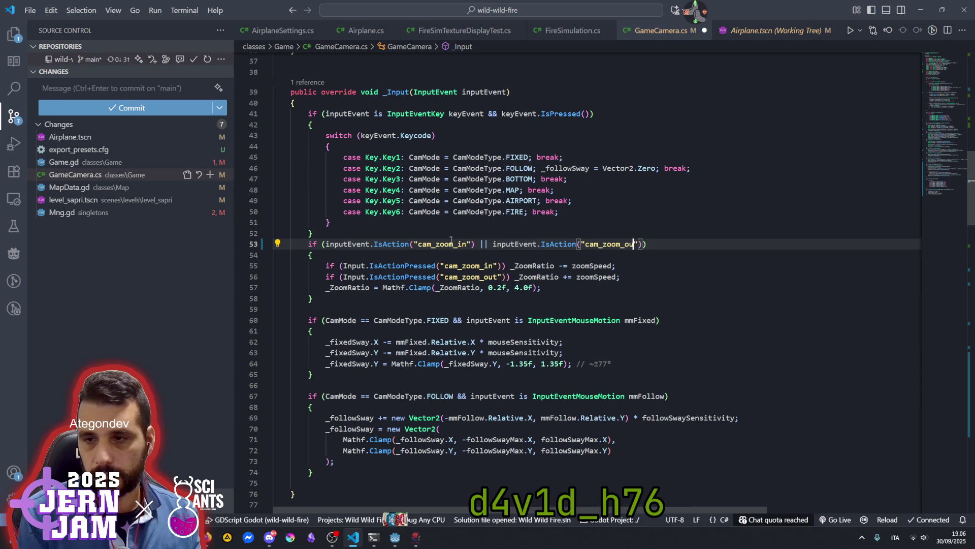
{"action": "type", "text": "t"}
Check the zoom block's braces, save GameCamera.cs, and return to Godot.
{"action": "left_click", "coordinate": [456, 255]}
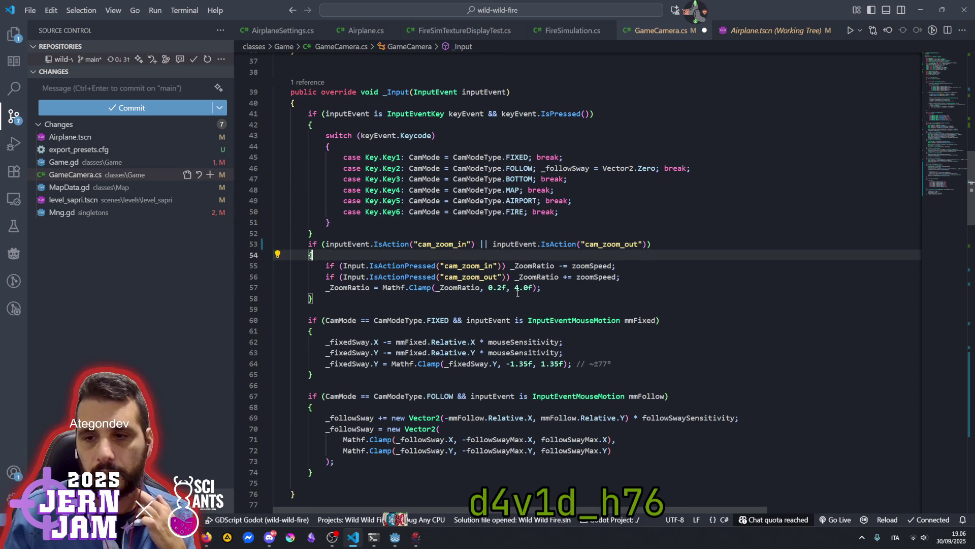
{"action": "left_click", "coordinate": [551, 289]}
{"action": "key", "text": "ctrl+s"}
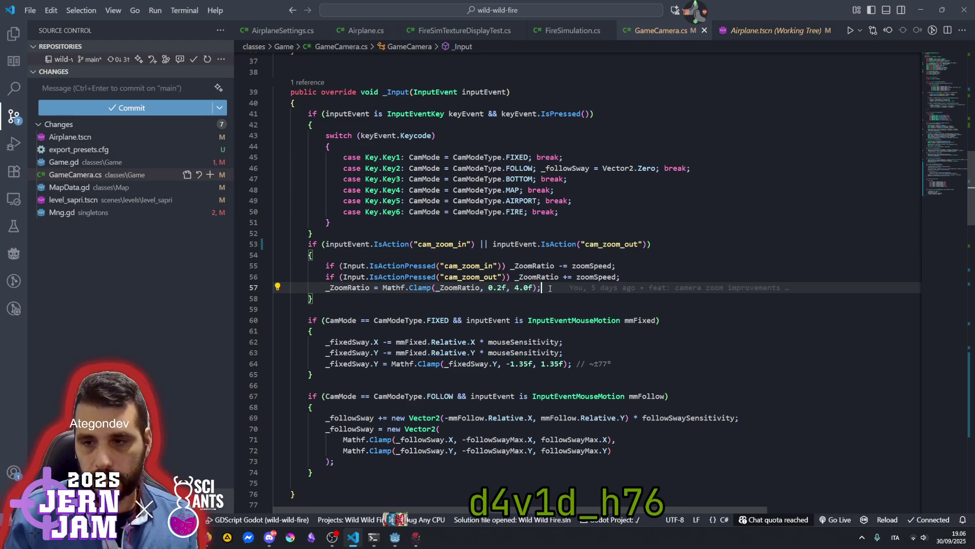
{"action": "mouse_move", "coordinate": [551, 288]}
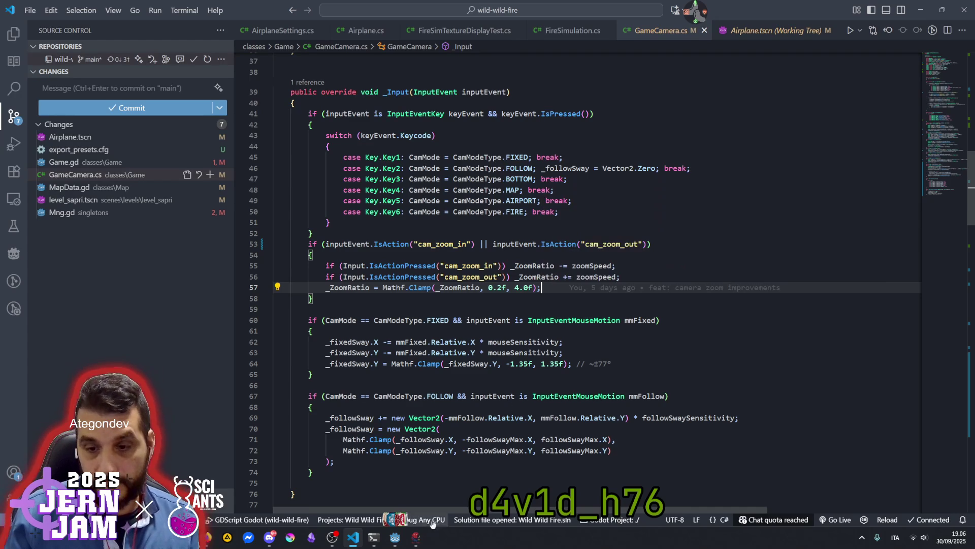
{"action": "mouse_move", "coordinate": [395, 537]}
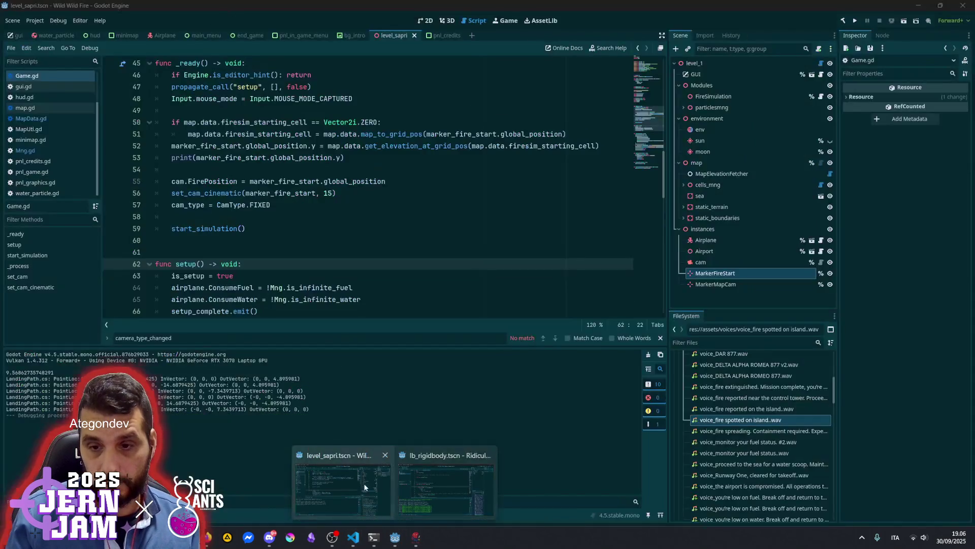
{"action": "left_click", "coordinate": [364, 487]}
Rebuild the .NET project in Godot and launch Wild Wild Fire with F5.
{"action": "left_click", "coordinate": [397, 243]}
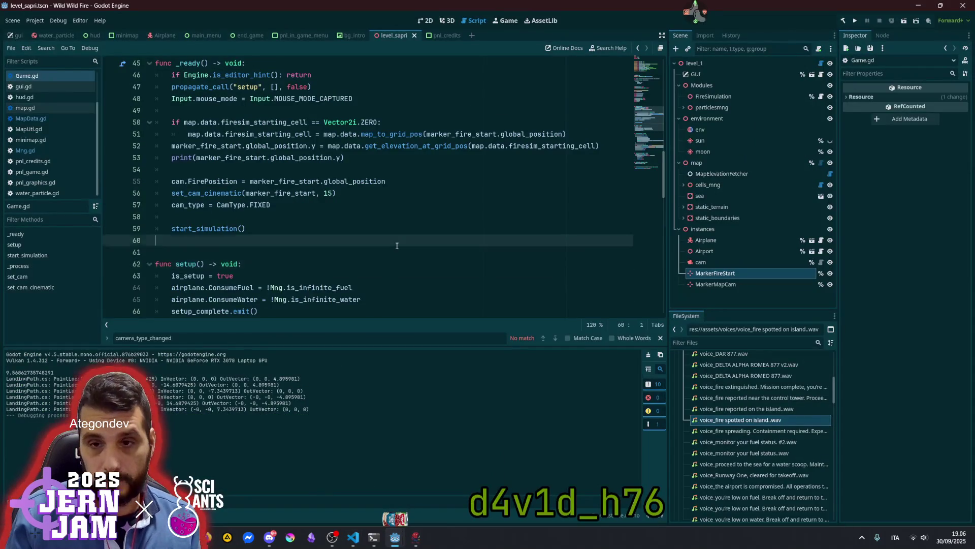
{"action": "key", "text": "F5"}
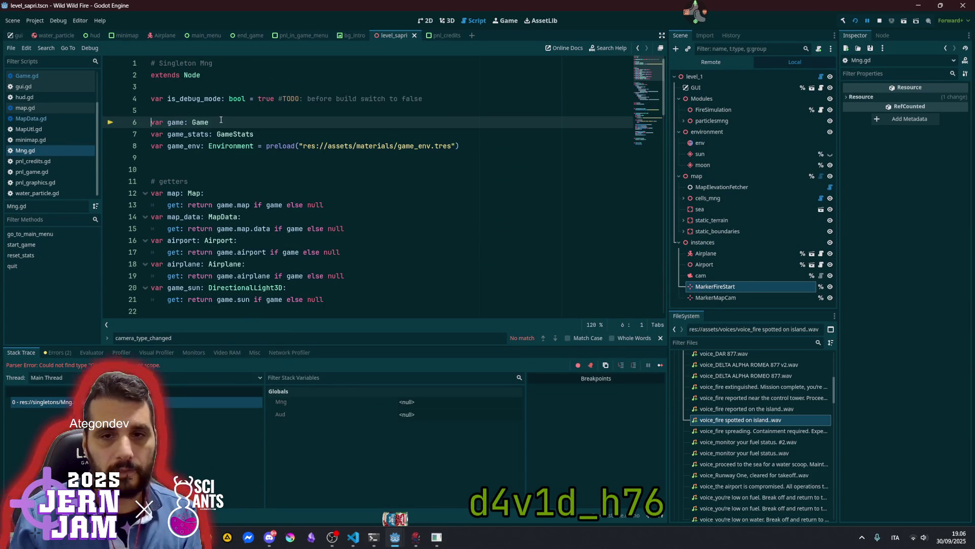
{"action": "left_click", "coordinate": [253, 146]}
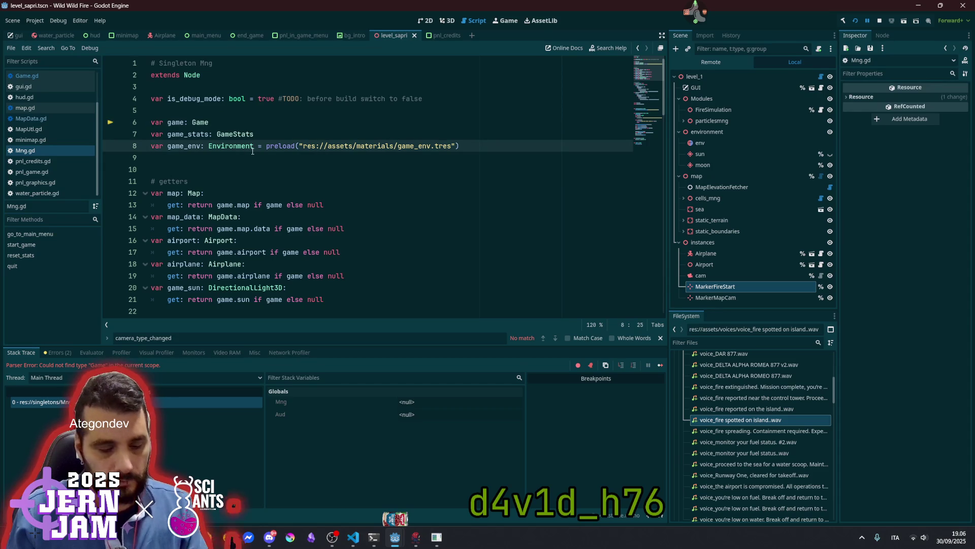
{"action": "left_click", "coordinate": [315, 182]}
{"action": "key", "text": "F5"}
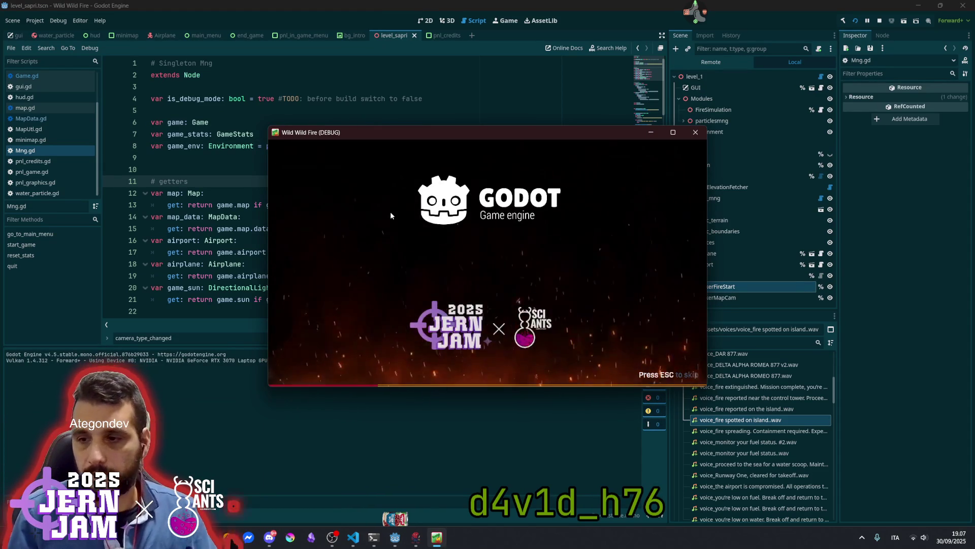
Skip the splash, start a game to test the camera in flight, then stop the run.
{"action": "key", "text": "Escape"}
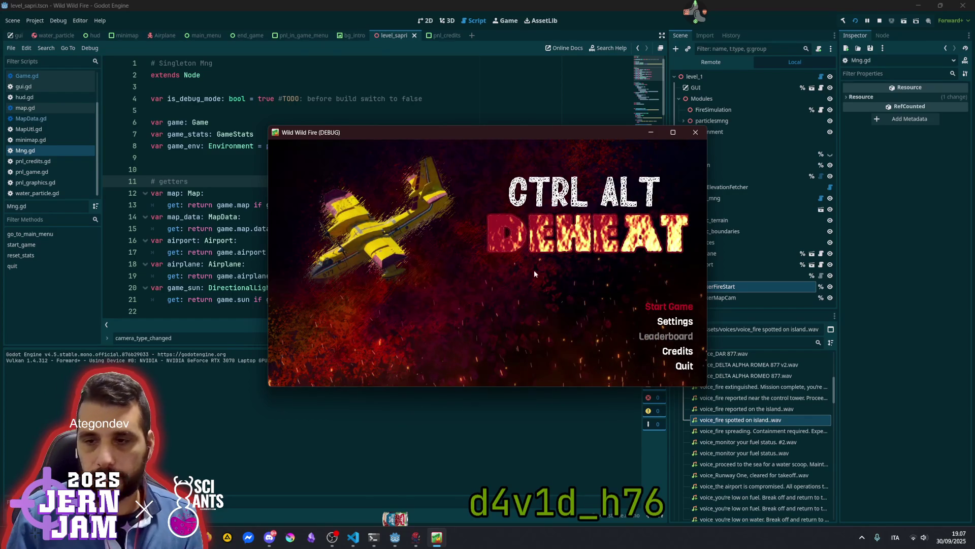
{"action": "left_click", "coordinate": [670, 299]}
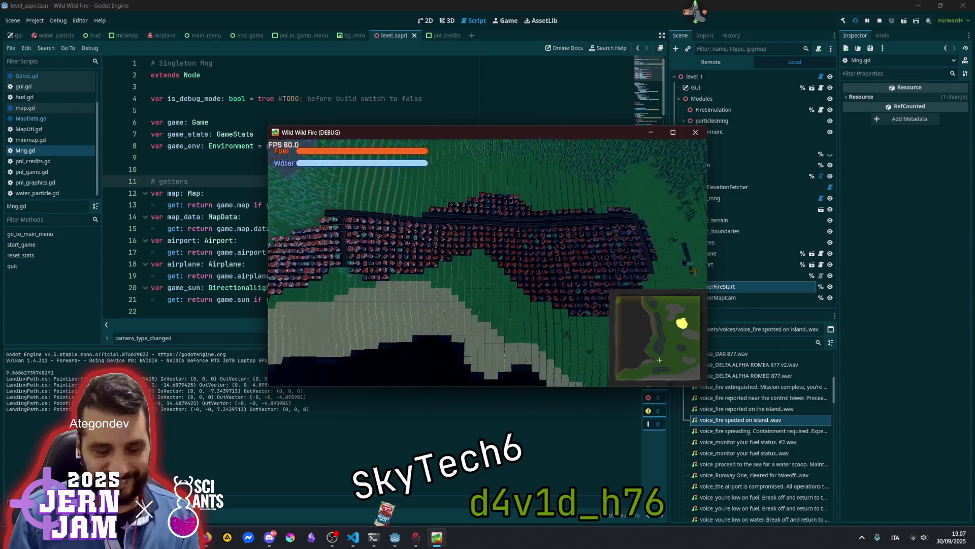
{"action": "key", "text": "F8"}
{"action": "left_click", "coordinate": [340, 252]}
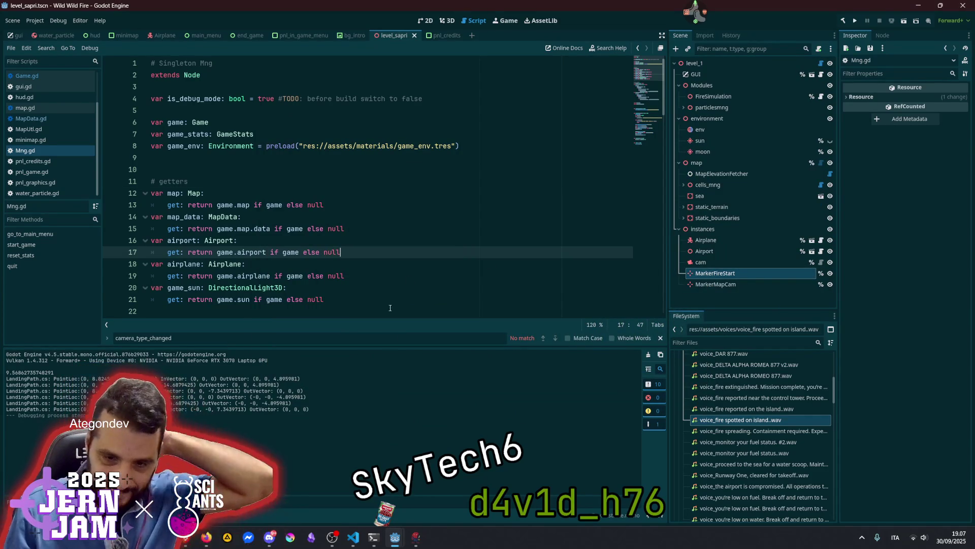
Highlight _ZoomRatio's uses in GameCamera.cs, including the clamp line, and scroll down to _Process.
{"action": "left_click", "coordinate": [354, 537]}
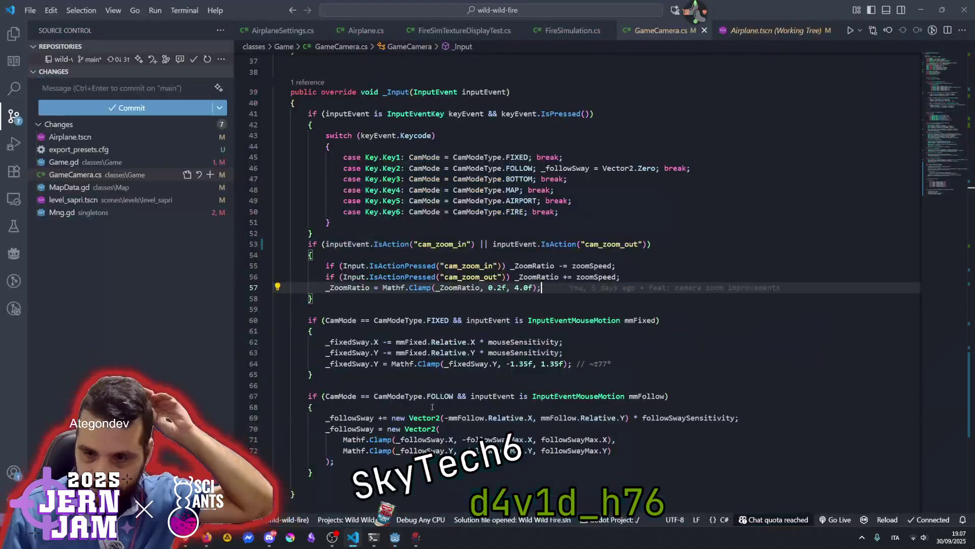
{"action": "left_click", "coordinate": [515, 277]}
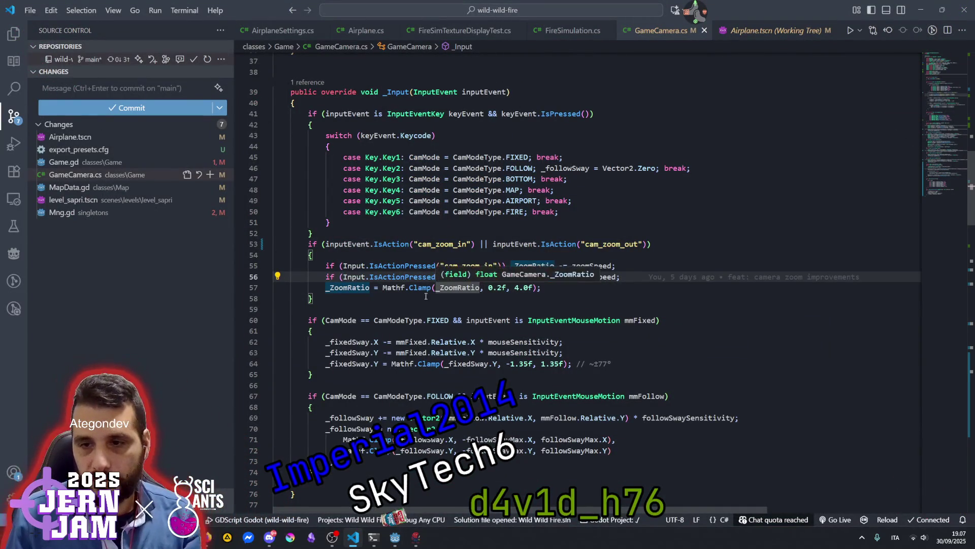
{"action": "left_click", "coordinate": [358, 289]}
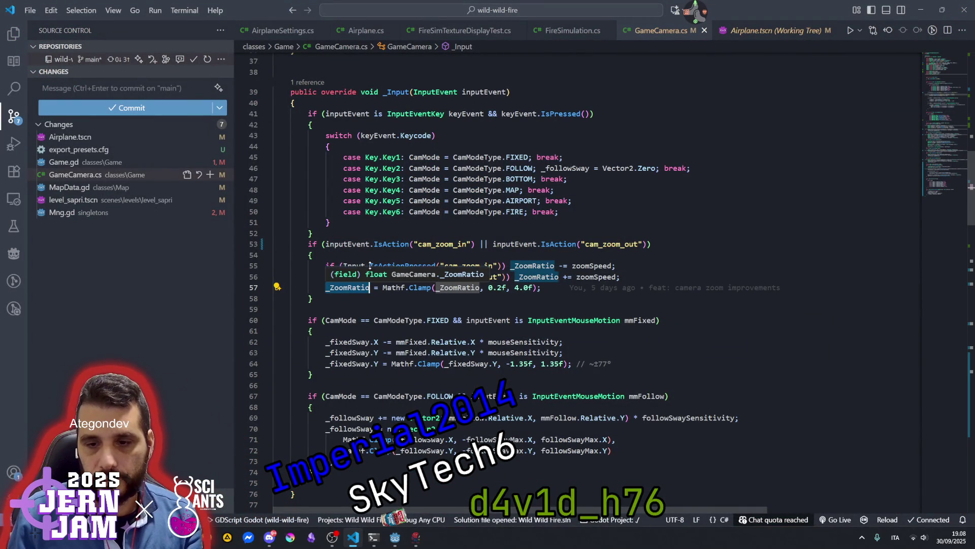
{"action": "scroll", "coordinate": [419, 305], "scroll_direction": "down", "scroll_amount": 6}
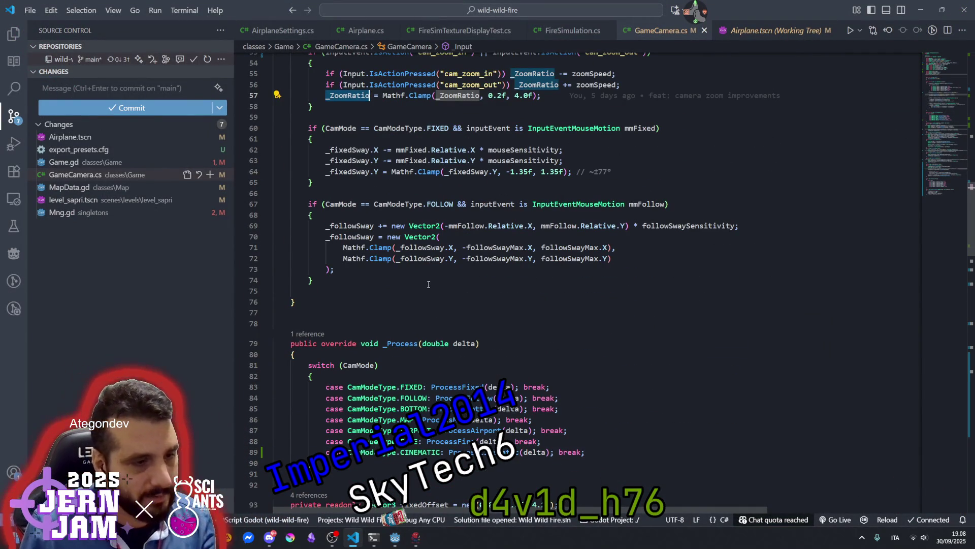
{"action": "left_click", "coordinate": [711, 32]}
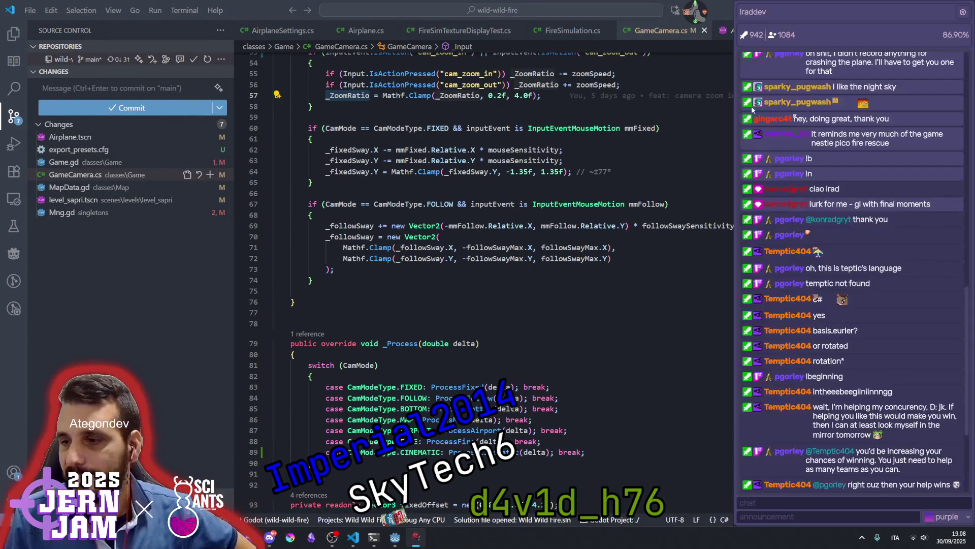
{"action": "scroll", "coordinate": [818, 381], "scroll_direction": "down", "scroll_amount": 3}
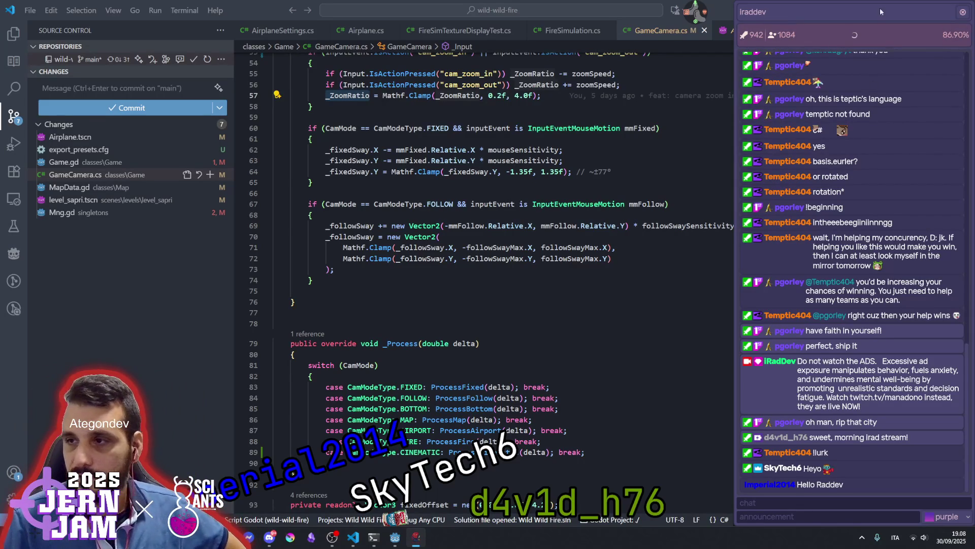
{"action": "left_click", "coordinate": [963, 11]}
{"action": "left_click", "coordinate": [459, 355]}
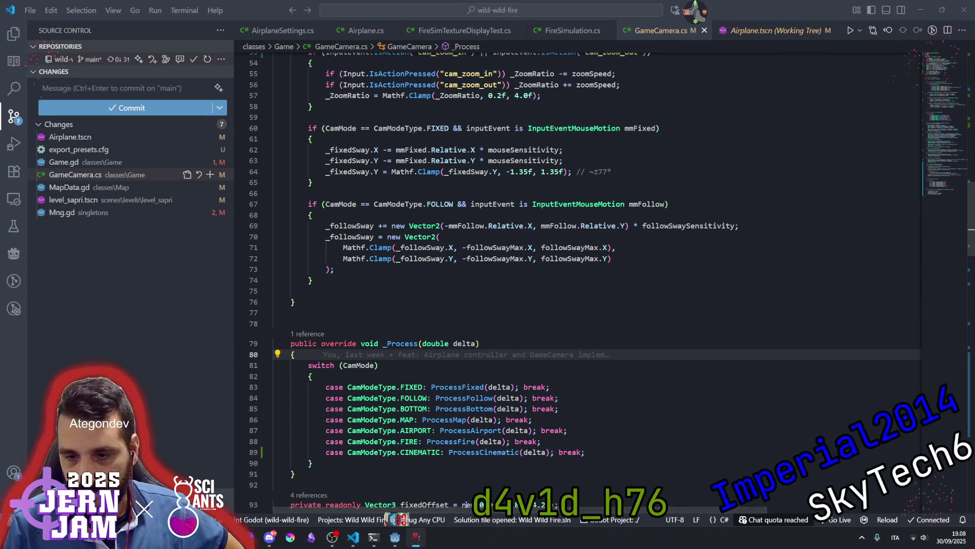
Locate ProcessFixed's finalPosition line and its _ZoomRatio multiplier.
{"action": "left_click", "coordinate": [533, 365]}
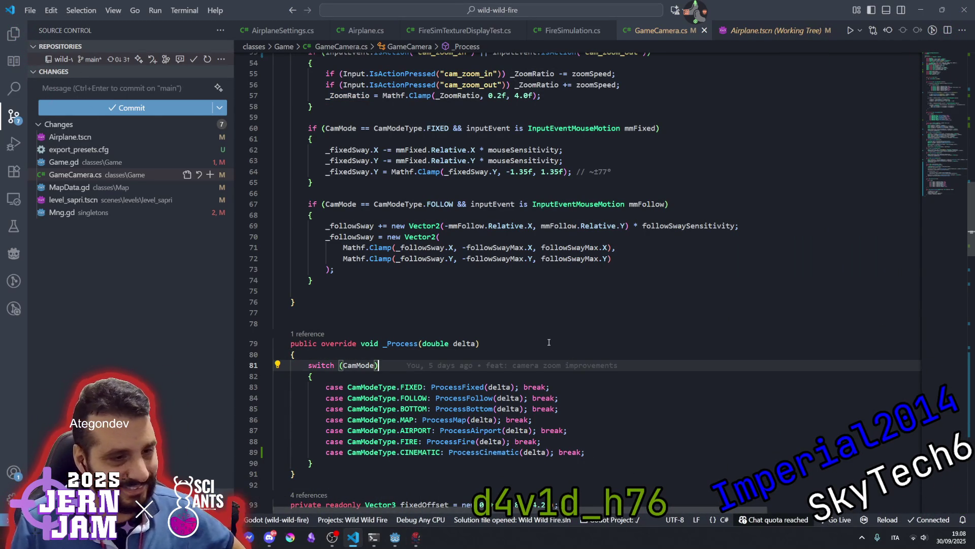
{"action": "scroll", "coordinate": [546, 339], "scroll_direction": "down", "scroll_amount": 3}
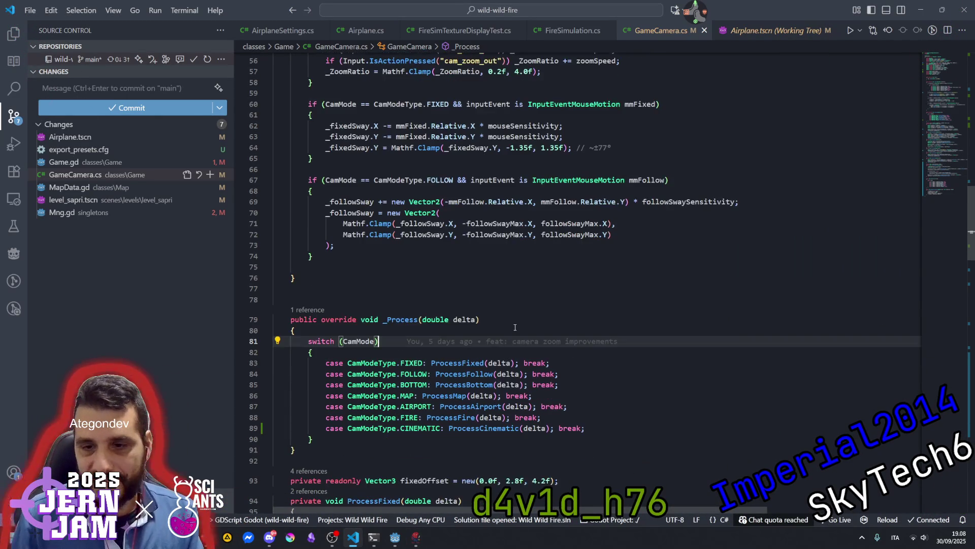
{"action": "scroll", "coordinate": [472, 329], "scroll_direction": "down", "scroll_amount": 6}
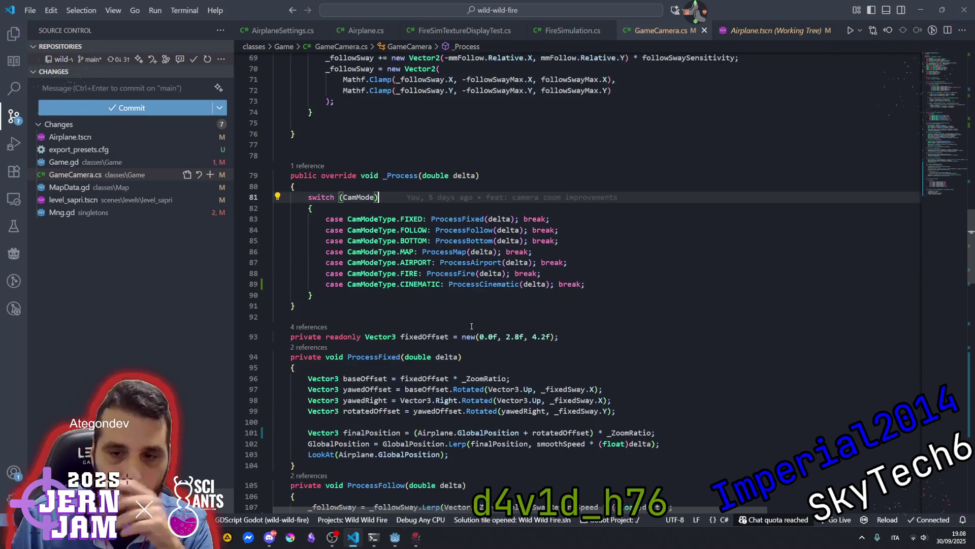
{"action": "left_click", "coordinate": [394, 237]}
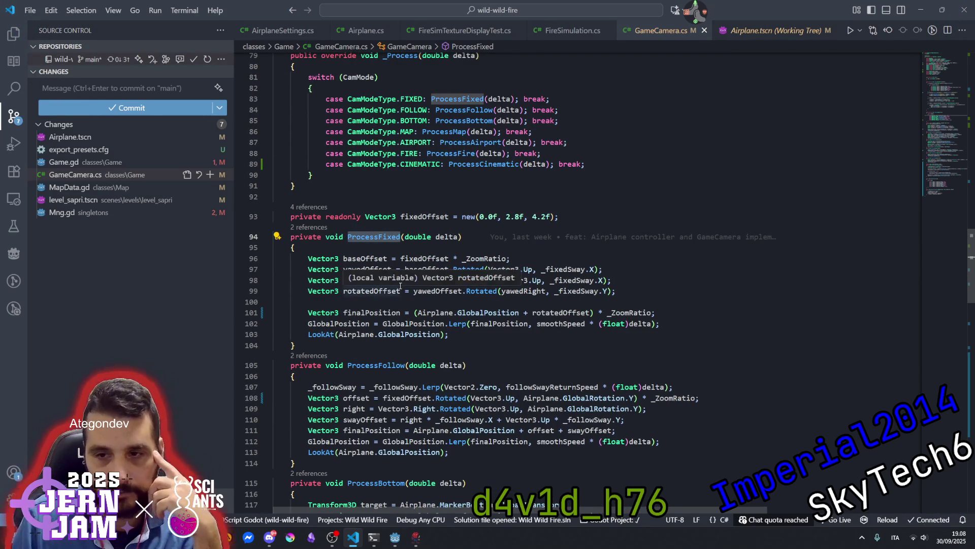
{"action": "left_click", "coordinate": [383, 312]}
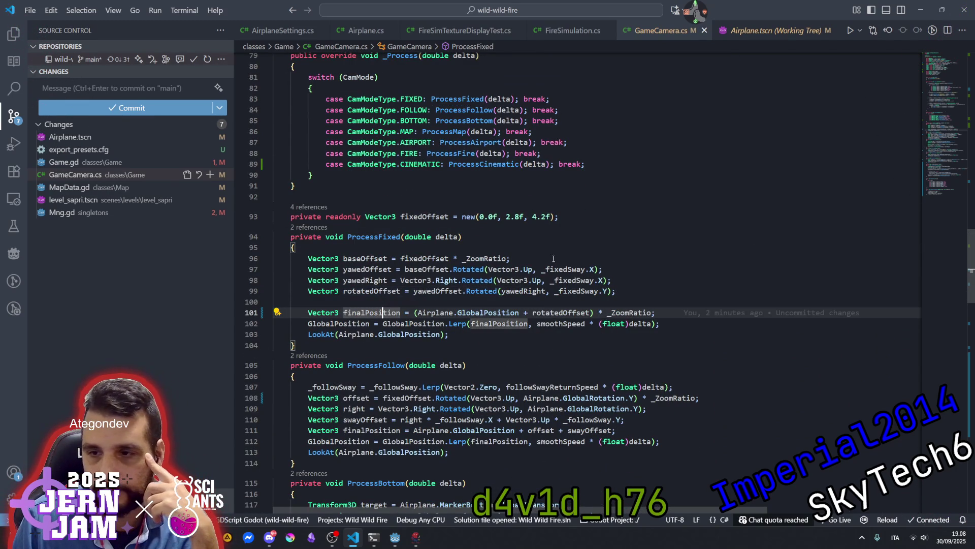
{"action": "left_click", "coordinate": [491, 259]}
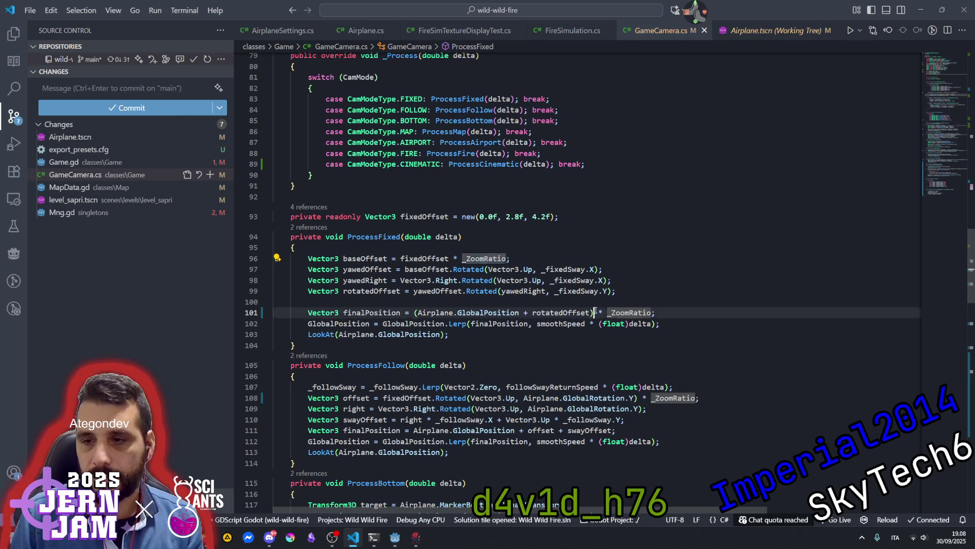
Delete ' * _ZoomRatio' and the parentheses on line 101, leaving Airplane.GlobalPosition + rotatedOffset.
{"action": "left_click_drag", "start_coordinate": [595, 312], "coordinate": [652, 312]}
{"action": "key", "text": "BackSpace"}
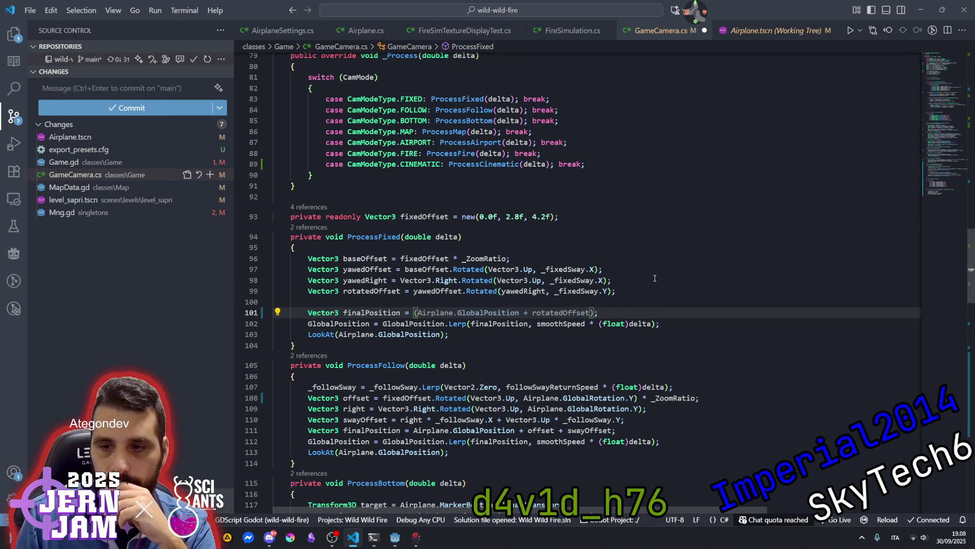
{"action": "key", "text": "Delete"}
{"action": "key", "text": "ctrl+Left"}
{"action": "key", "text": "ctrl+Left"}
{"action": "key", "text": "ctrl+Left"}
{"action": "key", "text": "BackSpace"}
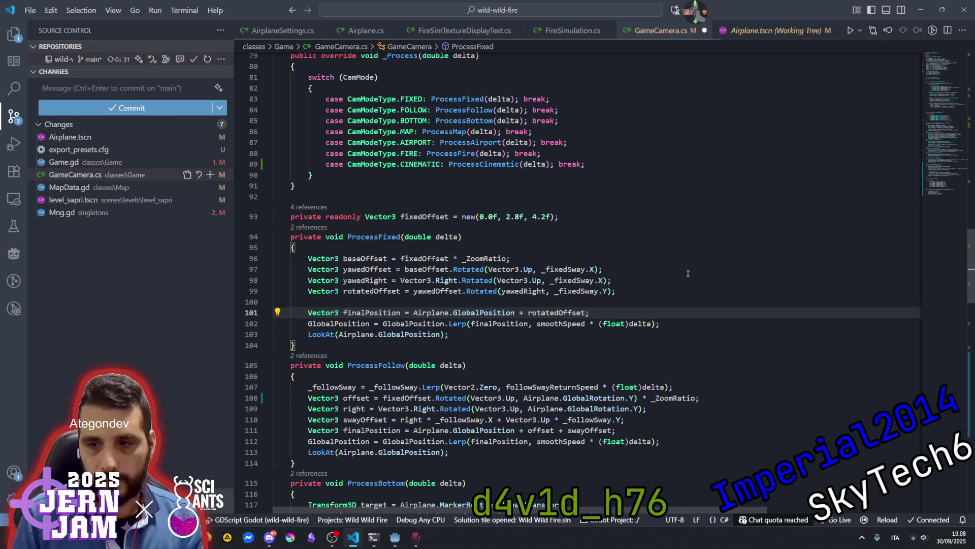
{"action": "left_click", "coordinate": [655, 270]}
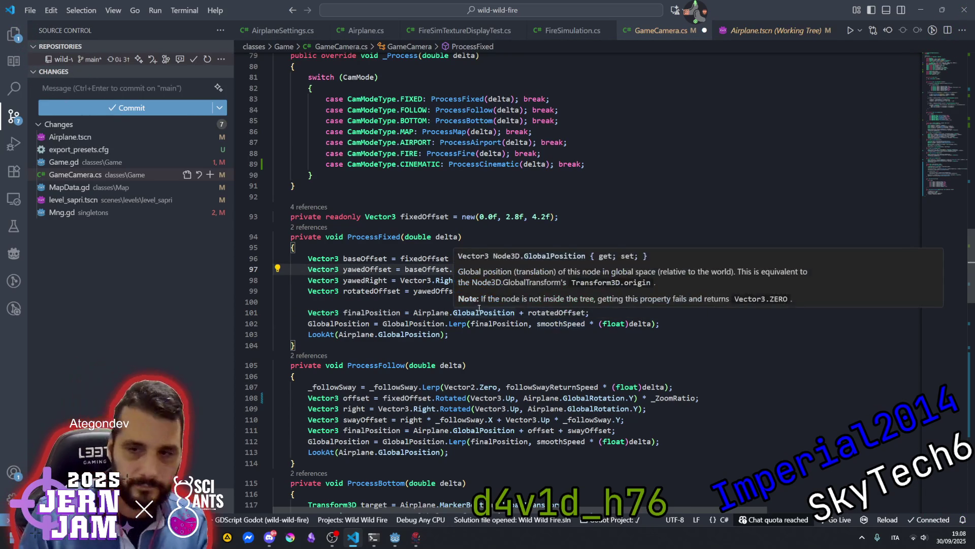
{"action": "left_click", "coordinate": [502, 269]}
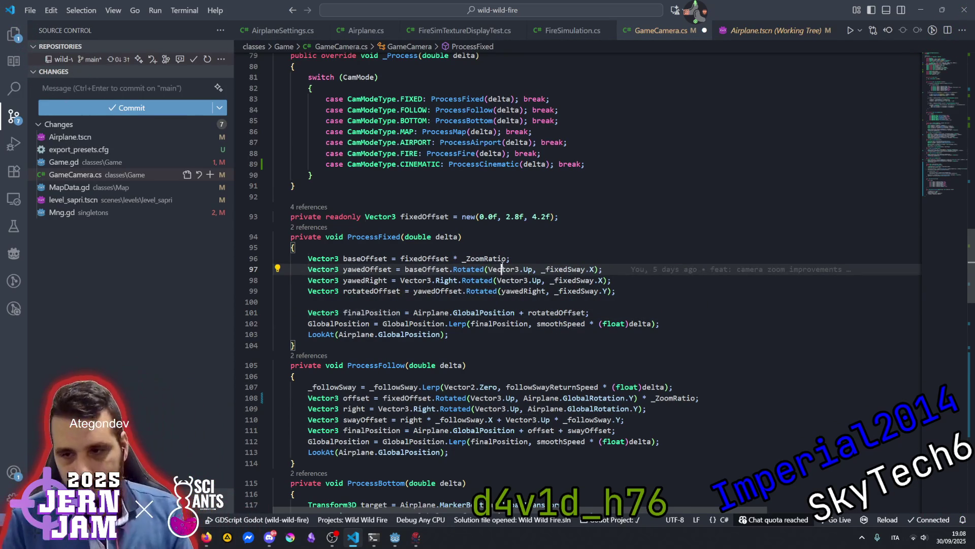
{"action": "left_click", "coordinate": [584, 312]}
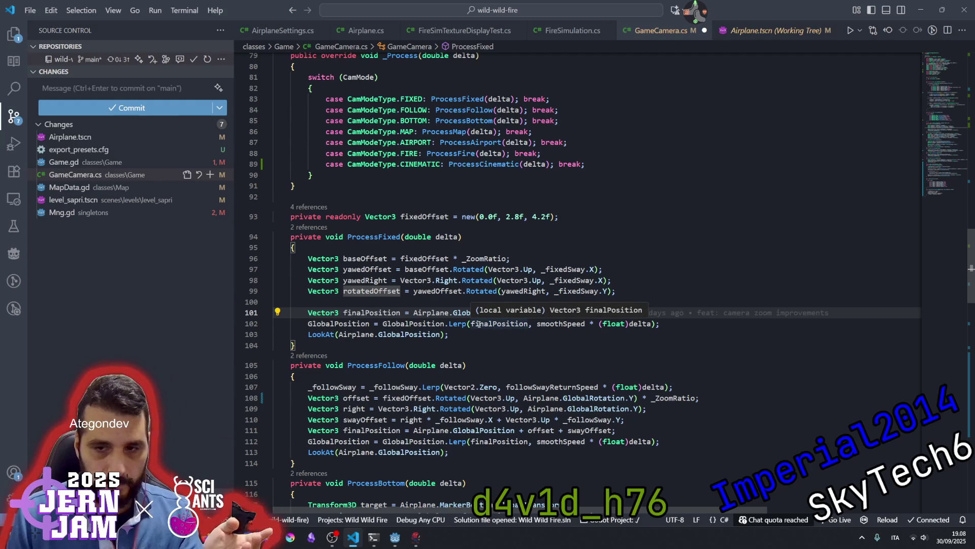
{"action": "scroll", "coordinate": [438, 355], "scroll_direction": "down", "scroll_amount": 1}
{"action": "scroll", "coordinate": [438, 355], "scroll_direction": "down", "scroll_amount": 8}
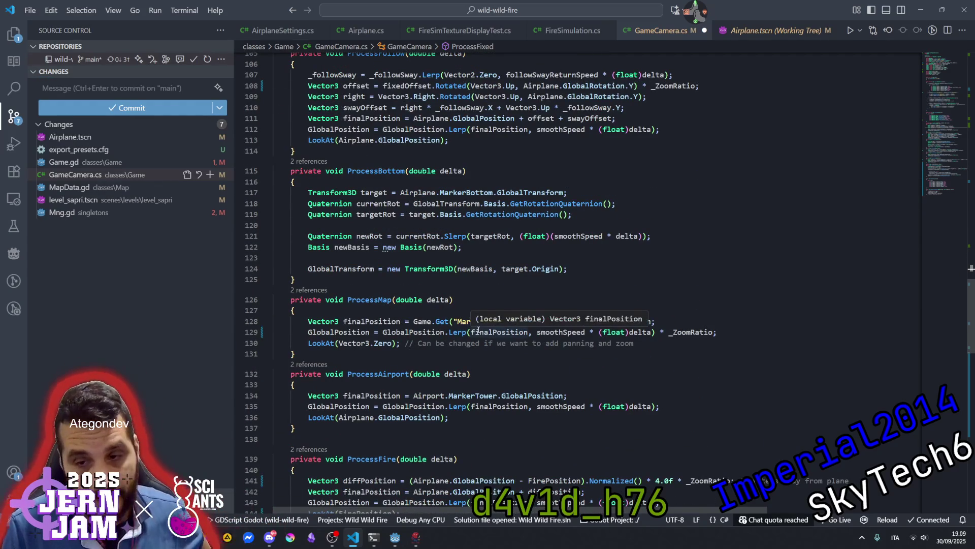
Append ' / 4.0f' after _ZoomRatio on line 129 of ProcessMap.
{"action": "left_click", "coordinate": [671, 332]}
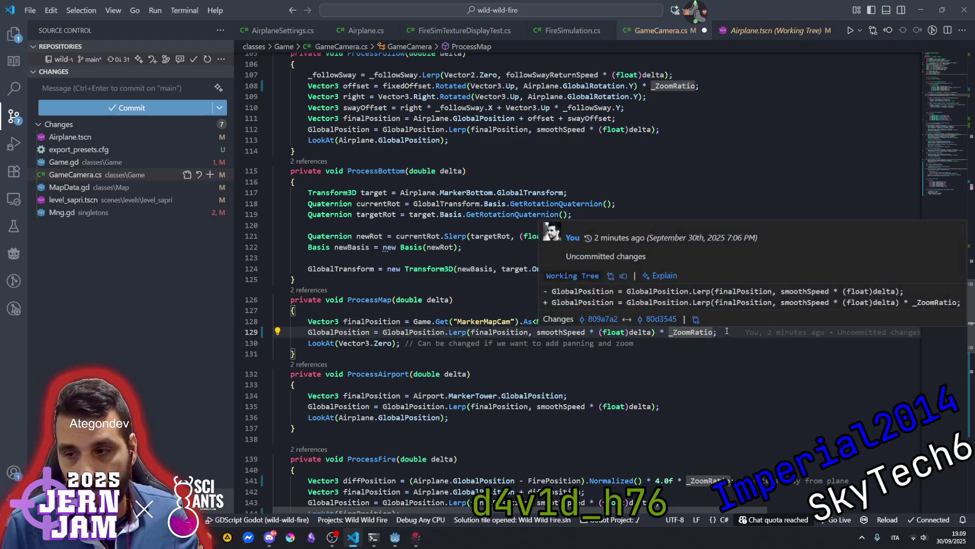
{"action": "left_click", "coordinate": [714, 332]}
{"action": "type", "text": "/ "}
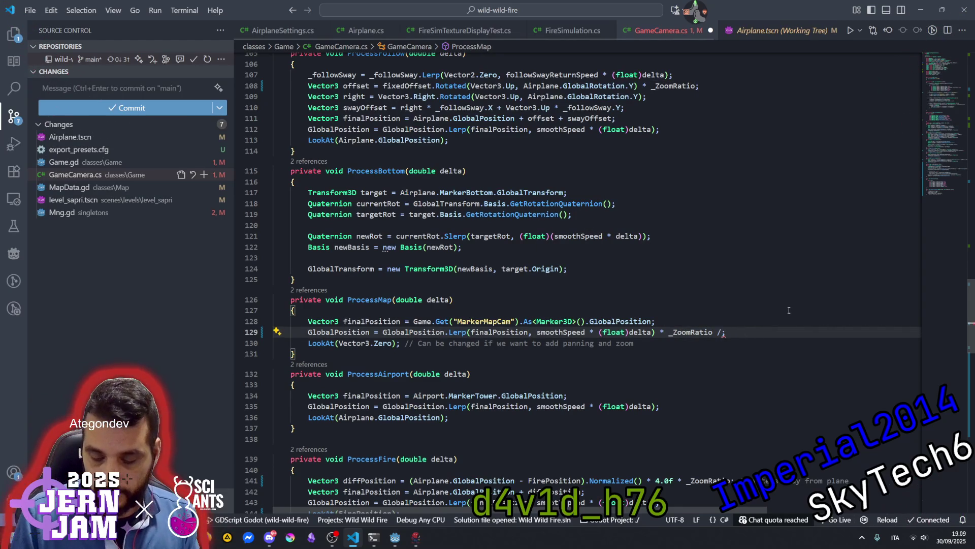
{"action": "type", "text": "40"}
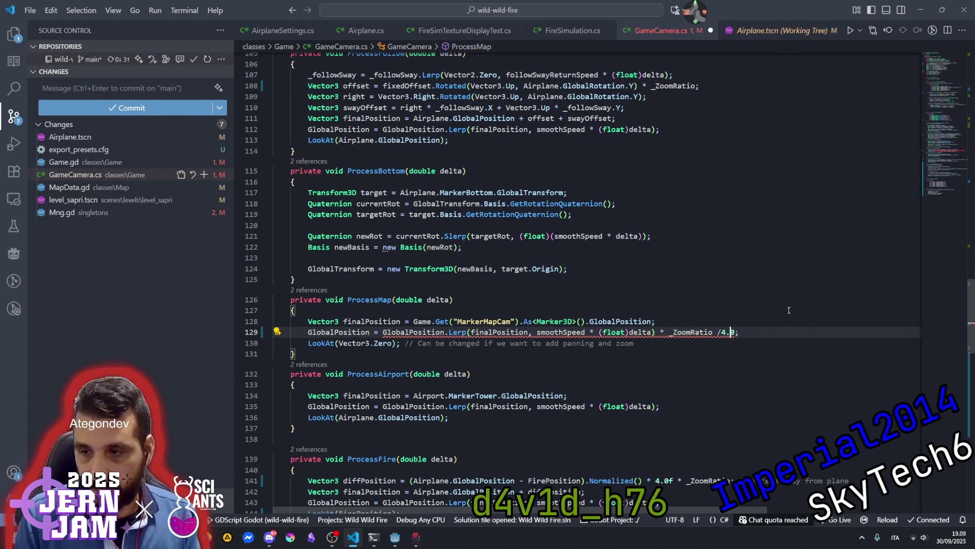
{"action": "type", "text": "f"}
{"action": "left_click", "coordinate": [687, 325]}
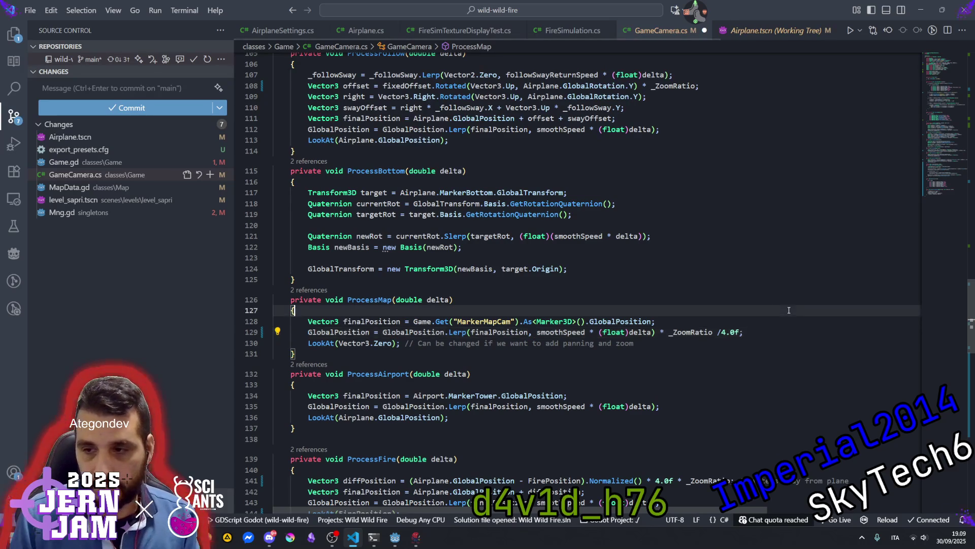
{"action": "left_click", "coordinate": [687, 328]}
Save GameCamera.cs and launch the game in a debug session with F5.
{"action": "key", "text": "Up"}
{"action": "key", "text": "Up"}
{"action": "key", "text": "ctrl+s"}
{"action": "left_click", "coordinate": [543, 298]}
{"action": "key", "text": "F5"}
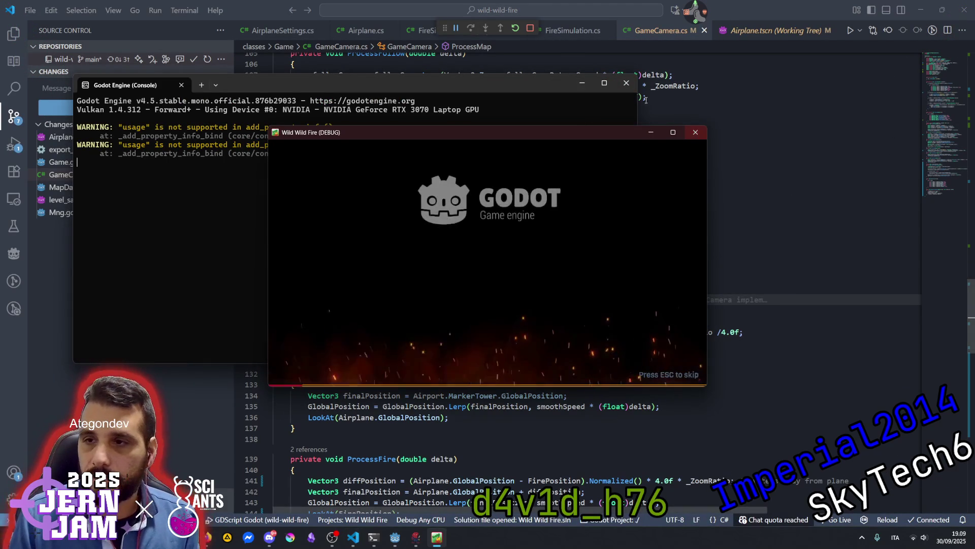
Close the debug console and bring the Godot editor to the front.
{"action": "left_click", "coordinate": [619, 90]}
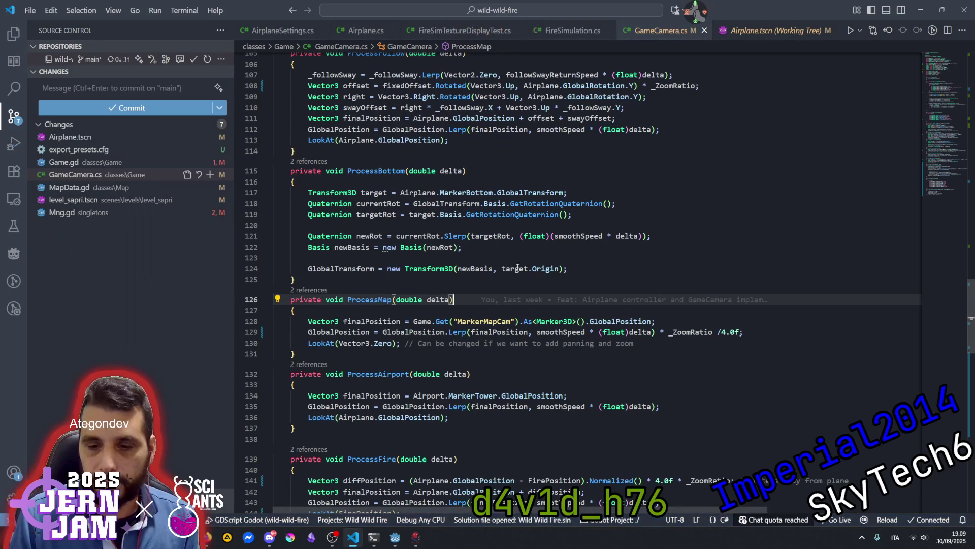
{"action": "mouse_move", "coordinate": [392, 545]}
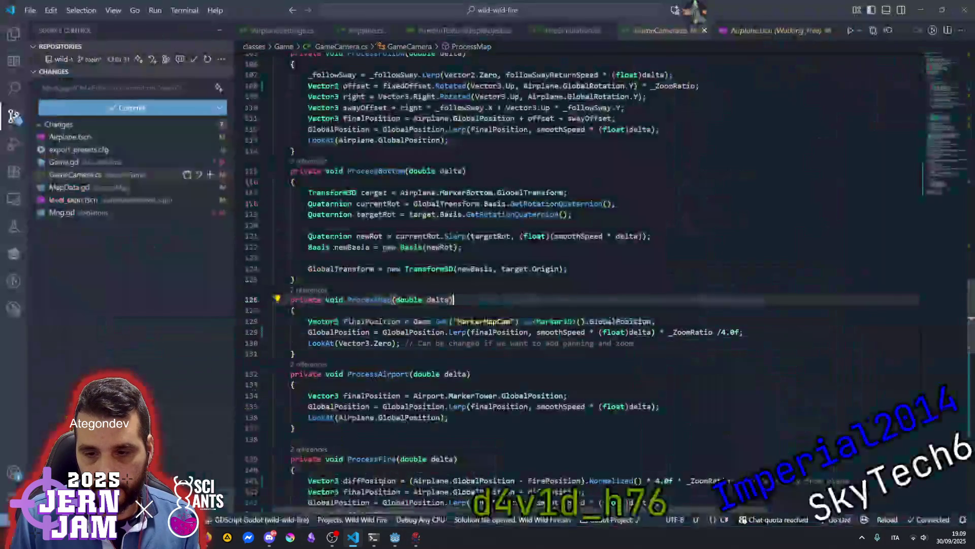
{"action": "left_click", "coordinate": [343, 486]}
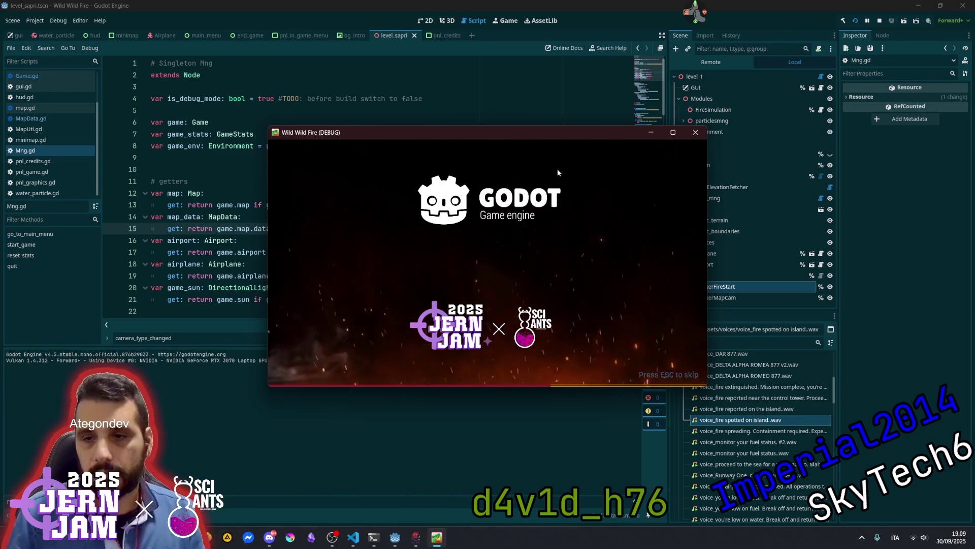
Skip the intro splash, start a new game to check the map camera, then stop the run.
{"action": "key", "text": "Escape"}
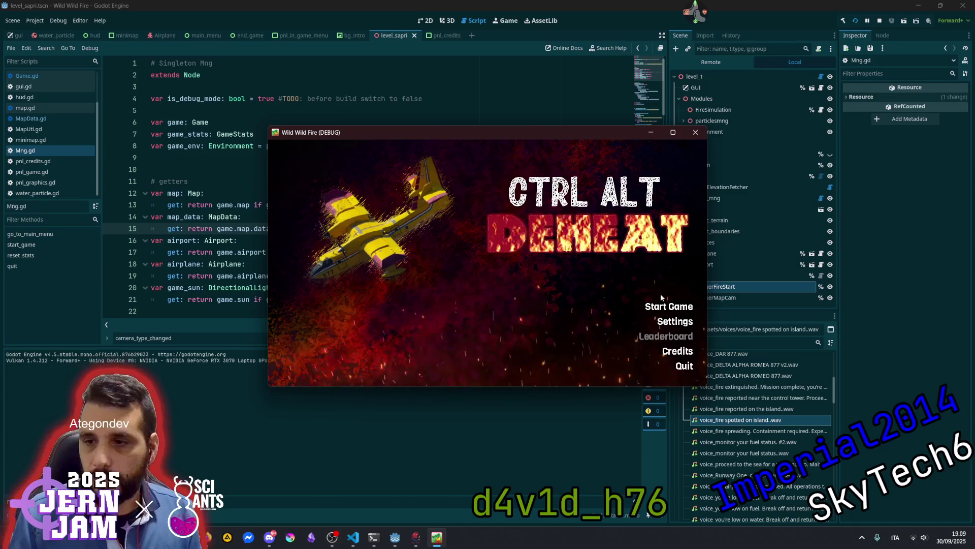
{"action": "left_click", "coordinate": [666, 305]}
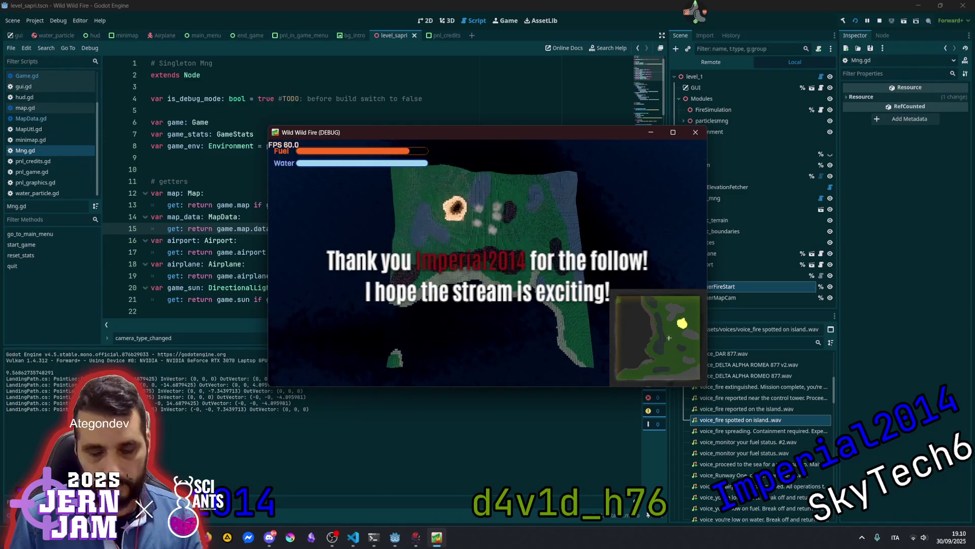
{"action": "key", "text": "F8"}
{"action": "left_click", "coordinate": [508, 264]}
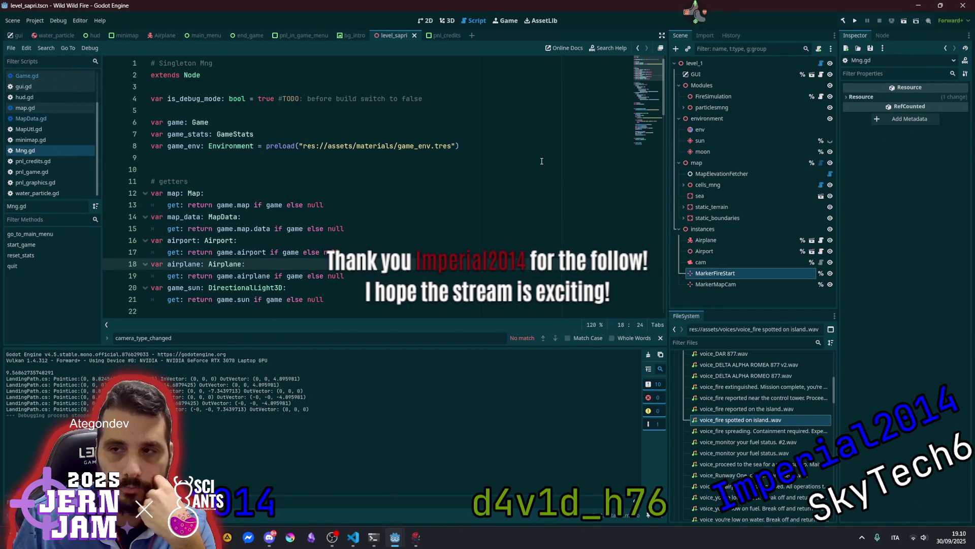
Save the level_sapri scene from the Mng.gd script, then switch to GameCamera.cs in Visual Studio Code.
{"action": "left_click", "coordinate": [574, 193]}
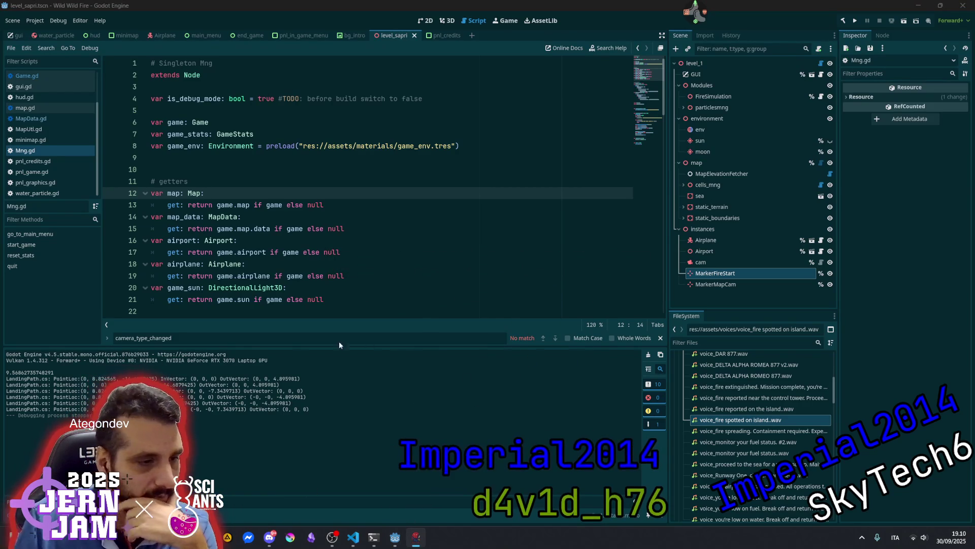
{"action": "left_click", "coordinate": [356, 229]}
{"action": "left_click", "coordinate": [375, 220]}
{"action": "key", "text": "ctrl+s"}
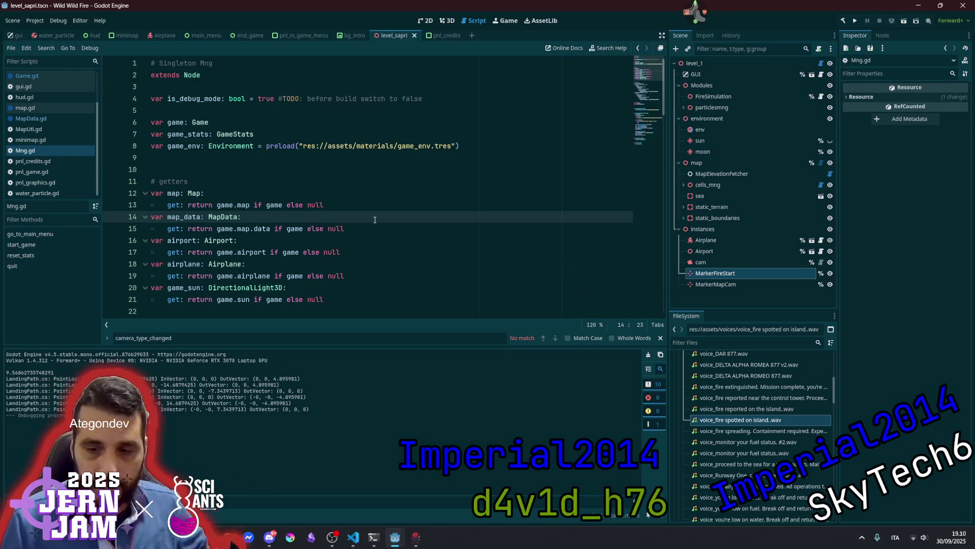
{"action": "left_click", "coordinate": [400, 193]}
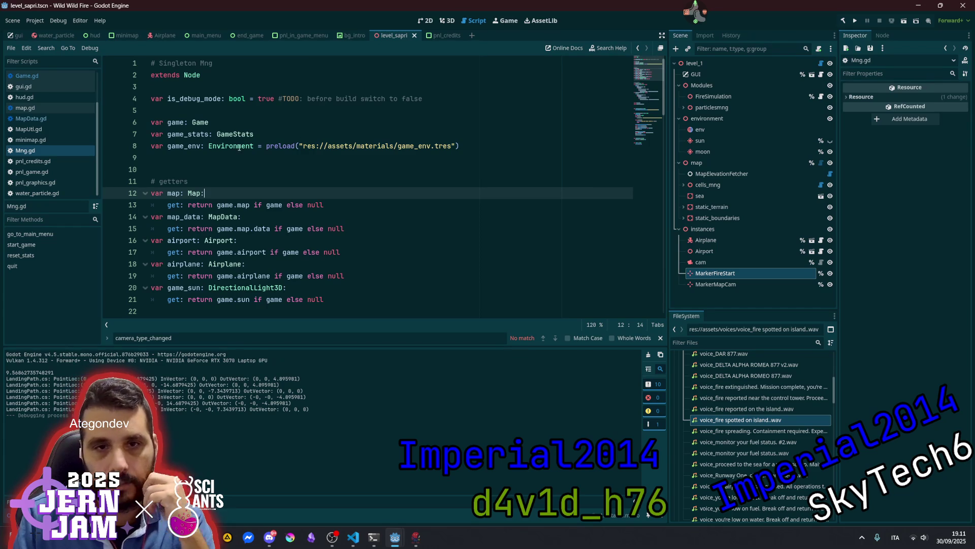
{"action": "left_click", "coordinate": [353, 537]}
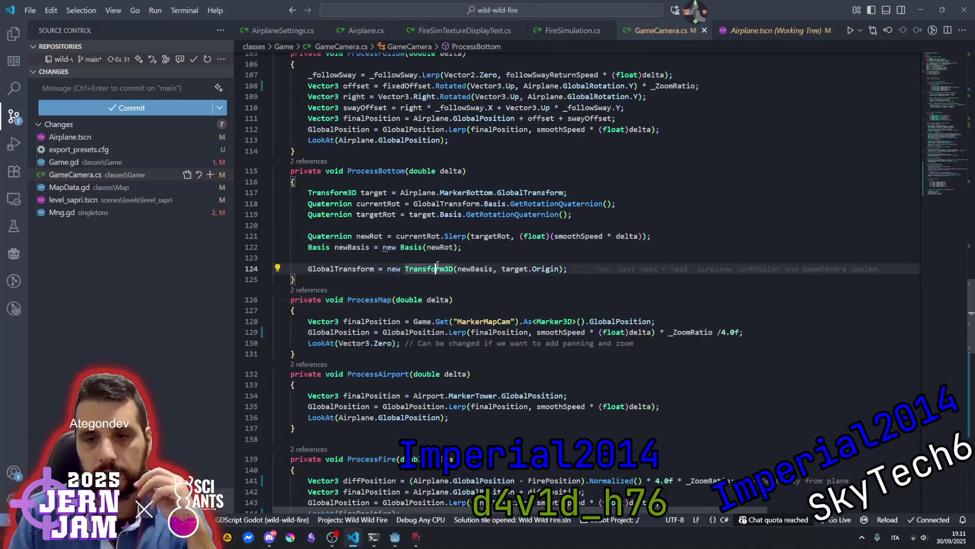
{"action": "scroll", "coordinate": [418, 317], "scroll_direction": "down", "scroll_amount": 2}
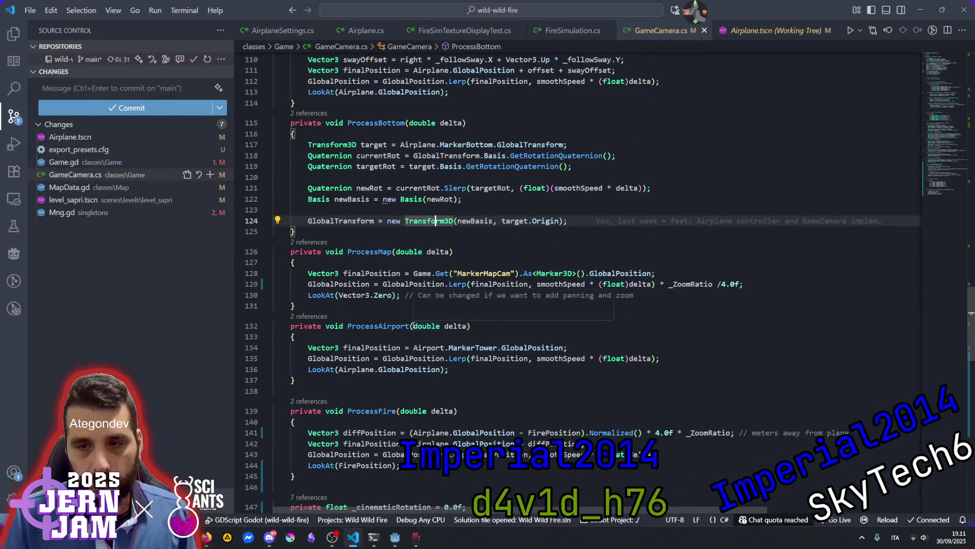
{"action": "left_click", "coordinate": [370, 283]}
{"action": "double_click", "coordinate": [485, 274]}
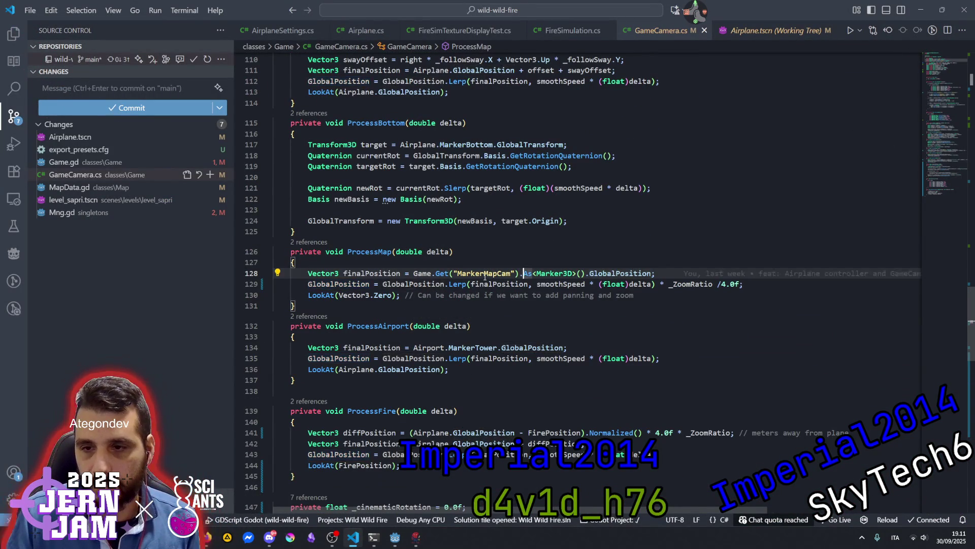
{"action": "double_click", "coordinate": [352, 295]}
{"action": "double_click", "coordinate": [389, 295]}
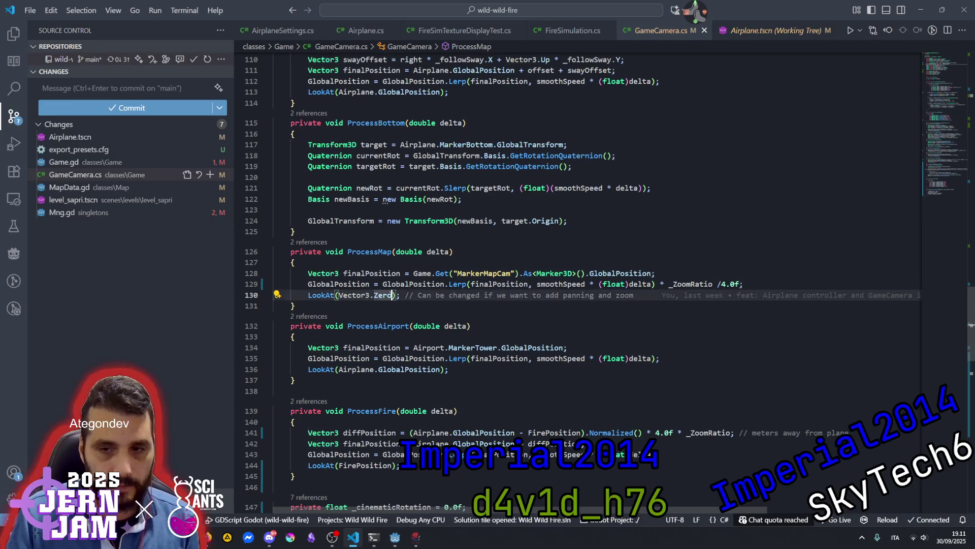
{"action": "mouse_move", "coordinate": [452, 288]}
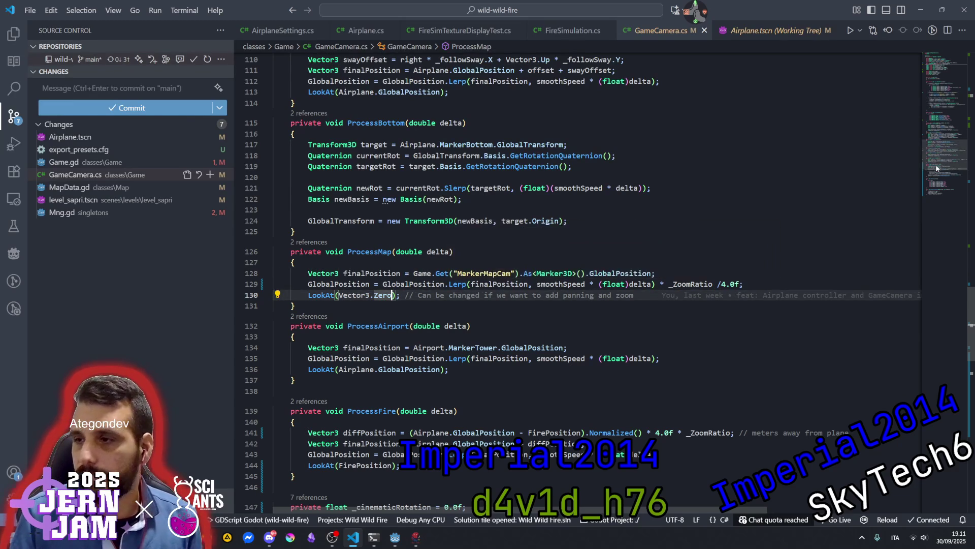
{"action": "scroll", "coordinate": [530, 225], "scroll_direction": "up", "scroll_amount": 20}
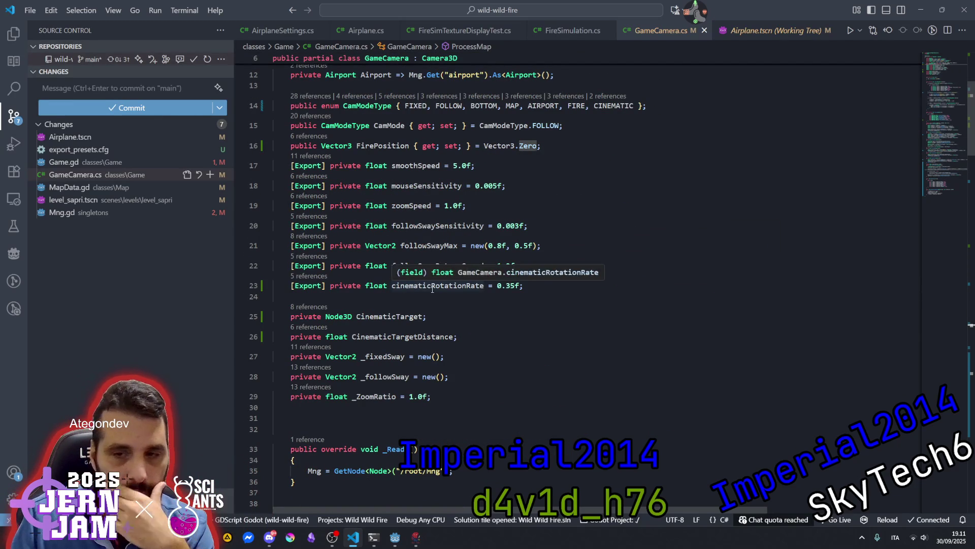
{"action": "scroll", "coordinate": [463, 249], "scroll_direction": "up", "scroll_amount": 2}
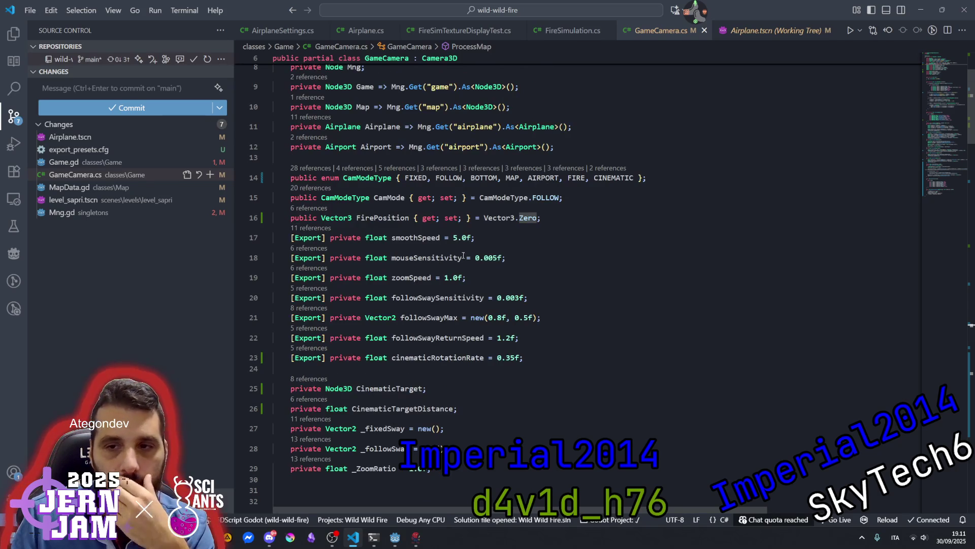
{"action": "scroll", "coordinate": [409, 362], "scroll_direction": "down", "scroll_amount": 1}
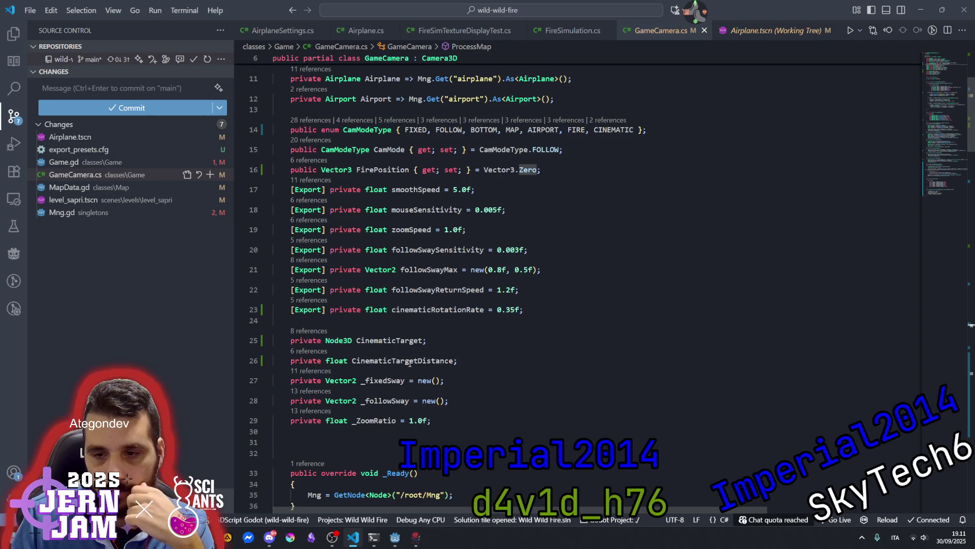
{"action": "left_click", "coordinate": [391, 341]}
Duplicate the CinematicTarget declaration as a Vector3 field named MapCenterTarget on line 25.
{"action": "key", "text": "End"}
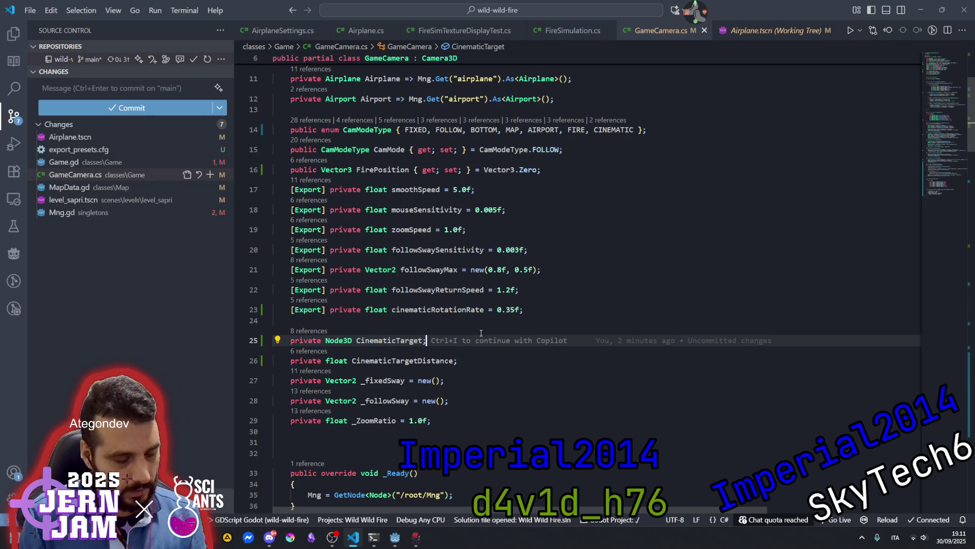
{"action": "key", "text": "shift+alt+Up"}
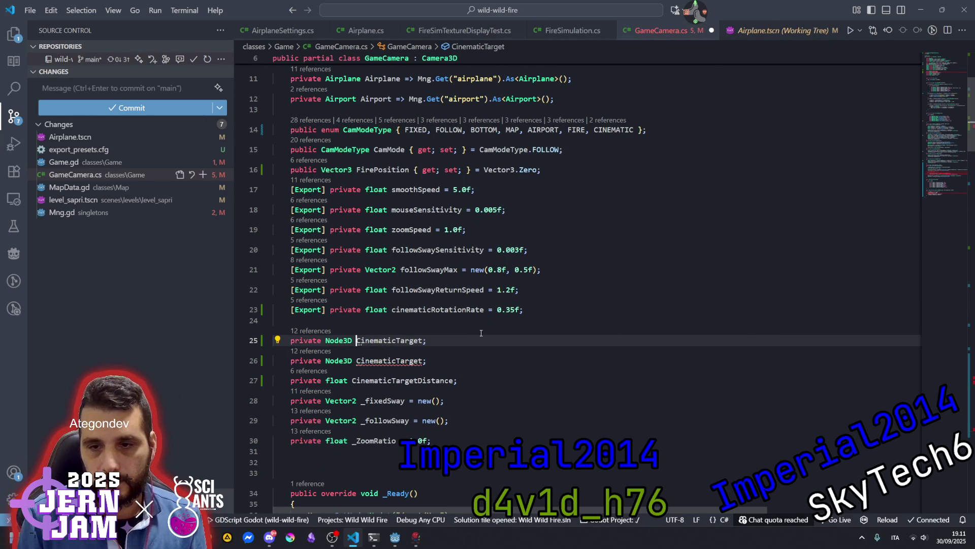
{"action": "key", "text": "ctrl+shift+Left"}
{"action": "type", "text": "Map"}
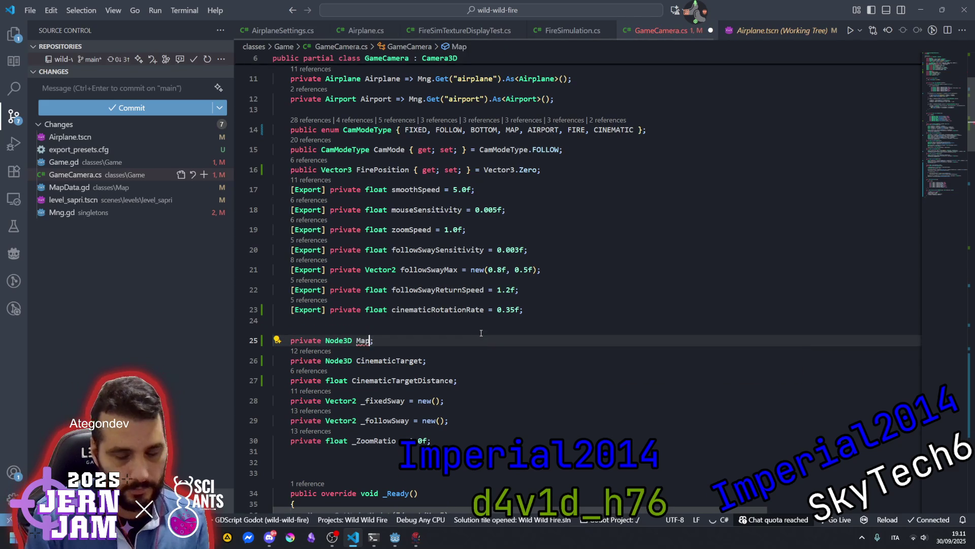
{"action": "type", "text": "CenterTarget"}
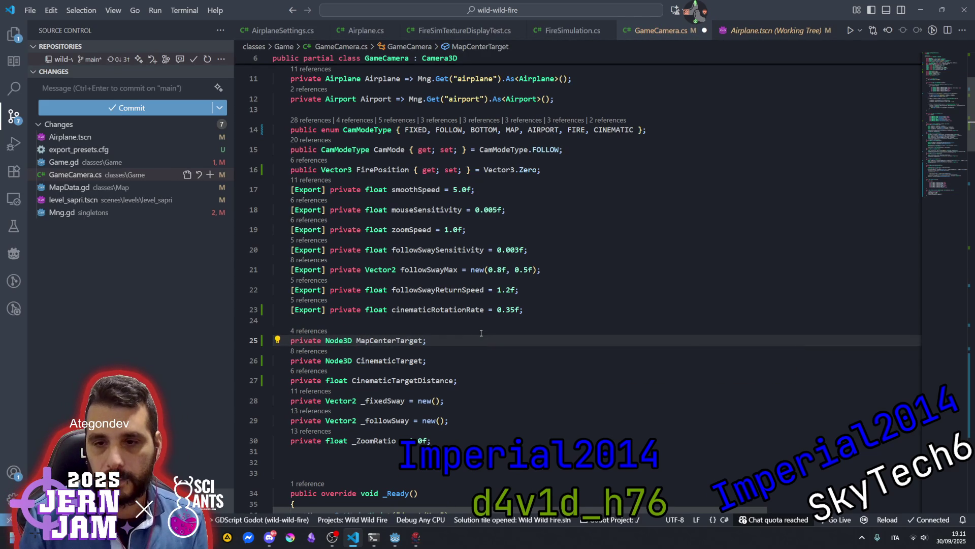
{"action": "key", "text": "ctrl+Left"}
{"action": "key", "text": "ctrl+Left"}
{"action": "key", "text": "ctrl+shift+Right"}
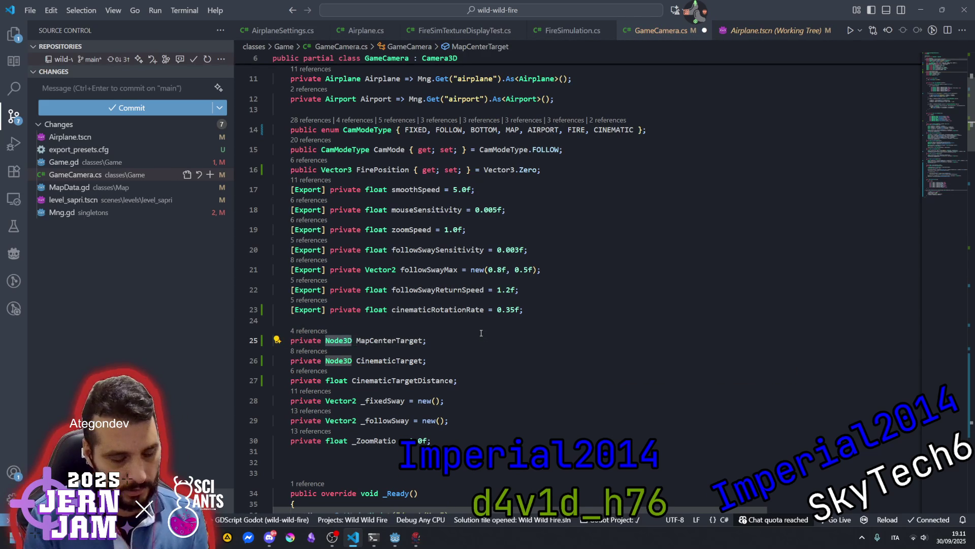
{"action": "type", "text": "Vector"}
{"action": "key", "text": "Down"}
{"action": "key", "text": "Return"}
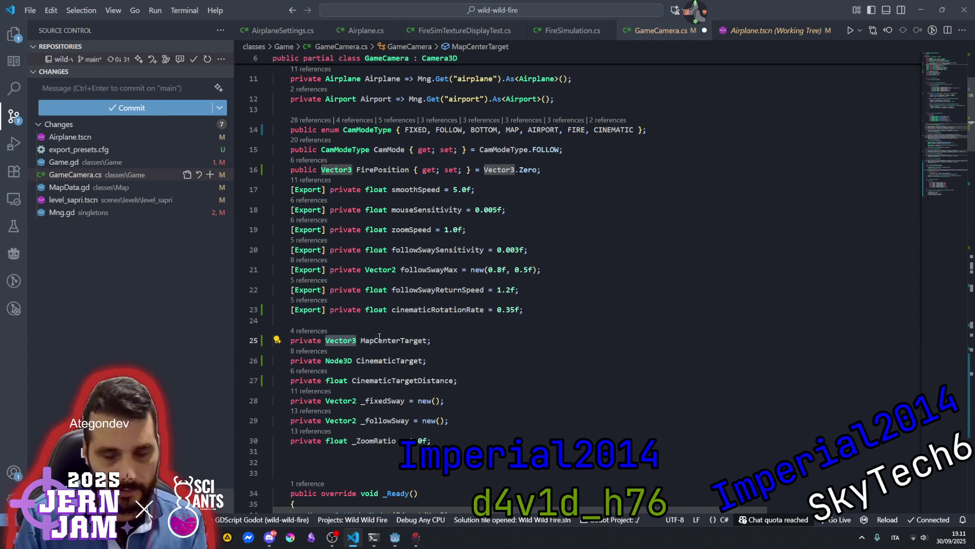
Make the MapCenterTarget declaration public.
{"action": "left_click", "coordinate": [399, 340]}
{"action": "left_click", "coordinate": [316, 340]}
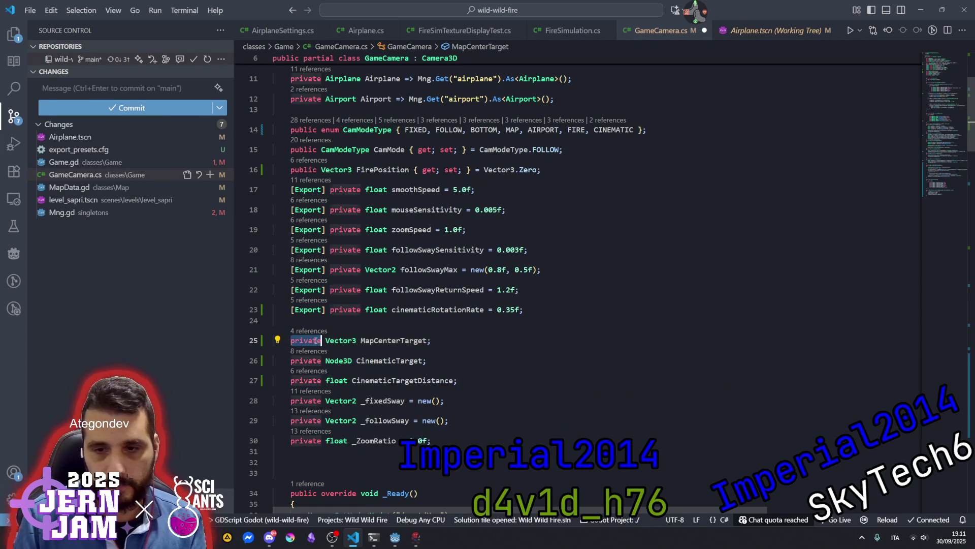
{"action": "type", "text": "public"}
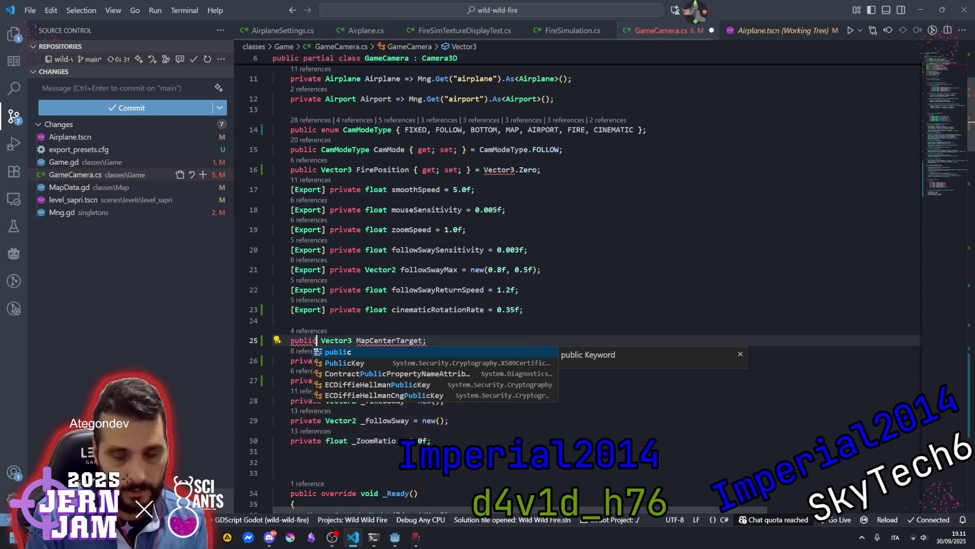
{"action": "key", "text": "Return"}
{"action": "key", "text": "End"}
Turn MapCenterTarget into a { get; set; } auto-property with default value Vector3.Zero.
{"action": "key", "text": "Left"}
{"action": "type", "text": "{"}
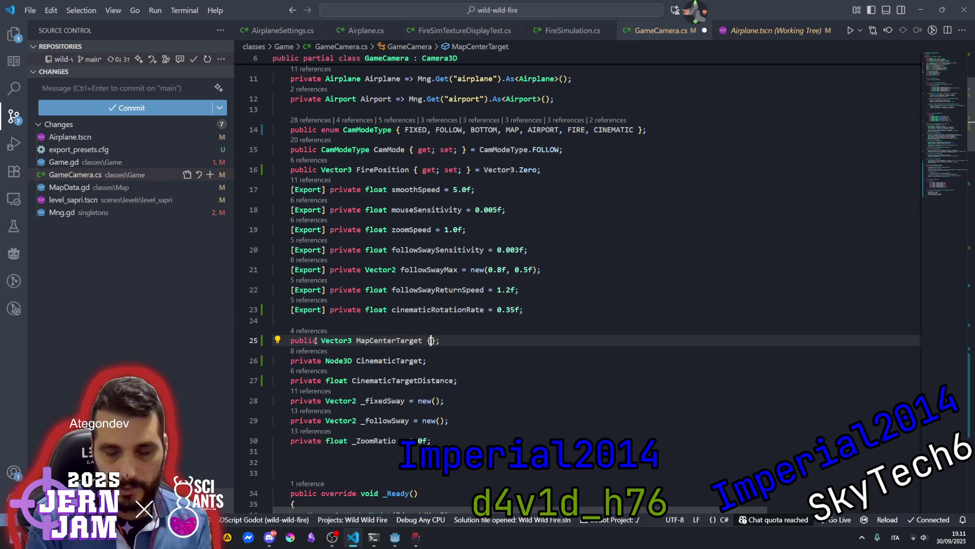
{"action": "type", "text": " get; set; } = "}
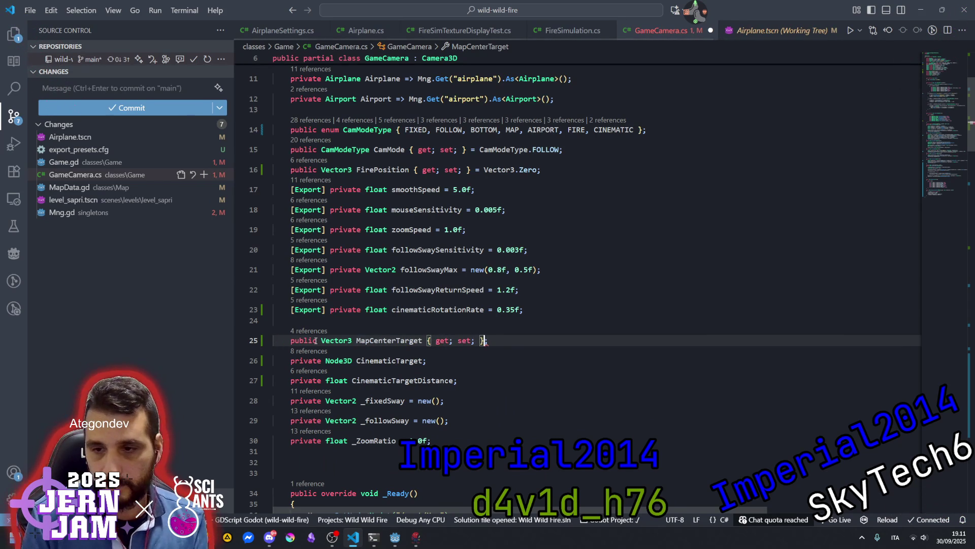
{"action": "type", "text": "Vec"}
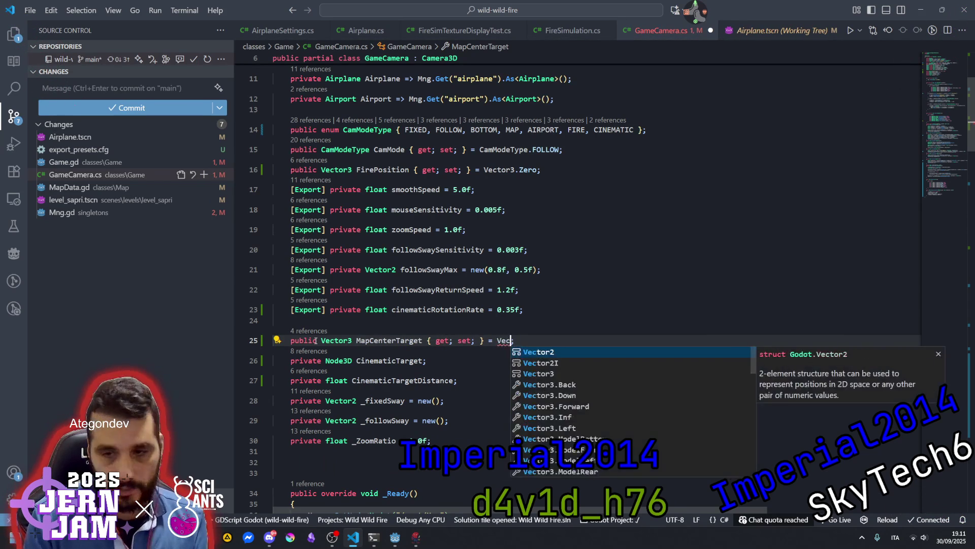
{"action": "key", "text": "Down"}
{"action": "key", "text": "Down"}
{"action": "key", "text": "Tab"}
{"action": "type", "text": ".Z"}
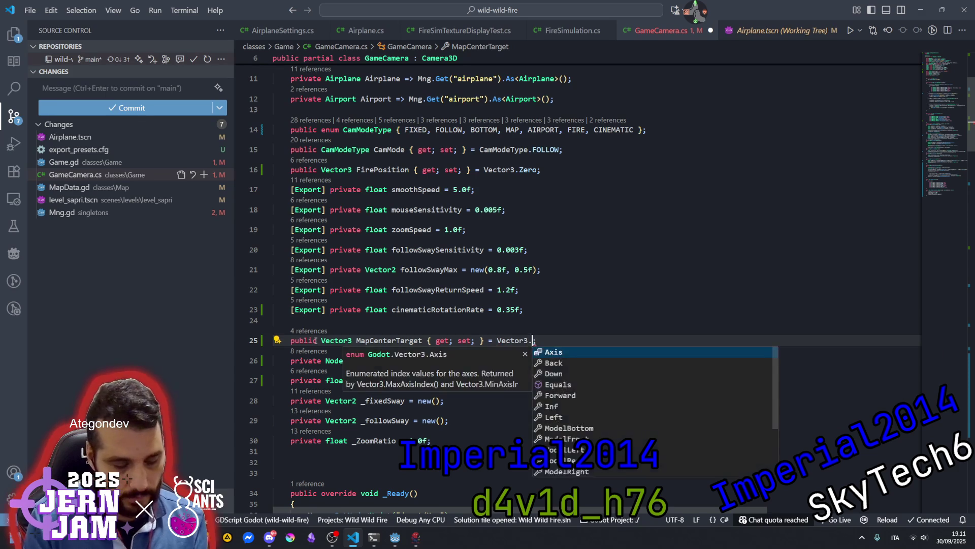
{"action": "key", "text": "Tab"}
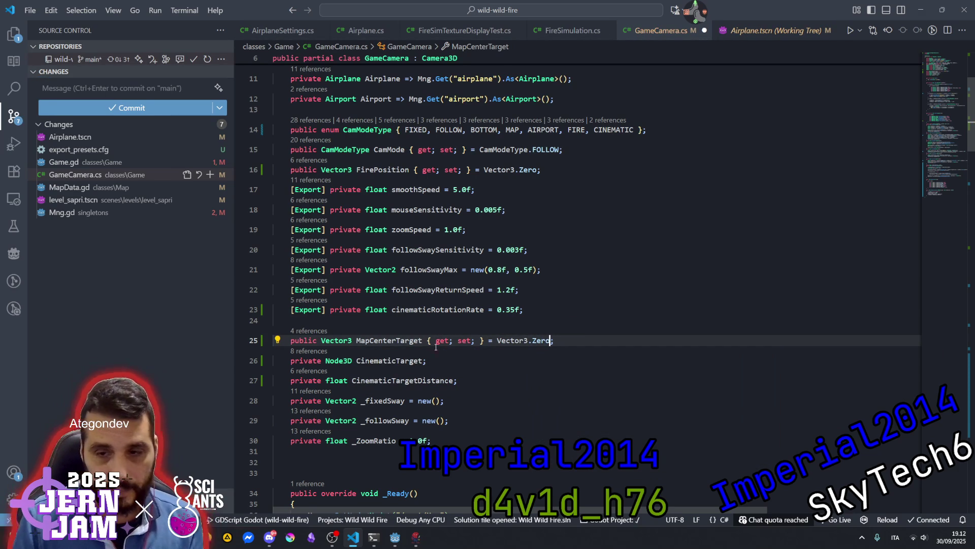
{"action": "double_click", "coordinate": [397, 344]}
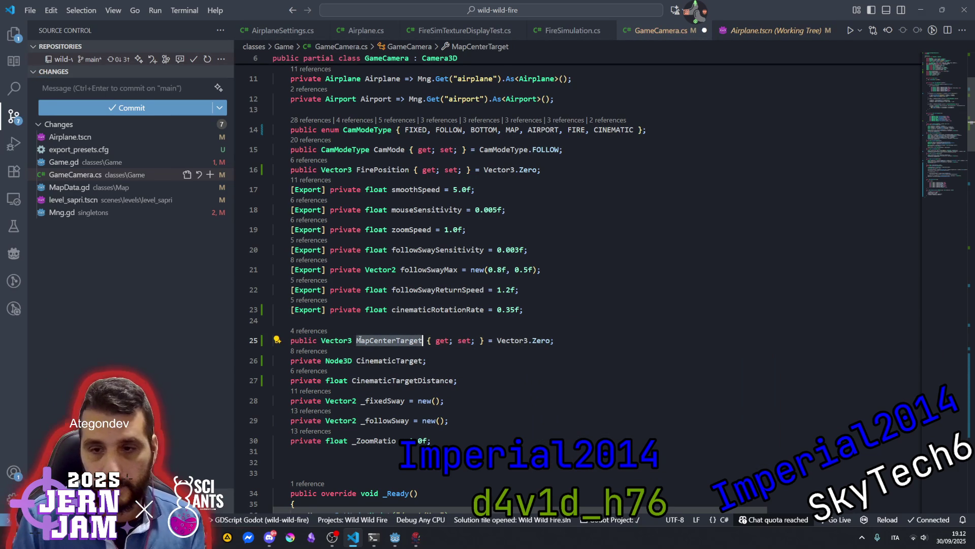
{"action": "key", "text": "Left"}
{"action": "key", "text": "Left"}
{"action": "key", "text": "ctrl+Right"}
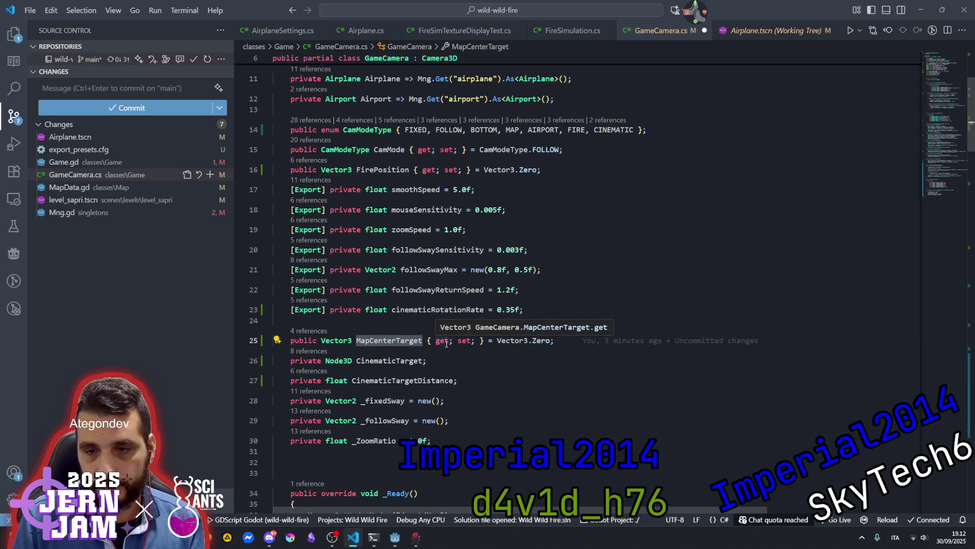
{"action": "left_click_drag", "start_coordinate": [940, 70], "coordinate": [941, 164]}
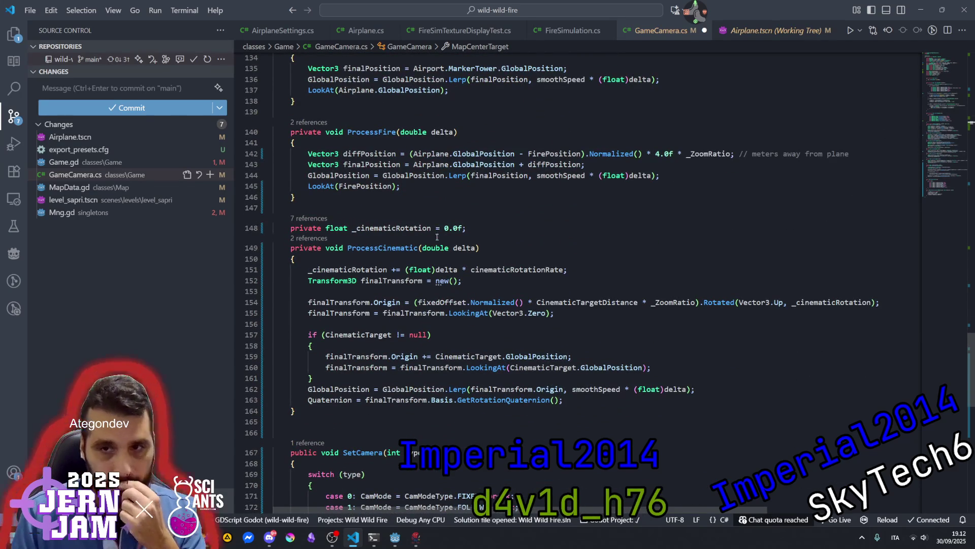
{"action": "scroll", "coordinate": [378, 264], "scroll_direction": "down", "scroll_amount": 7}
{"action": "scroll", "coordinate": [375, 272], "scroll_direction": "up", "scroll_amount": 10}
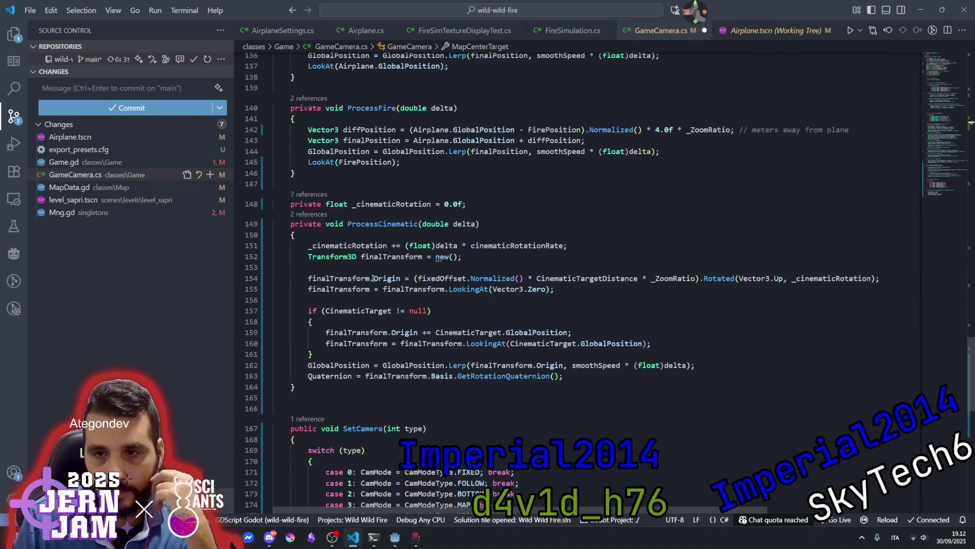
{"action": "scroll", "coordinate": [386, 272], "scroll_direction": "up", "scroll_amount": 3}
{"action": "scroll", "coordinate": [395, 184], "scroll_direction": "up", "scroll_amount": 2}
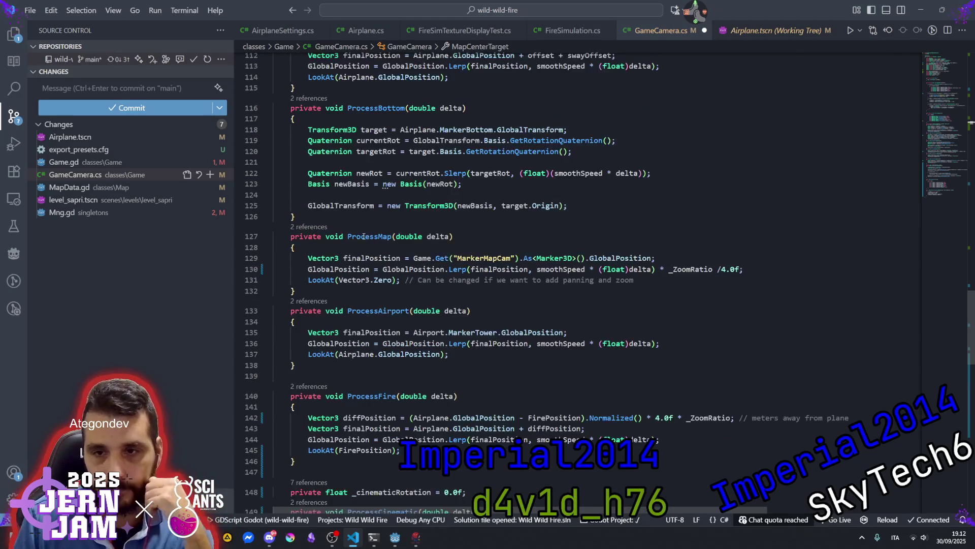
{"action": "double_click", "coordinate": [370, 236]}
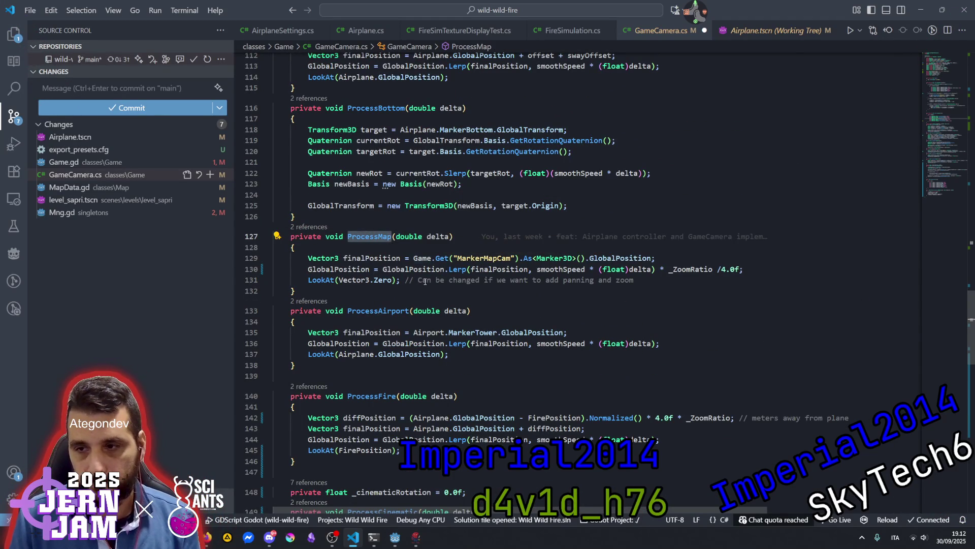
{"action": "left_click", "coordinate": [721, 270]}
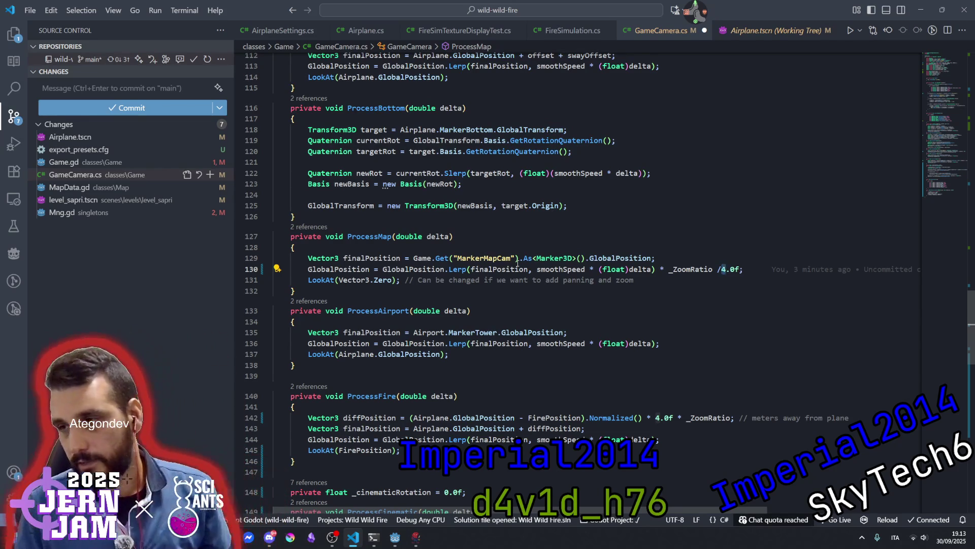
{"action": "scroll", "coordinate": [517, 263], "scroll_direction": "down", "scroll_amount": 4}
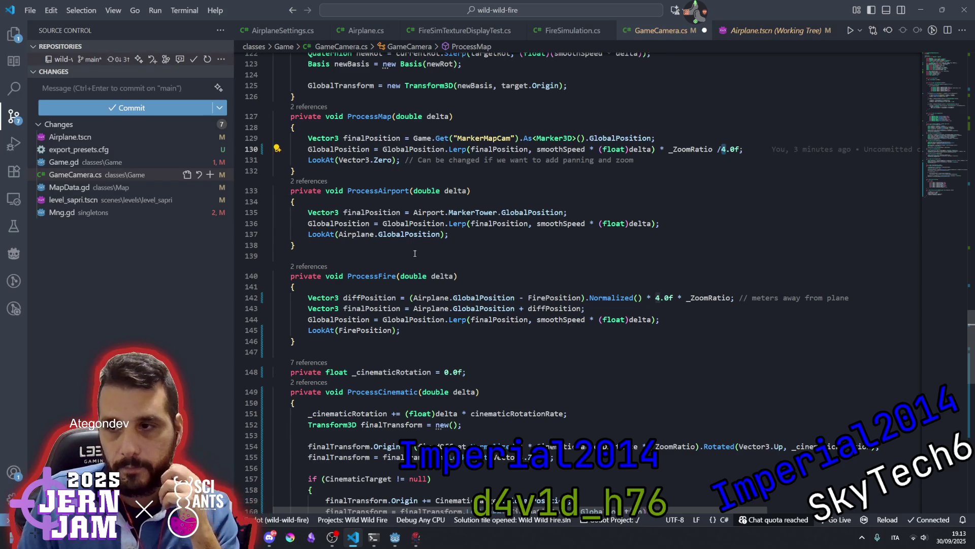
Replace Vector3.Zero with MapCenterTarget in ProcessMap's LookAt call.
{"action": "double_click", "coordinate": [350, 160]}
{"action": "left_click", "coordinate": [392, 160], "text": "shift"}
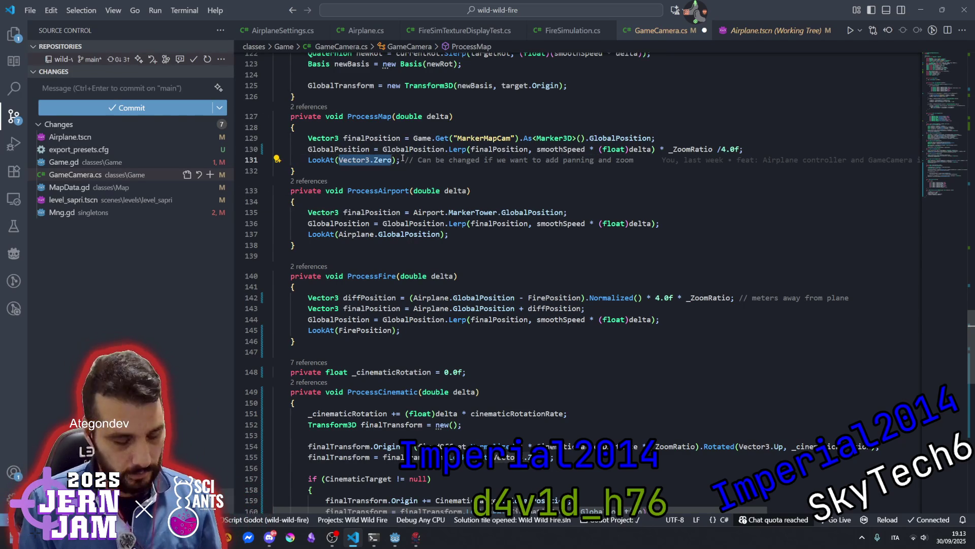
{"action": "type", "text": "MapCenterTarget"}
Delete the trailing panning comment after the LookAt call on line 131.
{"action": "key", "text": "End"}
{"action": "key", "text": "ctrl+shift+Left"}
{"action": "key", "text": "ctrl+shift+Left"}
{"action": "key", "text": "ctrl+shift+Left"}
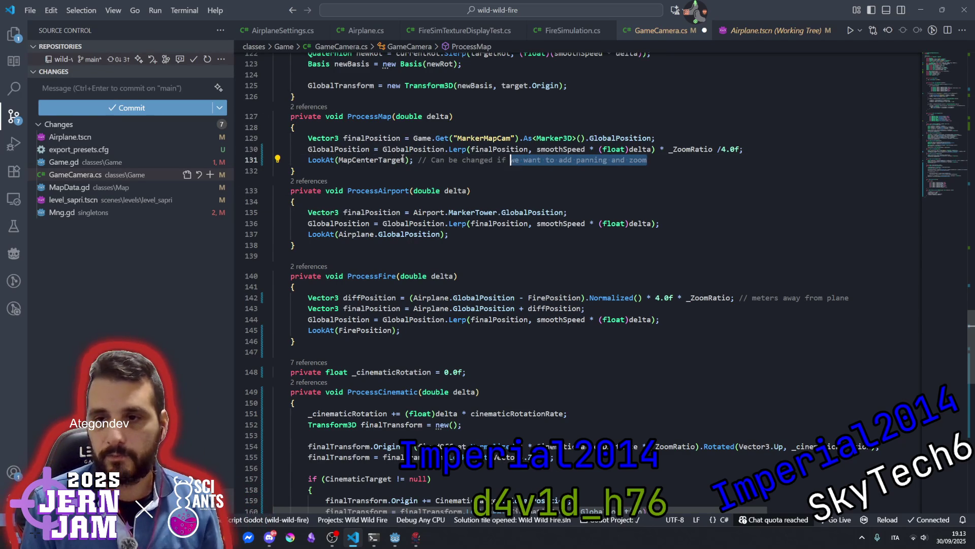
{"action": "key", "text": "ctrl+shift+Left"}
{"action": "key", "text": "ctrl+shift+Left"}
{"action": "key", "text": "ctrl+shift+Left"}
{"action": "key", "text": "BackSpace"}
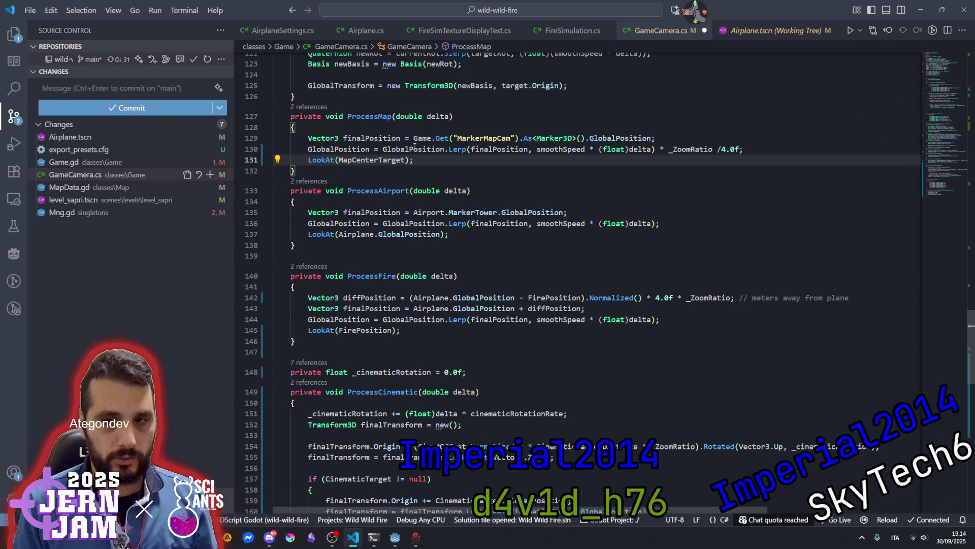
Scroll up from ProcessMap to the number-key handling in _Input.
{"action": "left_click", "coordinate": [375, 138]}
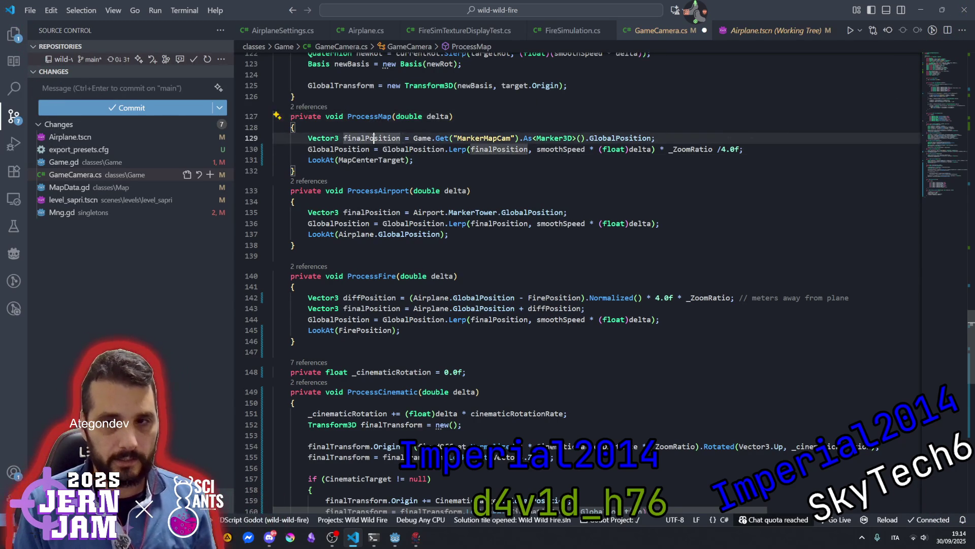
{"action": "scroll", "coordinate": [386, 152], "scroll_direction": "up", "scroll_amount": 4}
{"action": "left_click", "coordinate": [395, 157]}
{"action": "scroll", "coordinate": [402, 177], "scroll_direction": "up", "scroll_amount": 8}
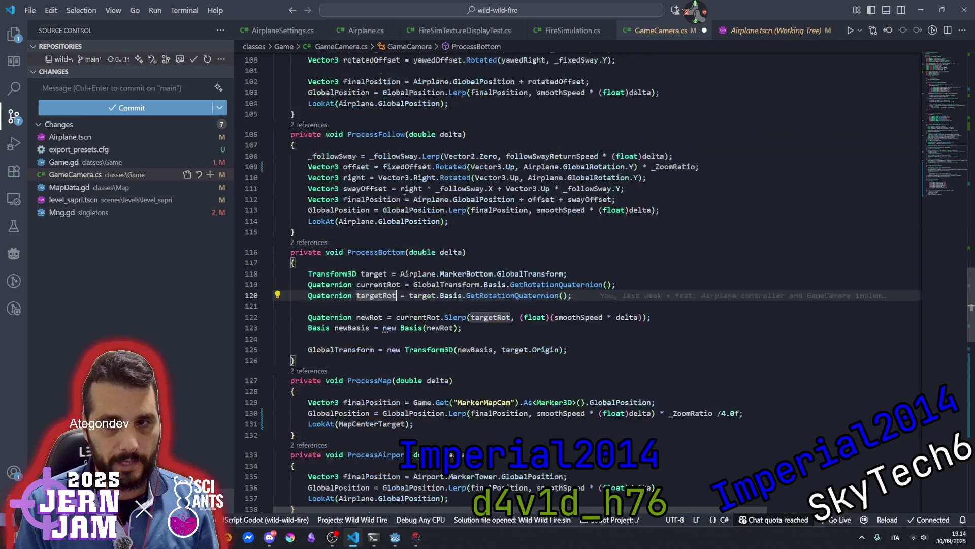
{"action": "scroll", "coordinate": [405, 197], "scroll_direction": "up", "scroll_amount": 5}
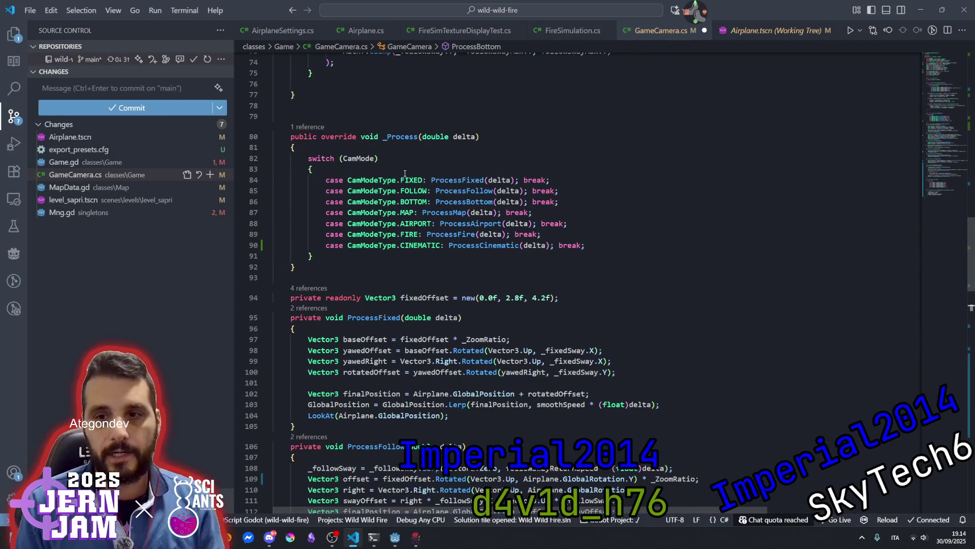
{"action": "scroll", "coordinate": [393, 146], "scroll_direction": "up", "scroll_amount": 13}
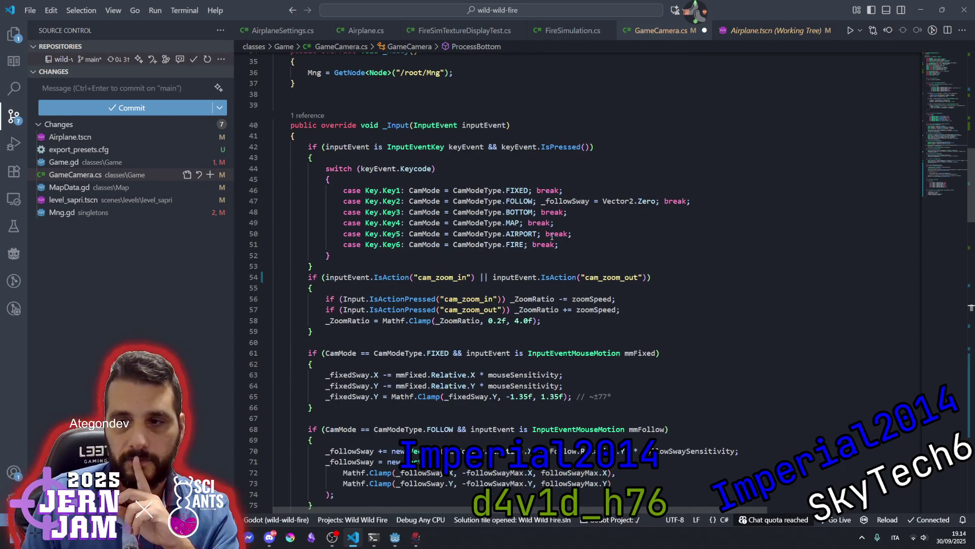
{"action": "left_click", "coordinate": [354, 148]}
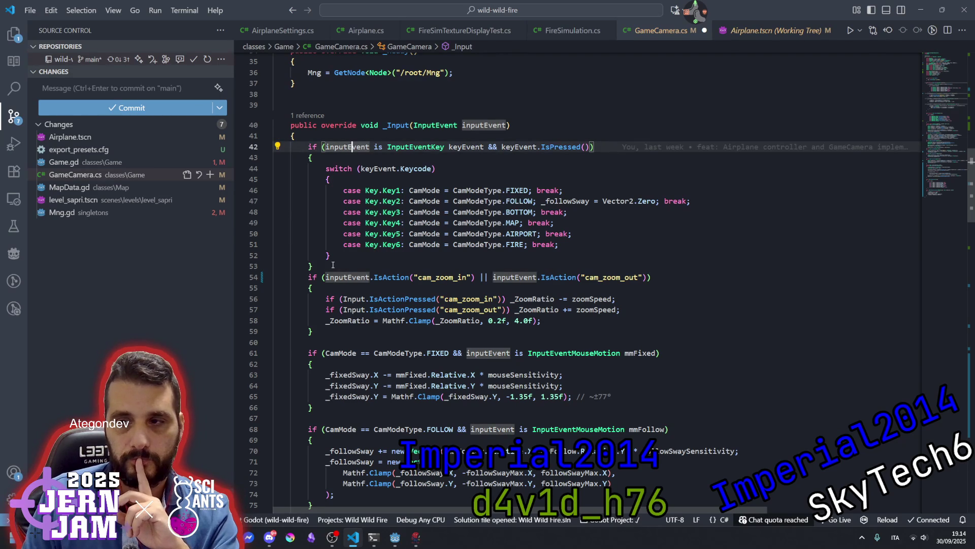
Comment out lines 42–53, the number-key camera switch in _Input, and save GameCamera.cs.
{"action": "left_click_drag", "start_coordinate": [333, 265], "coordinate": [309, 147]}
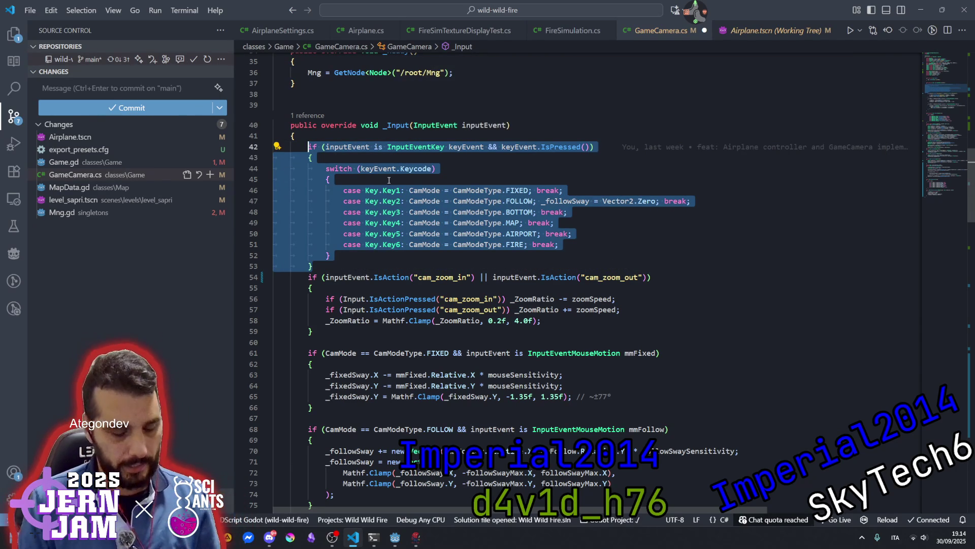
{"action": "key", "text": "ctrl+k"}
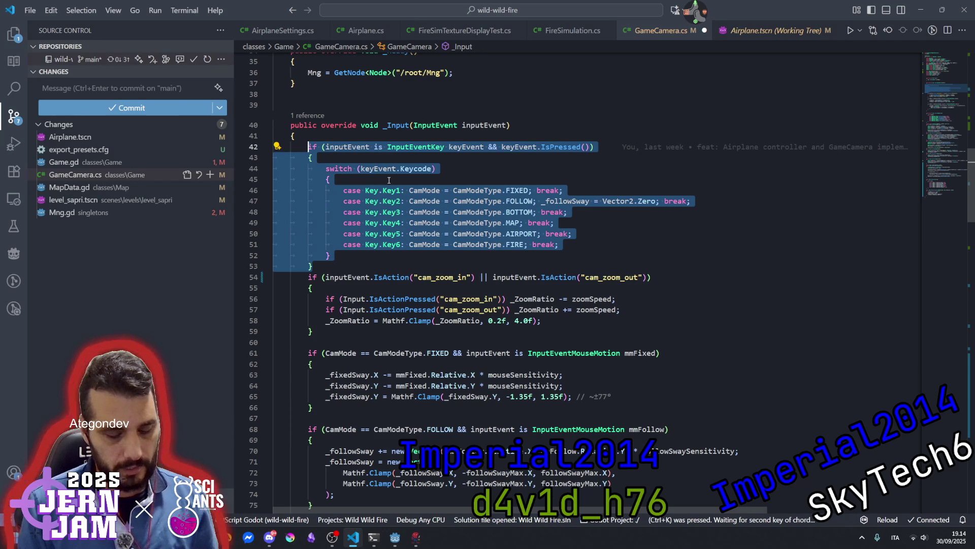
{"action": "key", "text": "ctrl+f"}
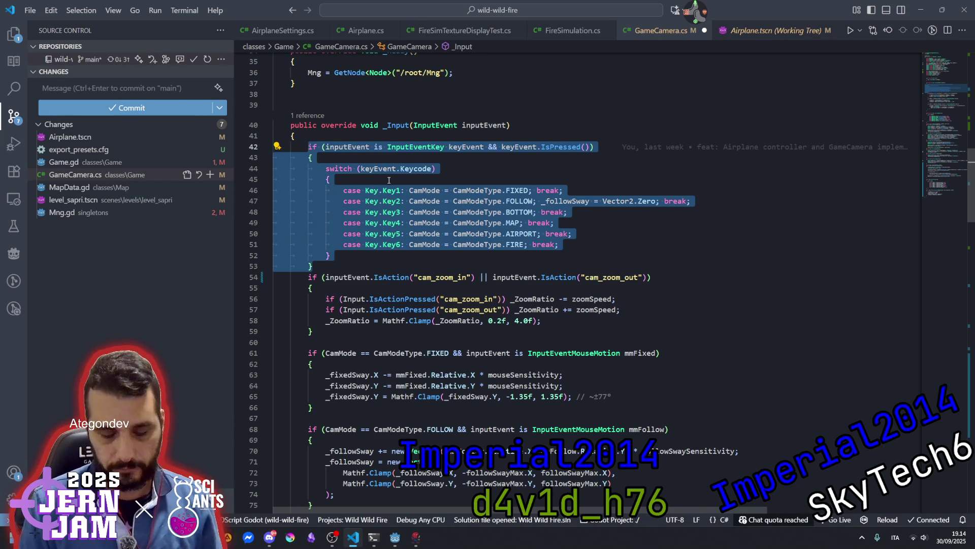
{"action": "key", "text": "ctrl+k"}
{"action": "key", "text": "ctrl+c"}
{"action": "left_click", "coordinate": [389, 180]}
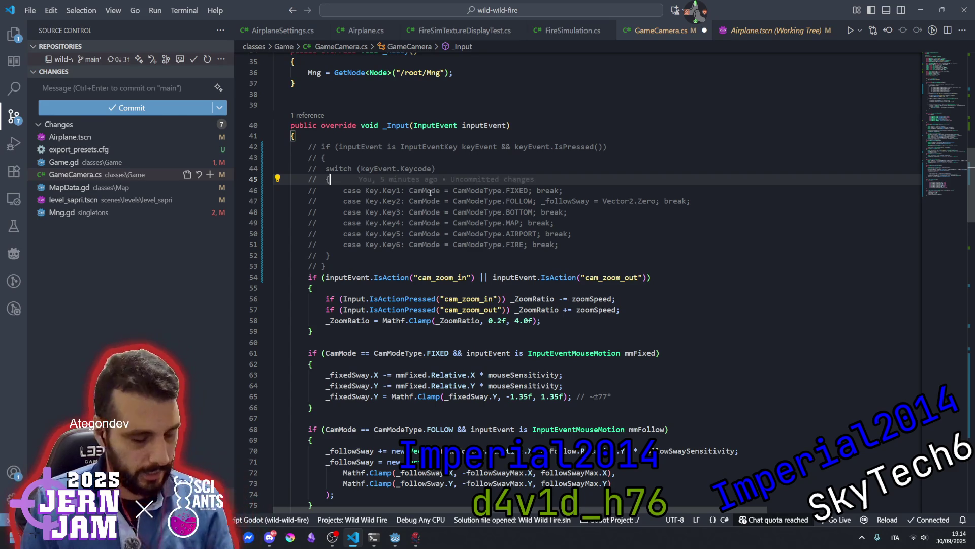
{"action": "key", "text": "ctrl+s"}
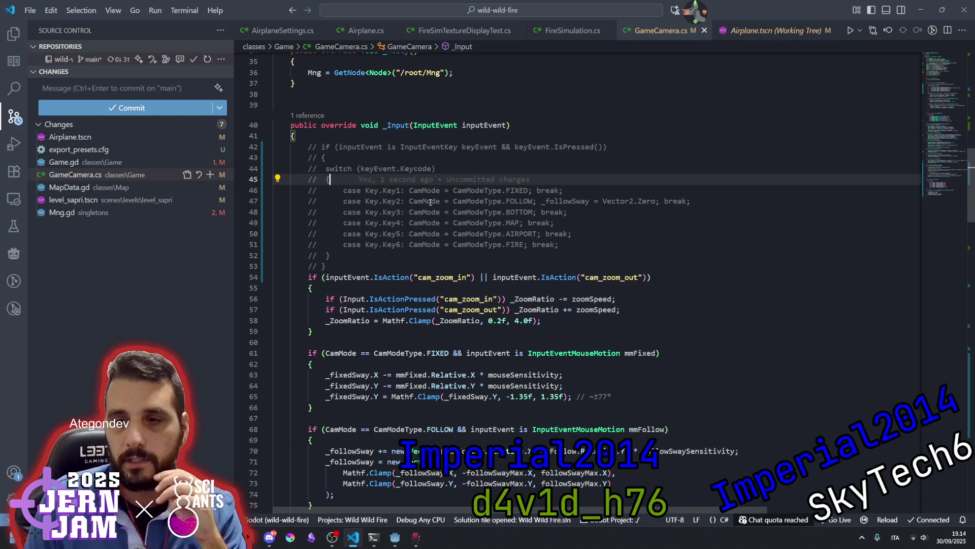
Return to the Godot level_sapri window.
{"action": "mouse_move", "coordinate": [396, 535]}
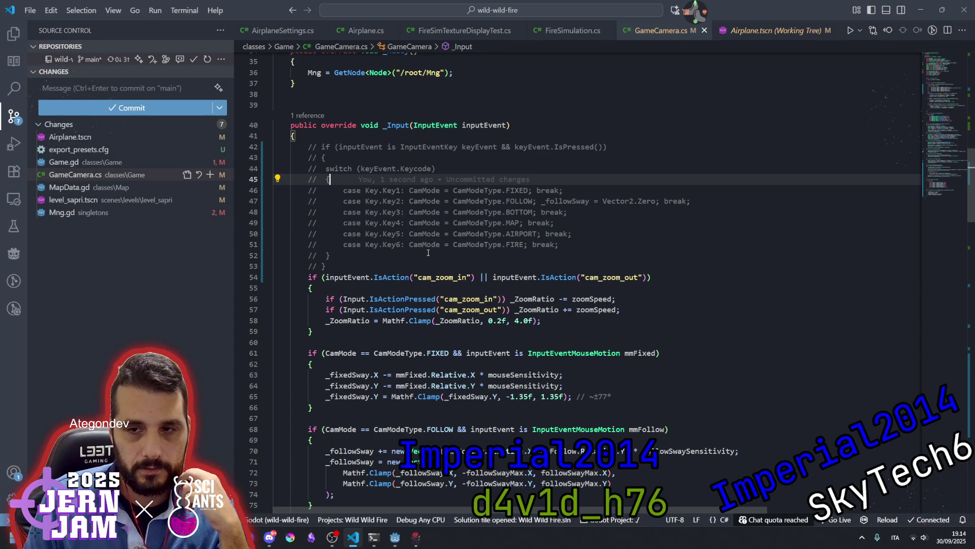
{"action": "scroll", "coordinate": [428, 252], "scroll_direction": "down", "scroll_amount": 10}
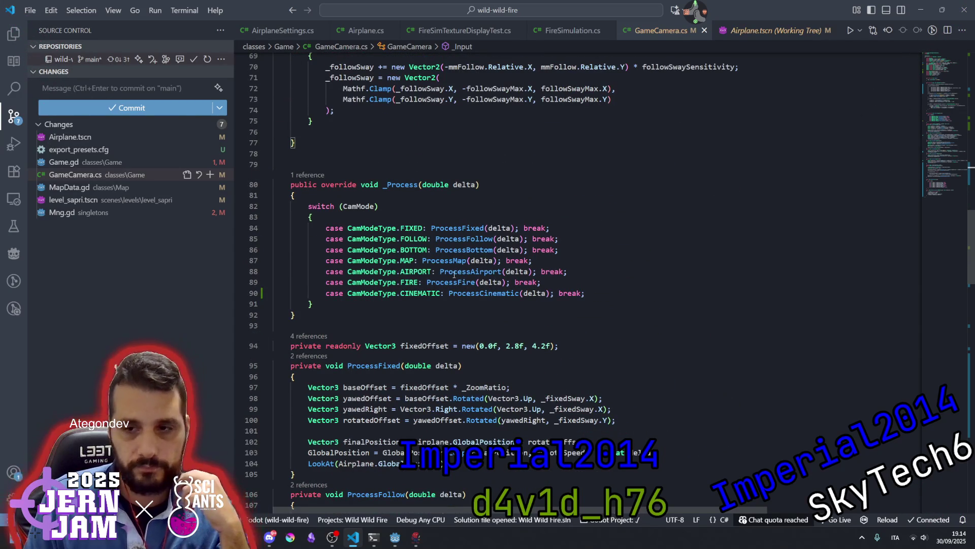
{"action": "scroll", "coordinate": [455, 274], "scroll_direction": "up", "scroll_amount": 10}
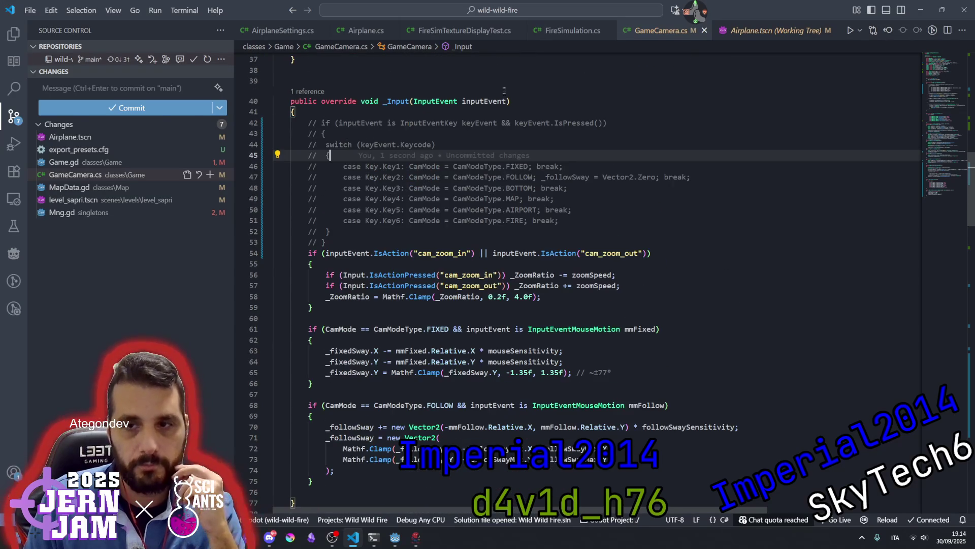
{"action": "left_click", "coordinate": [311, 263]}
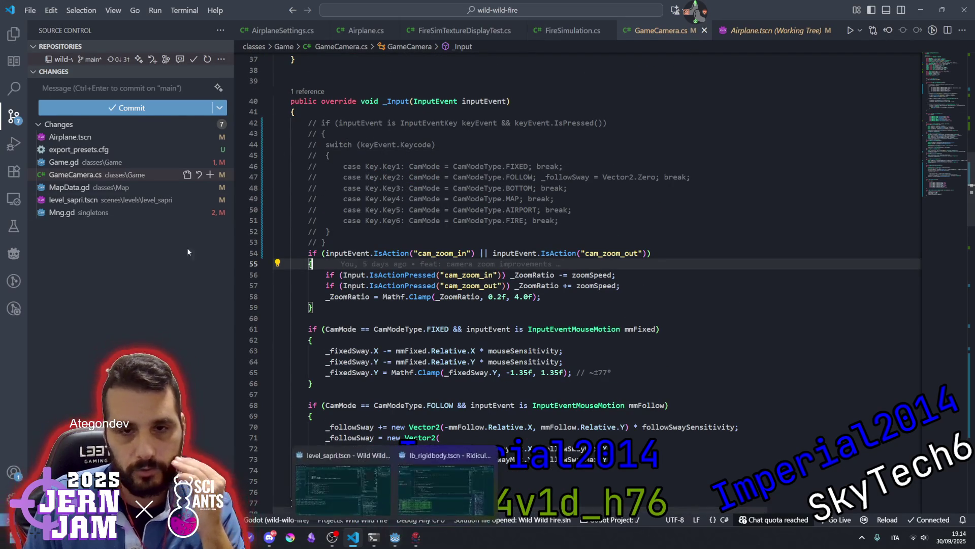
{"action": "left_click", "coordinate": [325, 511]}
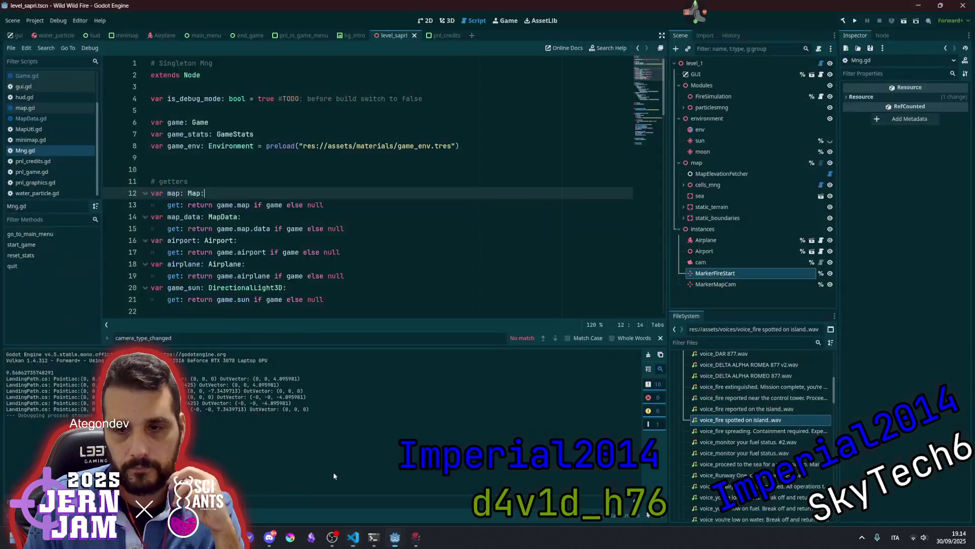
Open Game.gd and insert a blank line right after the _process function.
{"action": "scroll", "coordinate": [281, 242], "scroll_direction": "down", "scroll_amount": 1}
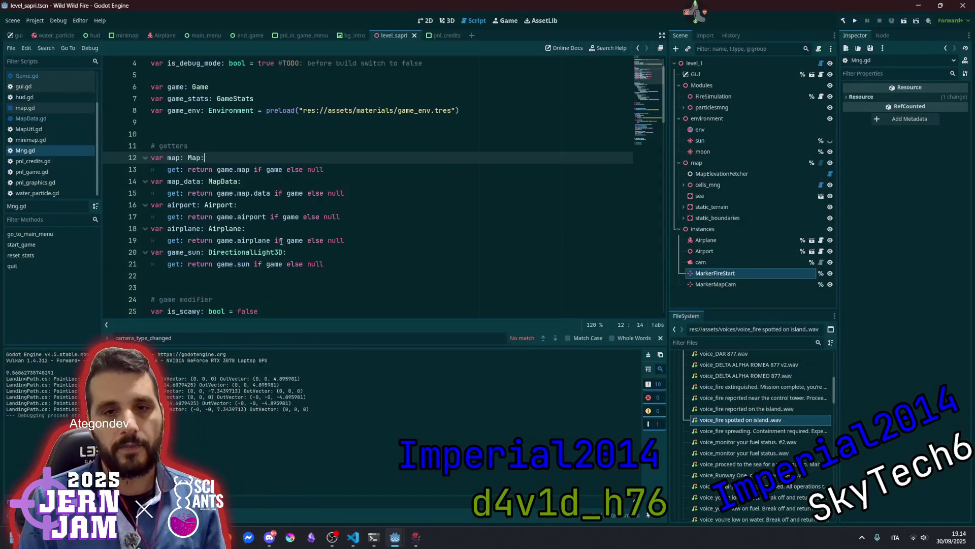
{"action": "left_click", "coordinate": [51, 77]}
{"action": "scroll", "coordinate": [271, 222], "scroll_direction": "down", "scroll_amount": 3}
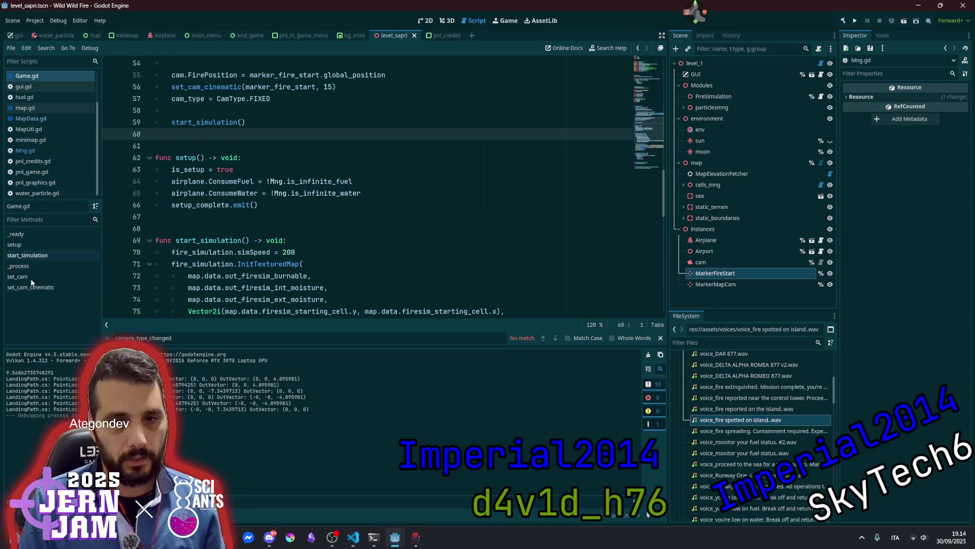
{"action": "left_click", "coordinate": [49, 266]}
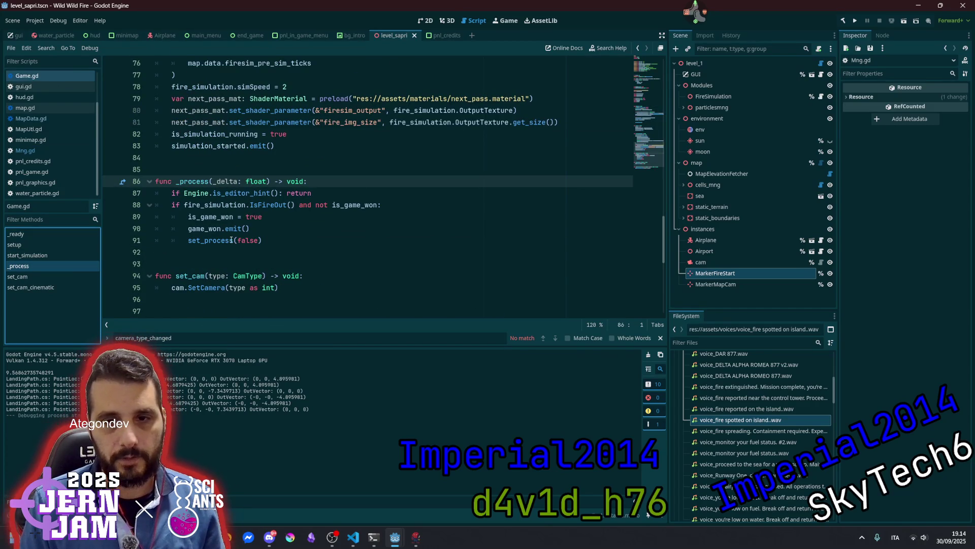
{"action": "left_click", "coordinate": [223, 263]}
{"action": "key", "text": "Return"}
{"action": "key", "text": "Return"}
{"action": "key", "text": "Return"}
Write 'func _input(event: InputEvent) -> void:' with an 'if event is InputEventKey:' check.
{"action": "type", "text": "fun c"}
{"action": "key", "text": "BackSpace"}
{"action": "key", "text": "BackSpace"}
{"action": "type", "text": "c"}
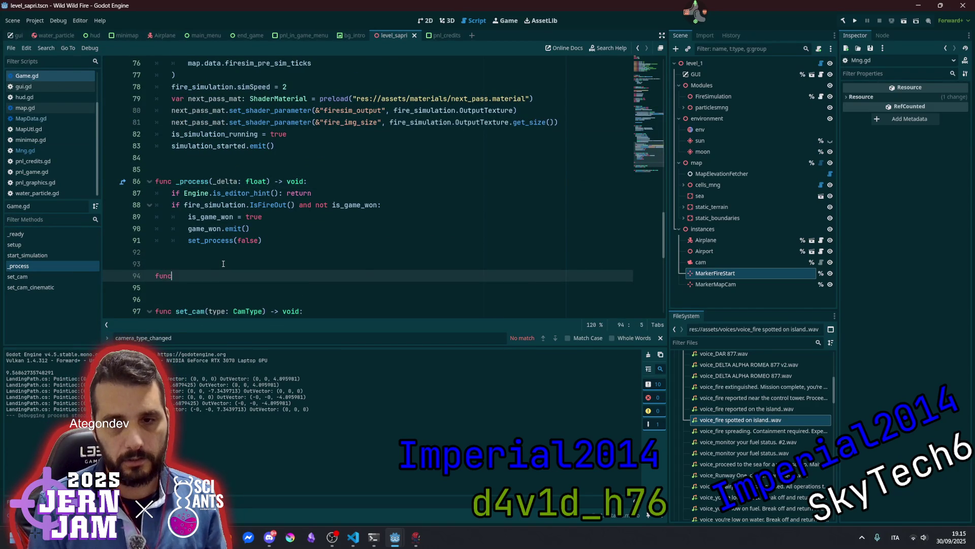
{"action": "type", "text": " _i"}
{"action": "key", "text": "Return"}
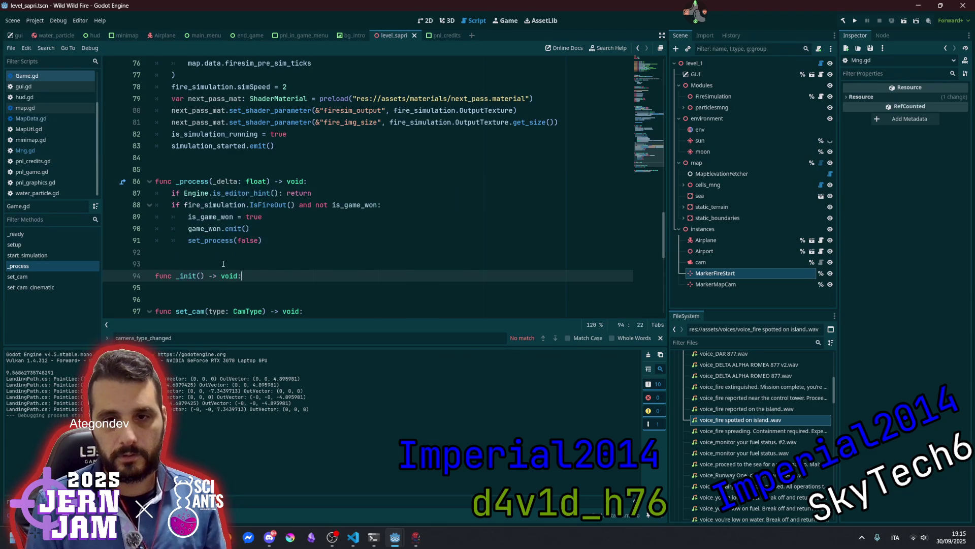
{"action": "key", "text": "Left"}
{"action": "key", "text": "Left"}
{"action": "key", "text": "Left"}
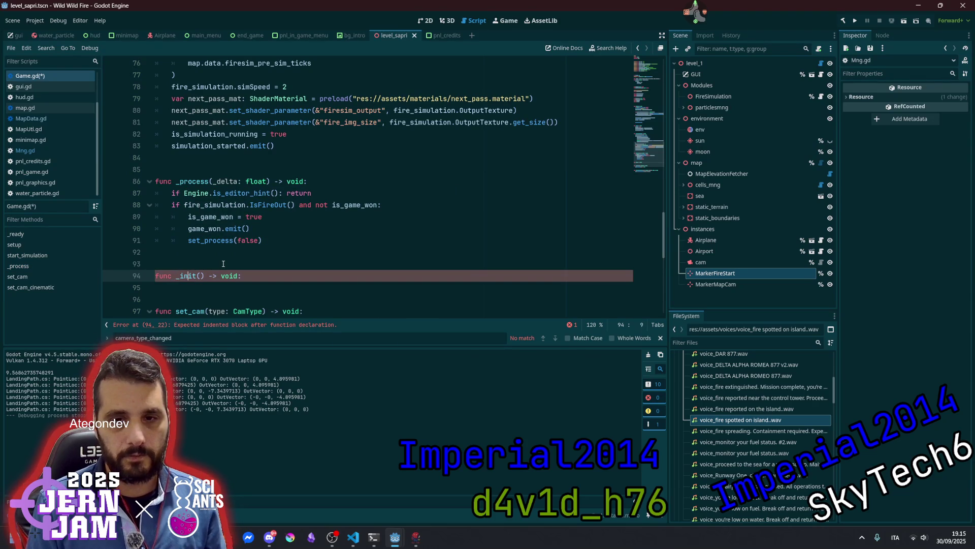
{"action": "key", "text": "End"}
{"action": "type", "text": "func _in"}
{"action": "key", "text": "Return"}
{"action": "key", "text": "Return"}
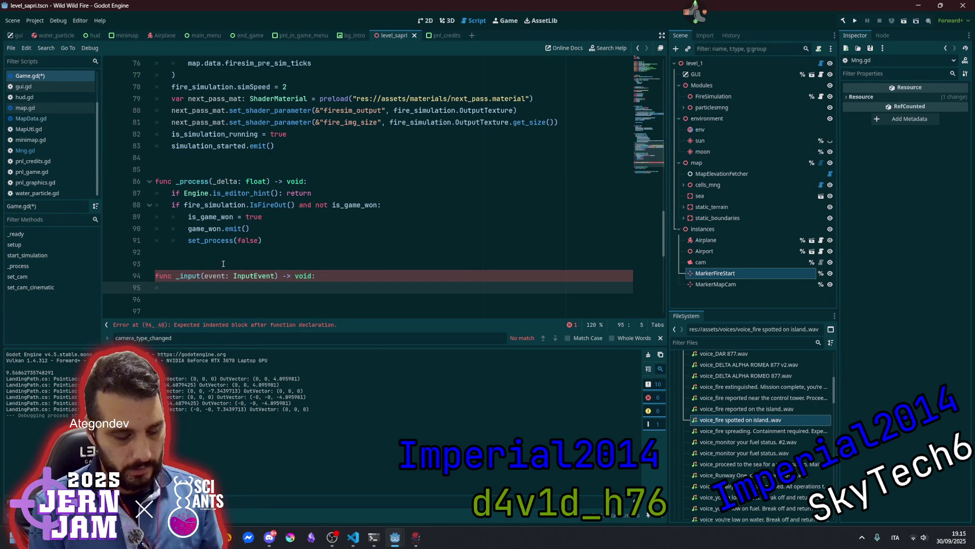
{"action": "type", "text": "if "}
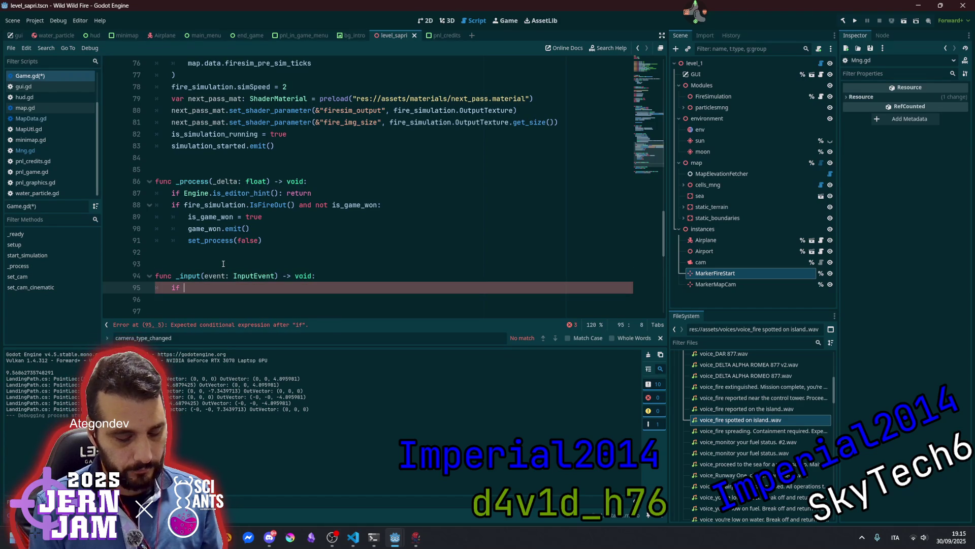
{"action": "type", "text": "event is InputEve"}
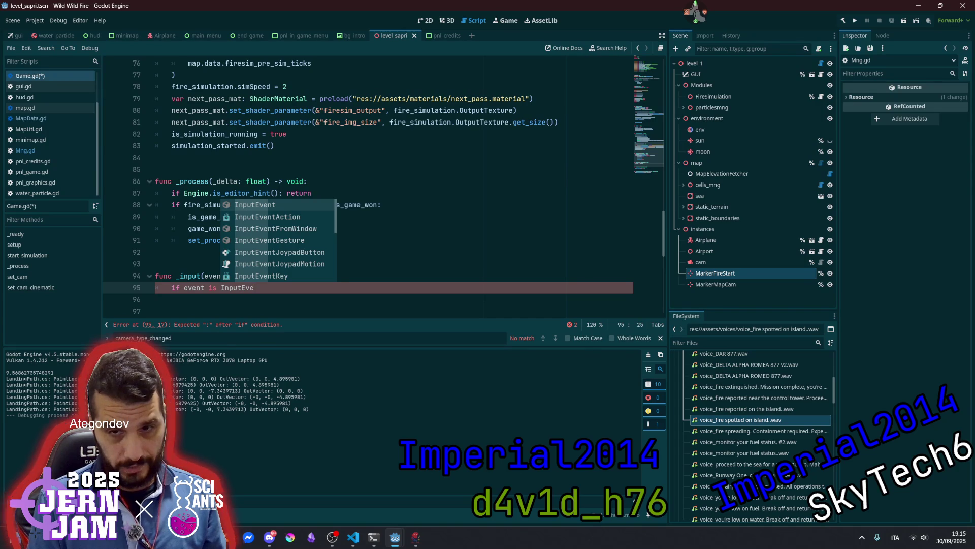
{"action": "type", "text": "ntKey"}
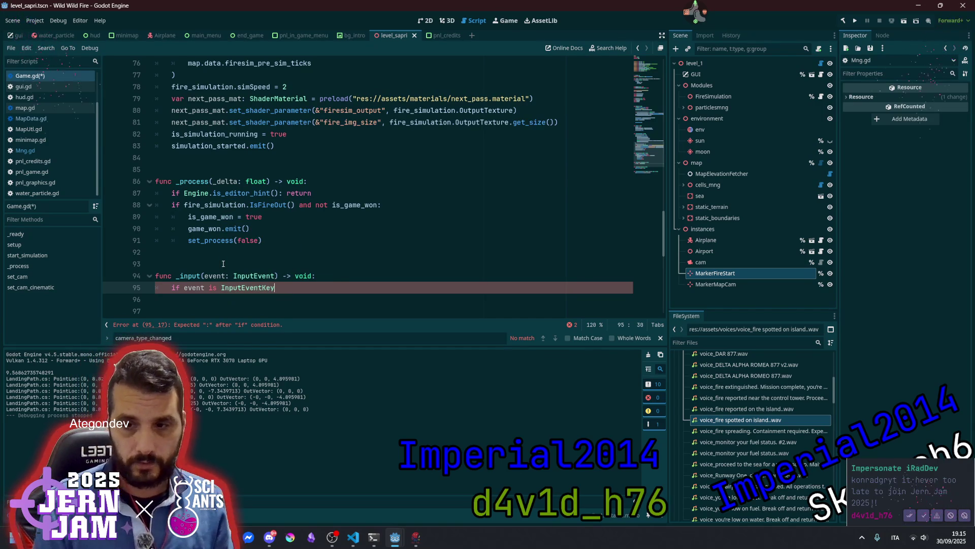
{"action": "type", "text": ":"}
{"action": "key", "text": "Return"}
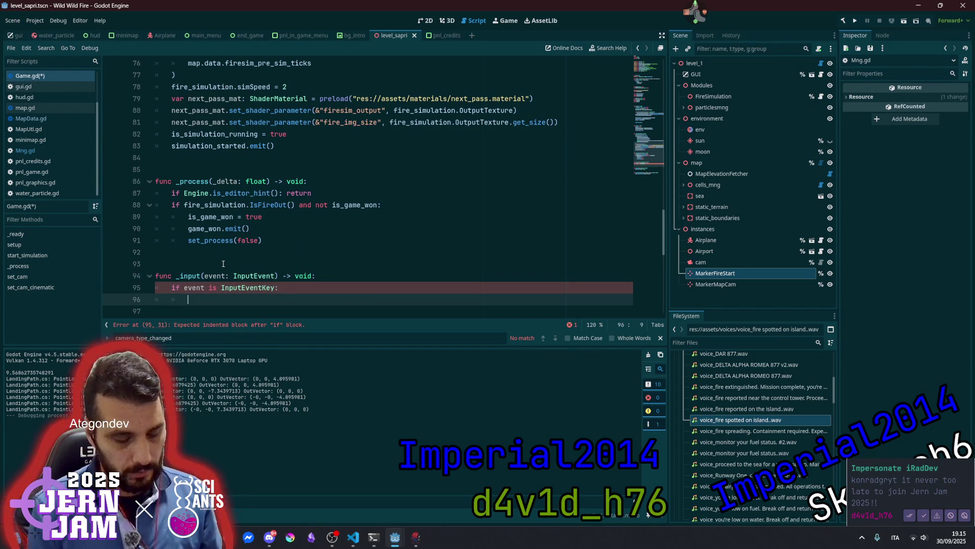
Add 'match event.keycode:' inside the InputEventKey check.
{"action": "type", "text": "match "}
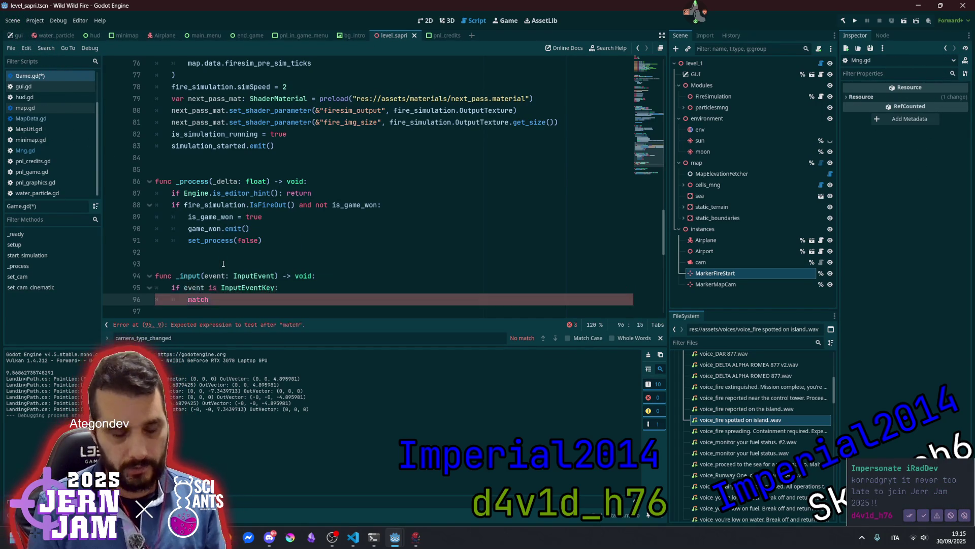
{"action": "type", "text": "evet"}
{"action": "key", "text": "BackSpace"}
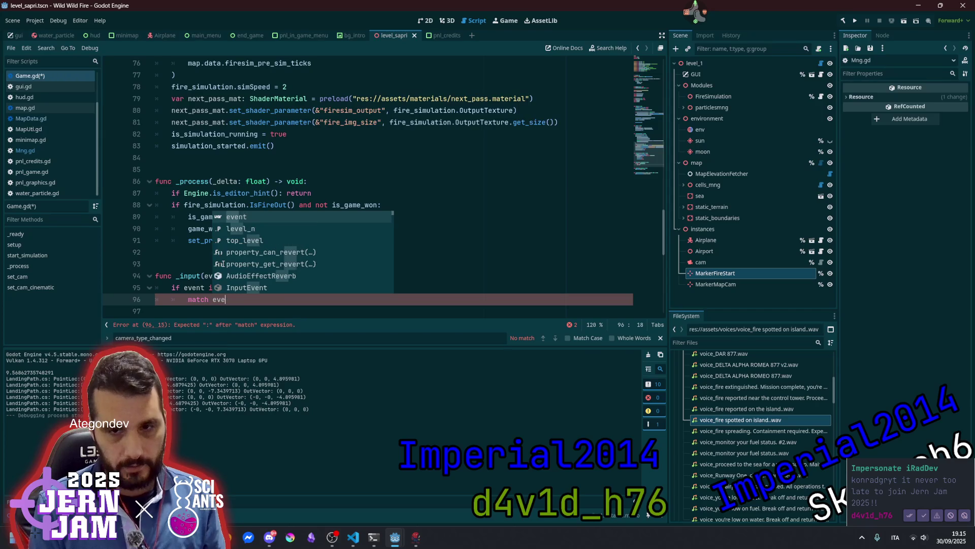
{"action": "type", "text": "nt."}
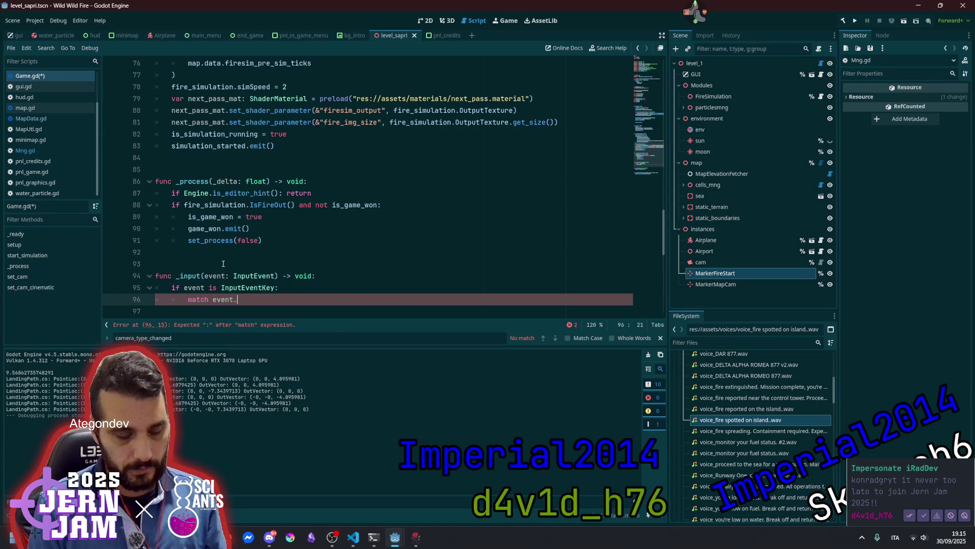
{"action": "type", "text": "ke"}
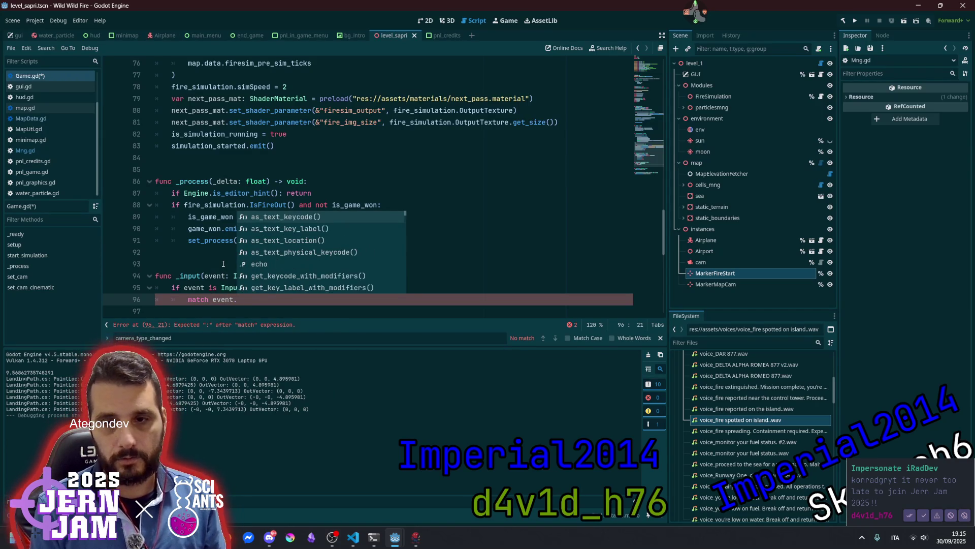
{"action": "key", "text": "Return"}
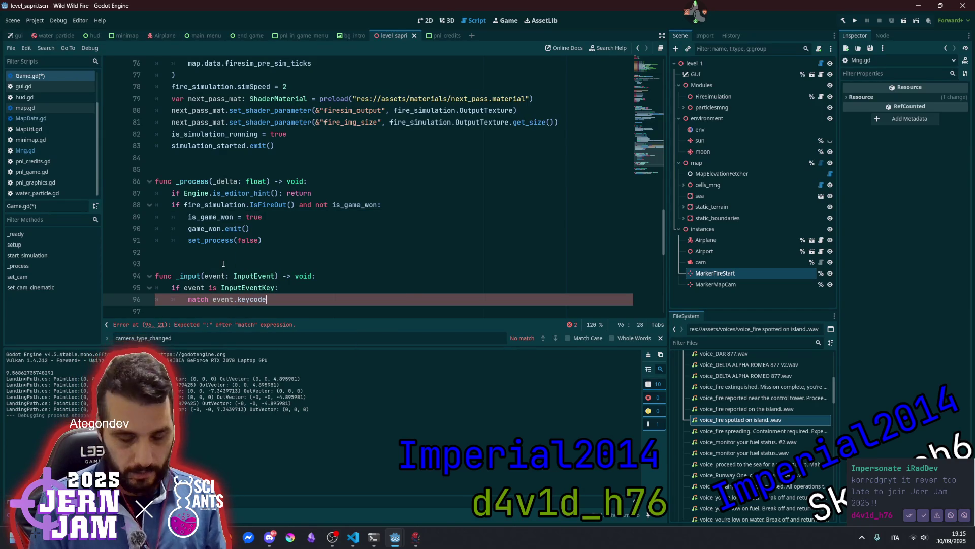
{"action": "type", "text": ":"}
{"action": "key", "text": "Return"}
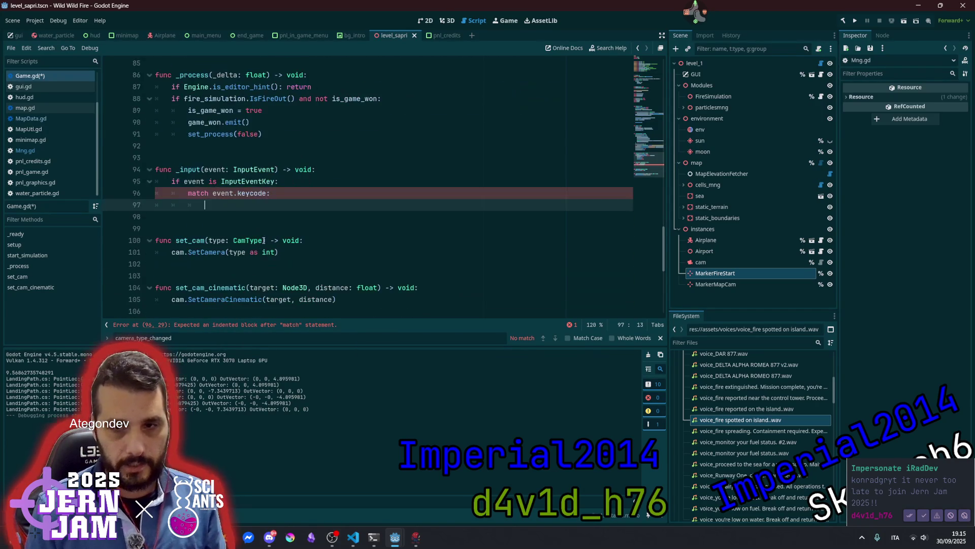
Add the case 'KEY_1: set_cam(CamType.FIXED)' and duplicate that line.
{"action": "type", "text": "Input.K"}
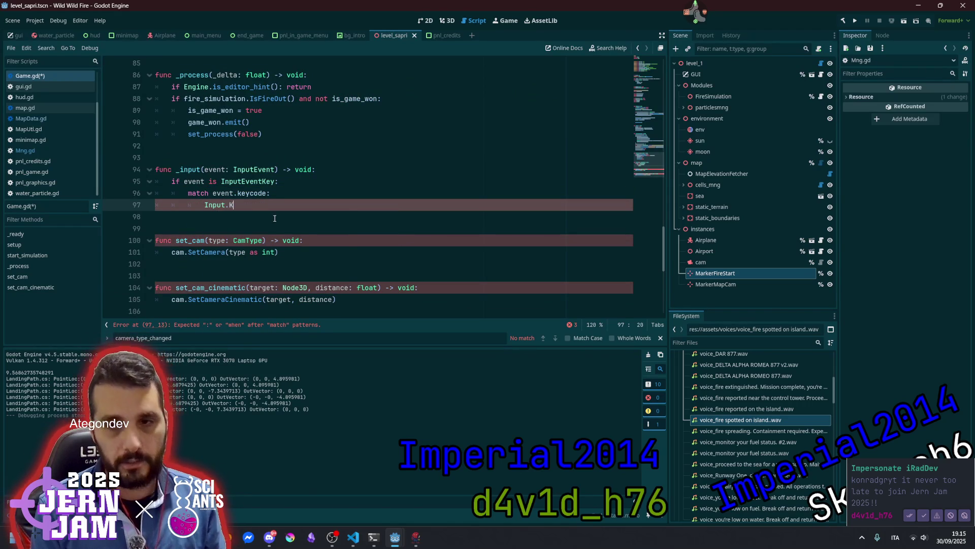
{"action": "key", "text": "BackSpace"}
{"action": "key", "text": "BackSpace"}
{"action": "key", "text": "BackSpace"}
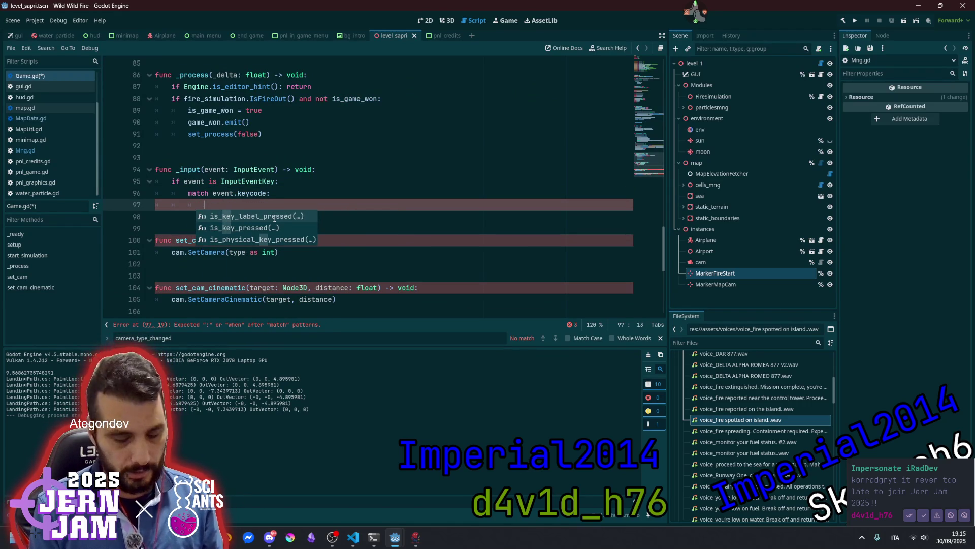
{"action": "type", "text": "KE"}
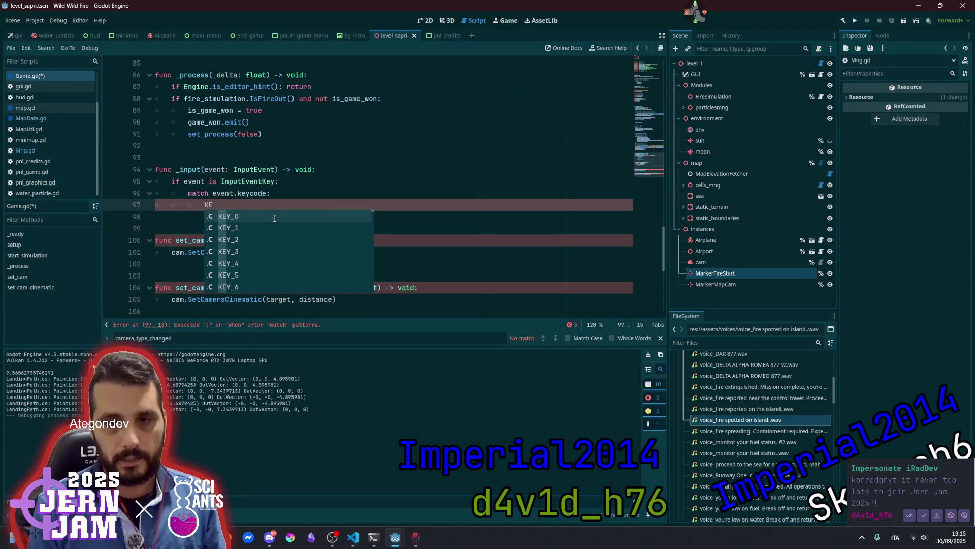
{"action": "key", "text": "Down"}
{"action": "key", "text": "Return"}
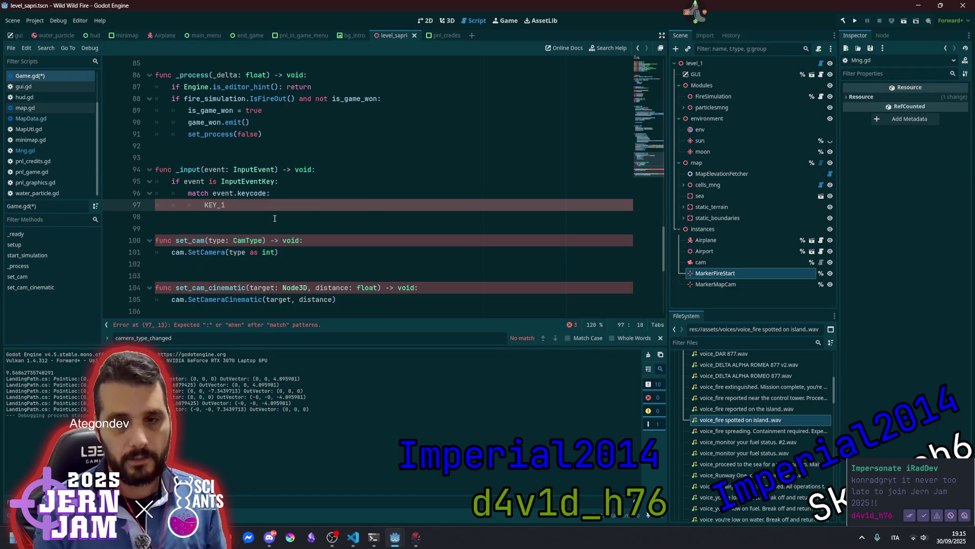
{"action": "type", "text": ": set_ca"}
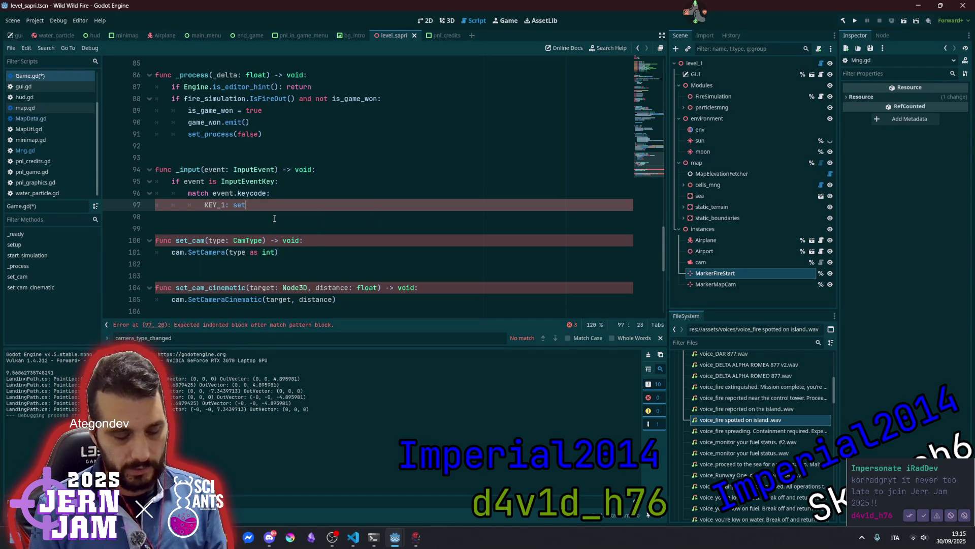
{"action": "key", "text": "Return"}
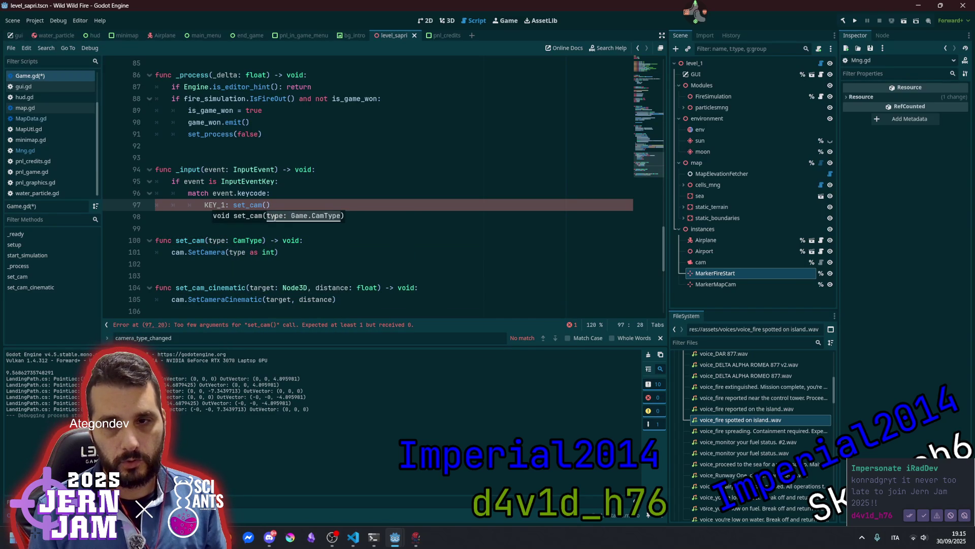
{"action": "type", "text": "Game"}
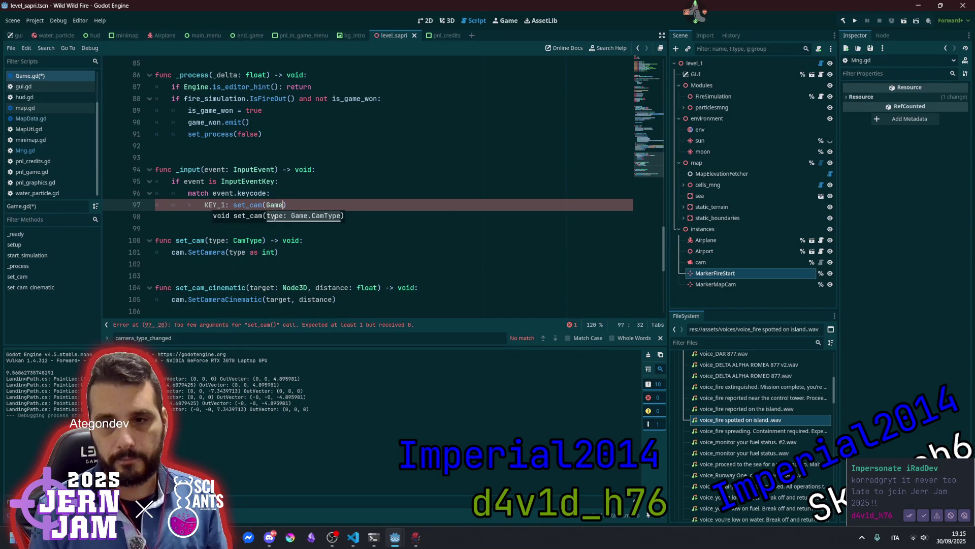
{"action": "type", "text": ".T"}
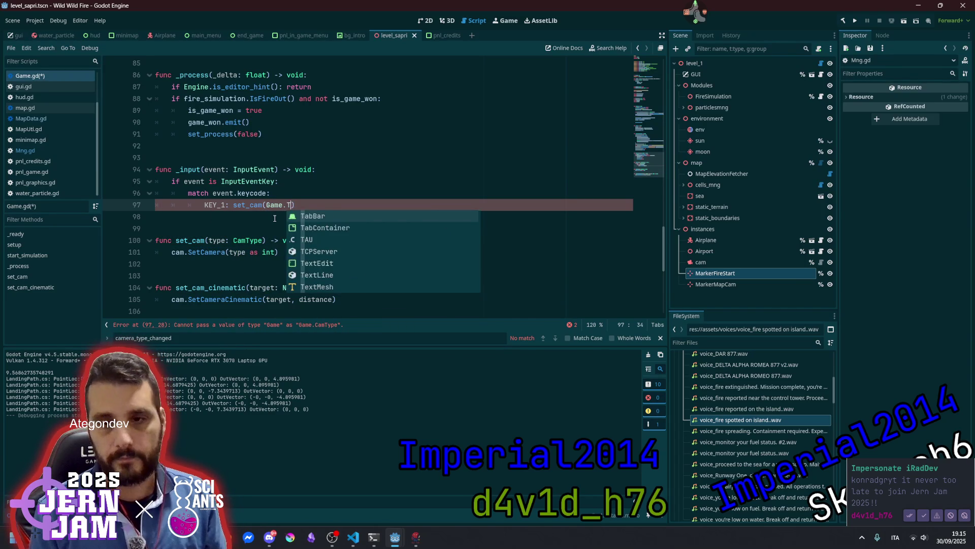
{"action": "key", "text": "BackSpace"}
{"action": "key", "text": "BackSpace"}
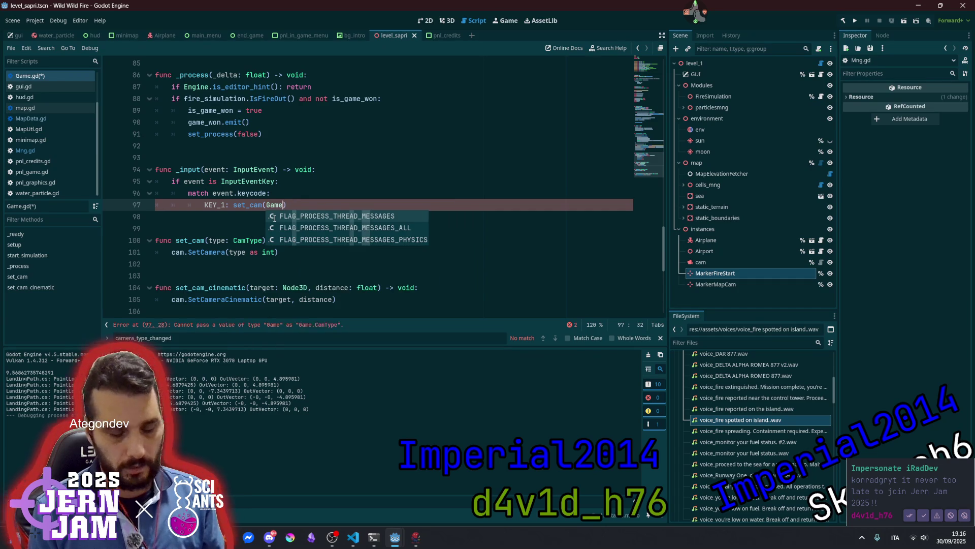
{"action": "key", "text": "BackSpace"}
{"action": "key", "text": "BackSpace"}
{"action": "key", "text": "BackSpace"}
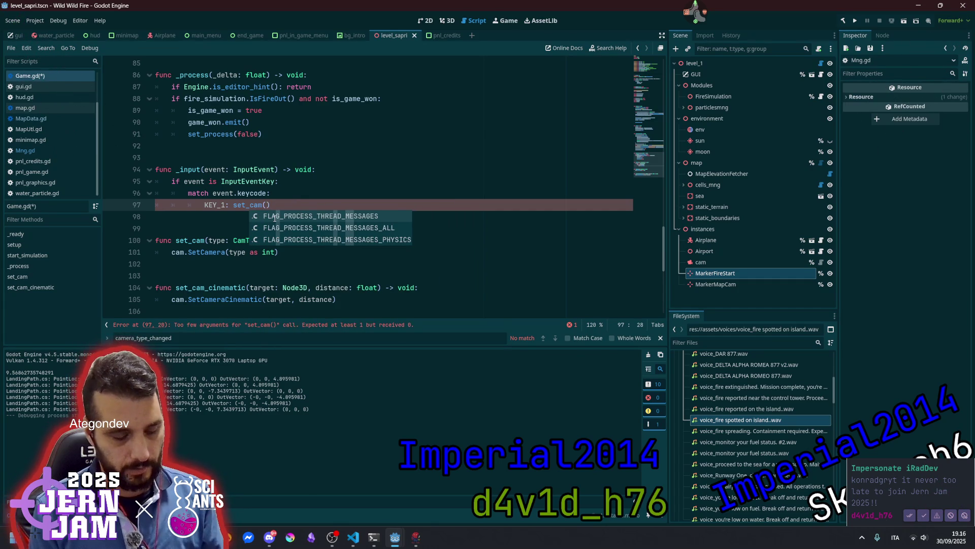
{"action": "type", "text": "C"}
{"action": "key", "text": "Return"}
{"action": "type", "text": ".F"}
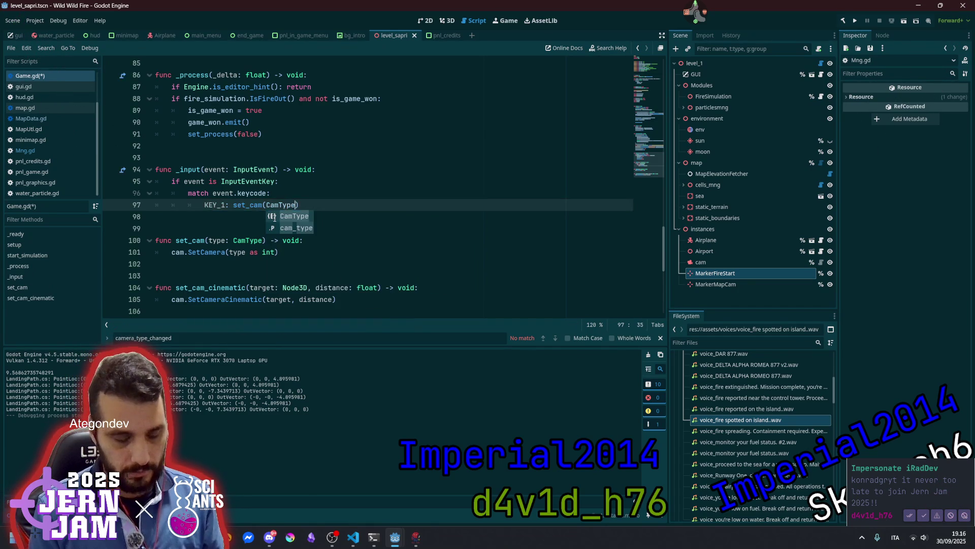
{"action": "type", "text": "I"}
{"action": "key", "text": "Return"}
{"action": "key", "text": "Right"}
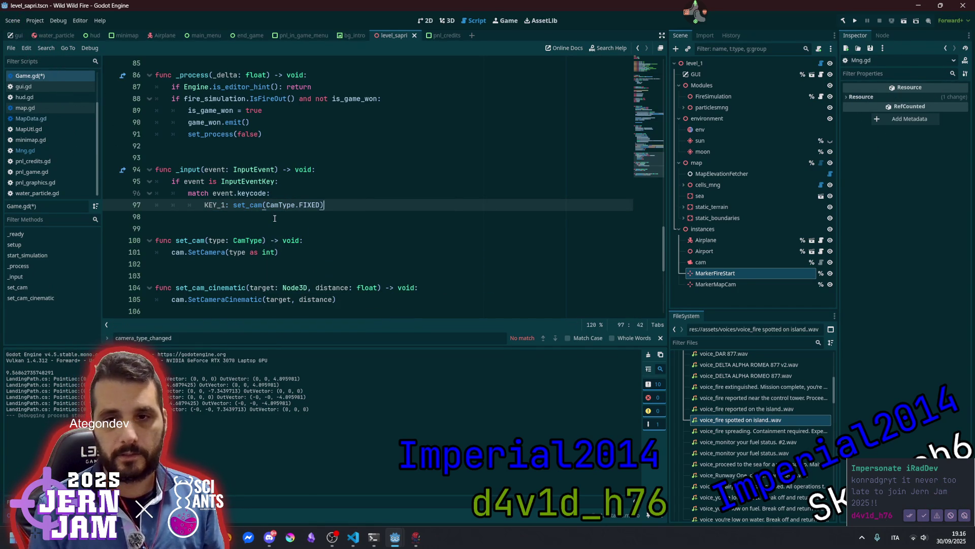
{"action": "key", "text": "ctrl+shift+d"}
{"action": "key", "text": "ctrl+shift+d"}
{"action": "key", "text": "ctrl+shift+d"}
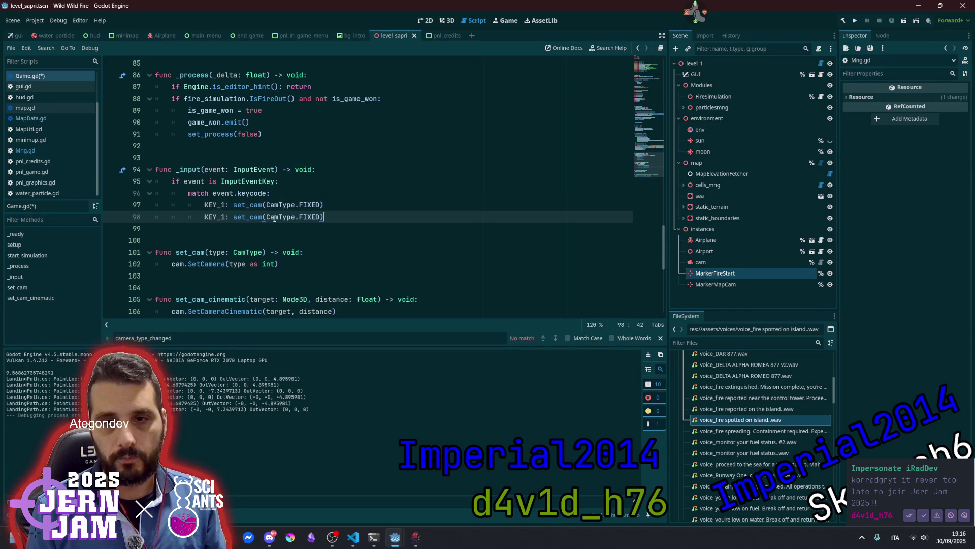
Duplicate the case line again and renumber the copies KEY_2 through KEY_6.
{"action": "key", "text": "ctrl+shift+d"}
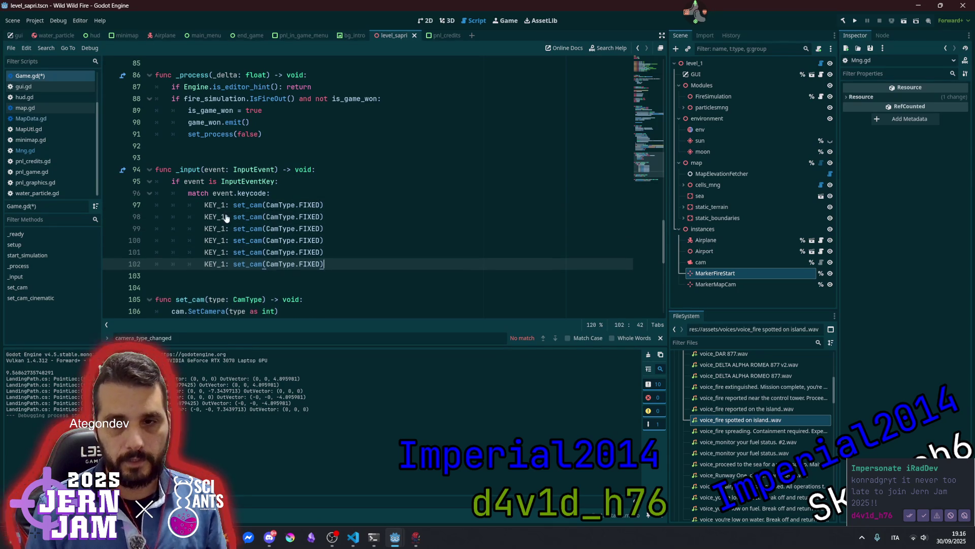
{"action": "left_click", "coordinate": [230, 216]}
{"action": "key", "text": "BackSpace"}
{"action": "type", "text": "2"}
{"action": "key", "text": "Down"}
{"action": "key", "text": "BackSpace"}
{"action": "type", "text": "3"}
{"action": "key", "text": "Down"}
{"action": "key", "text": "BackSpace"}
{"action": "type", "text": "4"}
{"action": "key", "text": "Down"}
{"action": "key", "text": "BackSpace"}
{"action": "type", "text": "5"}
{"action": "key", "text": "Down"}
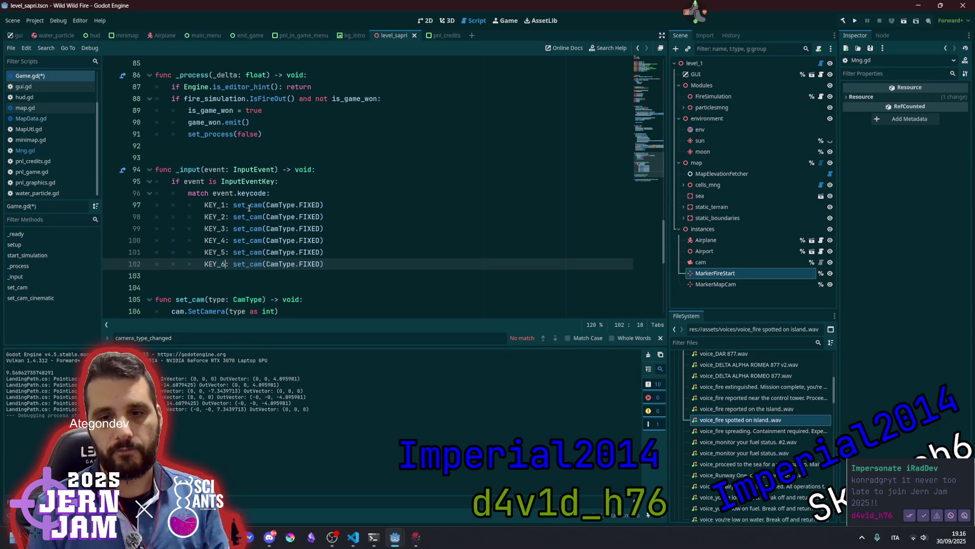
{"action": "key", "text": "BackSpace"}
{"action": "type", "text": "6"}
Change KEY_2's camera type to CamType.FOLLOW and KEY_3's to CamType.BOTTOM.
{"action": "left_click", "coordinate": [322, 216]}
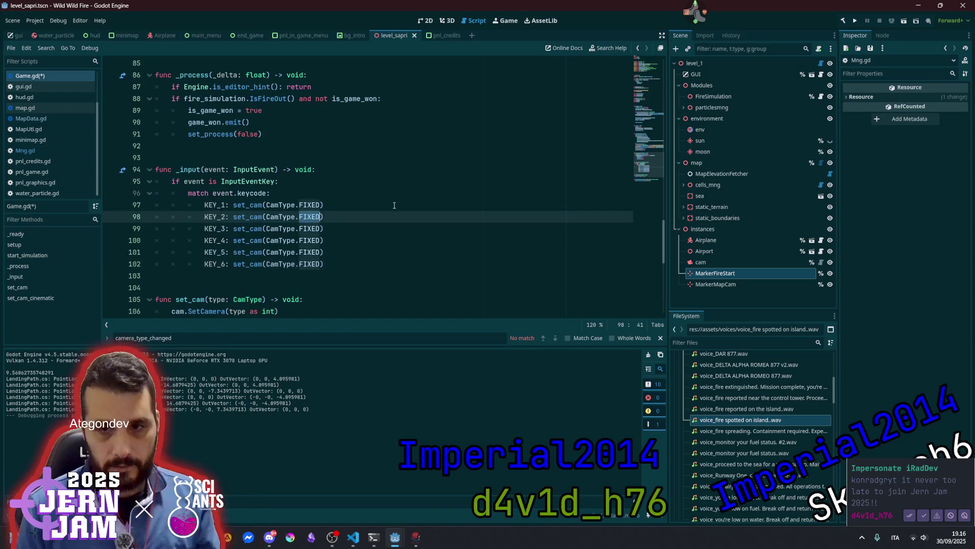
{"action": "key", "text": "BackSpace"}
{"action": "type", "text": "D"}
{"action": "key", "text": "Escape"}
{"action": "key", "text": "BackSpace"}
{"action": "key", "text": "BackSpace"}
{"action": "key", "text": "BackSpace"}
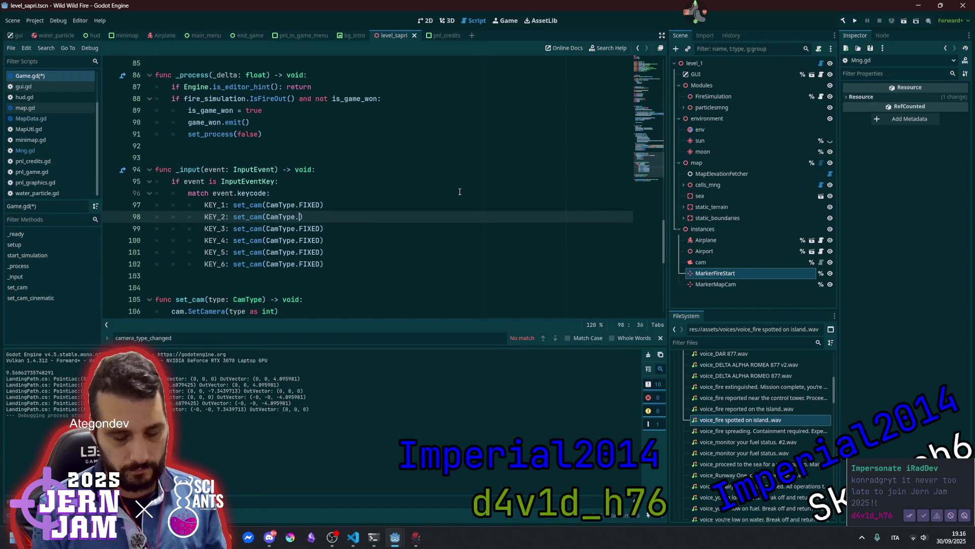
{"action": "type", "text": "Fo"}
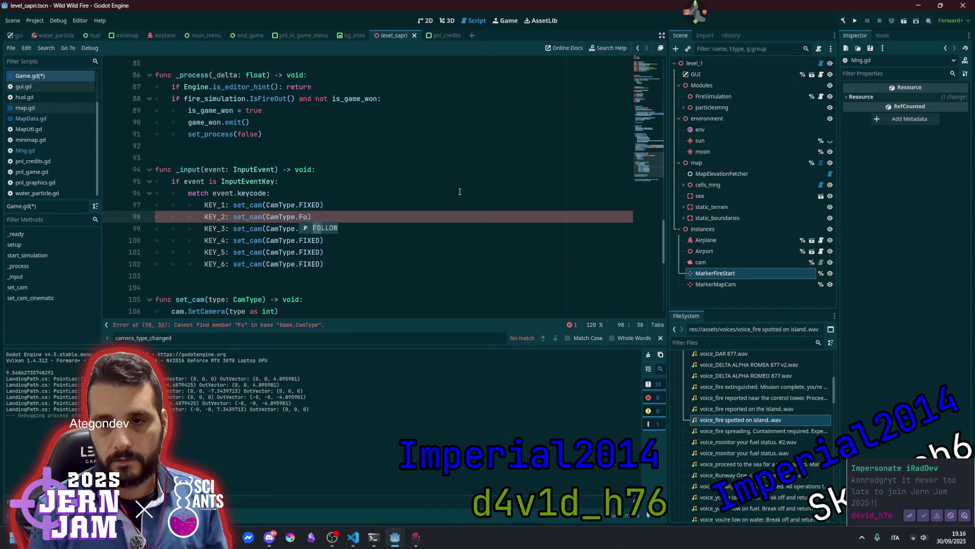
{"action": "key", "text": "Return"}
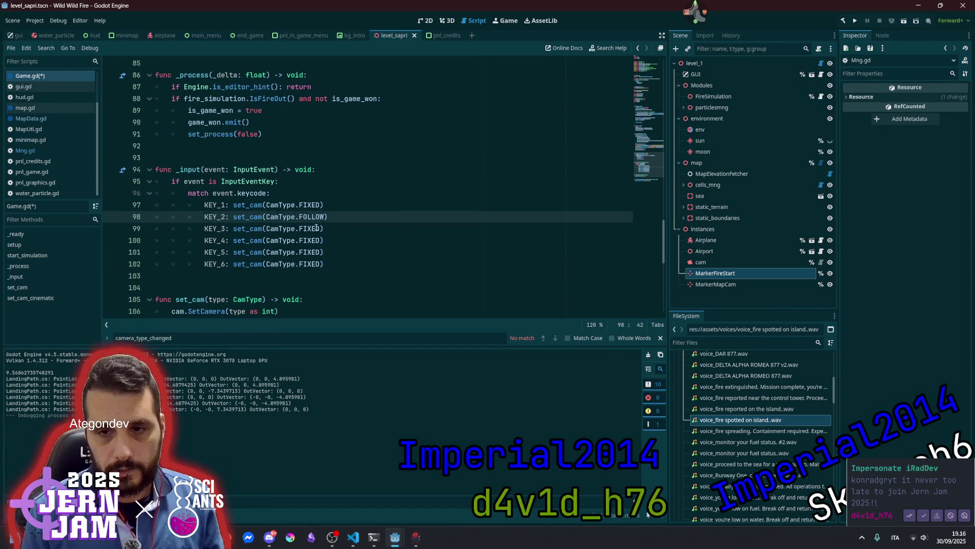
{"action": "left_click", "coordinate": [316, 227]}
{"action": "key", "text": "BackSpace"}
{"action": "key", "text": "BackSpace"}
{"action": "key", "text": "BackSpace"}
{"action": "type", "text": "Bo"}
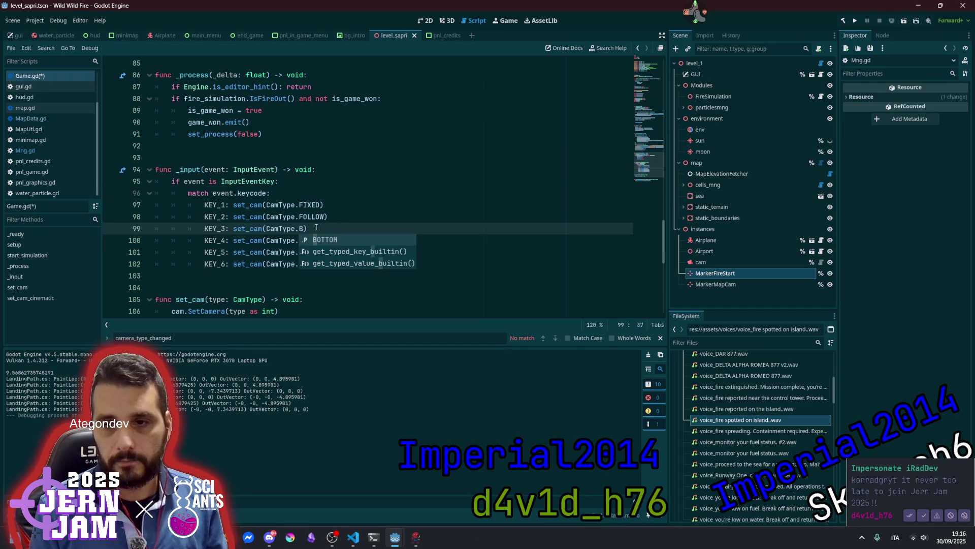
{"action": "key", "text": "Return"}
{"action": "key", "text": "Down"}
{"action": "key", "text": "ctrl+shift+Left"}
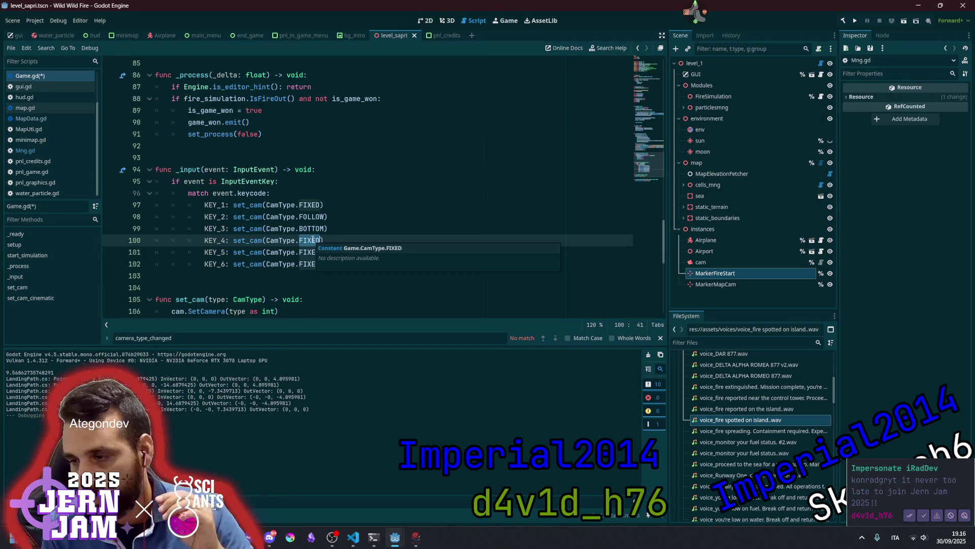
{"action": "left_click", "coordinate": [924, 514]}
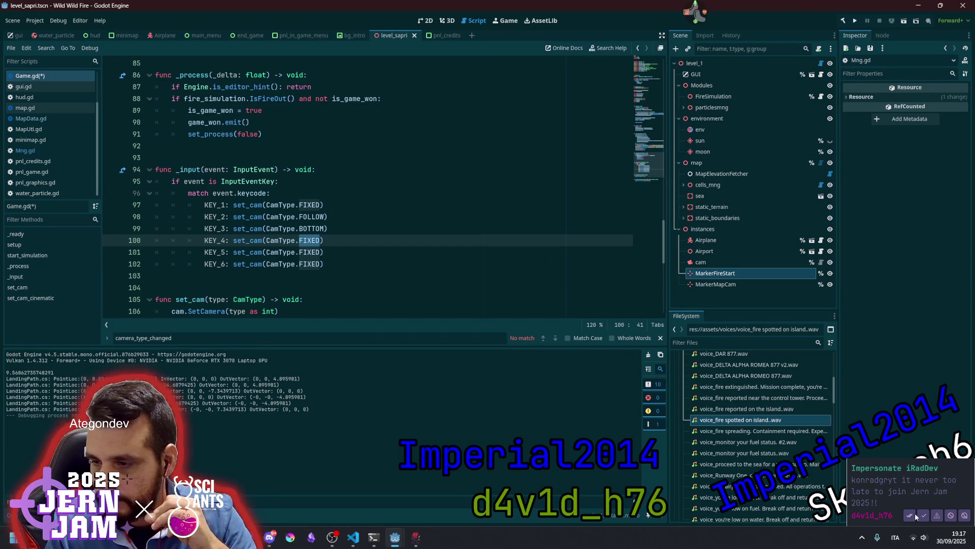
{"action": "left_click", "coordinate": [301, 229]}
{"action": "left_click", "coordinate": [322, 240]}
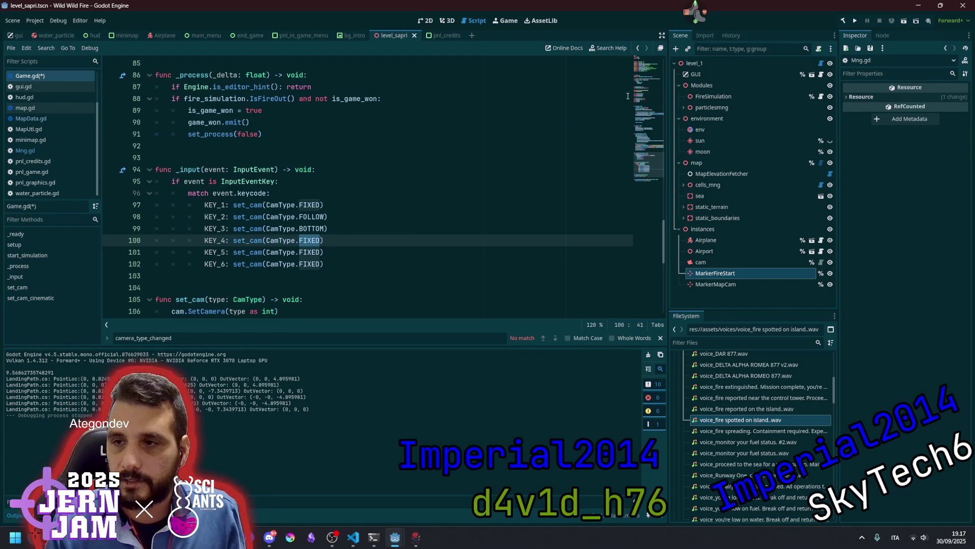
After checking the CamType enum, change the KEY_4 and KEY_5 camera types from FIXED to MAP and AIRPORT.
{"action": "left_click", "coordinate": [644, 81]}
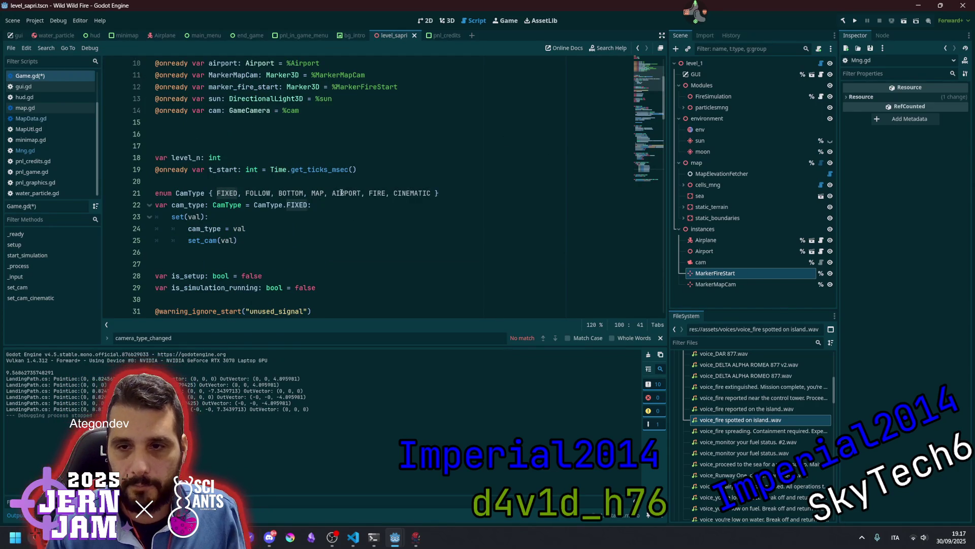
{"action": "left_click", "coordinate": [653, 175]}
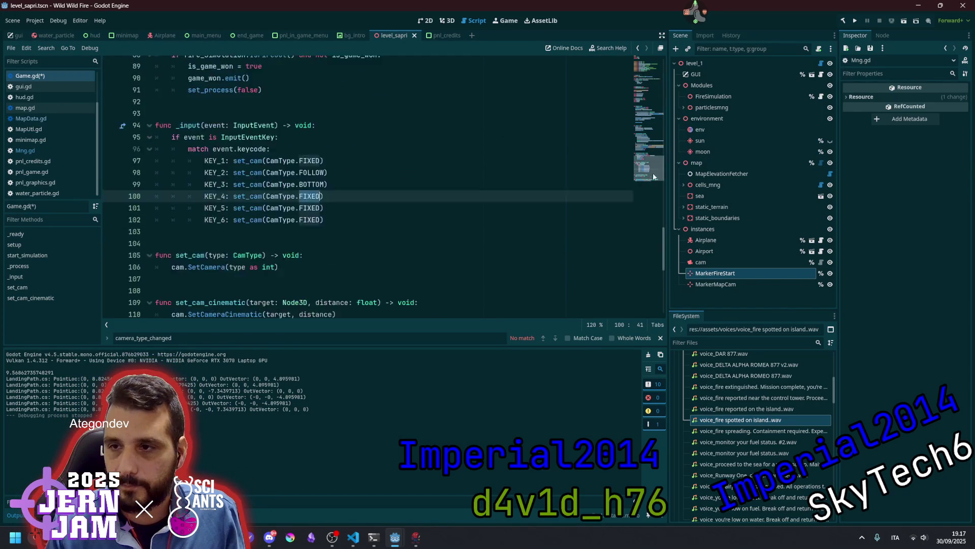
{"action": "scroll", "coordinate": [420, 222], "scroll_direction": "up", "scroll_amount": 8}
{"action": "scroll", "coordinate": [419, 222], "scroll_direction": "down", "scroll_amount": 4}
{"action": "key", "text": "ctrl+shift+Left"}
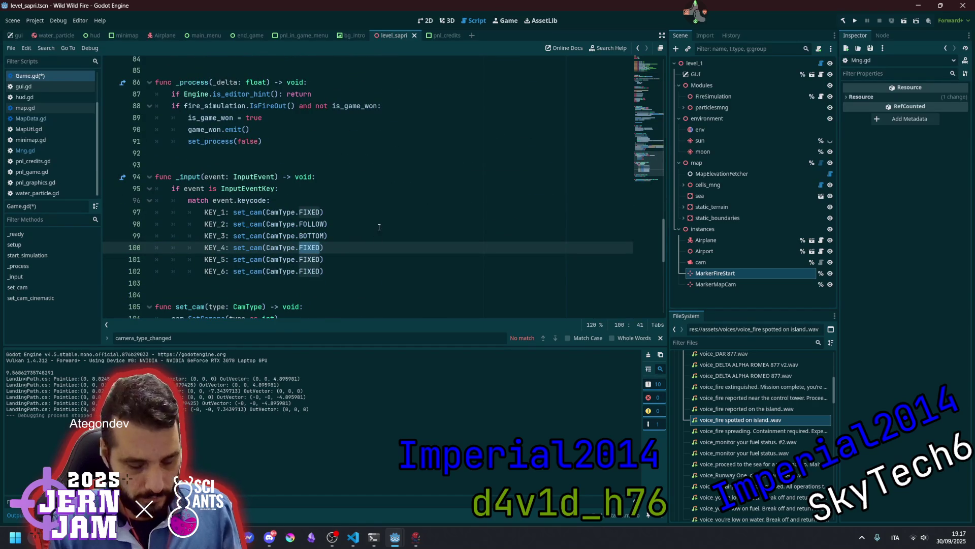
{"action": "type", "text": "M"}
{"action": "key", "text": "Return"}
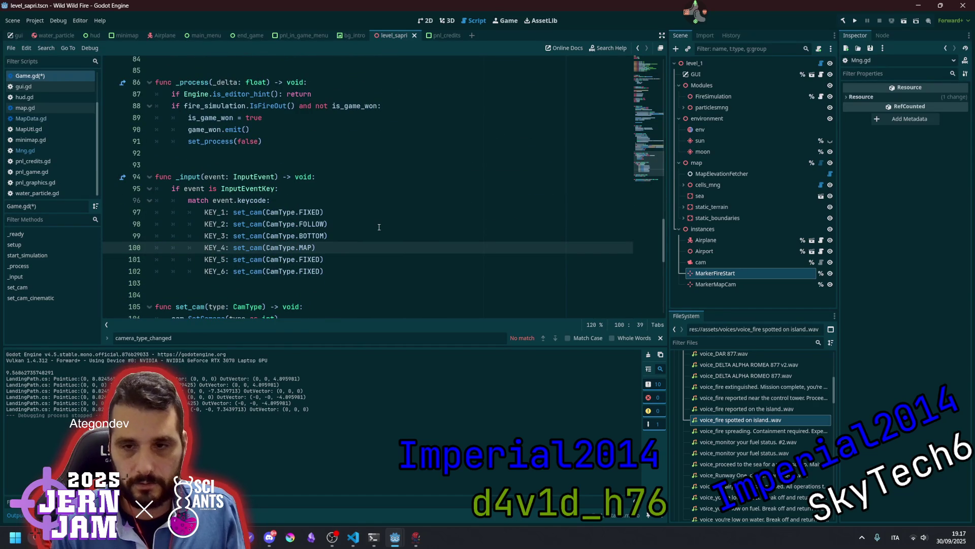
{"action": "key", "text": "Down"}
{"action": "key", "text": "ctrl+Right"}
{"action": "key", "text": "ctrl+shift+Left"}
{"action": "type", "text": "A"}
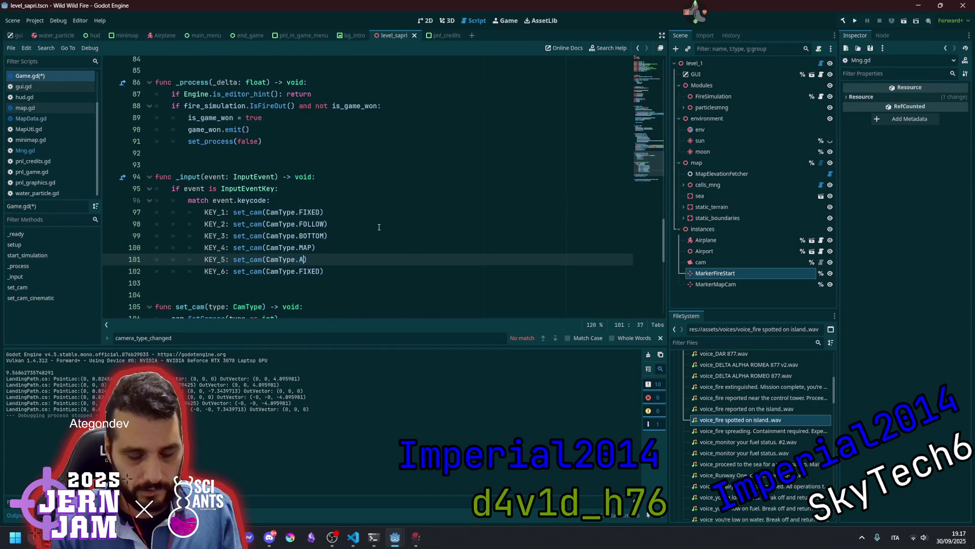
{"action": "key", "text": "Return"}
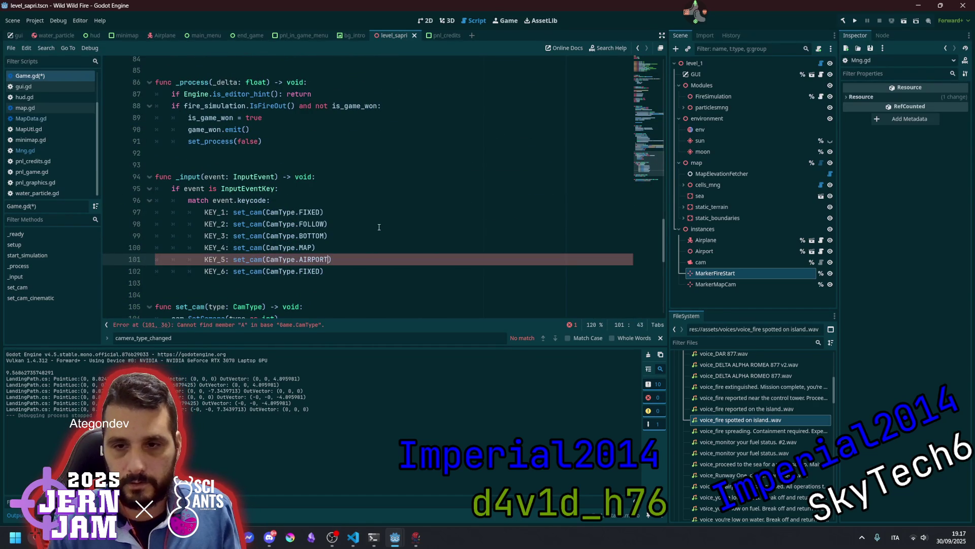
Change the KEY_6 camera type from FIXED to FIRE.
{"action": "key", "text": "Down"}
{"action": "key", "text": "ctrl+shift+Left"}
{"action": "type", "text": "Fi"}
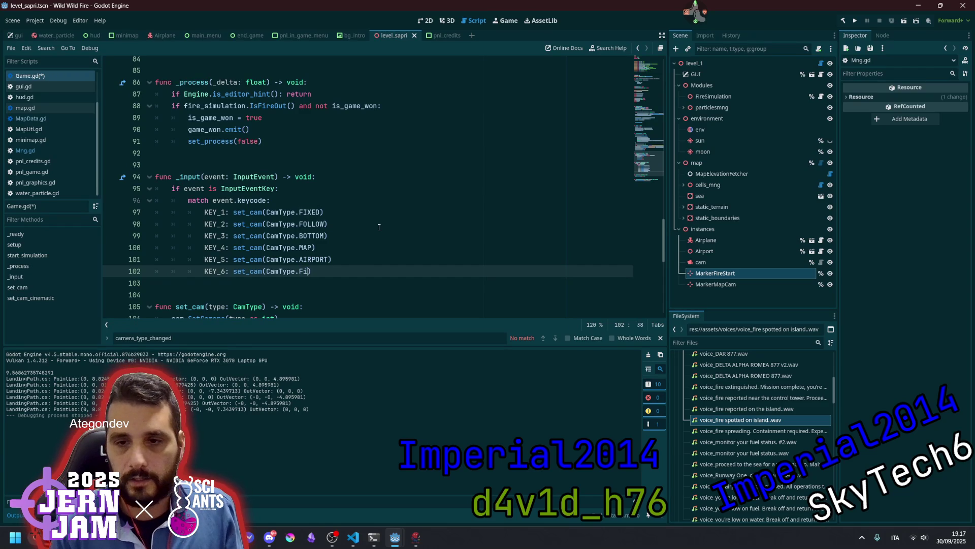
{"action": "key", "text": "Down"}
{"action": "key", "text": "Return"}
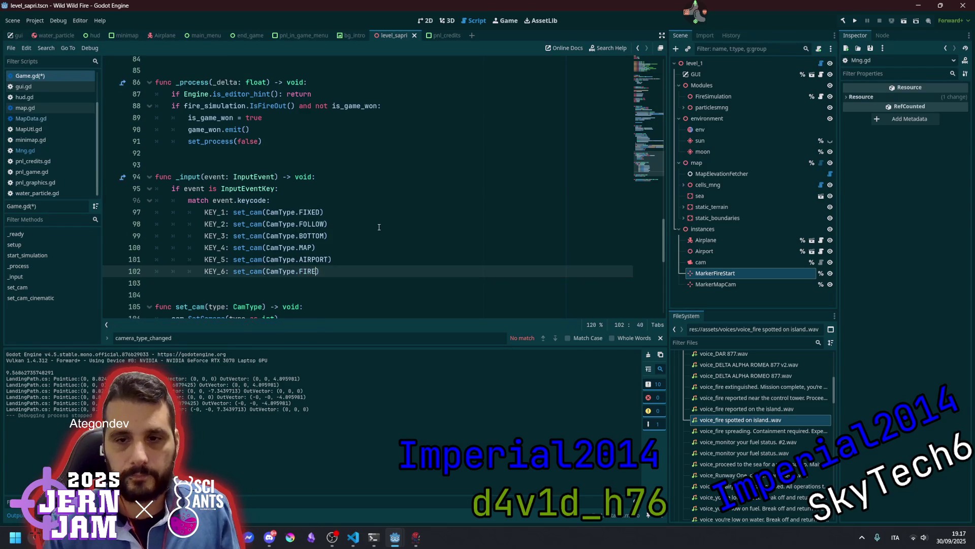
Review the cam_type variable and _ready, then select set_cam in the KEY_1 case.
{"action": "left_click", "coordinate": [361, 229]}
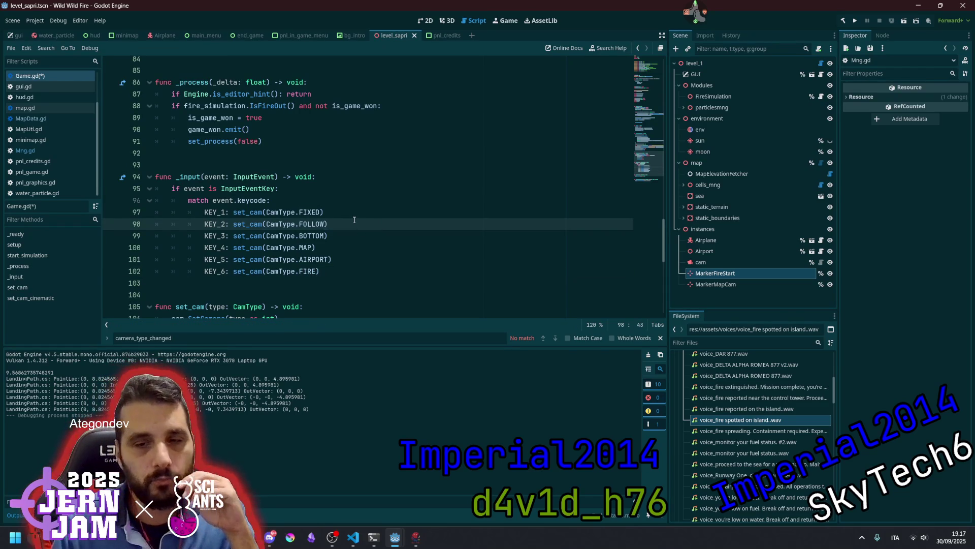
{"action": "scroll", "coordinate": [354, 219], "scroll_direction": "down", "scroll_amount": 4}
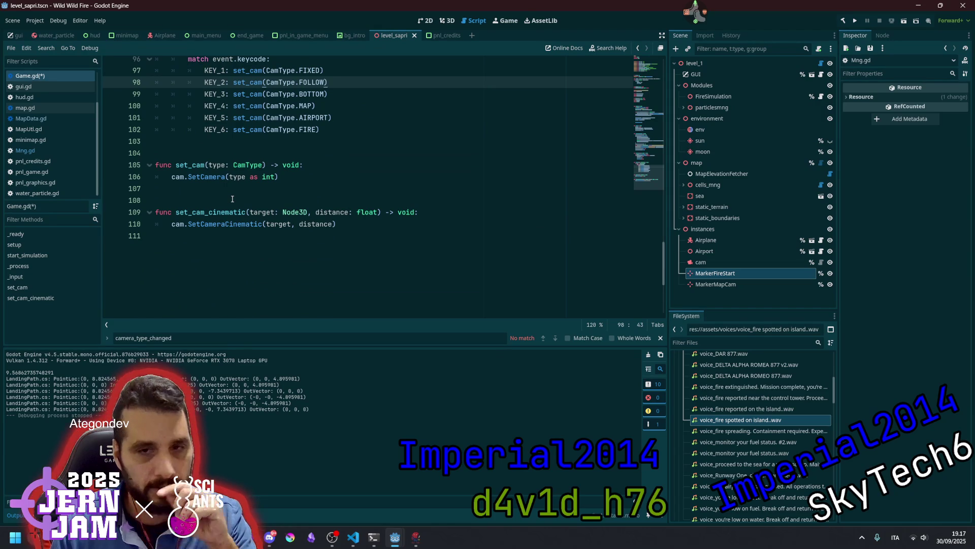
{"action": "scroll", "coordinate": [232, 198], "scroll_direction": "up", "scroll_amount": 17}
{"action": "scroll", "coordinate": [232, 200], "scroll_direction": "up", "scroll_amount": 8}
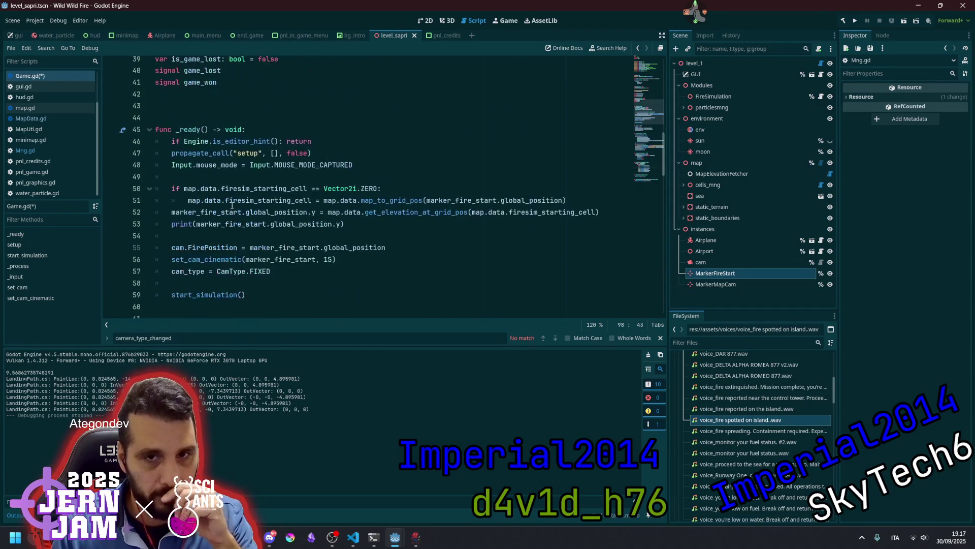
{"action": "scroll", "coordinate": [231, 208], "scroll_direction": "up", "scroll_amount": 2}
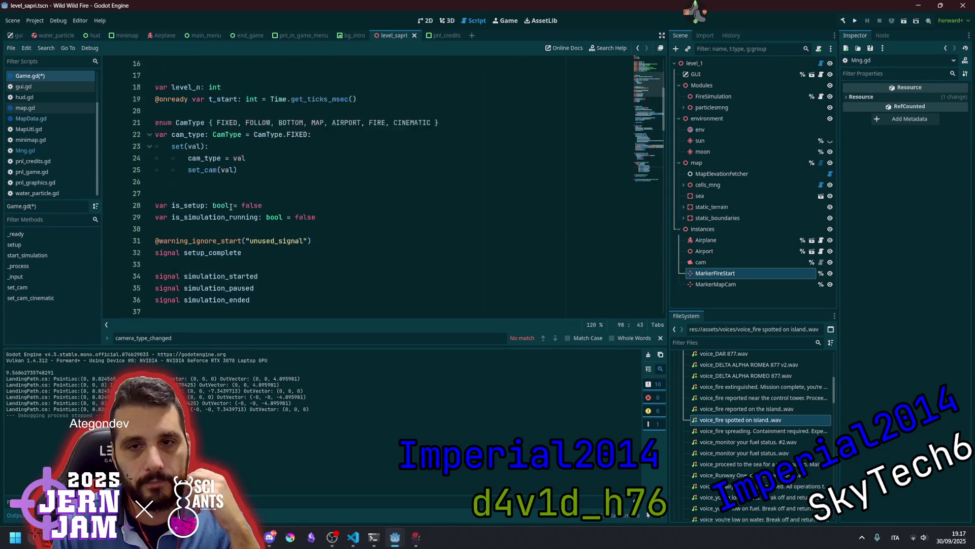
{"action": "double_click", "coordinate": [192, 144]}
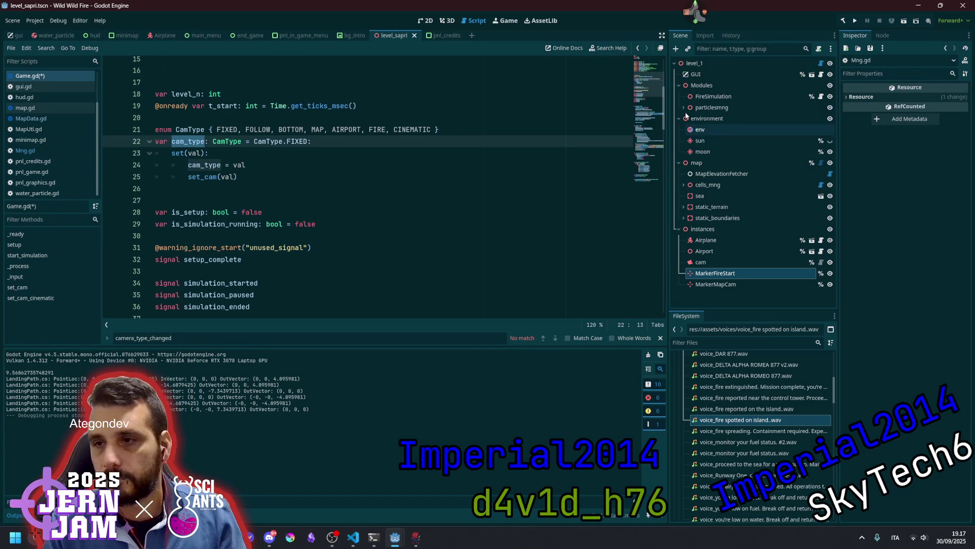
{"action": "left_click", "coordinate": [655, 148]}
{"action": "scroll", "coordinate": [213, 119], "scroll_direction": "down", "scroll_amount": 7}
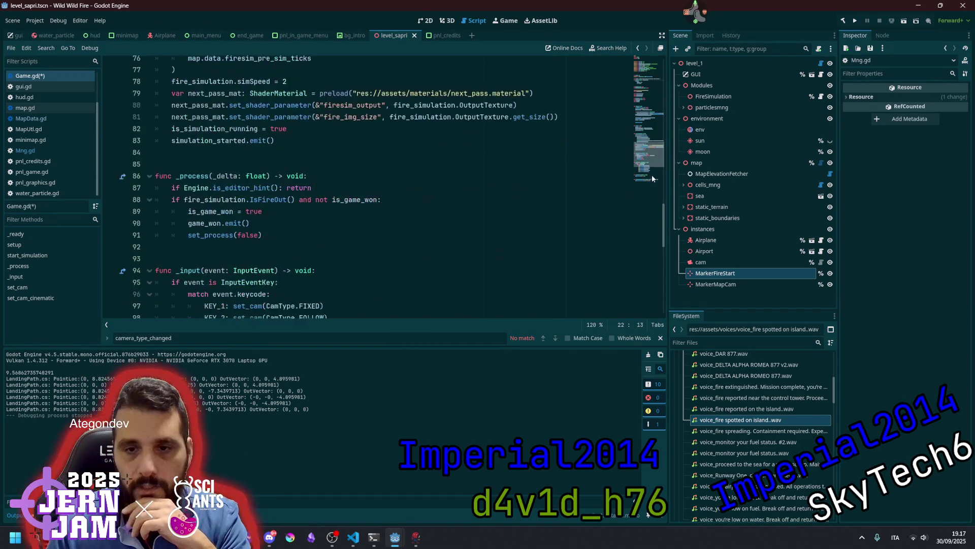
{"action": "double_click", "coordinate": [242, 136]}
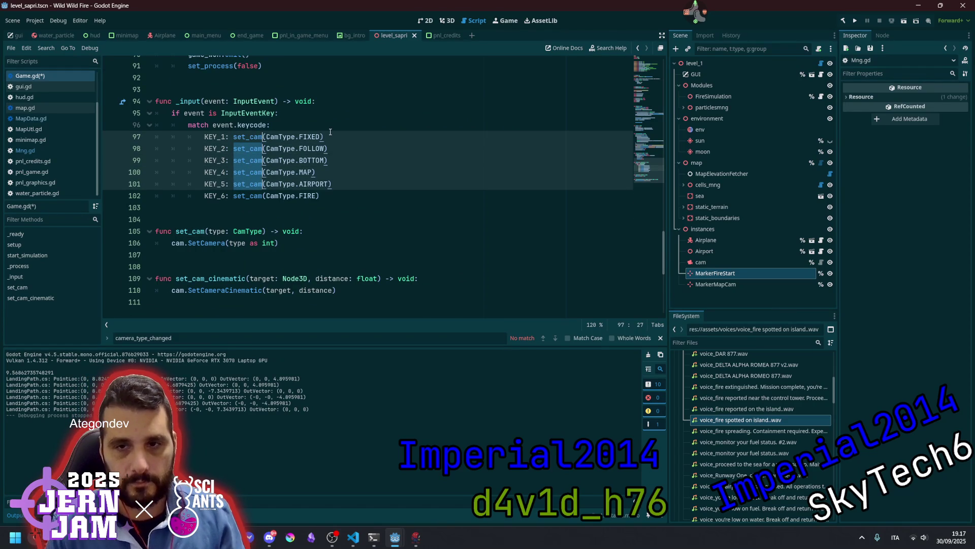
On all six key cases, replace 'set_cam(' with 'cam_type =' and remove the trailing parenthesis.
{"action": "key", "text": "Escape"}
{"action": "key", "text": "shift+alt+Down"}
{"action": "key", "text": "shift+alt+Down"}
{"action": "key", "text": "shift+alt+Down"}
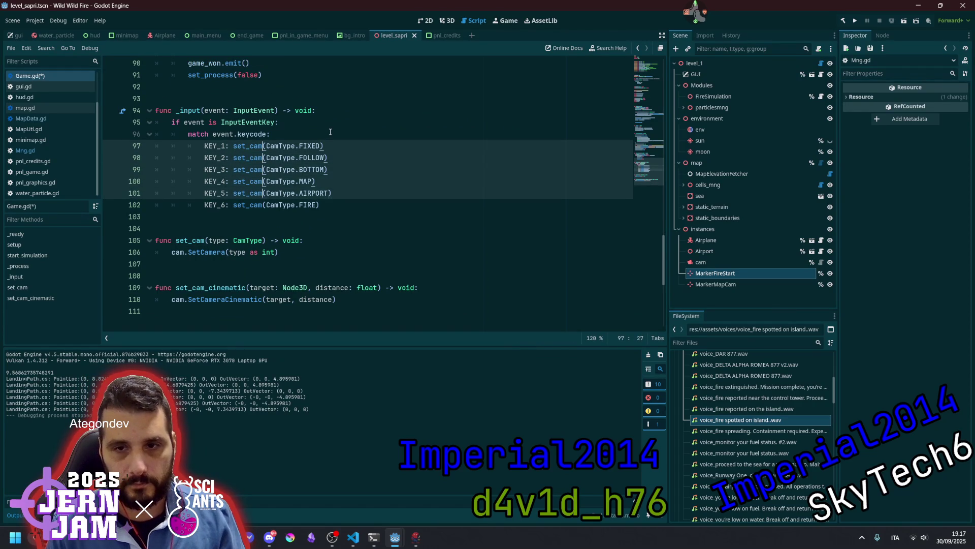
{"action": "key", "text": "ctrl+shift+Left"}
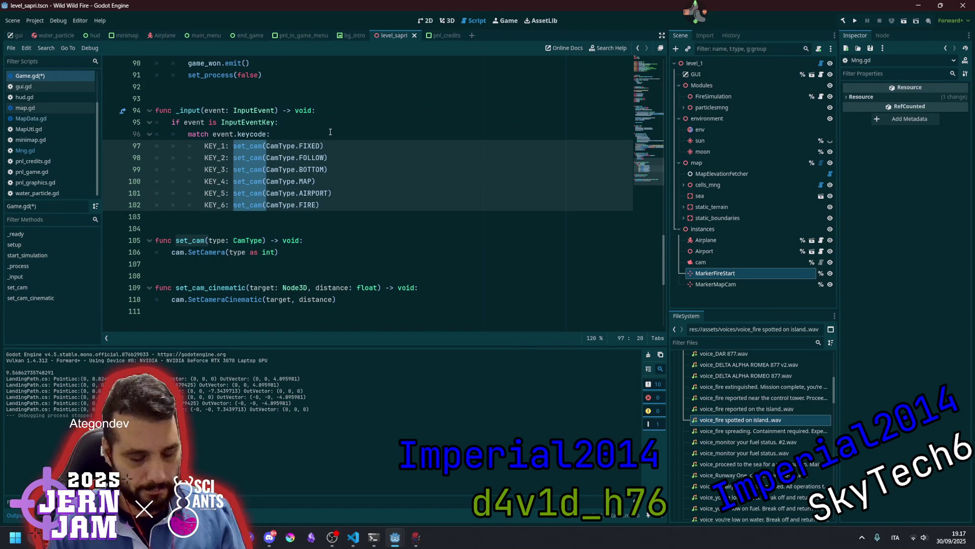
{"action": "type", "text": "cam_type"}
{"action": "key", "text": "Delete"}
{"action": "type", "text": "="}
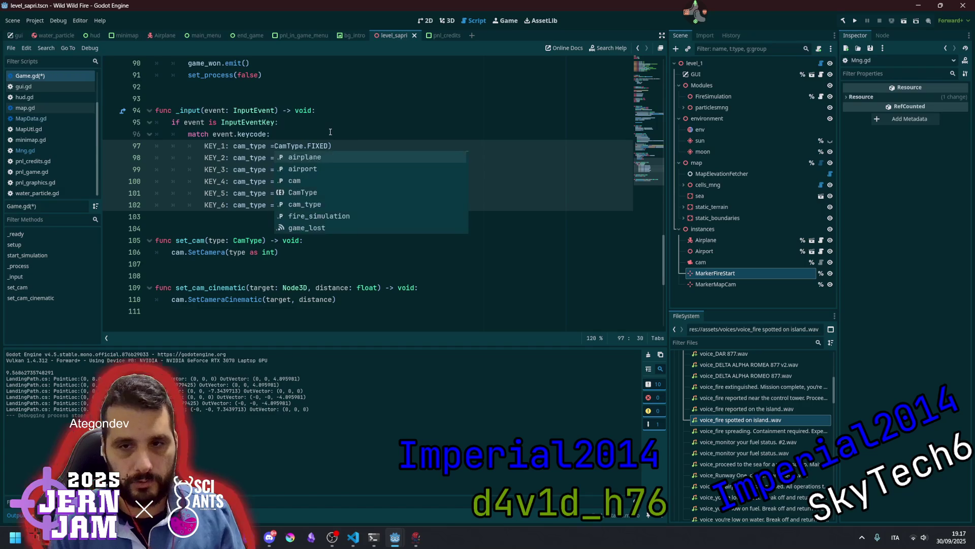
{"action": "key", "text": "End"}
{"action": "key", "text": "BackSpace"}
Inspect the set_cam function and its SetCamera call.
{"action": "left_click", "coordinate": [330, 132]}
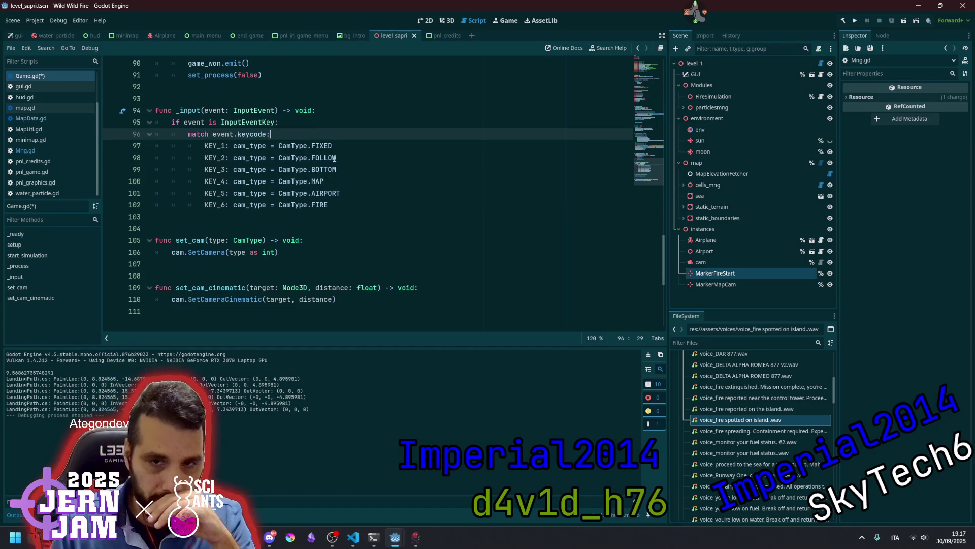
{"action": "left_click", "coordinate": [368, 204]}
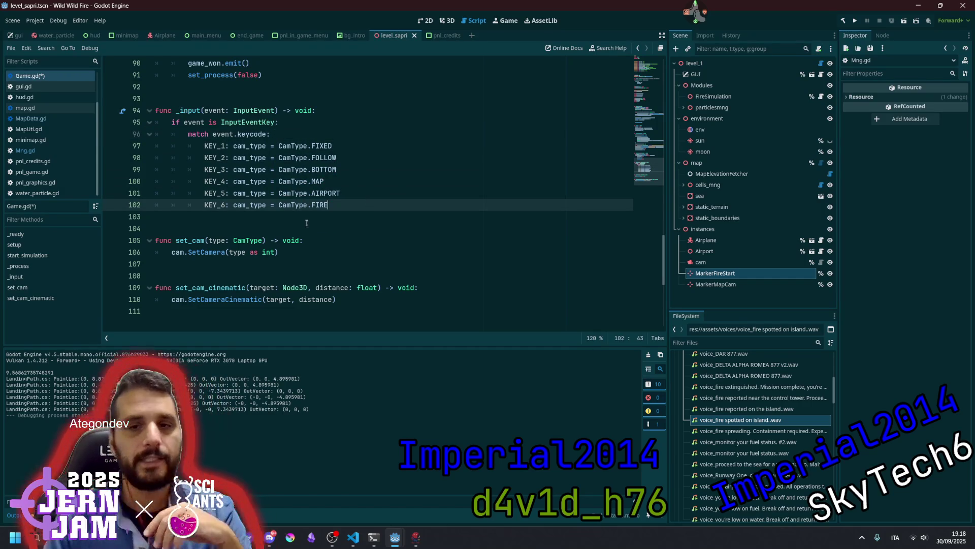
{"action": "left_click", "coordinate": [234, 241]}
{"action": "double_click", "coordinate": [203, 252]}
{"action": "left_click", "coordinate": [263, 252]}
{"action": "left_click", "coordinate": [297, 258]}
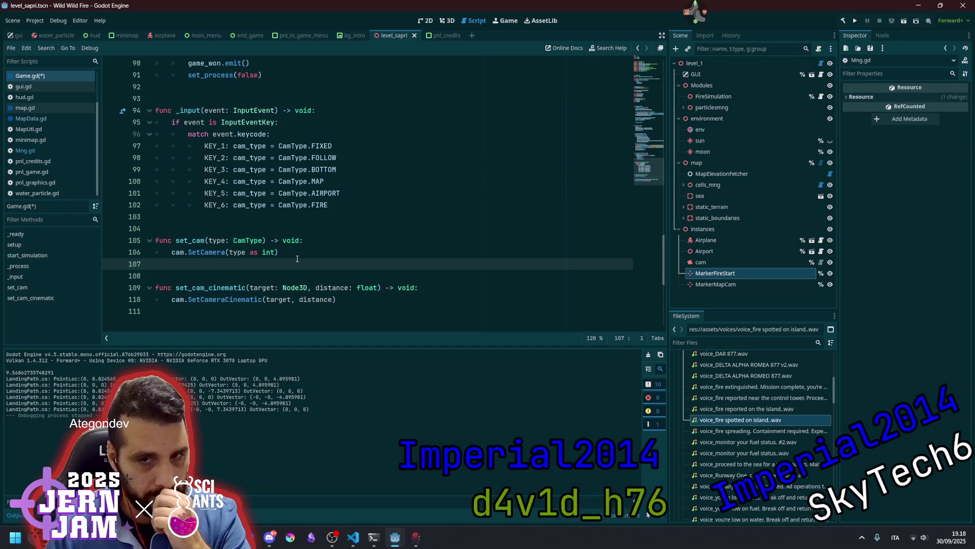
{"action": "left_click", "coordinate": [300, 255]}
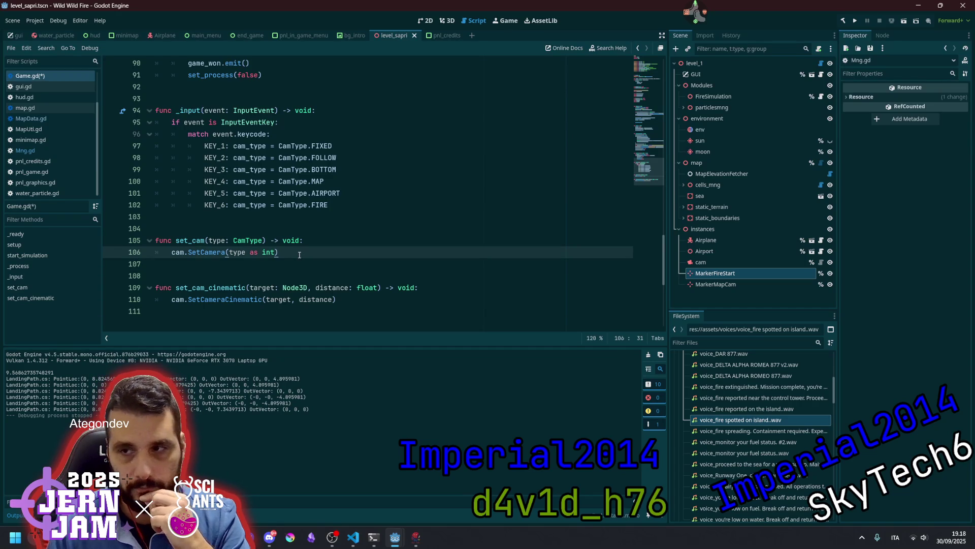
{"action": "scroll", "coordinate": [307, 229], "scroll_direction": "up", "scroll_amount": 20}
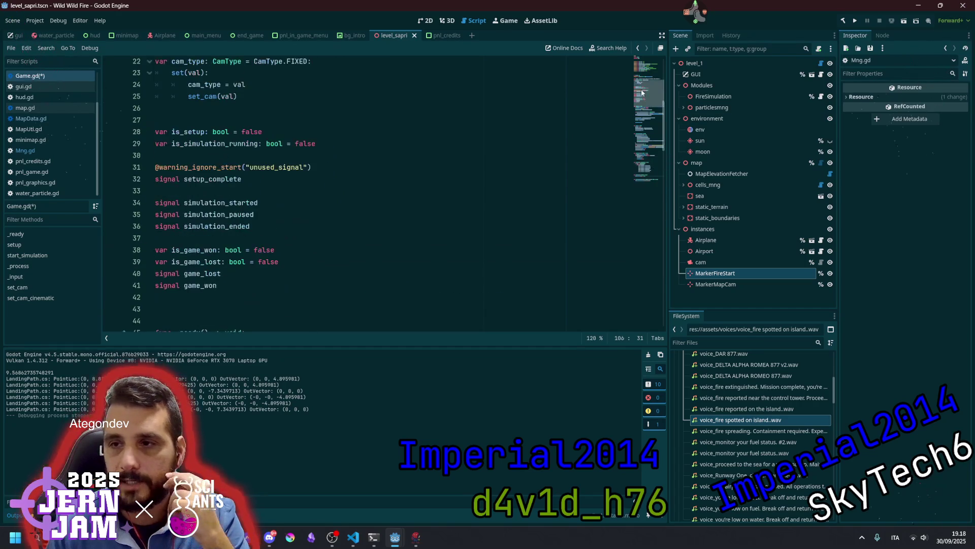
{"action": "scroll", "coordinate": [305, 224], "scroll_direction": "down", "scroll_amount": 3}
{"action": "scroll", "coordinate": [207, 229], "scroll_direction": "up", "scroll_amount": 6}
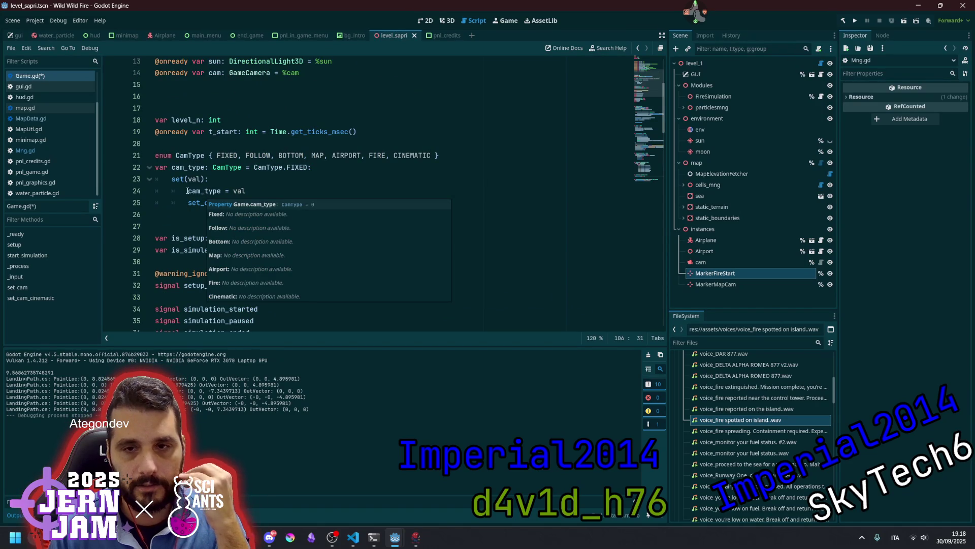
Replace cam_type's inline set(val) block with 'set = set_cam' on its declaration.
{"action": "left_click", "coordinate": [189, 191]}
{"action": "key", "text": "shift+End"}
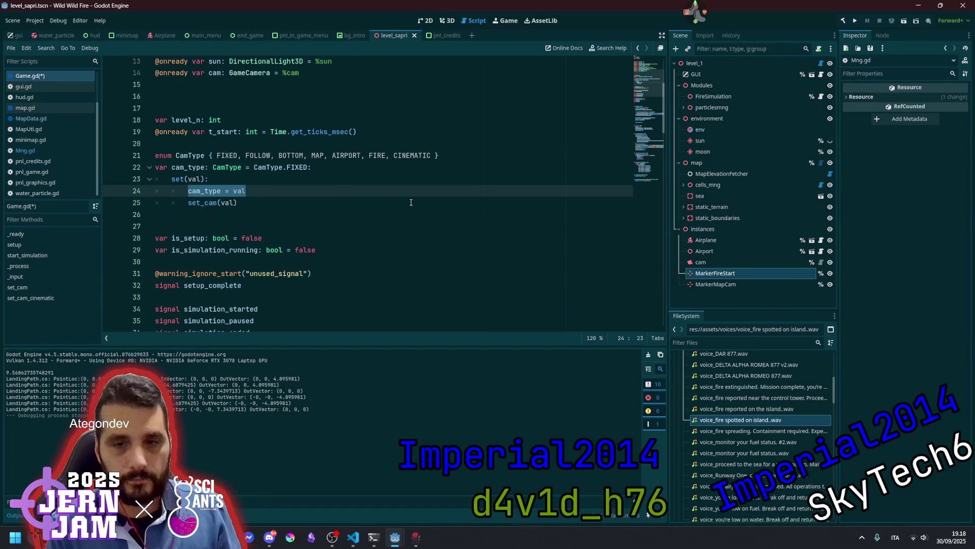
{"action": "key", "text": "Delete"}
{"action": "key", "text": "Down"}
{"action": "key", "text": "End"}
{"action": "key", "text": "shift+Home"}
{"action": "key", "text": "shift+Up"}
{"action": "key", "text": "shift+Up"}
{"action": "key", "text": "shift+Up"}
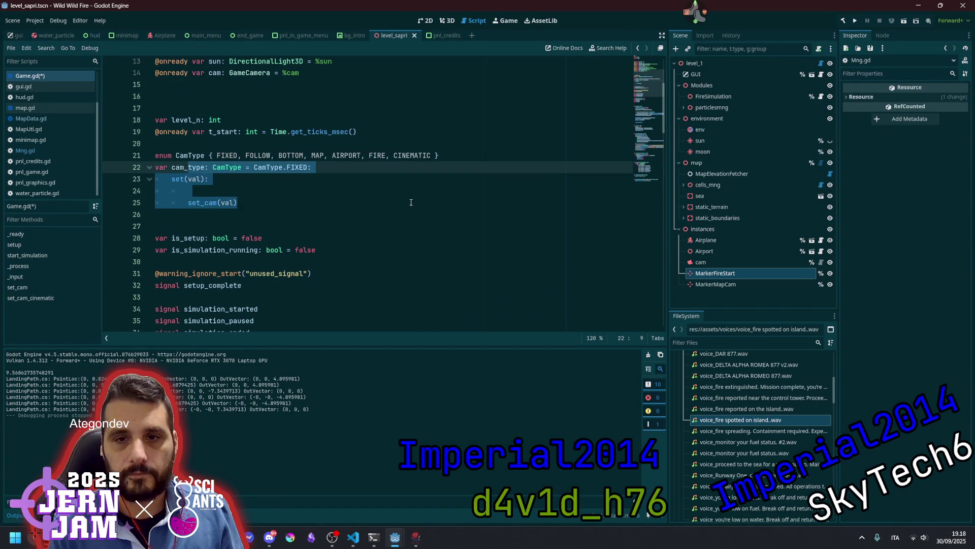
{"action": "key", "text": "shift+End"}
{"action": "key", "text": "Delete"}
{"action": "type", "text": "set = set"}
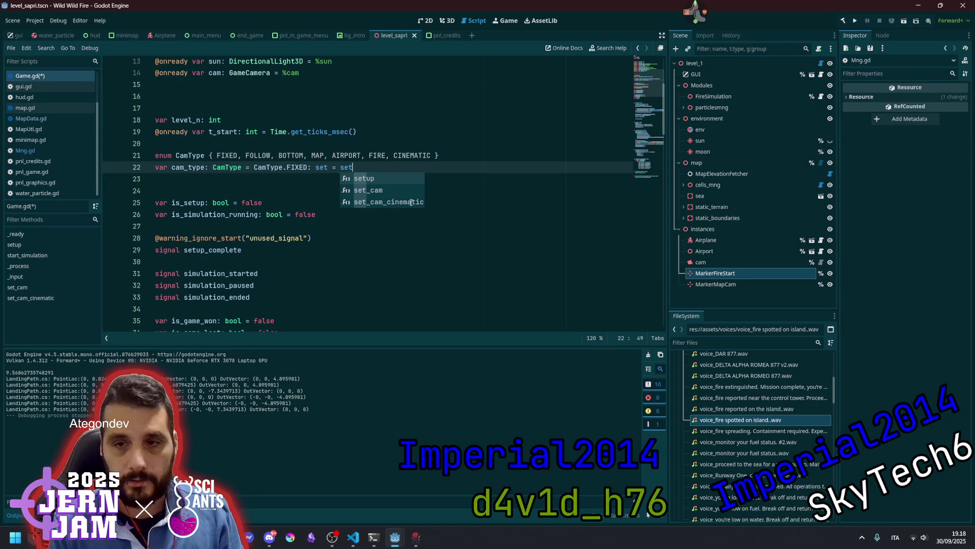
{"action": "key", "text": "Down"}
{"action": "key", "text": "Return"}
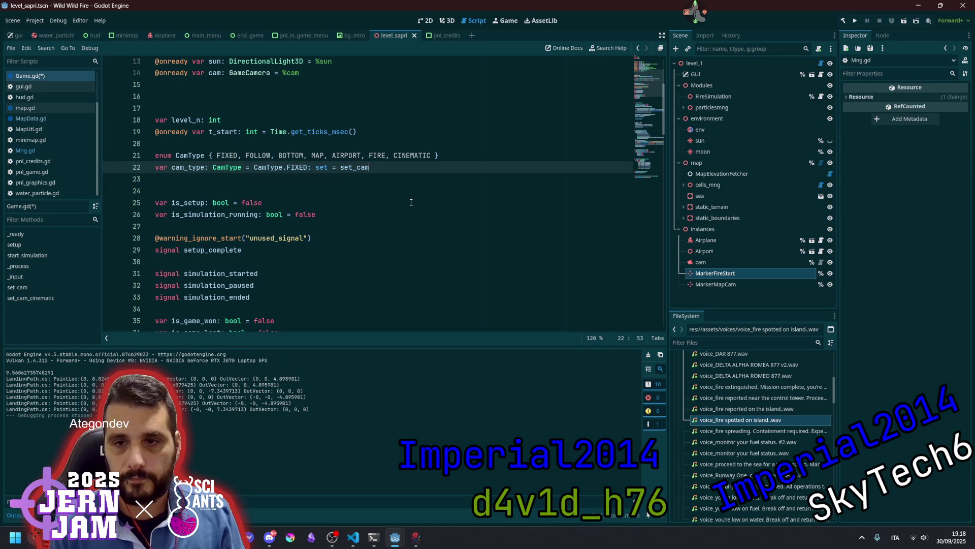
Add 'cam_type = type' inside set_cam and save Game.gd.
{"action": "left_click", "coordinate": [357, 167], "text": "ctrl"}
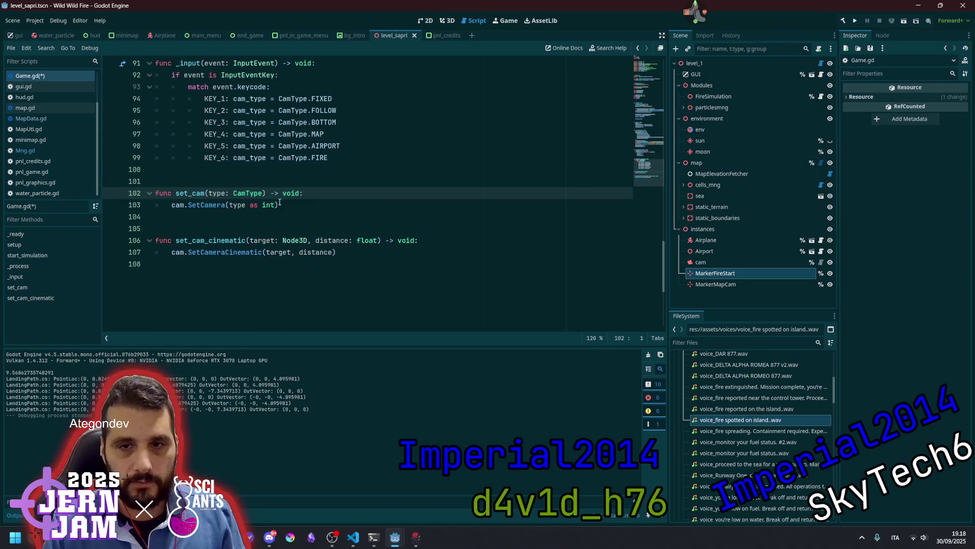
{"action": "key", "text": "Return"}
{"action": "type", "text": "cam_type = val"}
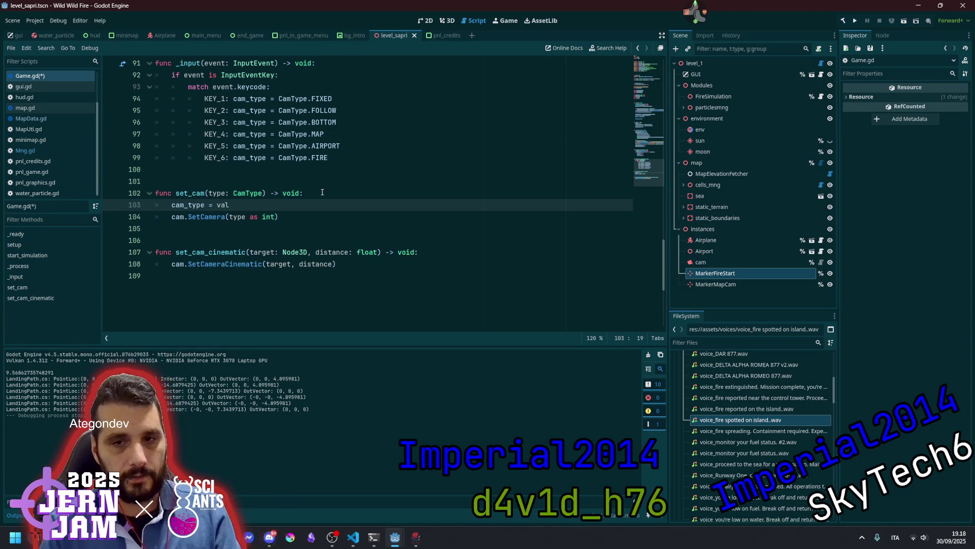
{"action": "left_click", "coordinate": [322, 192]}
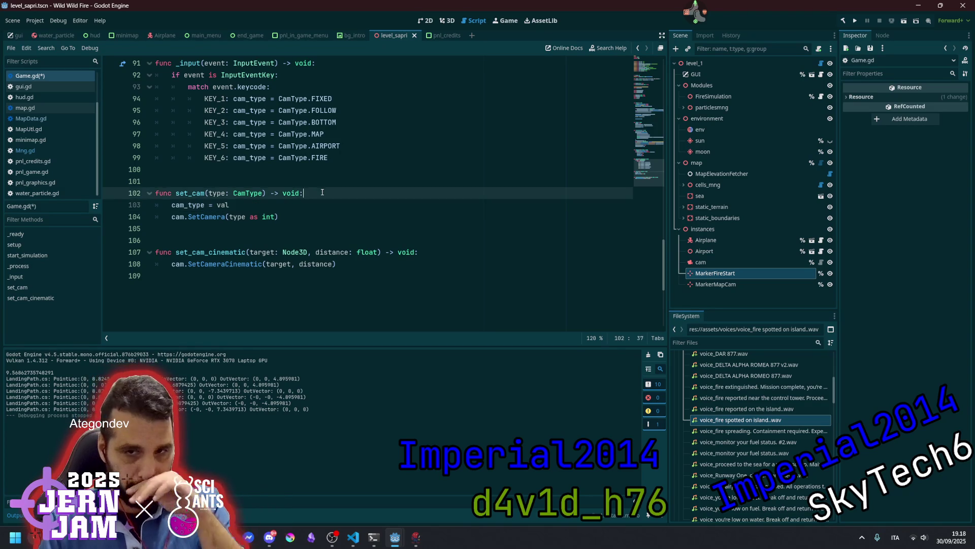
{"action": "double_click", "coordinate": [218, 196]}
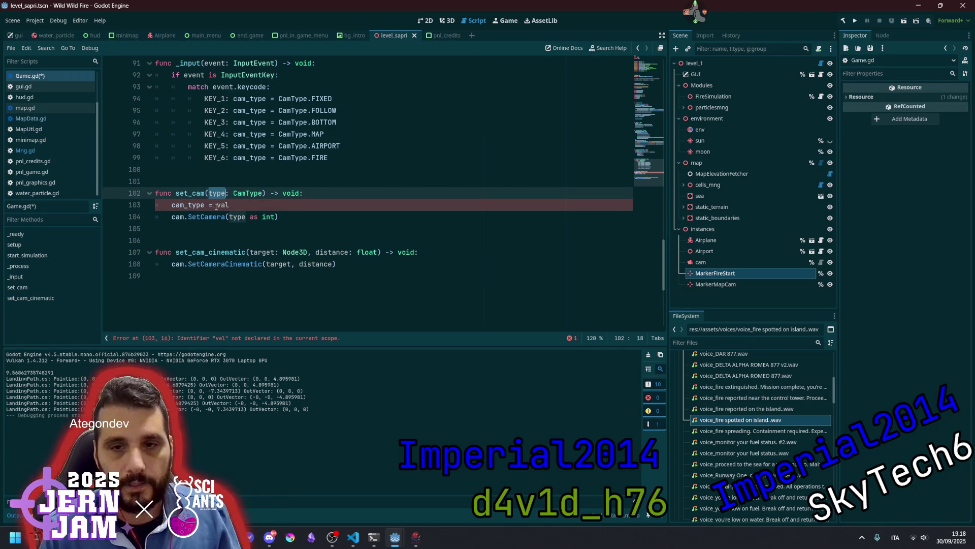
{"action": "key", "text": "ctrl+c"}
{"action": "double_click", "coordinate": [222, 205]}
{"action": "key", "text": "ctrl+v"}
{"action": "left_click", "coordinate": [343, 191]}
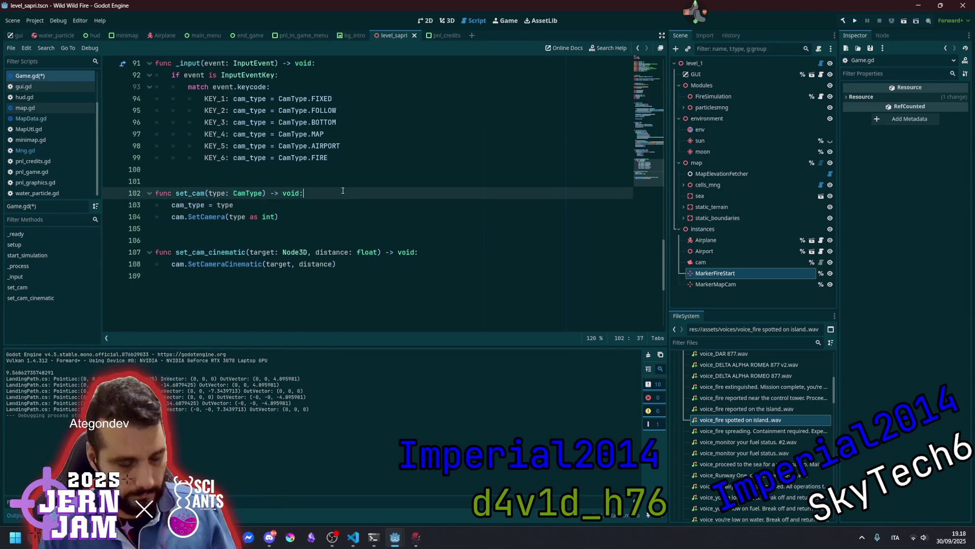
{"action": "key", "text": "ctrl+s"}
Go back up to the set_cam_cinematic call in _ready.
{"action": "left_click", "coordinate": [338, 181]}
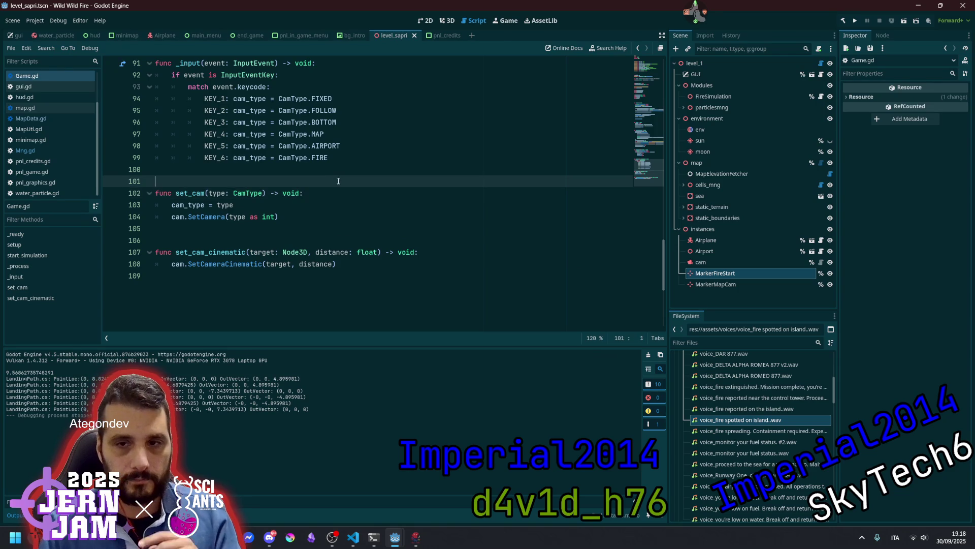
{"action": "left_click", "coordinate": [352, 158]}
{"action": "scroll", "coordinate": [341, 202], "scroll_direction": "up", "scroll_amount": 6}
{"action": "scroll", "coordinate": [341, 202], "scroll_direction": "up", "scroll_amount": 10}
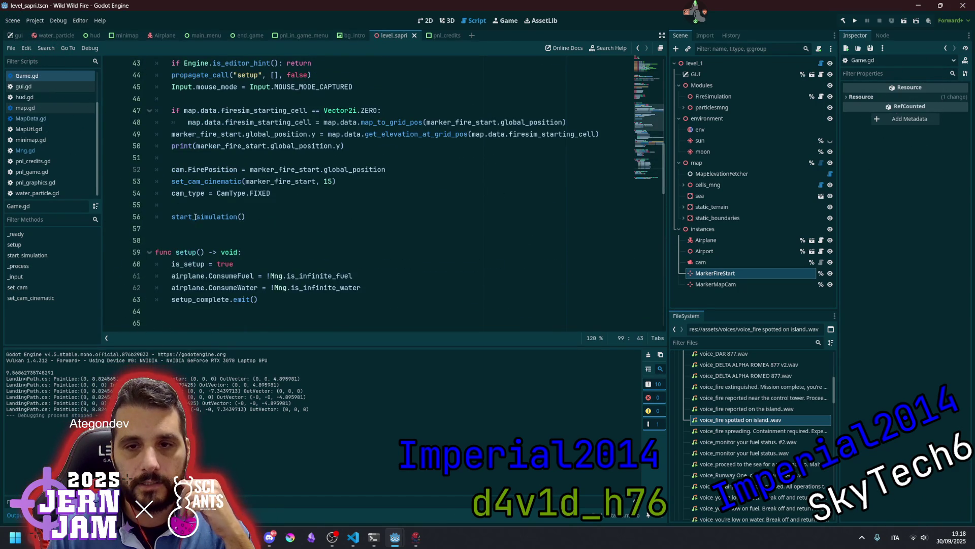
{"action": "left_click", "coordinate": [205, 182]}
Change the starting camera type in _ready from CamType.FIXED to CamType.CINEMATIC.
{"action": "scroll", "coordinate": [267, 205], "scroll_direction": "up", "scroll_amount": 2}
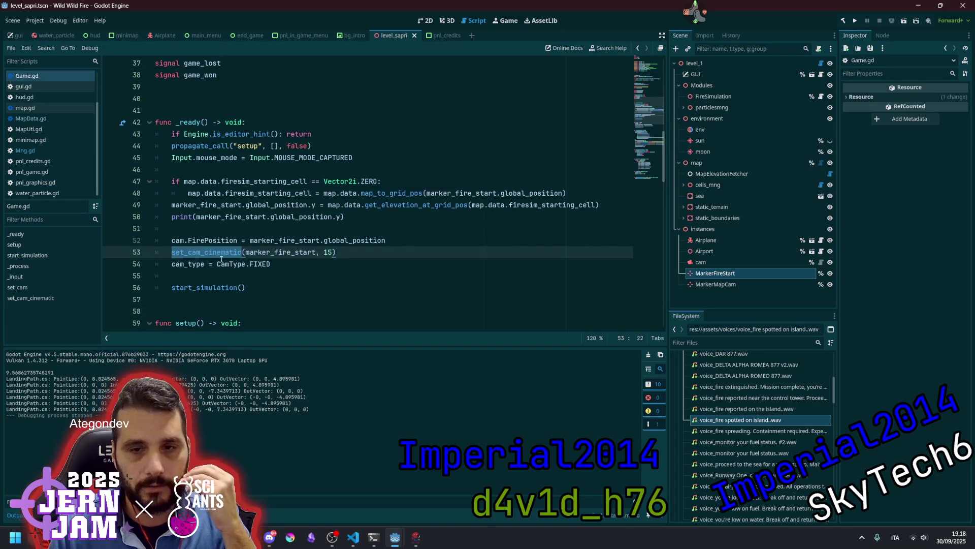
{"action": "left_click", "coordinate": [261, 264]}
{"action": "left_click", "coordinate": [289, 263]}
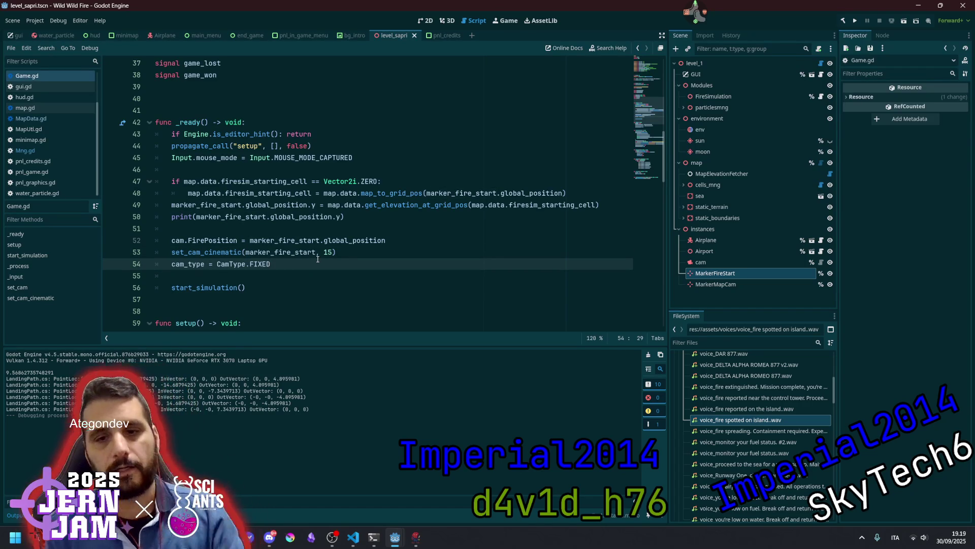
{"action": "key", "text": "BackSpace"}
{"action": "key", "text": "BackSpace"}
{"action": "key", "text": "BackSpace"}
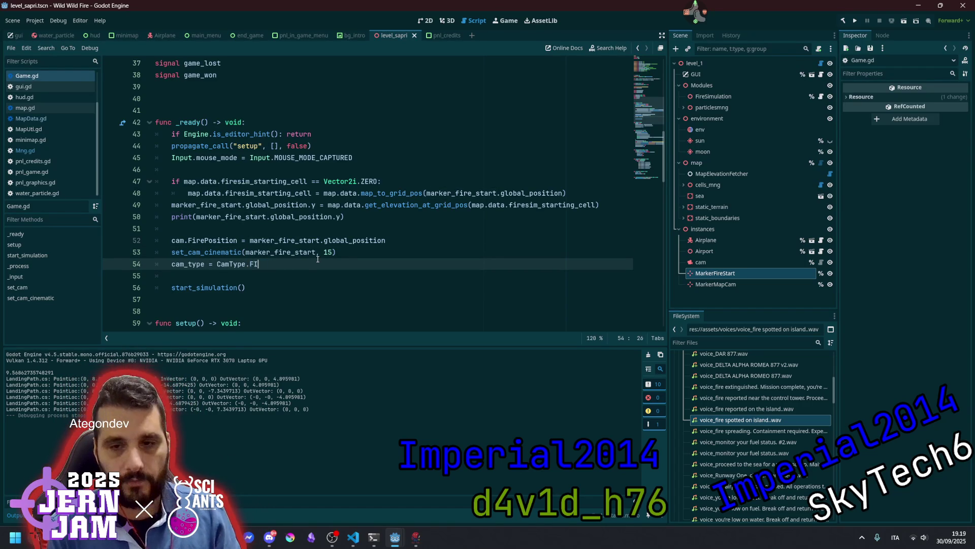
{"action": "key", "text": "BackSpace"}
{"action": "key", "text": "BackSpace"}
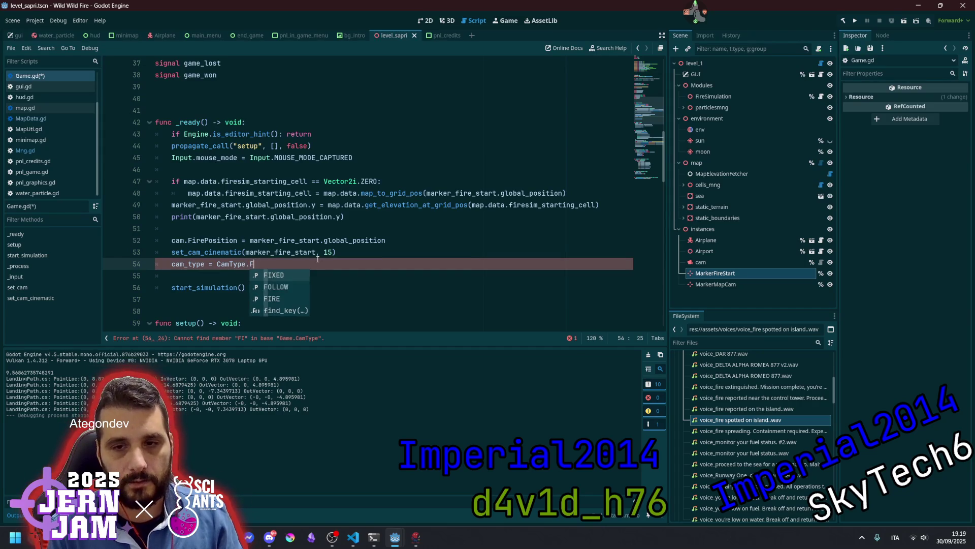
{"action": "type", "text": "C"}
{"action": "key", "text": "Return"}
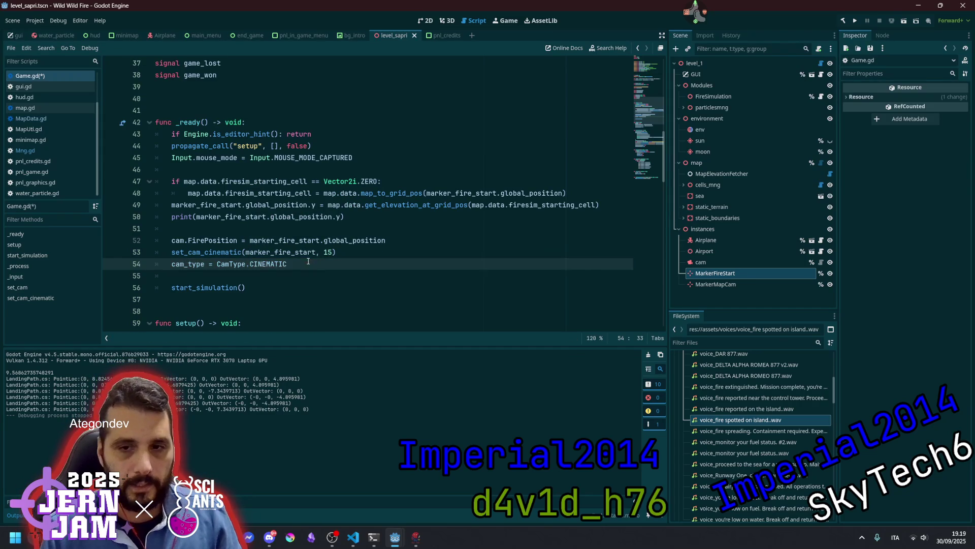
Set the set_cam_cinematic distance to 15.0, then save and launch the game with F5.
{"action": "double_click", "coordinate": [283, 252]}
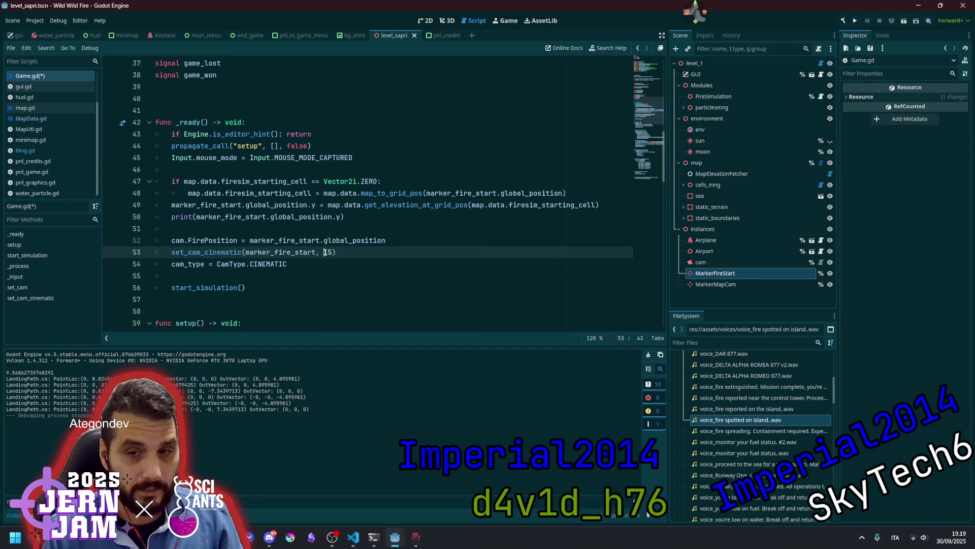
{"action": "key", "text": "Down"}
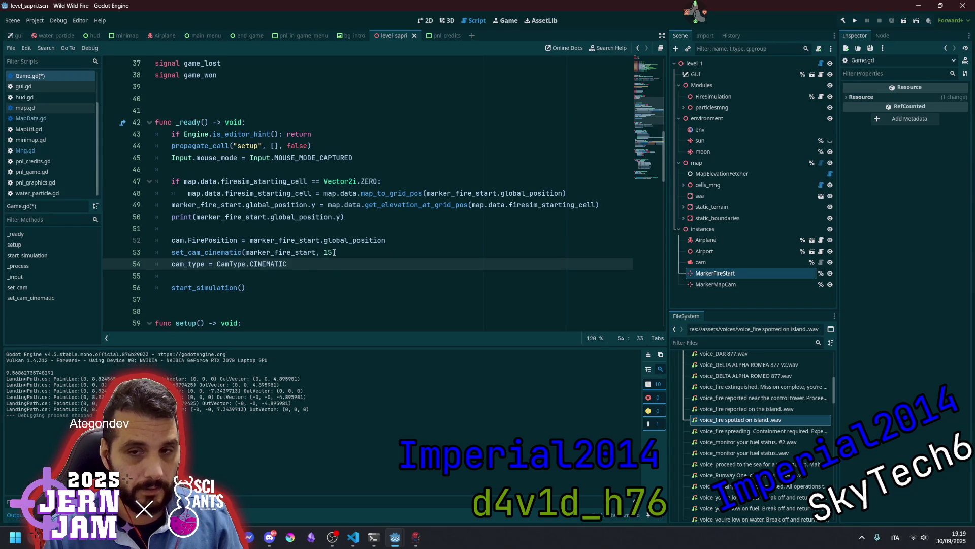
{"action": "left_click", "coordinate": [334, 252]}
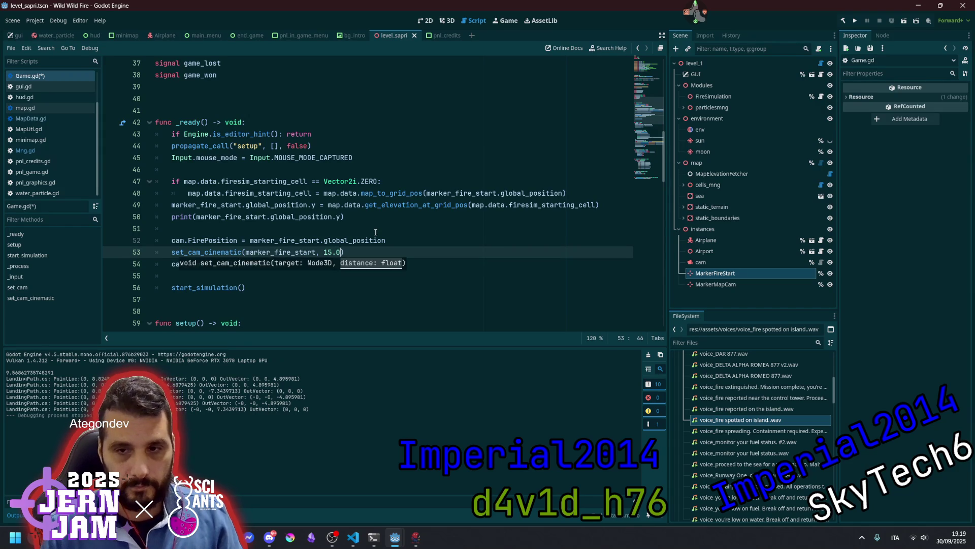
{"action": "left_click", "coordinate": [376, 232]}
{"action": "key", "text": "F5"}
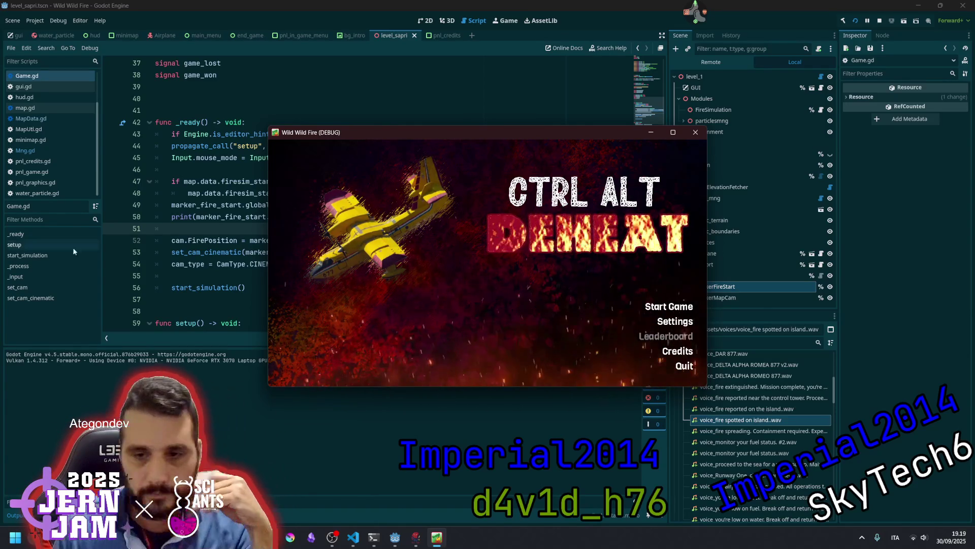
Maximize the Wild Wild Fire window and choose Start Game from the main menu.
{"action": "double_click", "coordinate": [563, 136]}
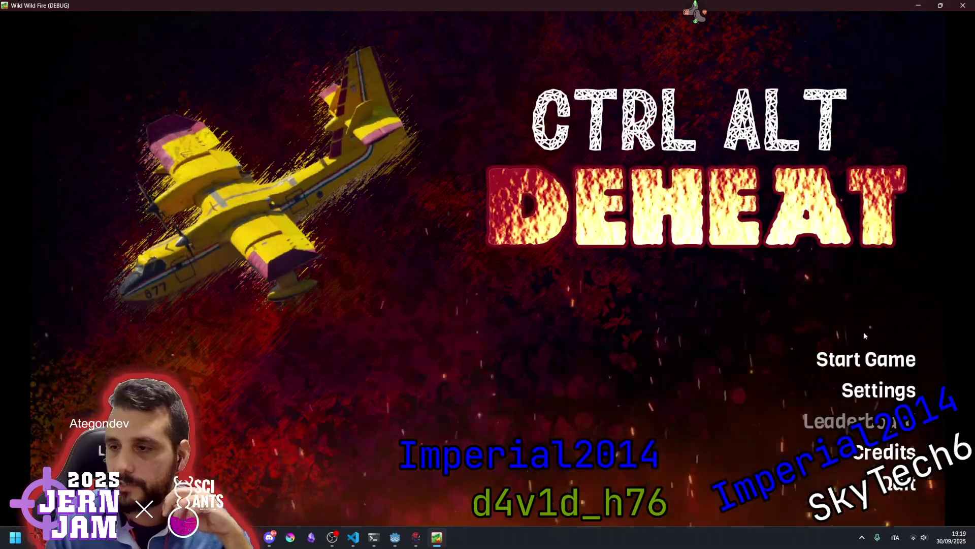
{"action": "left_click", "coordinate": [866, 360]}
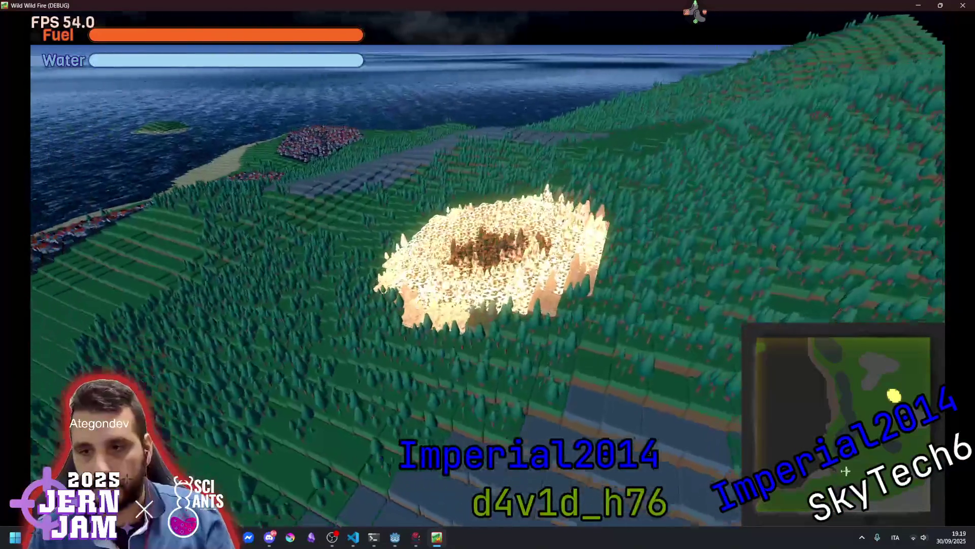